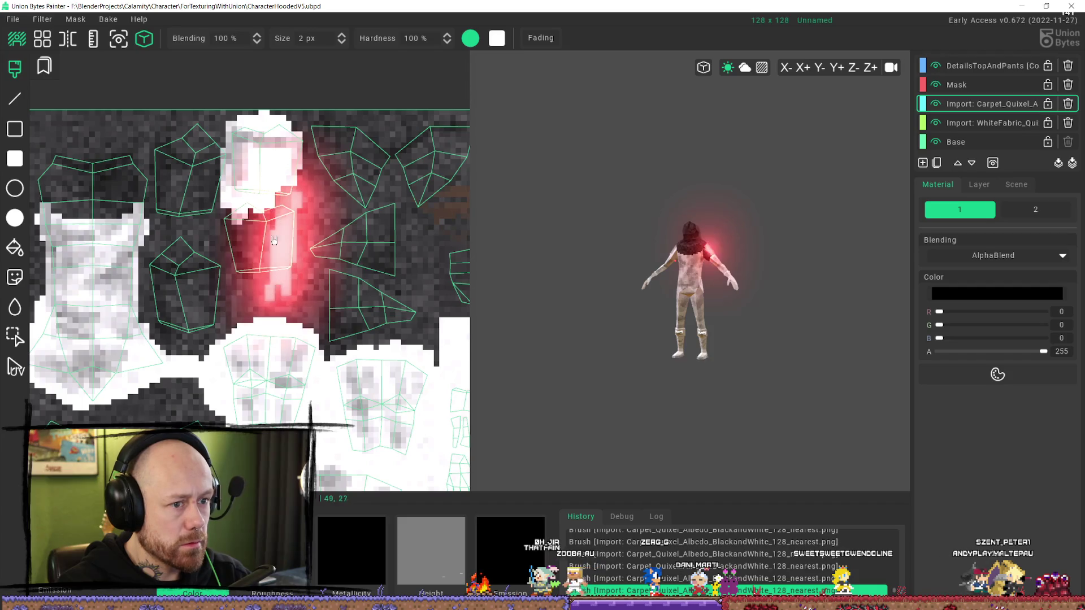
- Brush white over the hood, lower and left UV islands on the Carpet_Quixel layer
{"action": "mouse_move", "coordinate": [221, 124]}
{"action": "left_mouse_down"}
{"action": "mouse_move", "coordinate": [218, 194]}
{"action": "mouse_move", "coordinate": [216, 164]}
{"action": "mouse_move", "coordinate": [181, 101]}
{"action": "mouse_move", "coordinate": [160, 159]}
{"action": "left_mouse_up"}
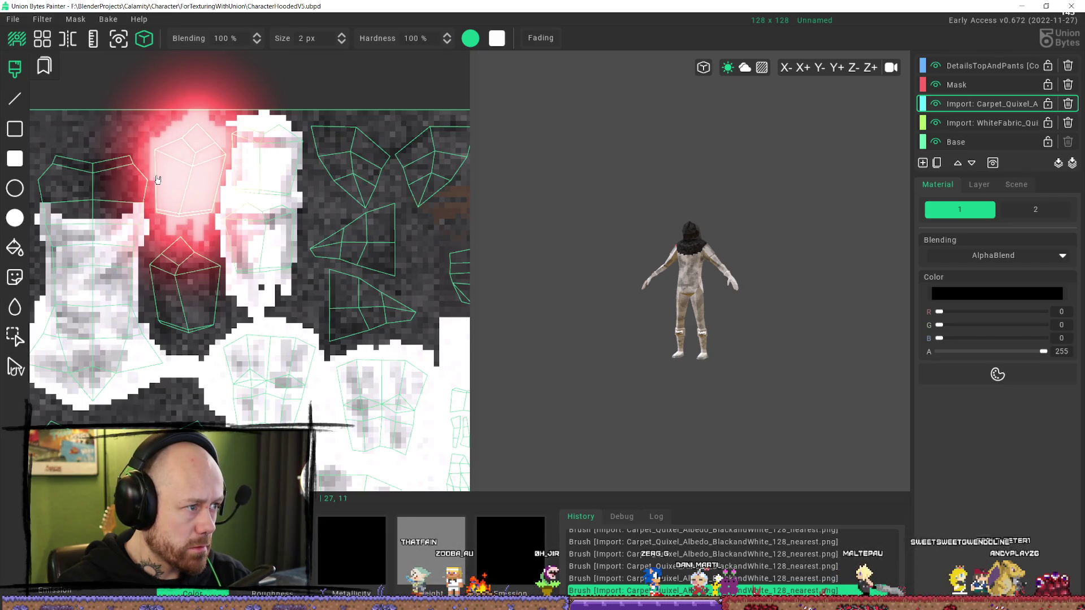
{"action": "mouse_move", "coordinate": [165, 219]}
{"action": "left_mouse_down"}
{"action": "mouse_move", "coordinate": [186, 283]}
{"action": "mouse_move", "coordinate": [220, 271]}
{"action": "mouse_move", "coordinate": [209, 277]}
{"action": "mouse_move", "coordinate": [207, 250]}
{"action": "mouse_move", "coordinate": [149, 265]}
{"action": "mouse_move", "coordinate": [148, 254]}
{"action": "mouse_move", "coordinate": [153, 316]}
{"action": "mouse_move", "coordinate": [159, 300]}
{"action": "left_mouse_up"}
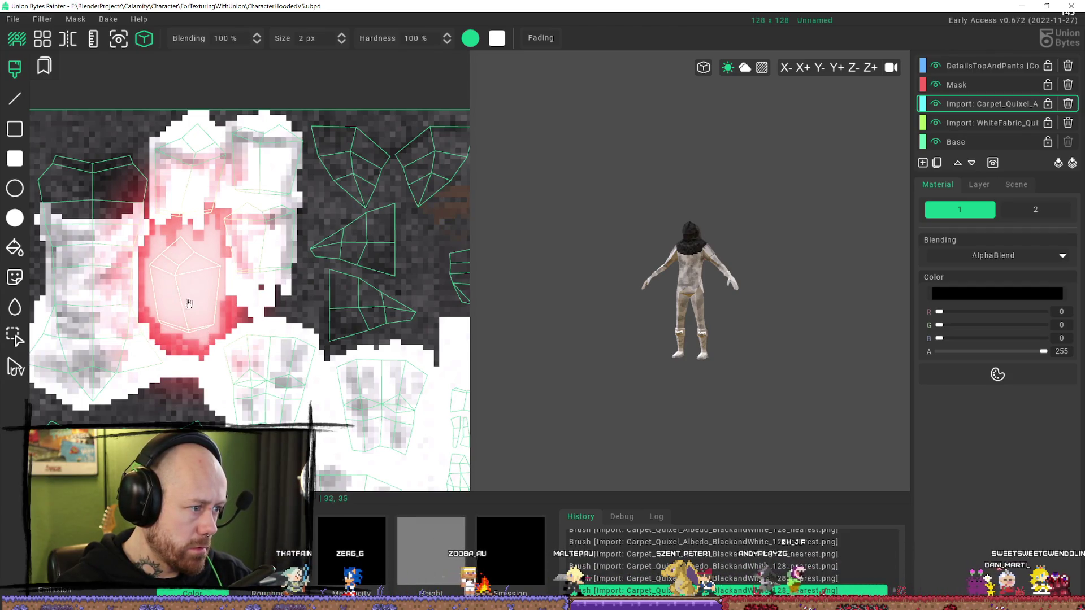
{"action": "left_click", "coordinate": [243, 249]}
{"action": "mouse_move", "coordinate": [192, 237]}
{"action": "left_mouse_down"}
{"action": "mouse_move", "coordinate": [204, 187]}
{"action": "mouse_move", "coordinate": [265, 283]}
{"action": "mouse_move", "coordinate": [245, 329]}
{"action": "left_mouse_up"}
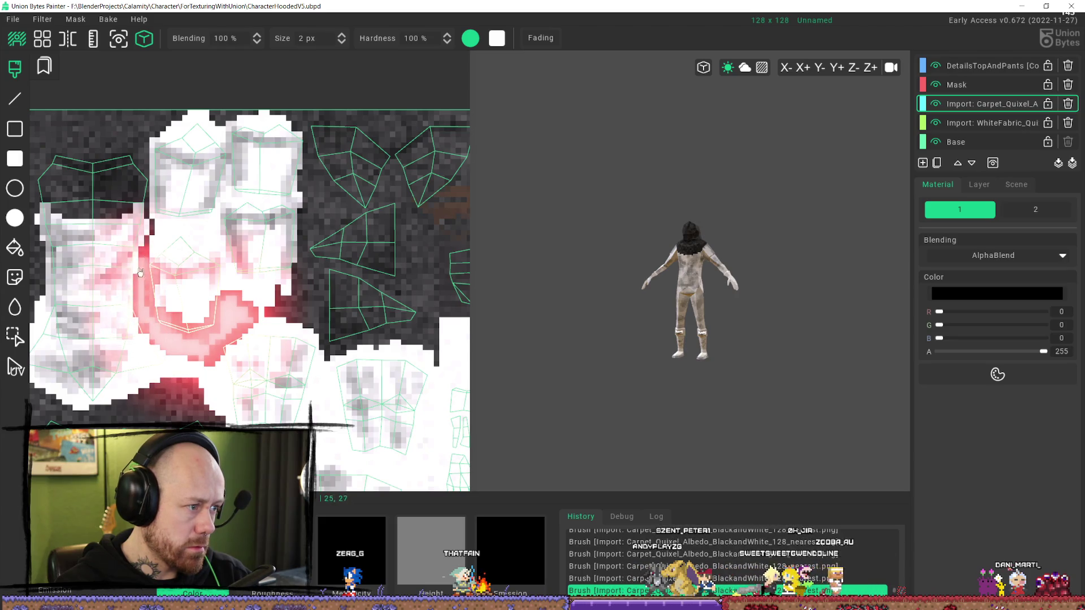
{"action": "left_click", "coordinate": [177, 225]}
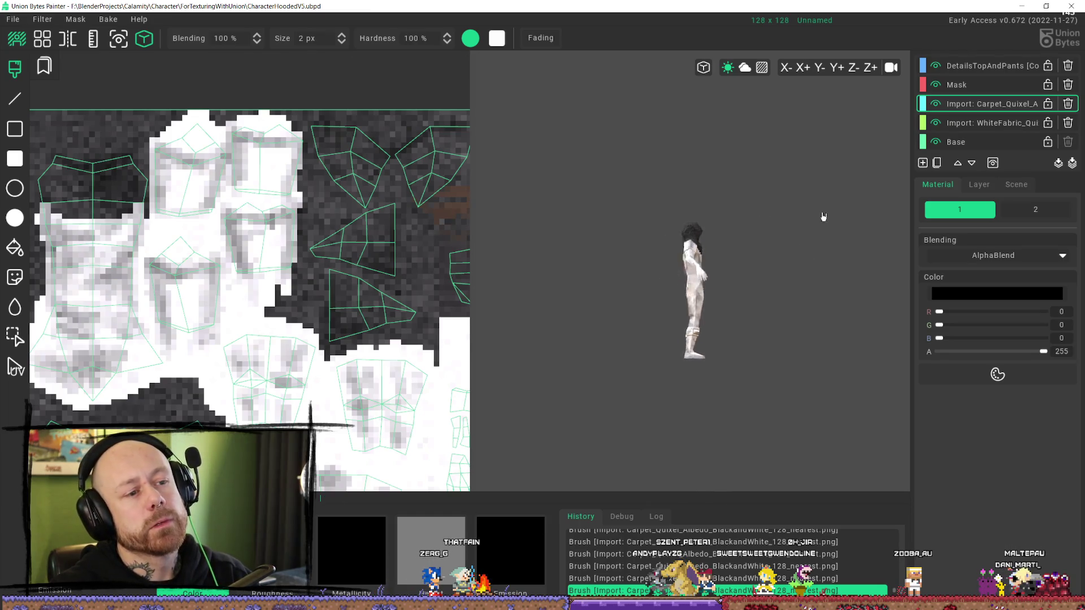
{"action": "right_click_drag", "start_coordinate": [823, 217], "coordinate": [780, 209]}
{"action": "scroll", "coordinate": [768, 204], "scroll_direction": "up", "scroll_amount": 5}
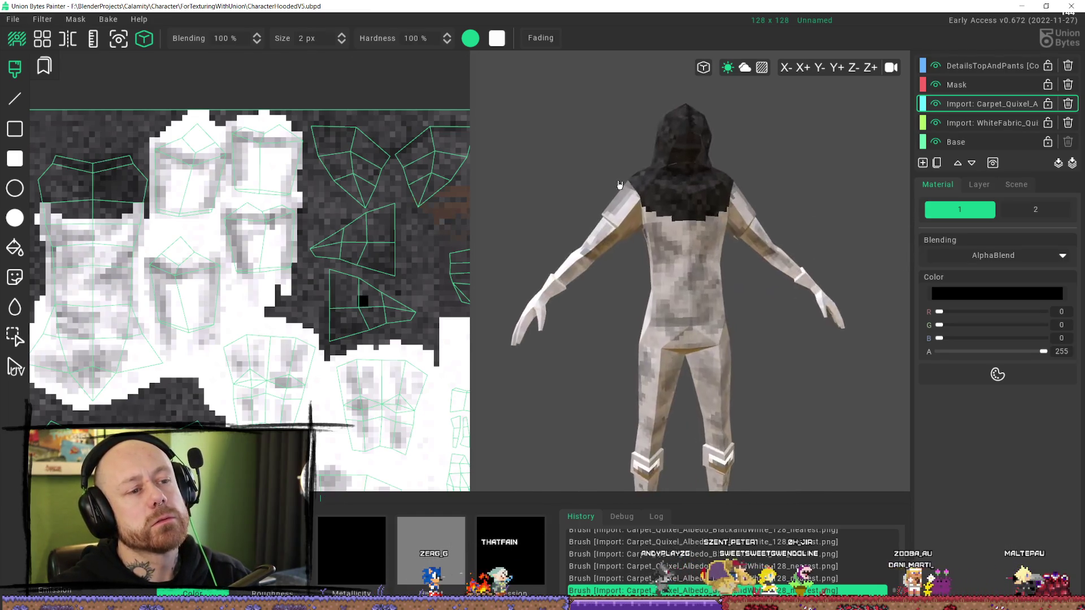
{"action": "scroll", "coordinate": [620, 185], "scroll_direction": "down", "scroll_amount": 5}
{"action": "mouse_move", "coordinate": [595, 169]}
{"action": "right_mouse_down"}
{"action": "mouse_move", "coordinate": [547, 201]}
{"action": "mouse_move", "coordinate": [597, 187]}
{"action": "mouse_move", "coordinate": [741, 192]}
{"action": "right_mouse_up"}
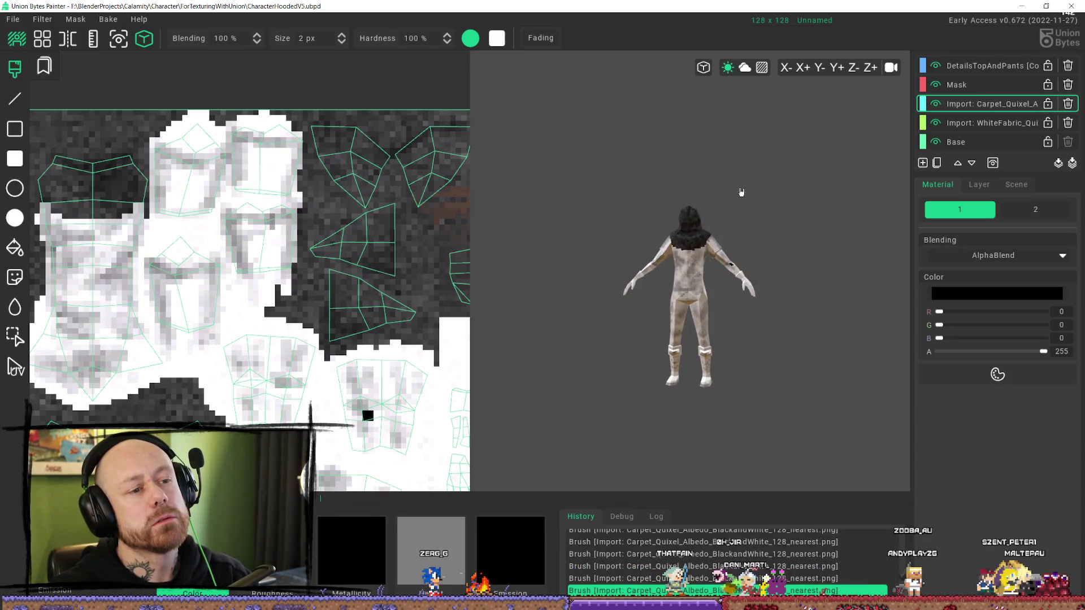
{"action": "scroll", "coordinate": [694, 380], "scroll_direction": "up", "scroll_amount": 2}
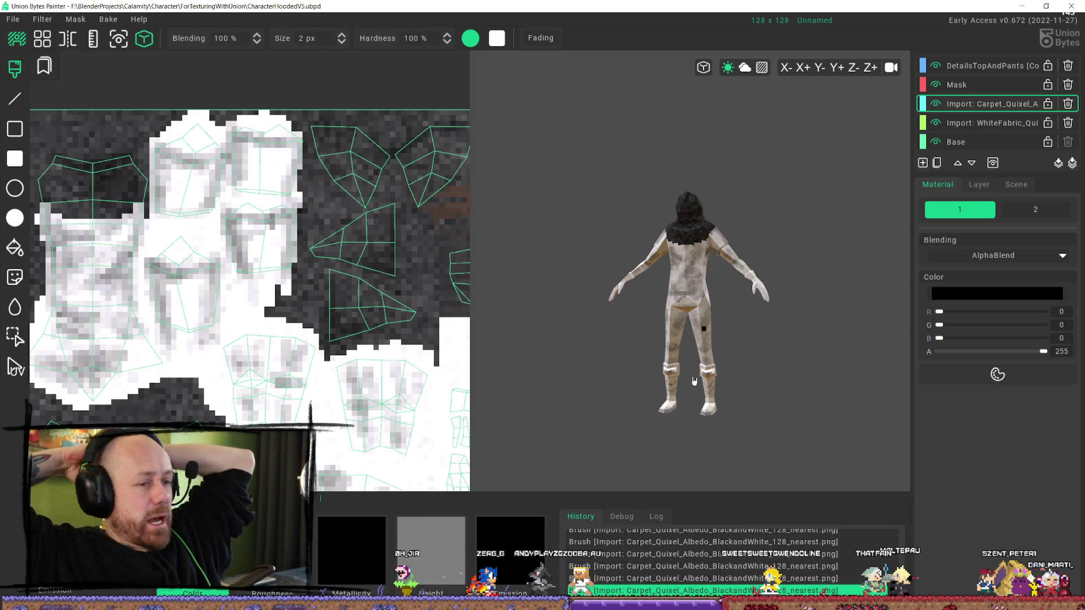
{"action": "scroll", "coordinate": [743, 209], "scroll_direction": "up", "scroll_amount": 5}
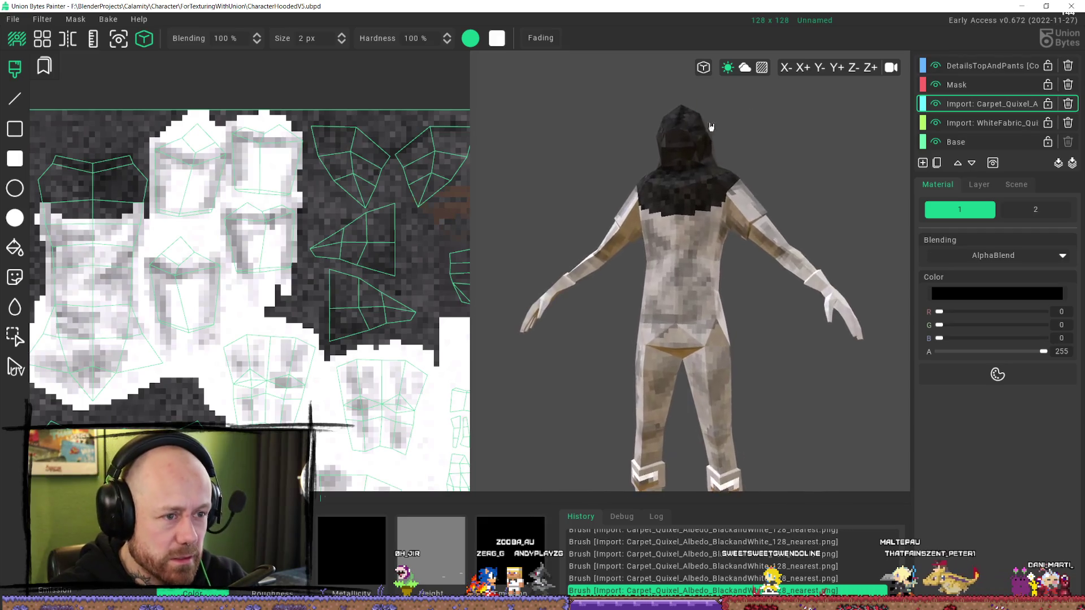
{"action": "mouse_move", "coordinate": [757, 173]}
{"action": "middle_mouse_down"}
{"action": "mouse_move", "coordinate": [547, 174]}
{"action": "mouse_move", "coordinate": [547, 107]}
{"action": "mouse_move", "coordinate": [509, 118]}
{"action": "mouse_move", "coordinate": [523, 118]}
{"action": "middle_mouse_up"}
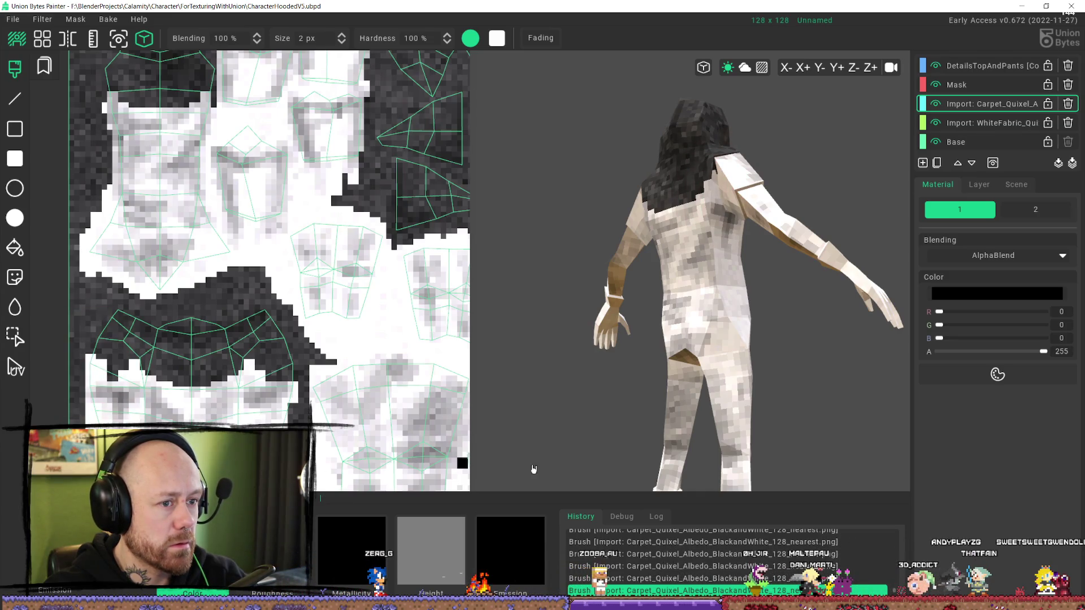
- Touch up the stray pixels along the dark collar band with single brush dabs
{"action": "mouse_move", "coordinate": [534, 469]}
{"action": "right_mouse_down"}
{"action": "mouse_move", "coordinate": [753, 367]}
{"action": "mouse_move", "coordinate": [825, 372]}
{"action": "right_mouse_up"}
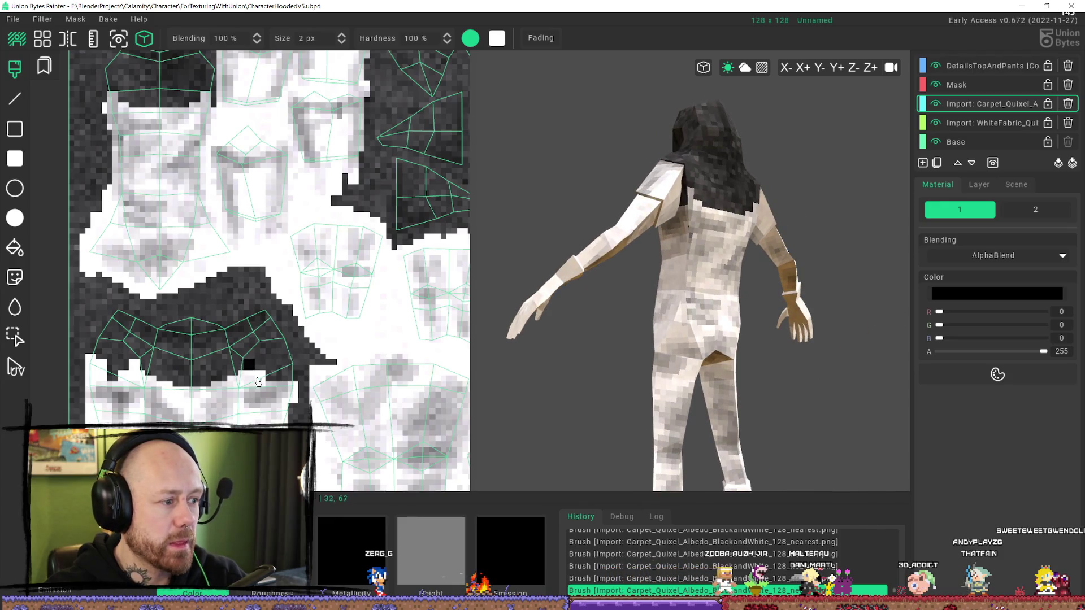
{"action": "left_click_drag", "start_coordinate": [264, 372], "coordinate": [289, 366]}
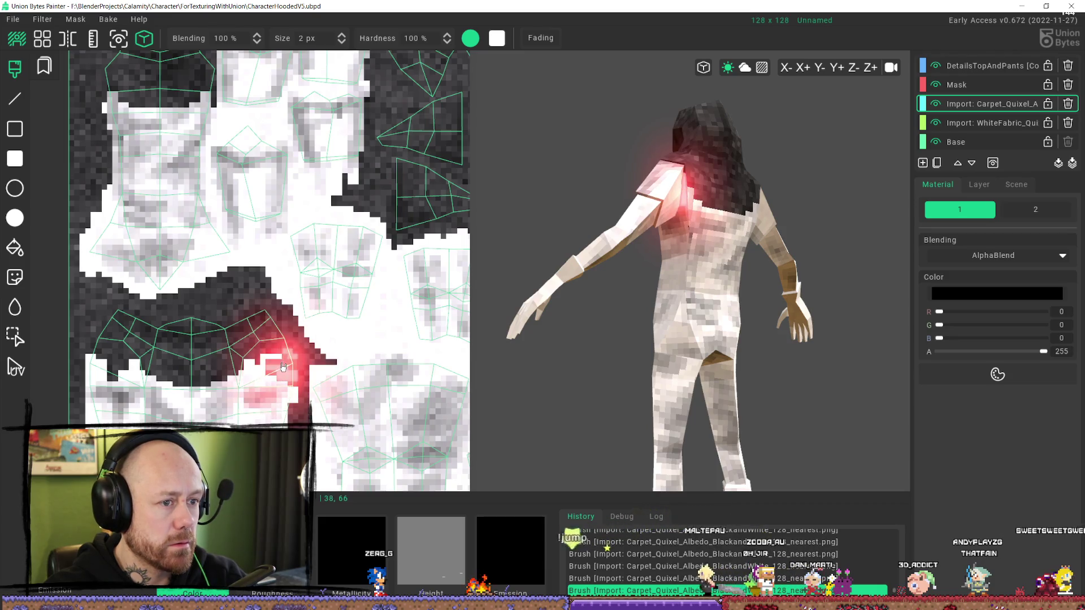
{"action": "left_click", "coordinate": [287, 361]}
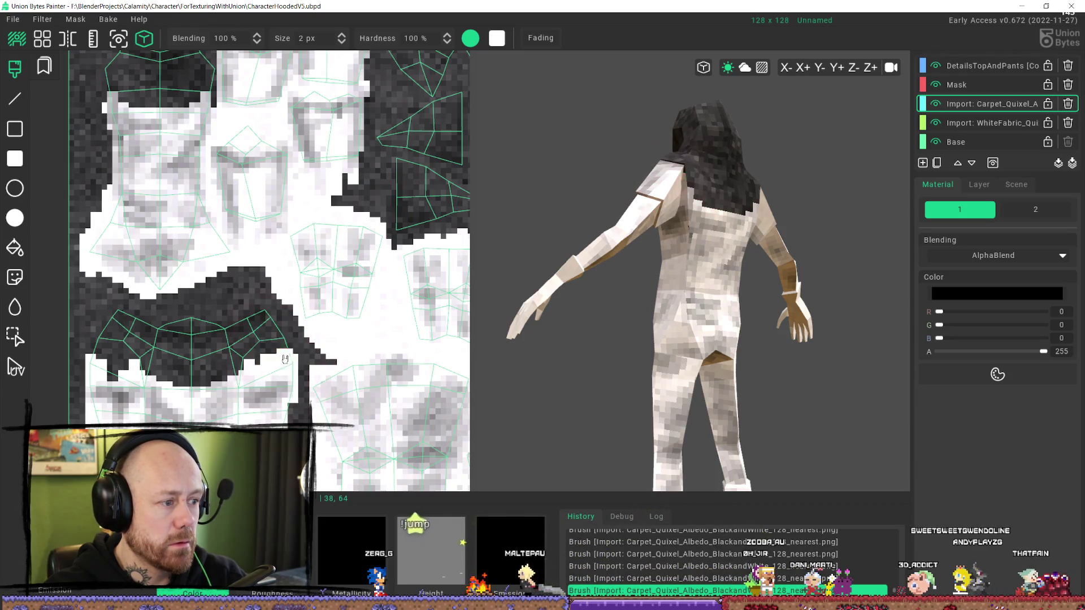
{"action": "left_click", "coordinate": [261, 366]}
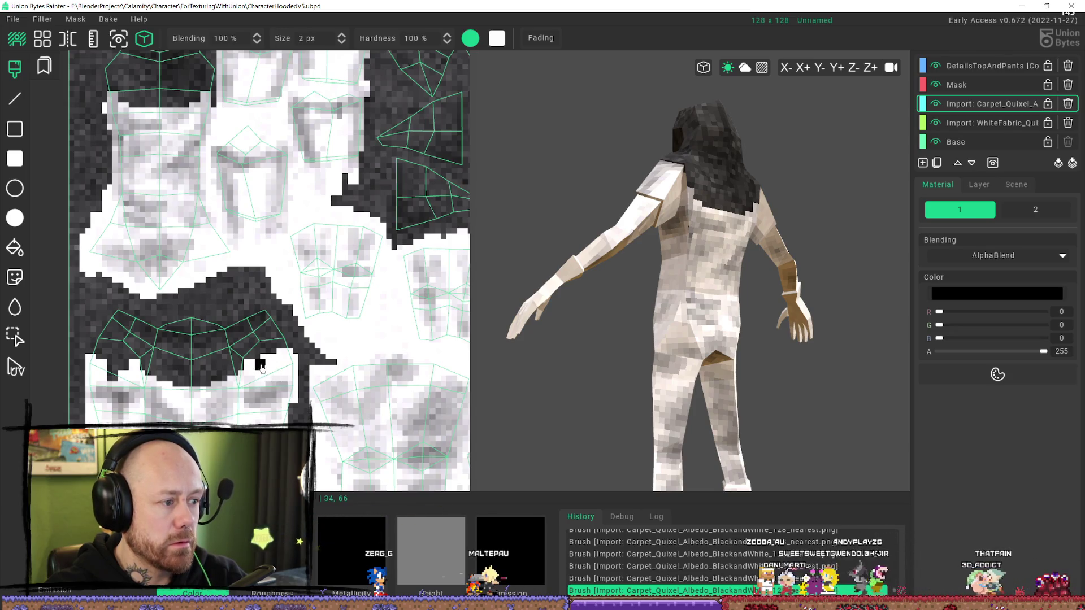
{"action": "scroll", "coordinate": [262, 369], "scroll_direction": "down", "scroll_amount": 2}
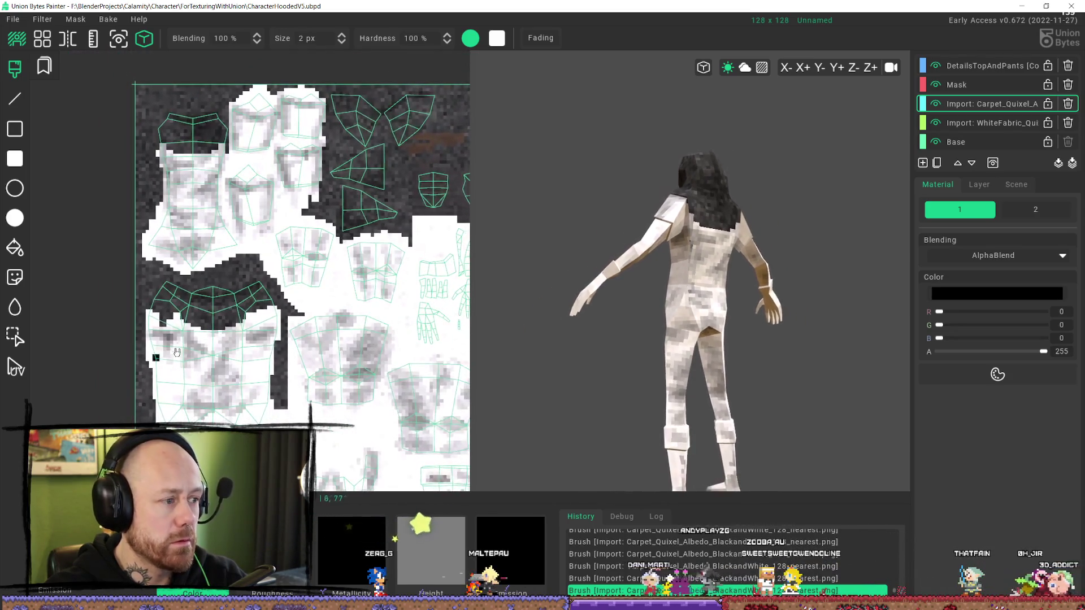
- Orbit the character to a straight-on front view and open the File menu
{"action": "mouse_move", "coordinate": [714, 334]}
{"action": "middle_mouse_down"}
{"action": "mouse_move", "coordinate": [657, 320]}
{"action": "mouse_move", "coordinate": [548, 339]}
{"action": "mouse_move", "coordinate": [594, 364]}
{"action": "mouse_move", "coordinate": [585, 347]}
{"action": "mouse_move", "coordinate": [545, 339]}
{"action": "mouse_move", "coordinate": [574, 334]}
{"action": "mouse_move", "coordinate": [518, 327]}
{"action": "middle_mouse_up"}
{"action": "scroll", "coordinate": [261, 334], "scroll_direction": "down", "scroll_amount": 4}
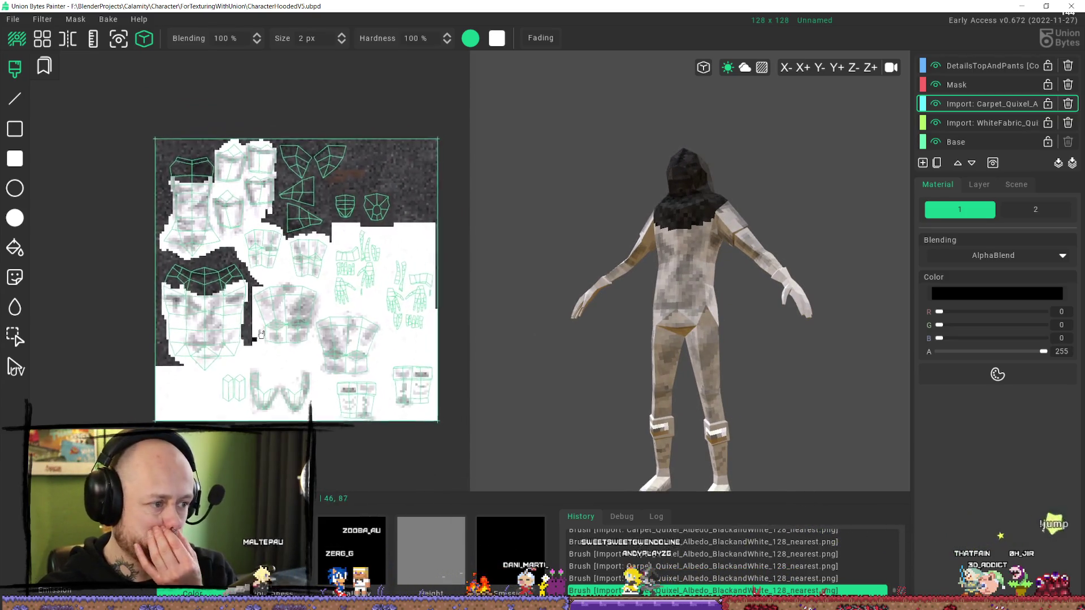
{"action": "scroll", "coordinate": [261, 334], "scroll_direction": "up", "scroll_amount": 5}
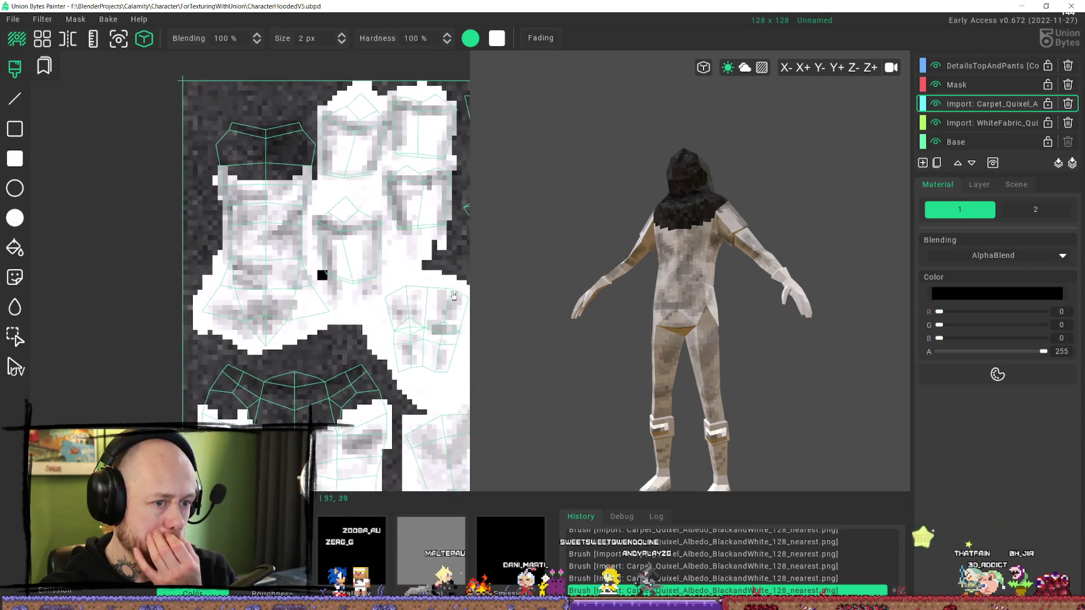
{"action": "mouse_move", "coordinate": [593, 362]}
{"action": "middle_mouse_down"}
{"action": "mouse_move", "coordinate": [825, 361]}
{"action": "mouse_move", "coordinate": [757, 362]}
{"action": "middle_mouse_up"}
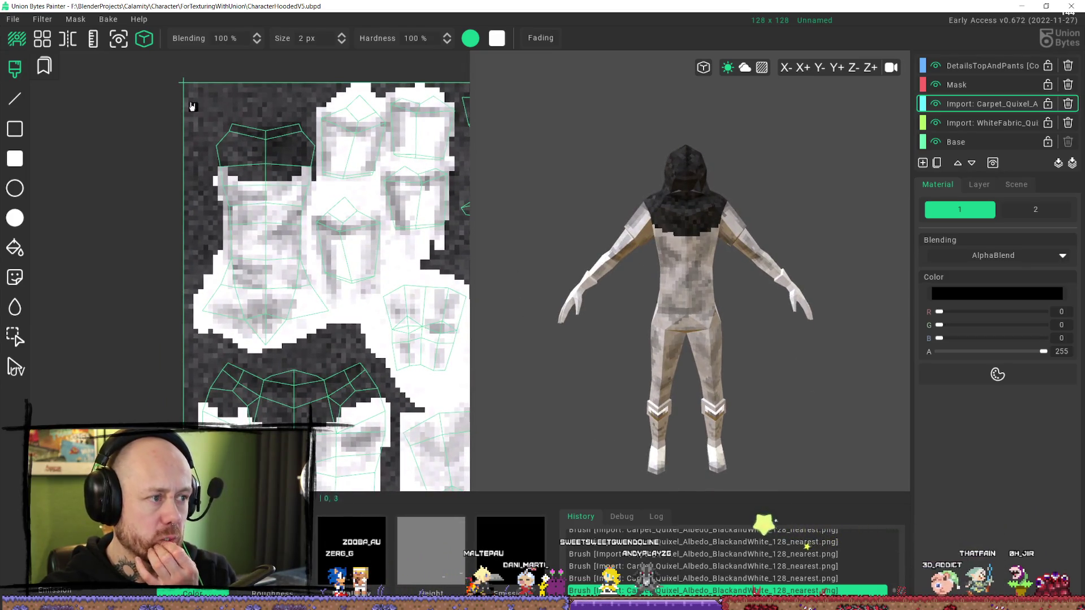
{"action": "left_click", "coordinate": [13, 20]}
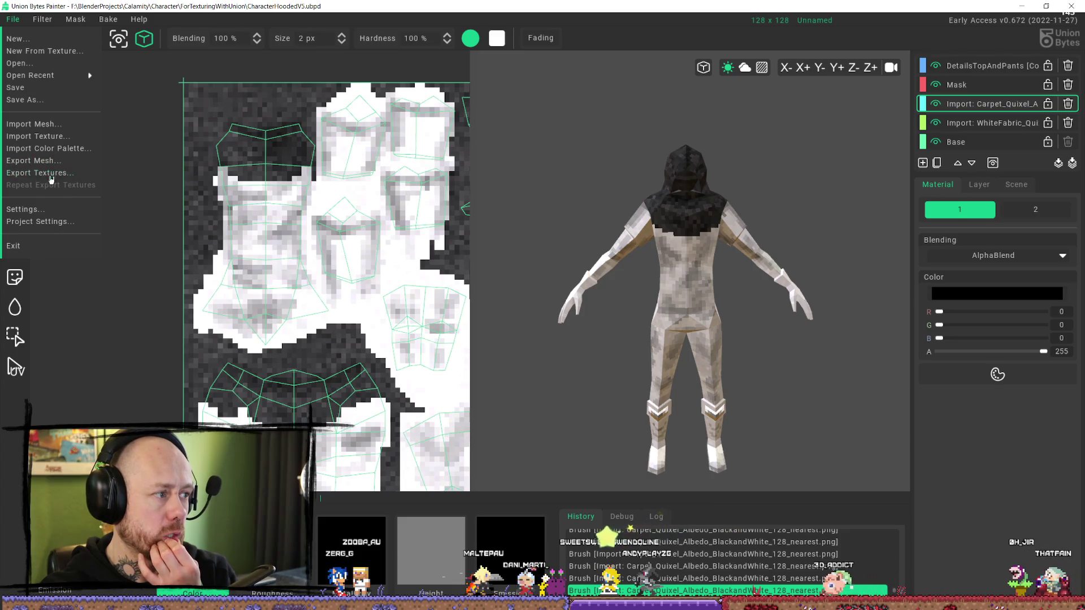
- Set the scene's Direct Light colour to pure white (ffffff)
{"action": "left_click", "coordinate": [982, 186]}
{"action": "left_click", "coordinate": [1016, 185]}
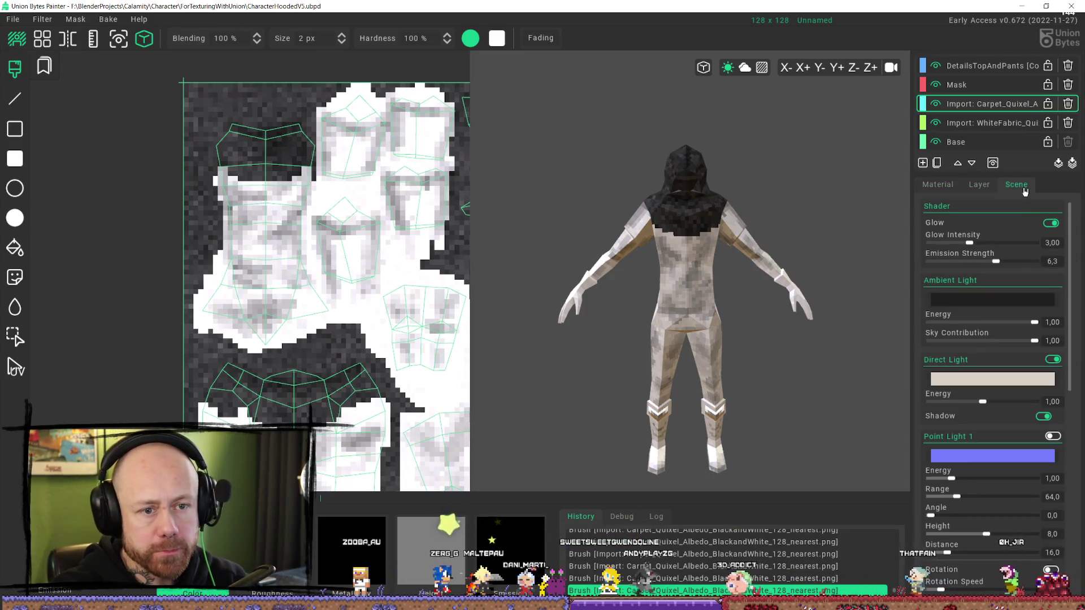
{"action": "left_click", "coordinate": [992, 378]}
{"action": "left_click_drag", "start_coordinate": [840, 187], "coordinate": [769, 106]}
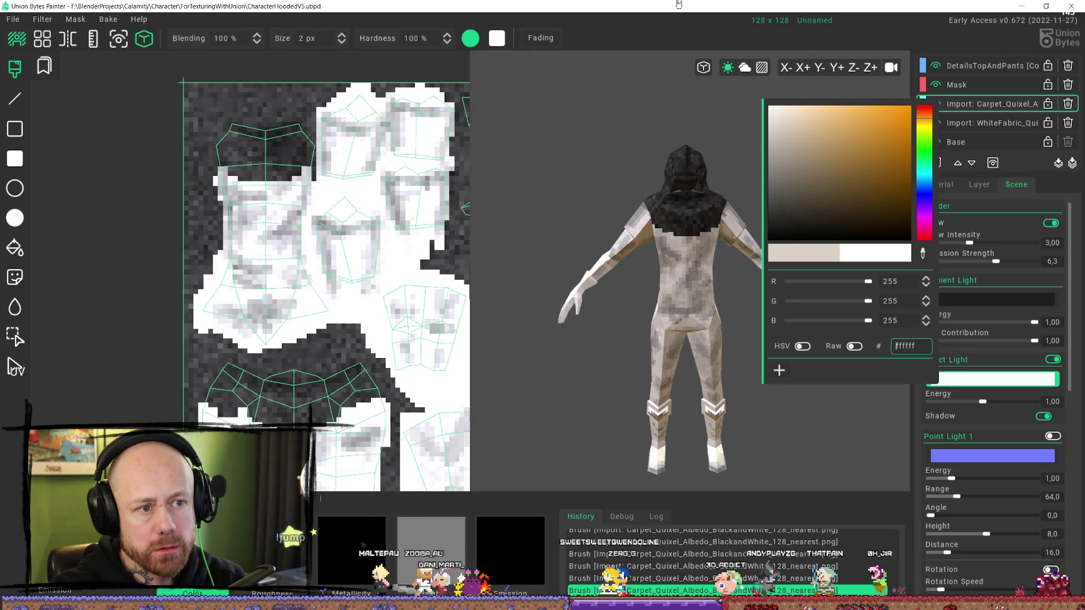
{"action": "left_click", "coordinate": [876, 457]}
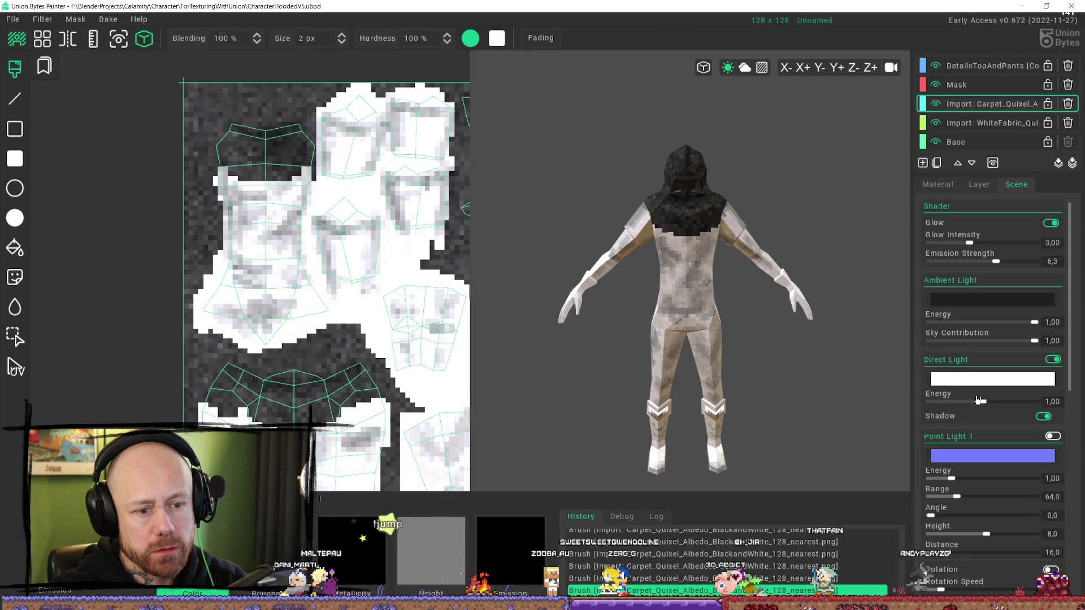
- Orbit the model to check the neutral lighting, then open the File menu
{"action": "mouse_move", "coordinate": [707, 308]}
{"action": "middle_mouse_down"}
{"action": "mouse_move", "coordinate": [547, 252]}
{"action": "mouse_move", "coordinate": [547, 283]}
{"action": "mouse_move", "coordinate": [627, 299]}
{"action": "mouse_move", "coordinate": [723, 296]}
{"action": "middle_mouse_up"}
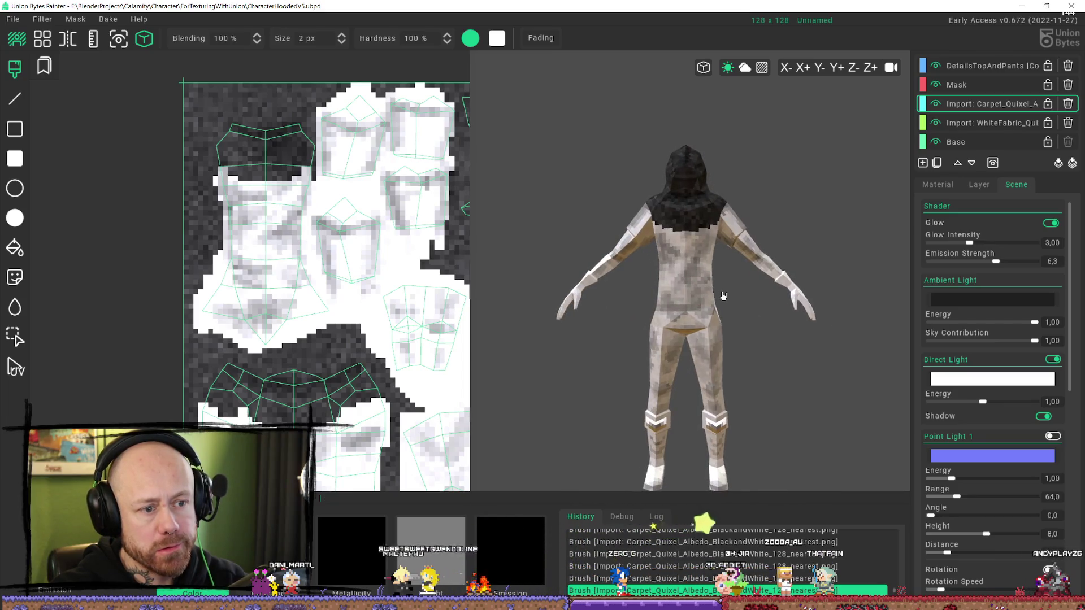
{"action": "scroll", "coordinate": [316, 293], "scroll_direction": "down", "scroll_amount": 2}
{"action": "left_click", "coordinate": [13, 19]}
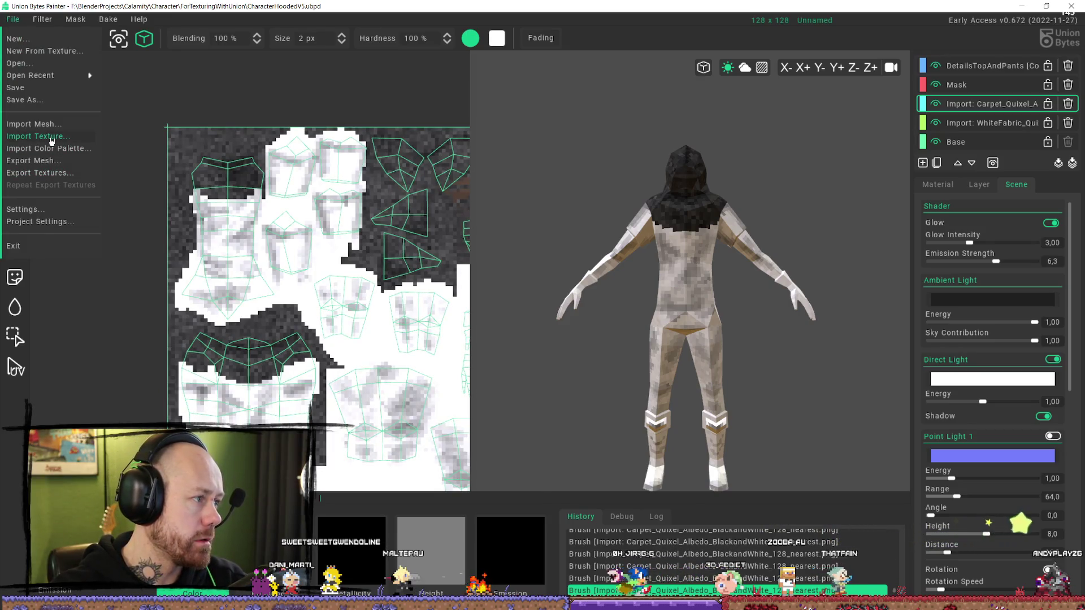
- Import Fabric_Muslin_128_albedo_BlackAndWhite.png as a texture into the colour channel
{"action": "left_click", "coordinate": [51, 141]}
{"action": "scroll", "coordinate": [247, 242], "scroll_direction": "down", "scroll_amount": 2}
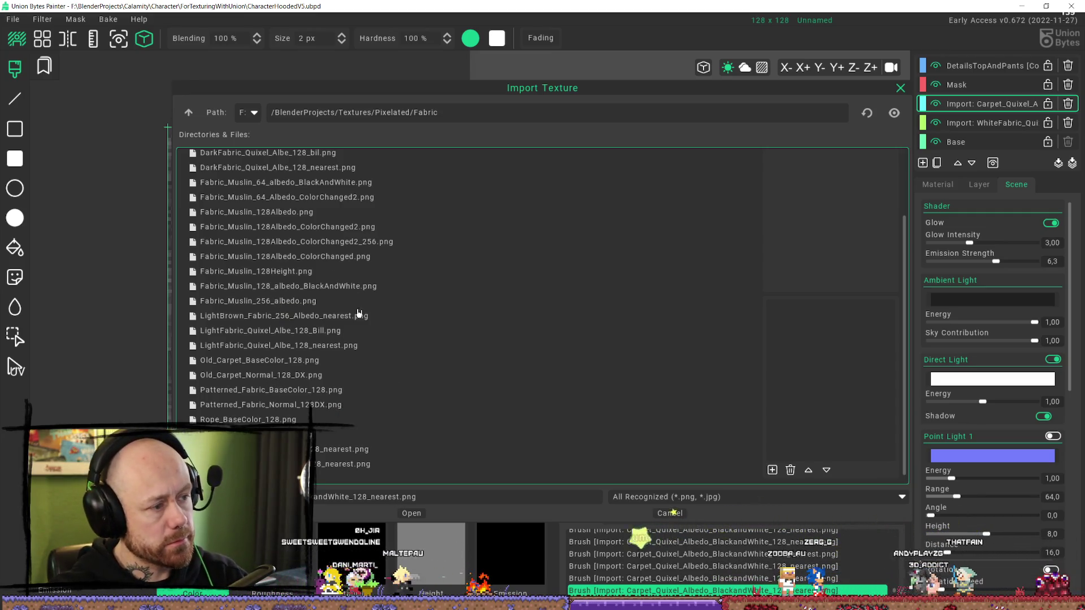
{"action": "left_click", "coordinate": [292, 287]}
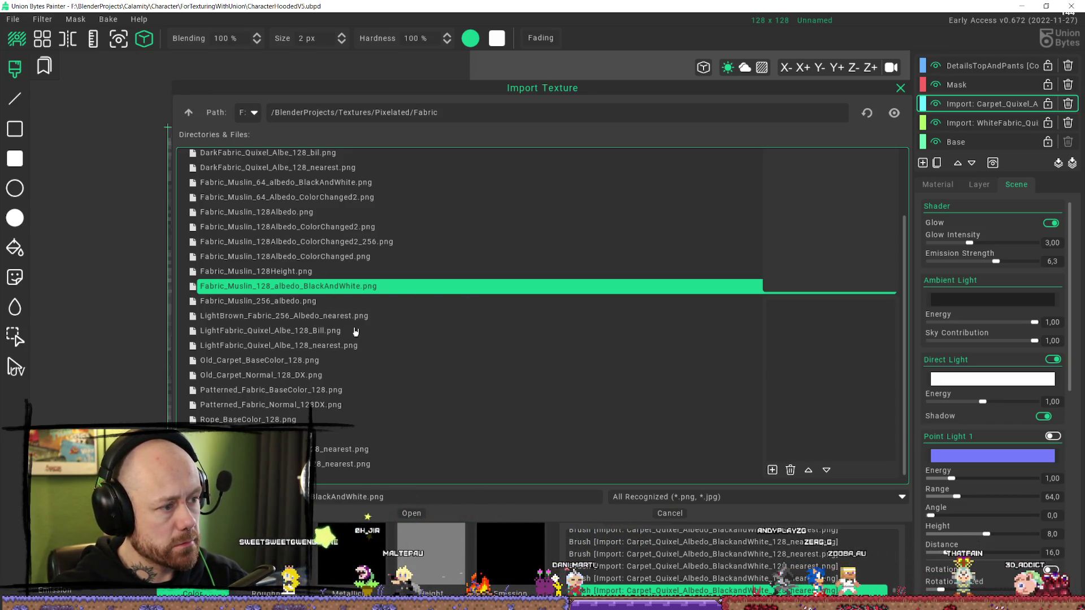
{"action": "left_click", "coordinate": [419, 516]}
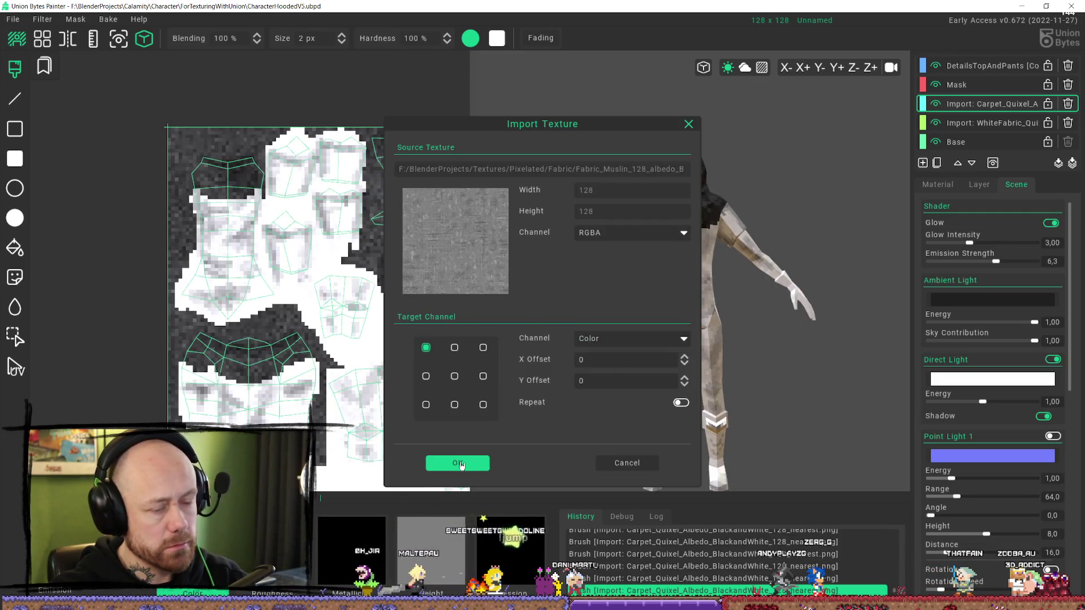
{"action": "left_click", "coordinate": [458, 463]}
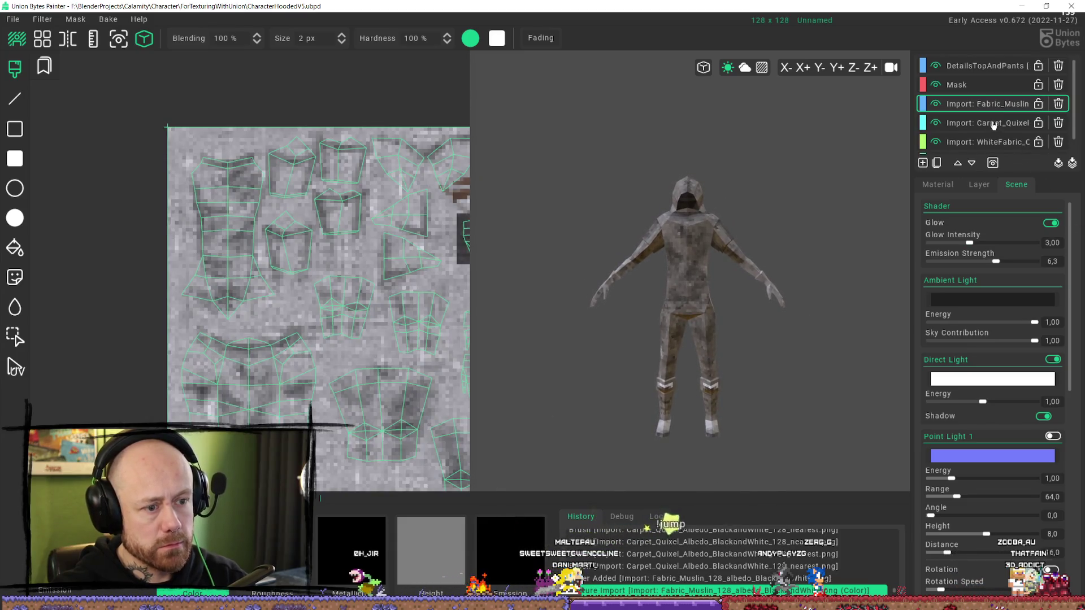
- Move the muslin layer down twice below WhiteFabric, then select the WhiteFabric layer
{"action": "left_click", "coordinate": [971, 163]}
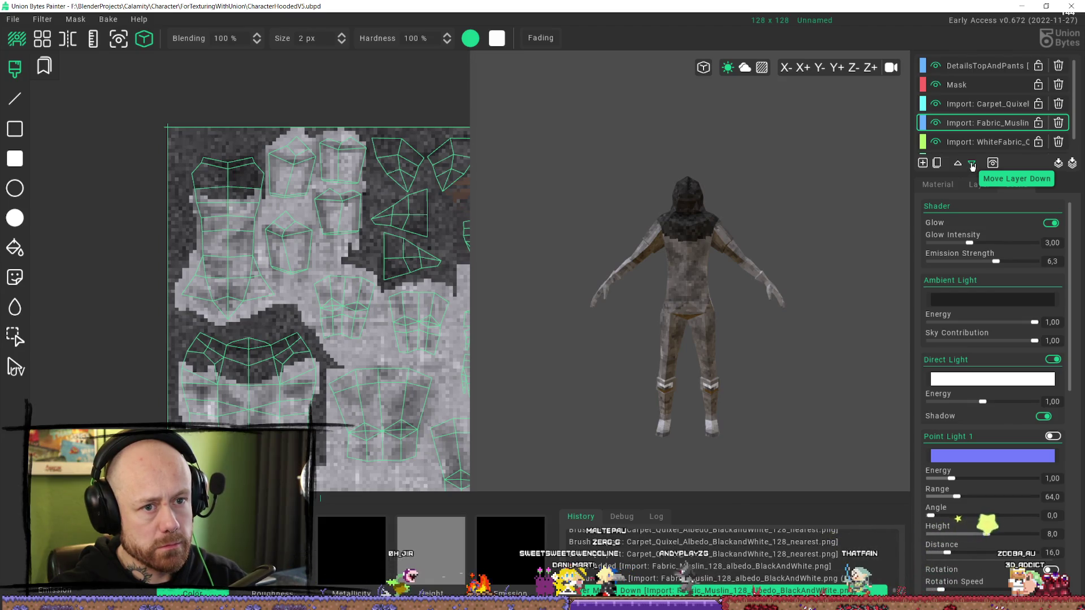
{"action": "left_click", "coordinate": [972, 164]}
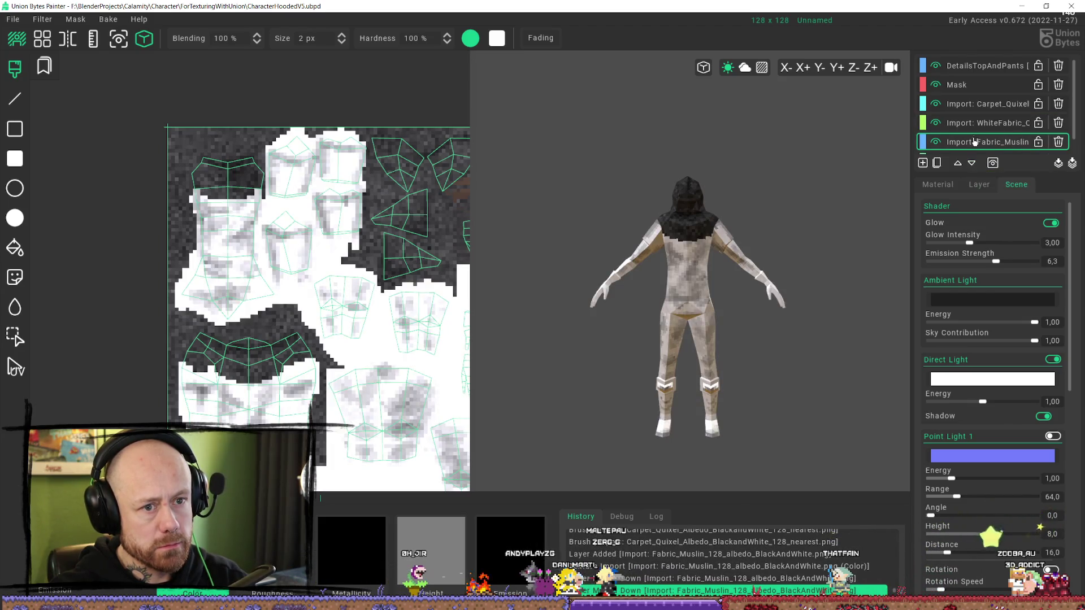
{"action": "scroll", "coordinate": [974, 142], "scroll_direction": "down", "scroll_amount": 1}
{"action": "left_click", "coordinate": [984, 114]}
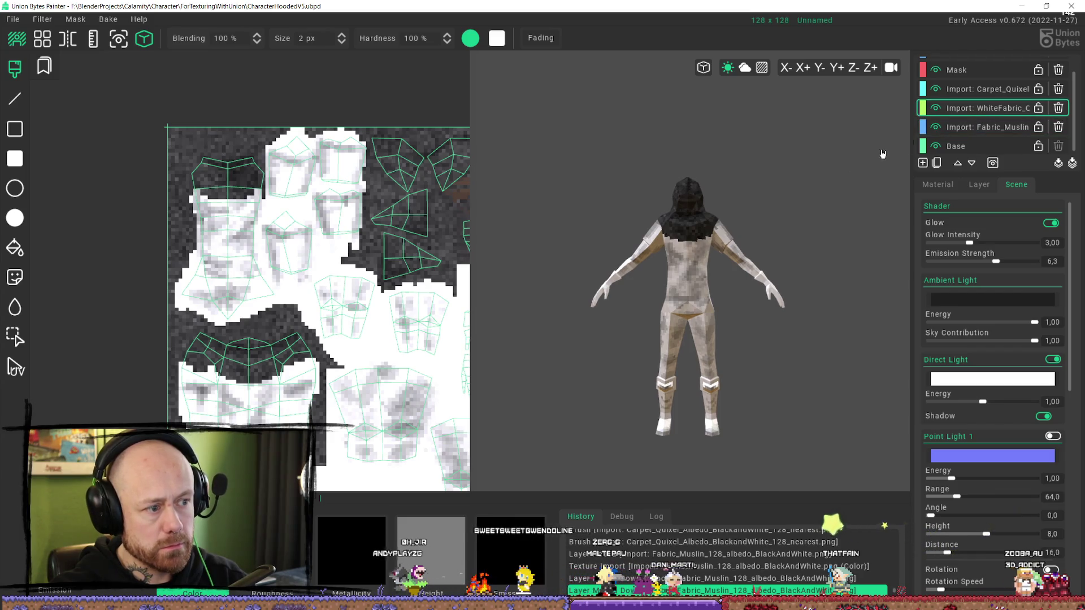
{"action": "scroll", "coordinate": [719, 277], "scroll_direction": "up", "scroll_amount": 2}
{"action": "mouse_move", "coordinate": [358, 336]}
{"action": "middle_mouse_down"}
{"action": "mouse_move", "coordinate": [336, 308]}
{"action": "mouse_move", "coordinate": [292, 288]}
{"action": "middle_mouse_up"}
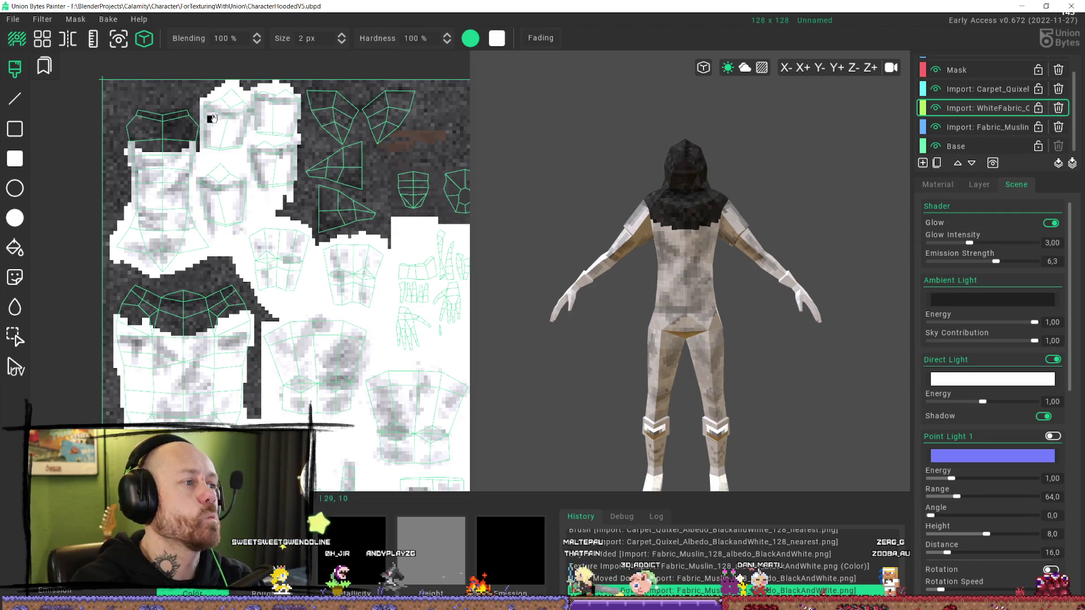
- Paint grey fabric over the shoulder islands, undoing the upper-arm stroke
{"action": "mouse_move", "coordinate": [206, 109]}
{"action": "left_mouse_down"}
{"action": "mouse_move", "coordinate": [207, 143]}
{"action": "mouse_move", "coordinate": [223, 101]}
{"action": "mouse_move", "coordinate": [274, 113]}
{"action": "mouse_move", "coordinate": [282, 138]}
{"action": "mouse_move", "coordinate": [294, 126]}
{"action": "left_mouse_up"}
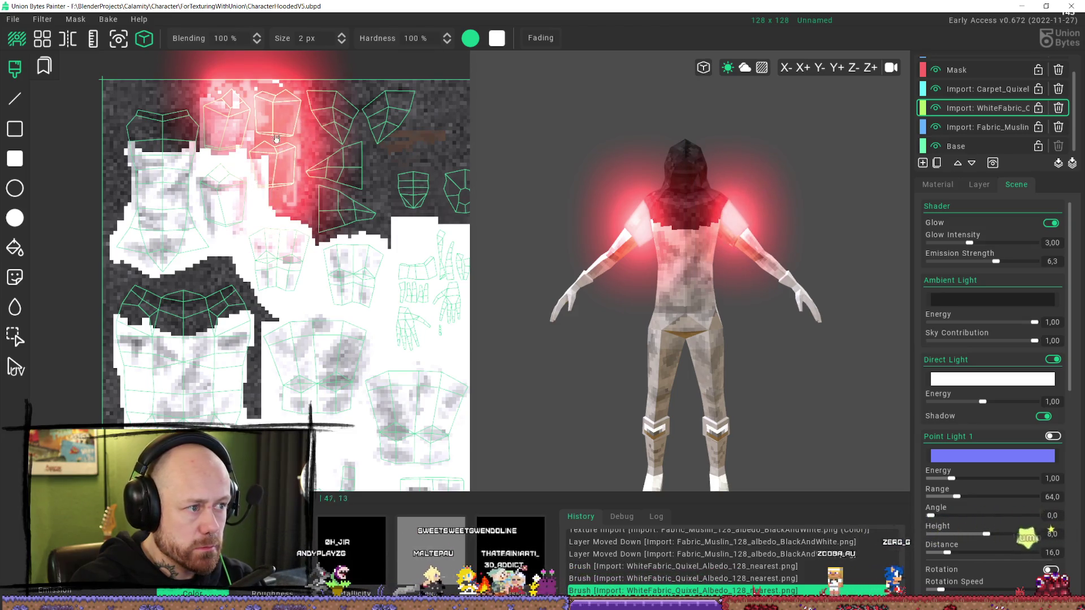
{"action": "left_click_drag", "start_coordinate": [243, 108], "coordinate": [236, 154]}
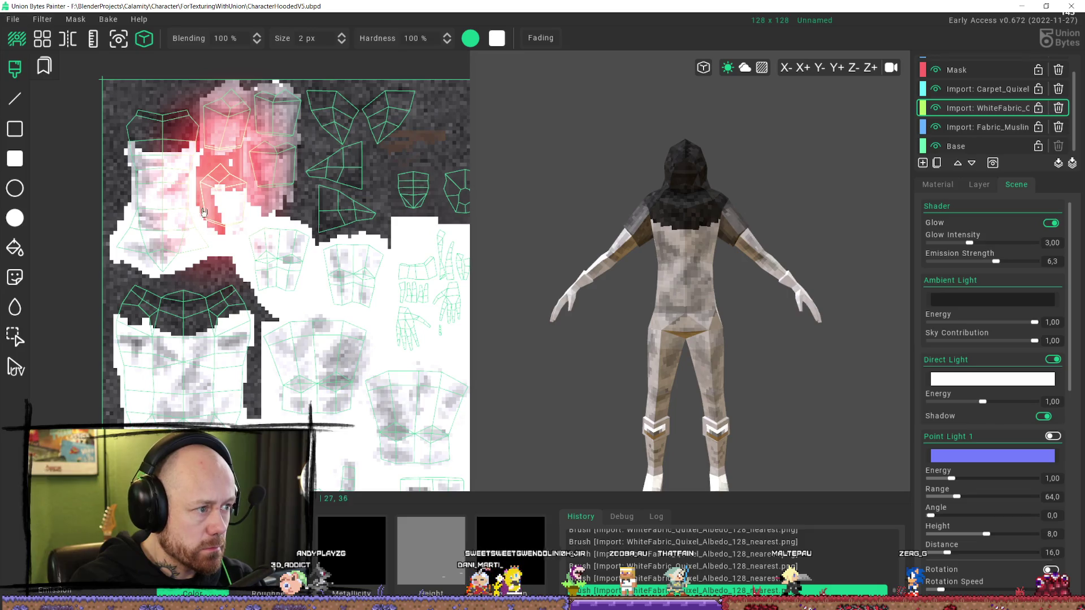
{"action": "left_click", "coordinate": [290, 268]}
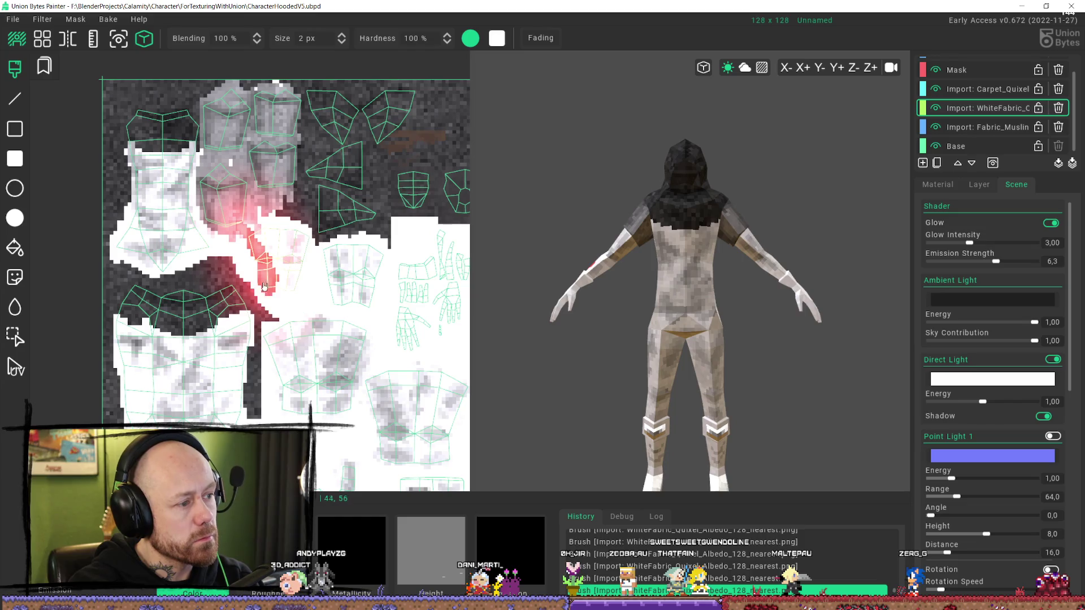
{"action": "mouse_move", "coordinate": [257, 274]}
{"action": "left_mouse_down"}
{"action": "mouse_move", "coordinate": [282, 265]}
{"action": "mouse_move", "coordinate": [259, 222]}
{"action": "mouse_move", "coordinate": [298, 261]}
{"action": "left_mouse_up"}
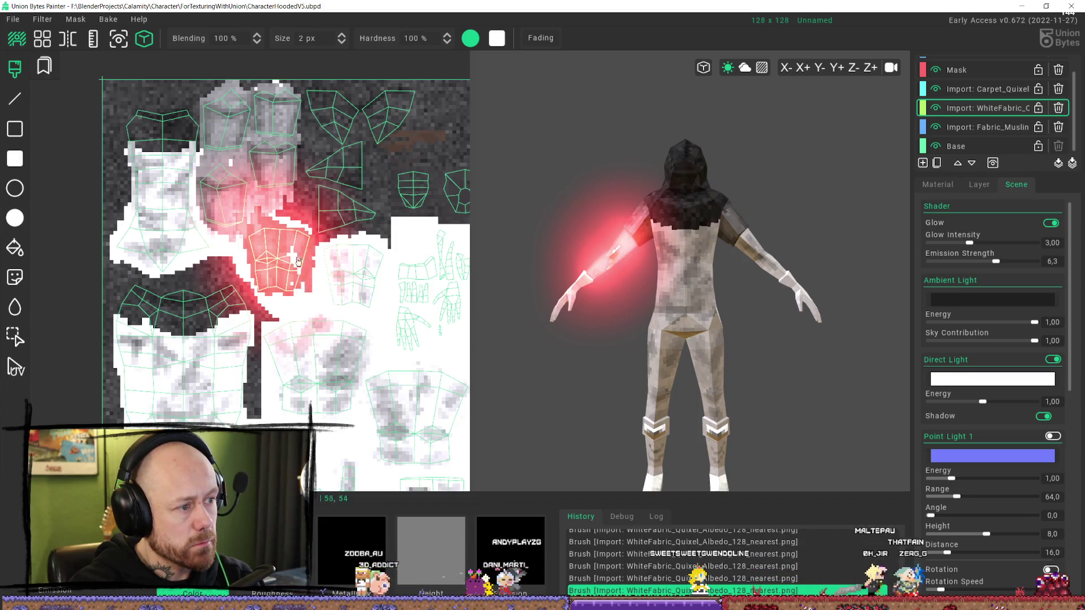
{"action": "key", "text": "ctrl+z"}
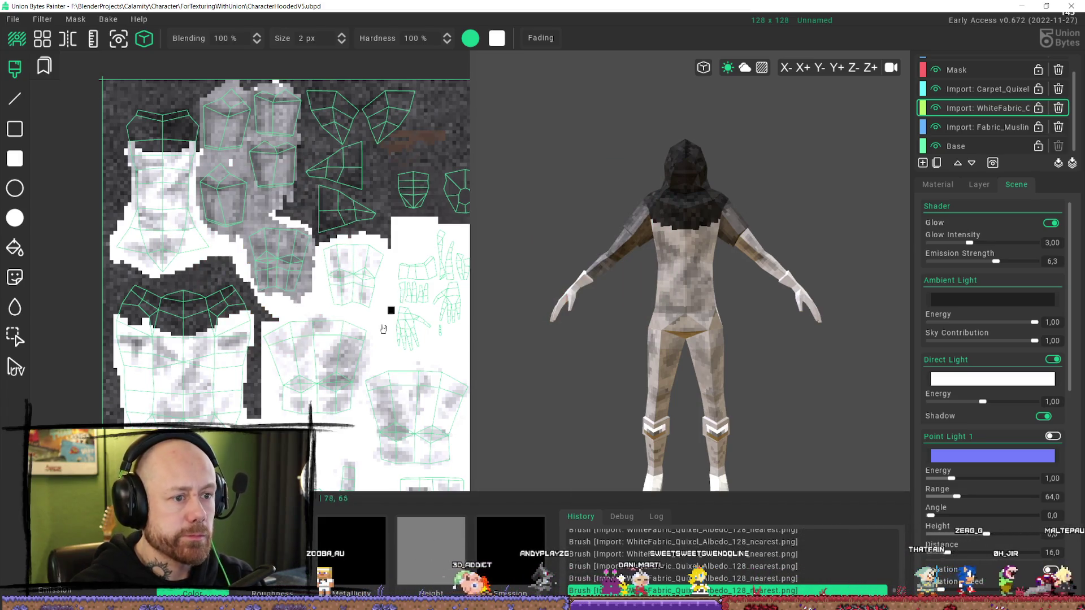
- Undo the trial forearm strokes and orbit the model to view its back
{"action": "mouse_move", "coordinate": [367, 255]}
{"action": "left_mouse_down"}
{"action": "mouse_move", "coordinate": [317, 243]}
{"action": "mouse_move", "coordinate": [339, 241]}
{"action": "mouse_move", "coordinate": [351, 252]}
{"action": "left_mouse_up"}
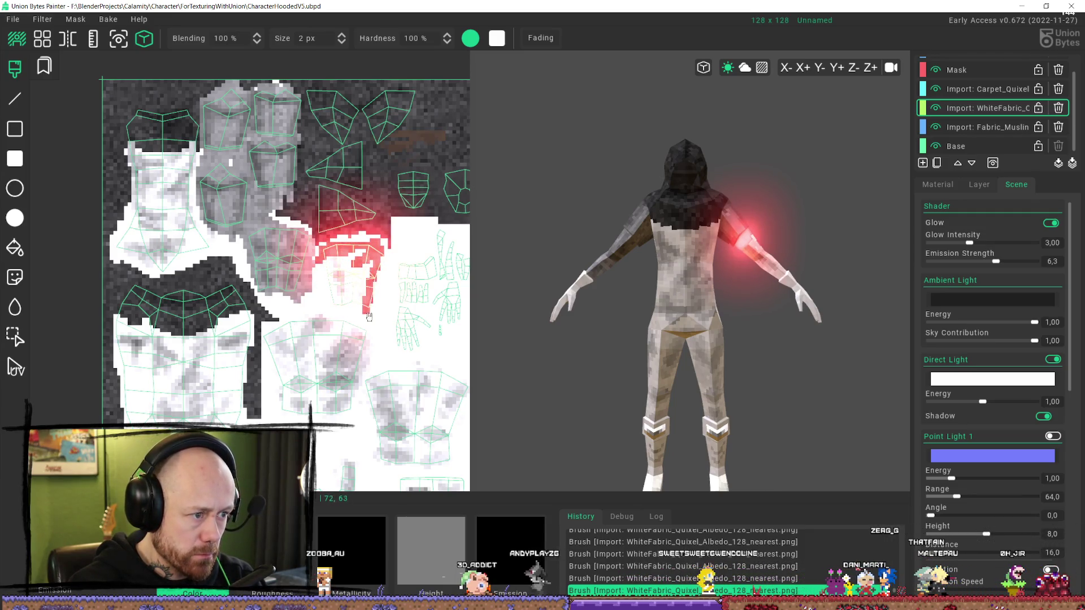
{"action": "mouse_move", "coordinate": [345, 289]}
{"action": "left_mouse_down"}
{"action": "mouse_move", "coordinate": [339, 258]}
{"action": "mouse_move", "coordinate": [354, 268]}
{"action": "left_mouse_up"}
{"action": "key", "text": "ctrl+z"}
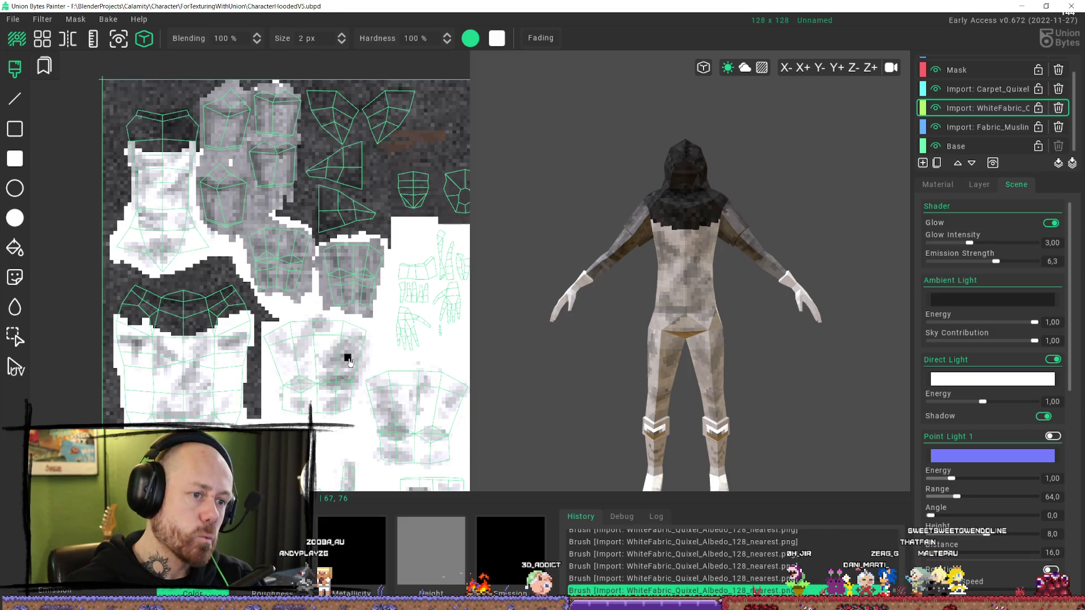
{"action": "scroll", "coordinate": [706, 191], "scroll_direction": "down", "scroll_amount": 3}
{"action": "mouse_move", "coordinate": [706, 191]}
{"action": "middle_mouse_down"}
{"action": "mouse_move", "coordinate": [775, 308]}
{"action": "mouse_move", "coordinate": [859, 298]}
{"action": "mouse_move", "coordinate": [856, 208]}
{"action": "mouse_move", "coordinate": [782, 263]}
{"action": "mouse_move", "coordinate": [777, 222]}
{"action": "mouse_move", "coordinate": [757, 213]}
{"action": "mouse_move", "coordinate": [631, 234]}
{"action": "mouse_move", "coordinate": [650, 247]}
{"action": "mouse_move", "coordinate": [640, 256]}
{"action": "middle_mouse_up"}
{"action": "scroll", "coordinate": [782, 263], "scroll_direction": "up", "scroll_amount": 2}
{"action": "scroll", "coordinate": [656, 237], "scroll_direction": "up", "scroll_amount": 2}
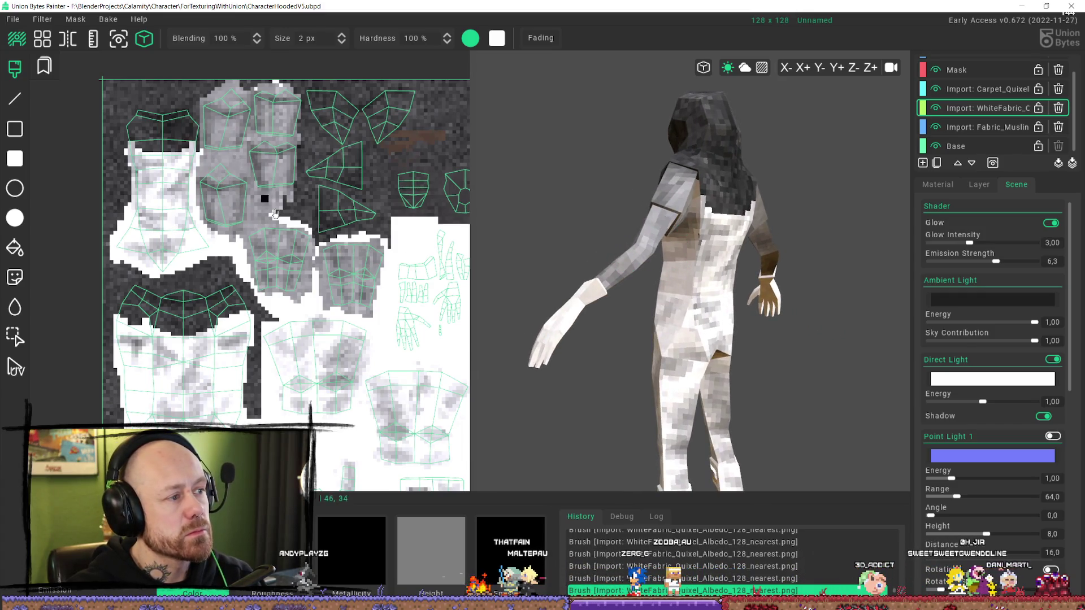
- Brush the forearm islands back to white, using undo and redo to correct strokes
{"action": "scroll", "coordinate": [272, 216], "scroll_direction": "down", "scroll_amount": 3}
{"action": "mouse_move", "coordinate": [506, 303]}
{"action": "middle_mouse_down"}
{"action": "mouse_move", "coordinate": [686, 300]}
{"action": "mouse_move", "coordinate": [577, 271]}
{"action": "mouse_move", "coordinate": [508, 273]}
{"action": "mouse_move", "coordinate": [568, 278]}
{"action": "mouse_move", "coordinate": [521, 255]}
{"action": "mouse_move", "coordinate": [588, 277]}
{"action": "mouse_move", "coordinate": [576, 300]}
{"action": "mouse_move", "coordinate": [628, 295]}
{"action": "middle_mouse_up"}
{"action": "scroll", "coordinate": [351, 291], "scroll_direction": "up", "scroll_amount": 5}
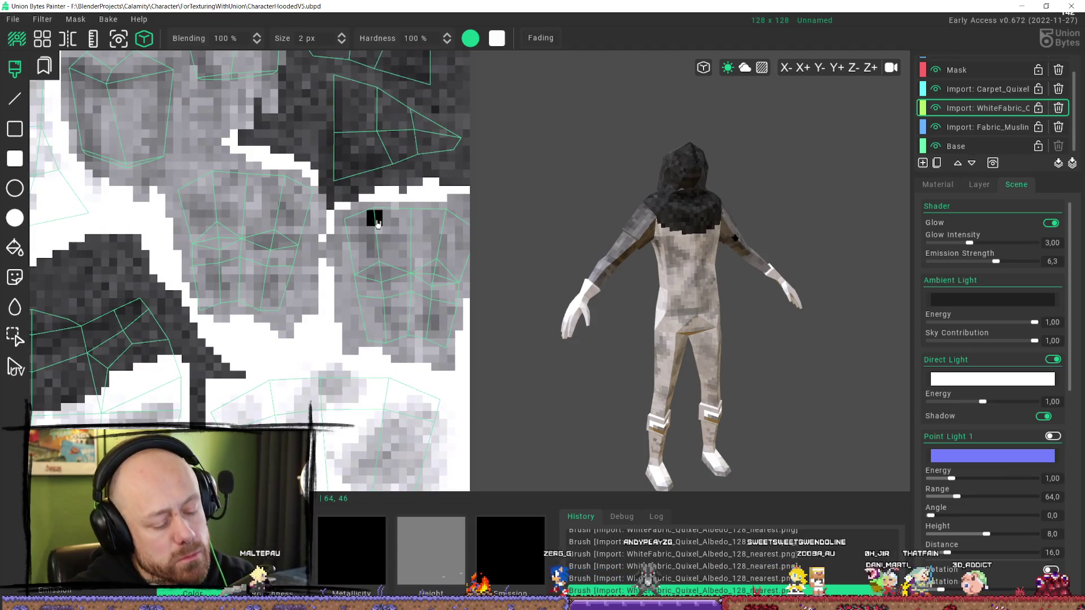
{"action": "left_click_drag", "start_coordinate": [374, 220], "coordinate": [398, 283]}
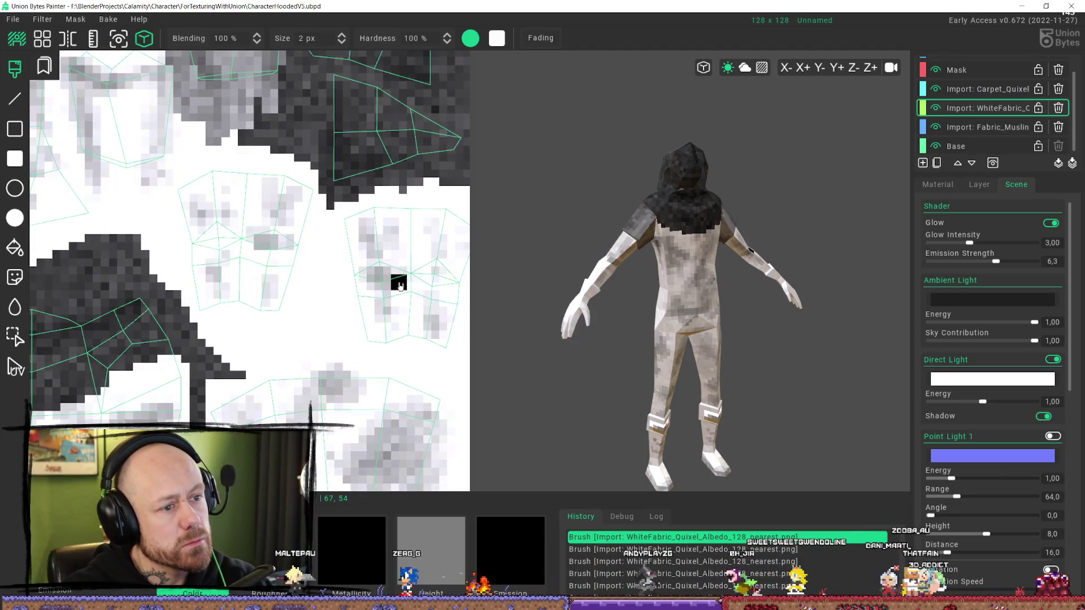
{"action": "scroll", "coordinate": [206, 131], "scroll_direction": "down", "scroll_amount": 1}
{"action": "scroll", "coordinate": [287, 246], "scroll_direction": "down", "scroll_amount": 1}
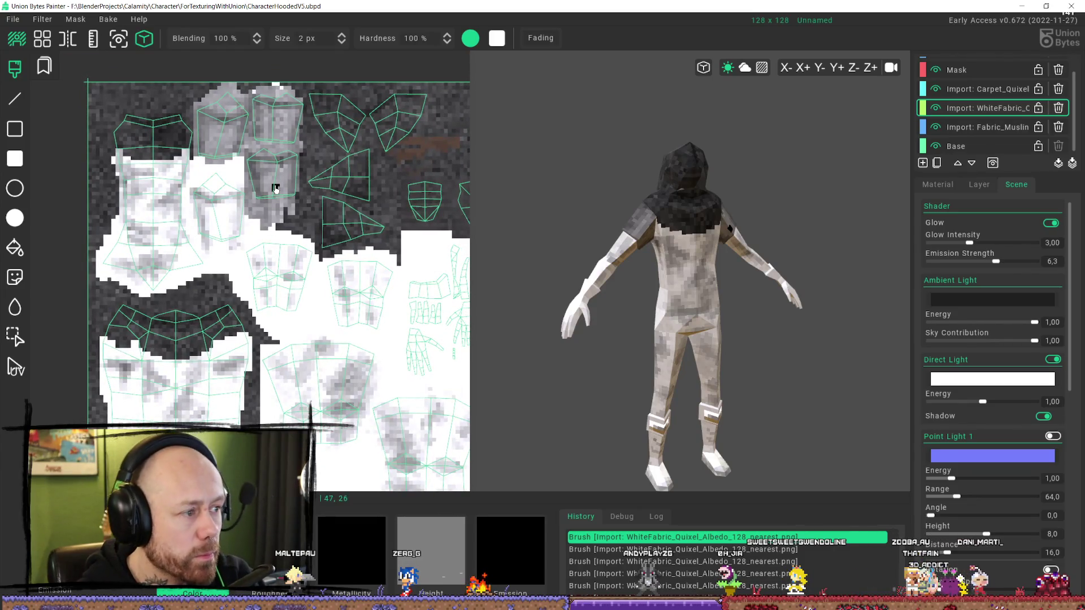
{"action": "left_click", "coordinate": [275, 189]}
{"action": "key", "text": "ctrl+z"}
{"action": "key", "text": "ctrl+z"}
{"action": "key", "text": "ctrl+z"}
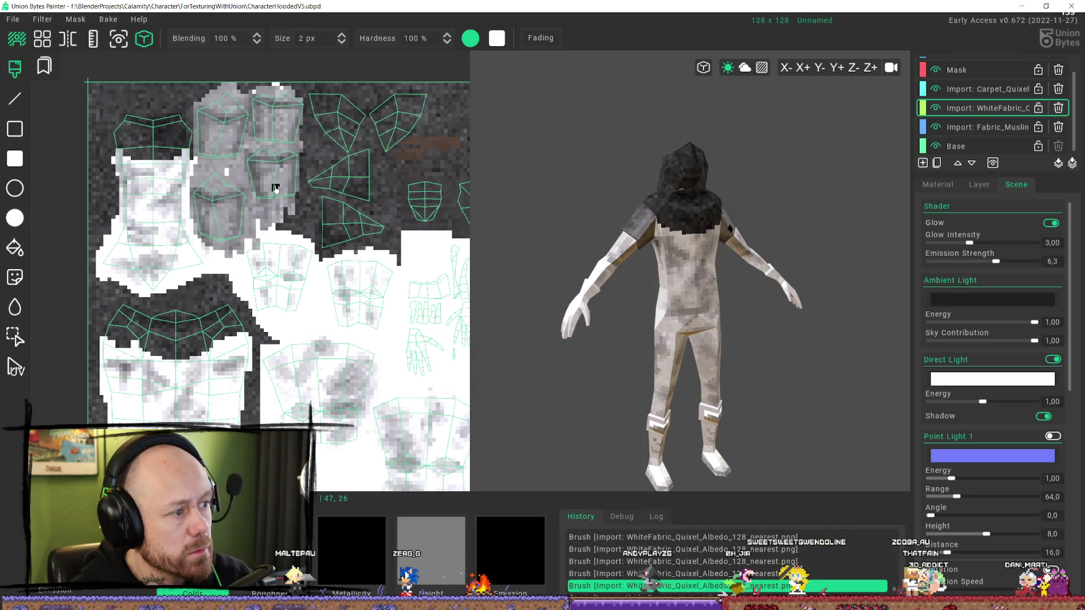
{"action": "key", "text": "ctrl+y"}
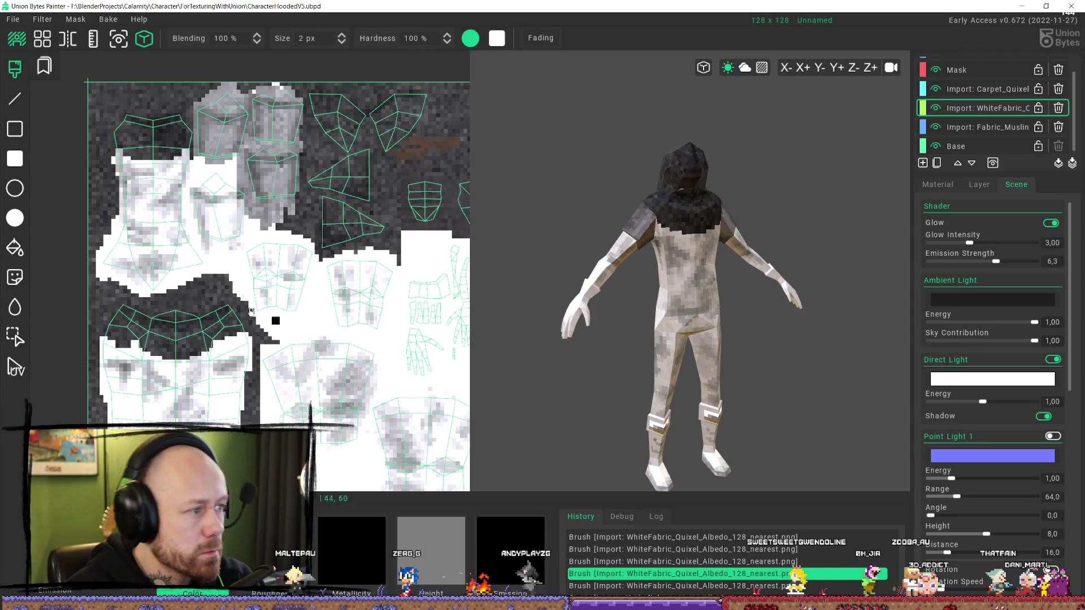
- Cover the shoulder island fully with grey fabric
{"action": "left_click_drag", "start_coordinate": [220, 174], "coordinate": [236, 202]}
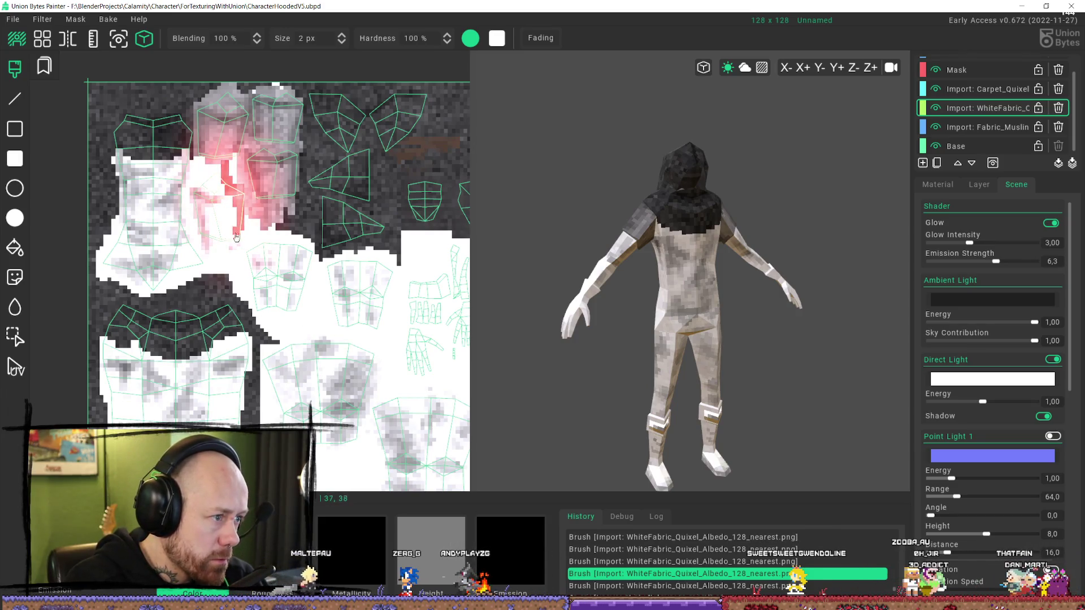
{"action": "mouse_move", "coordinate": [236, 238]}
{"action": "left_mouse_down"}
{"action": "mouse_move", "coordinate": [234, 189]}
{"action": "mouse_move", "coordinate": [193, 202]}
{"action": "left_mouse_up"}
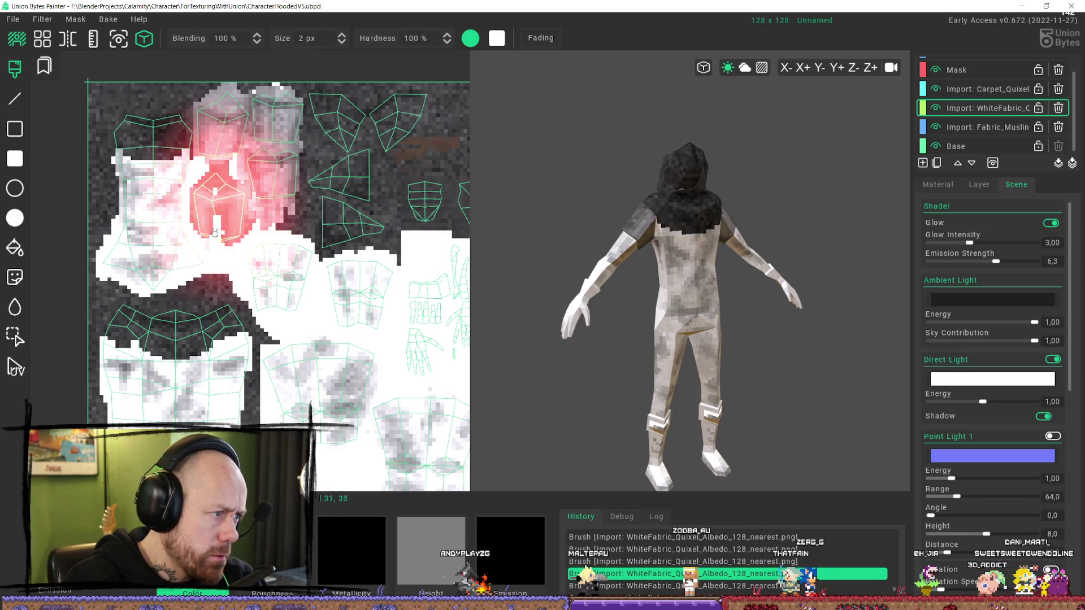
{"action": "mouse_move", "coordinate": [211, 235]}
{"action": "left_mouse_down"}
{"action": "mouse_move", "coordinate": [205, 206]}
{"action": "mouse_move", "coordinate": [206, 244]}
{"action": "left_mouse_up"}
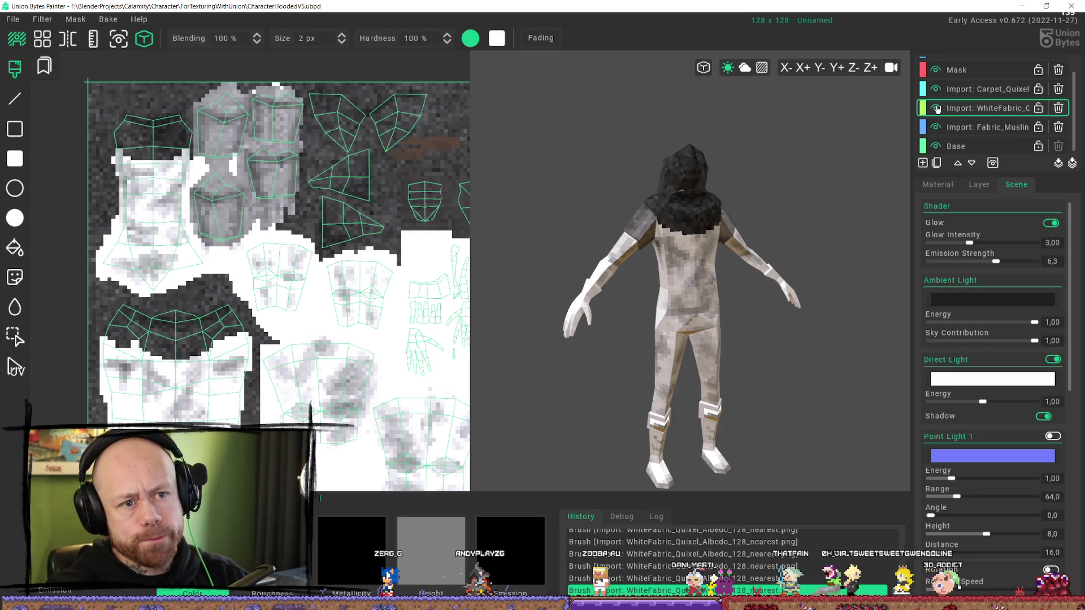
- Toggle the WhiteFabric and Fabric_Muslin layers off and on to compare them
{"action": "left_click", "coordinate": [936, 108]}
{"action": "left_click", "coordinate": [937, 108]}
{"action": "left_click", "coordinate": [994, 127]}
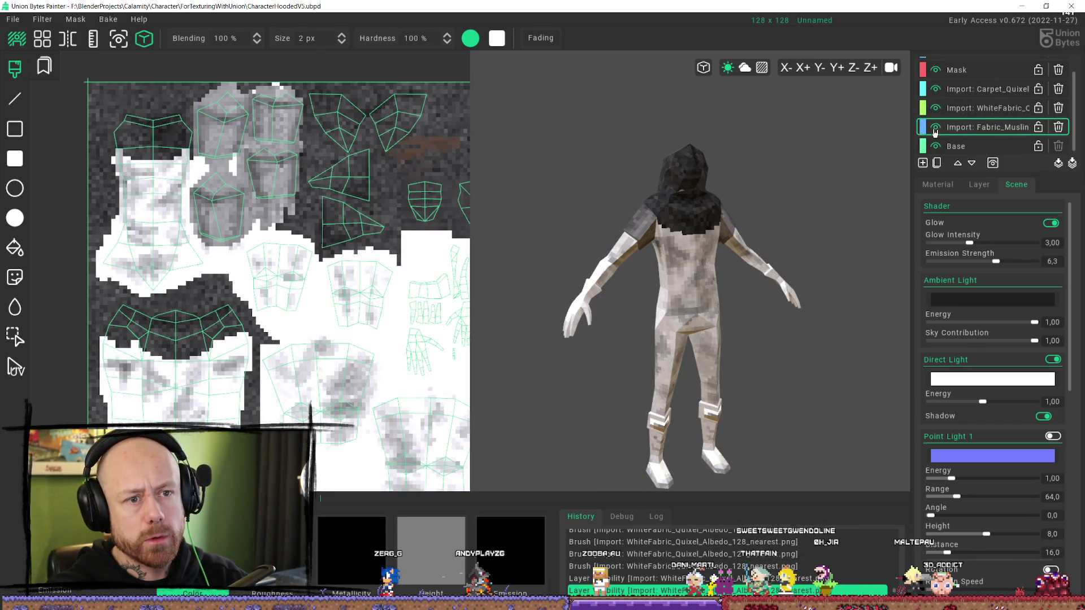
{"action": "left_click", "coordinate": [935, 129]}
{"action": "left_click", "coordinate": [936, 130]}
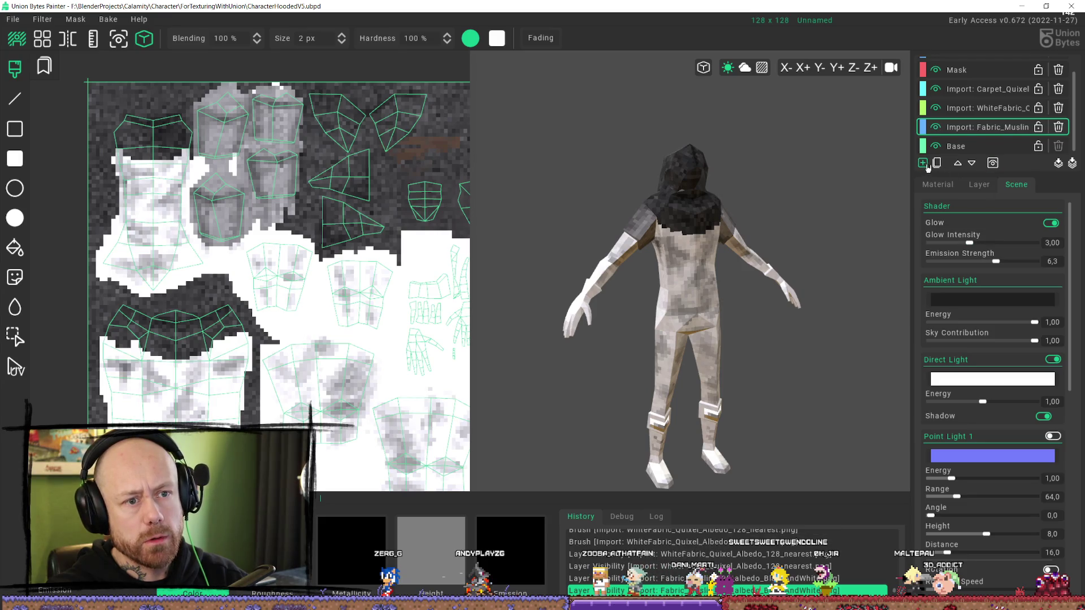
- Add a new layer above Fabric_Muslin and rename it Color
{"action": "left_click", "coordinate": [924, 164]}
{"action": "left_click", "coordinate": [980, 186]}
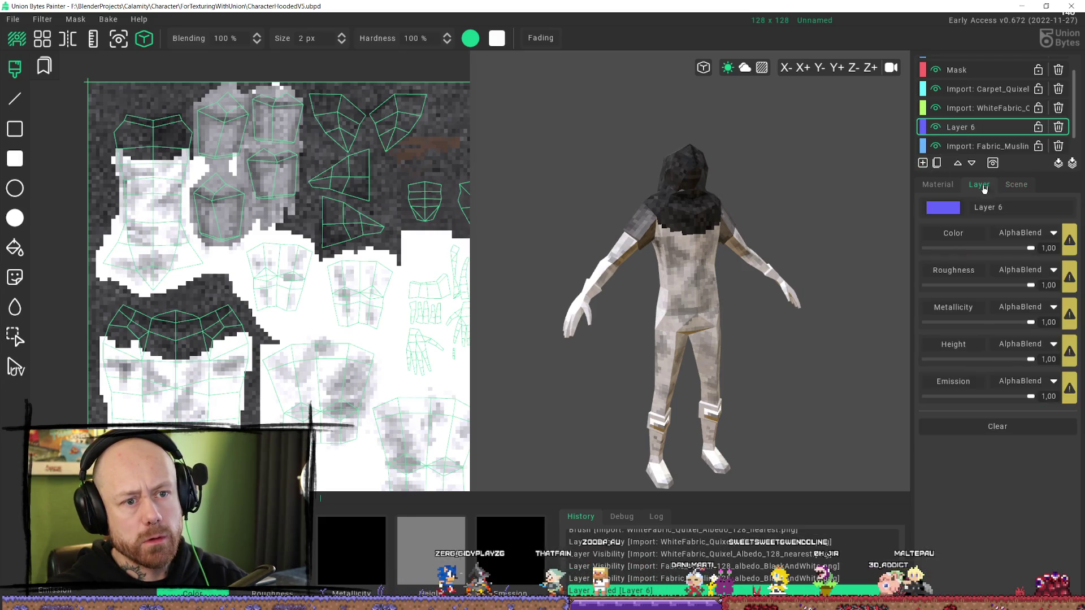
{"action": "left_click", "coordinate": [1031, 208]}
{"action": "type", "text": "Color"}
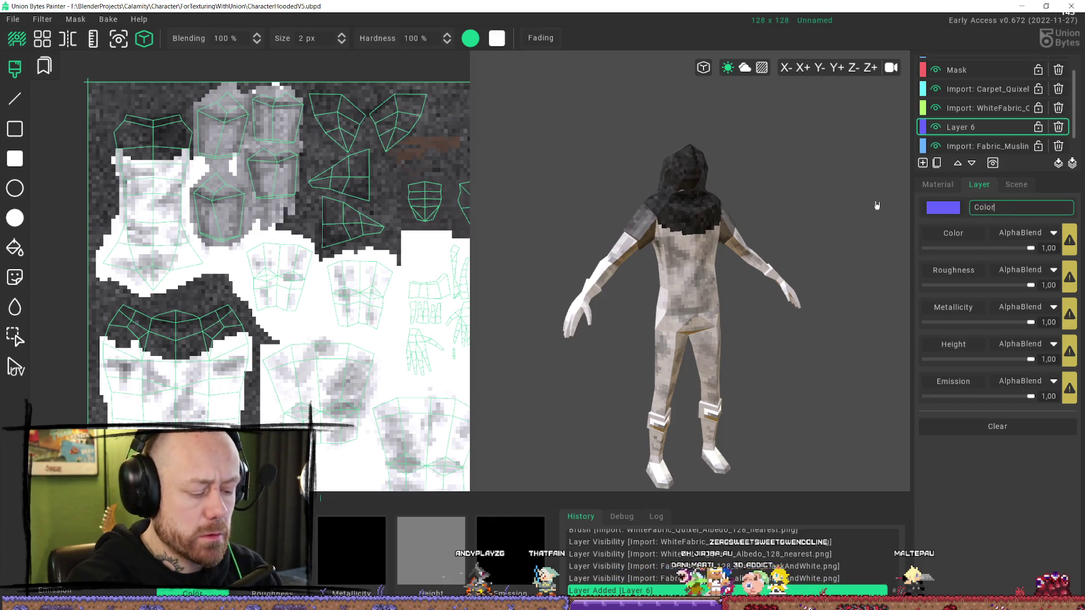
{"action": "key", "text": "Return"}
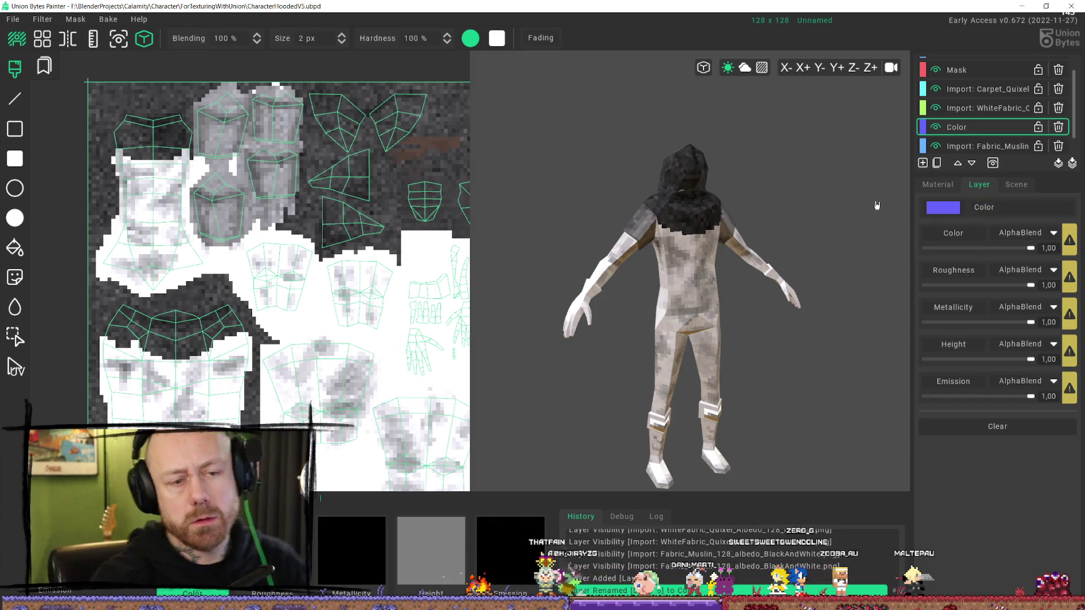
{"action": "left_click", "coordinate": [937, 185]}
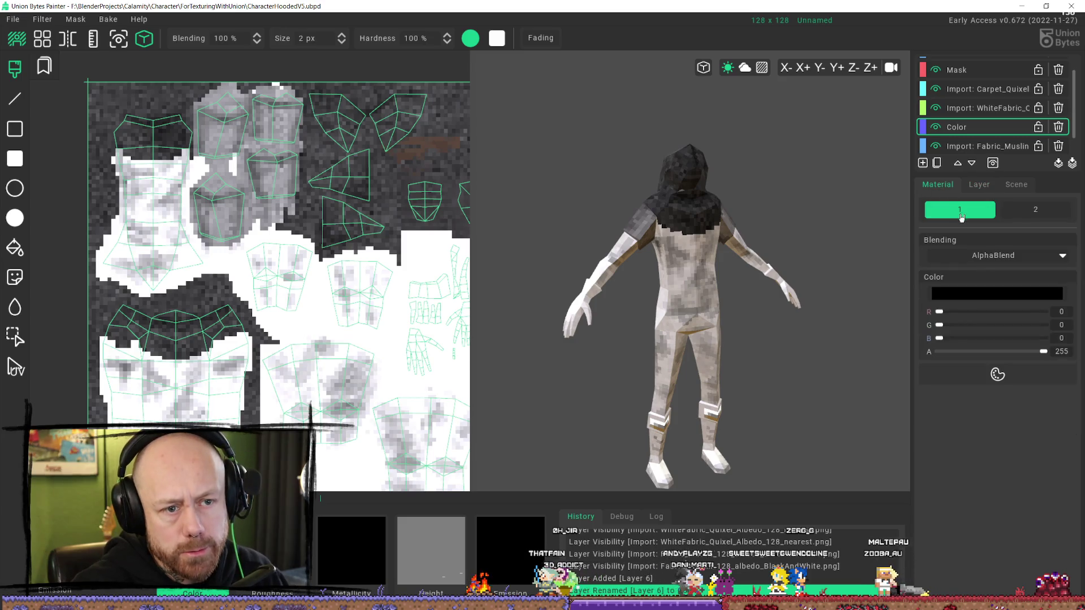
- Set the Color layer's material colour to dark red #674040 and dab test pixels
{"action": "left_click", "coordinate": [988, 292]}
{"action": "left_click", "coordinate": [823, 100]}
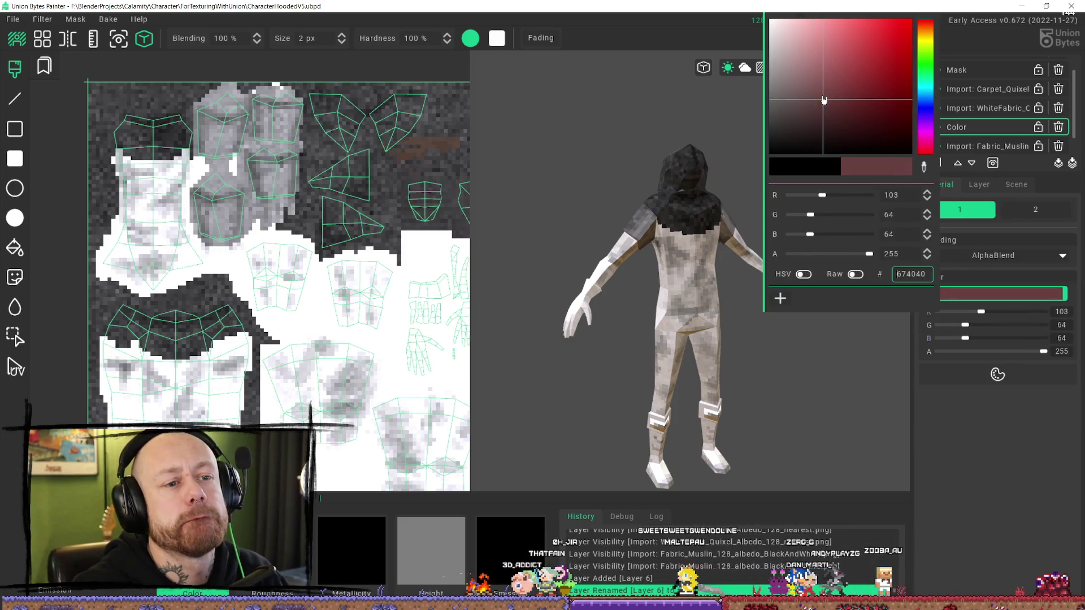
{"action": "left_click", "coordinate": [1037, 521]}
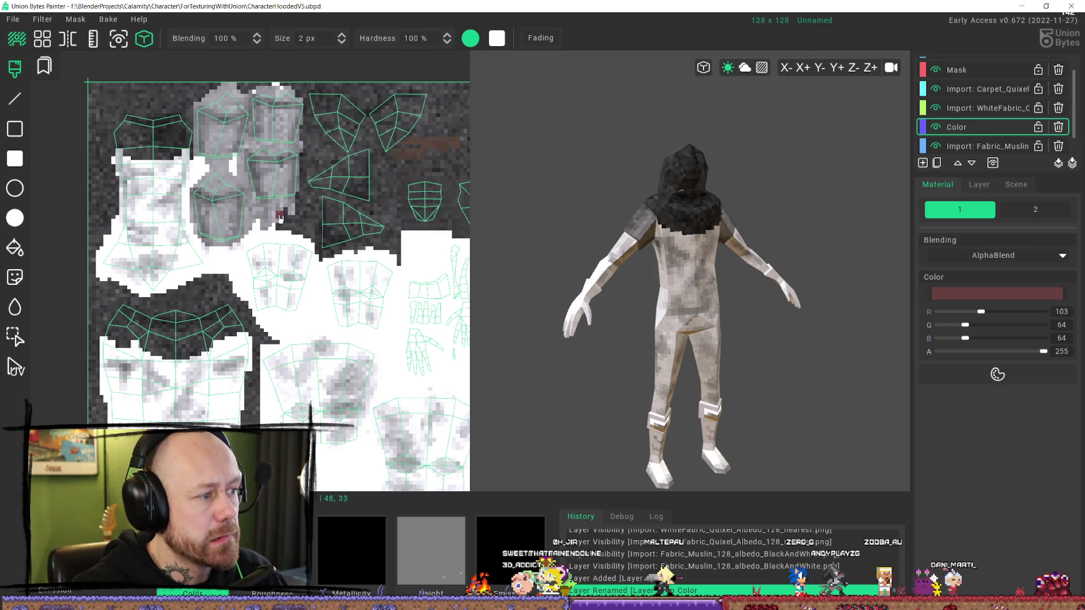
{"action": "left_click", "coordinate": [291, 304]}
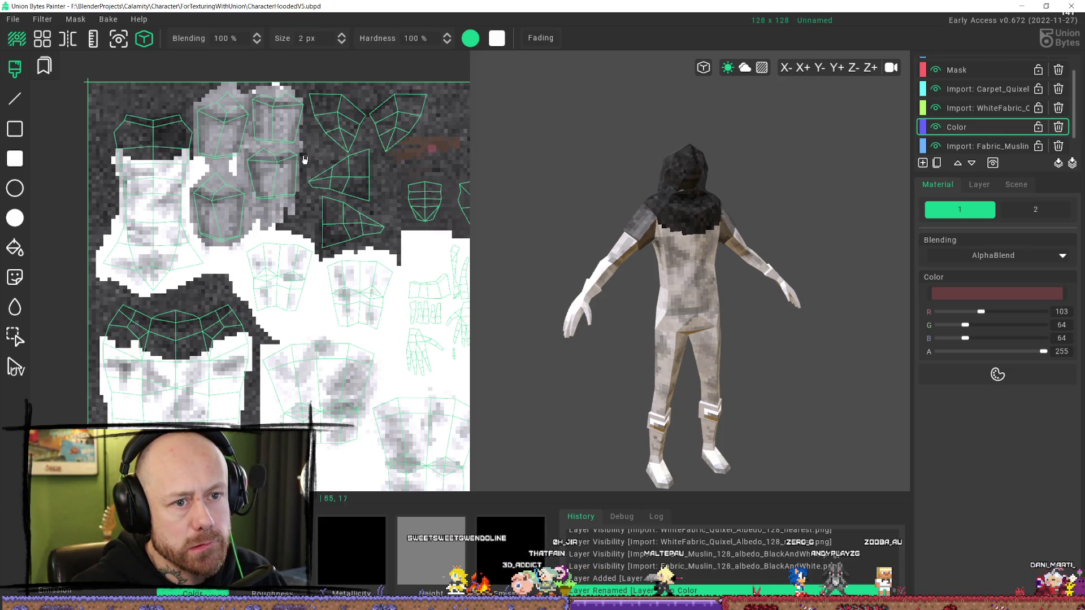
{"action": "left_click", "coordinate": [168, 103]}
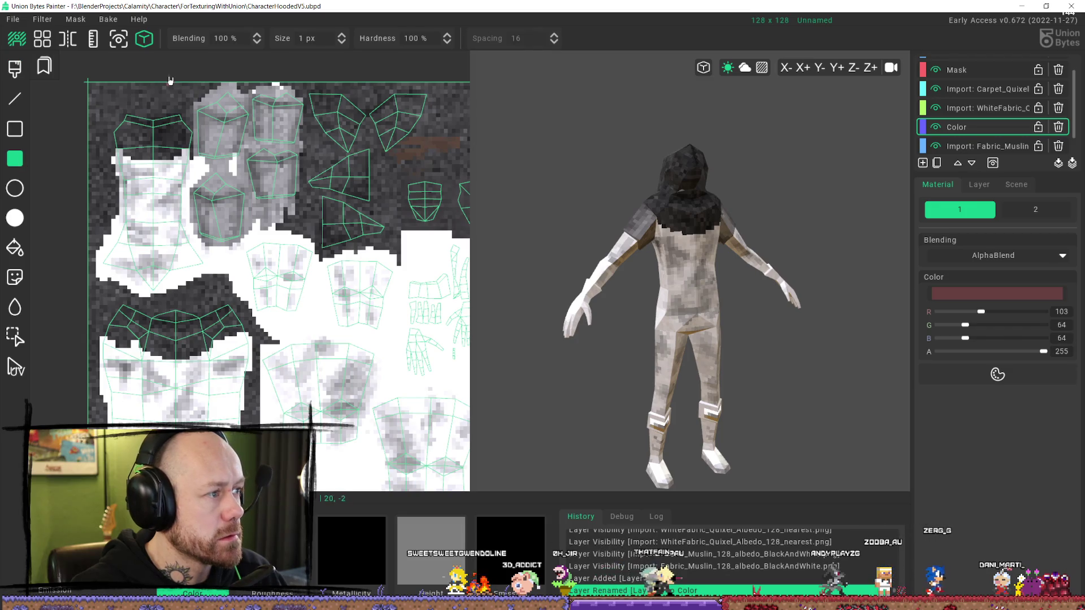
- Fill a dark red rectangle over the shoulder UV islands, comparing via undo/redo
{"action": "left_click_drag", "start_coordinate": [166, 86], "coordinate": [343, 256]}
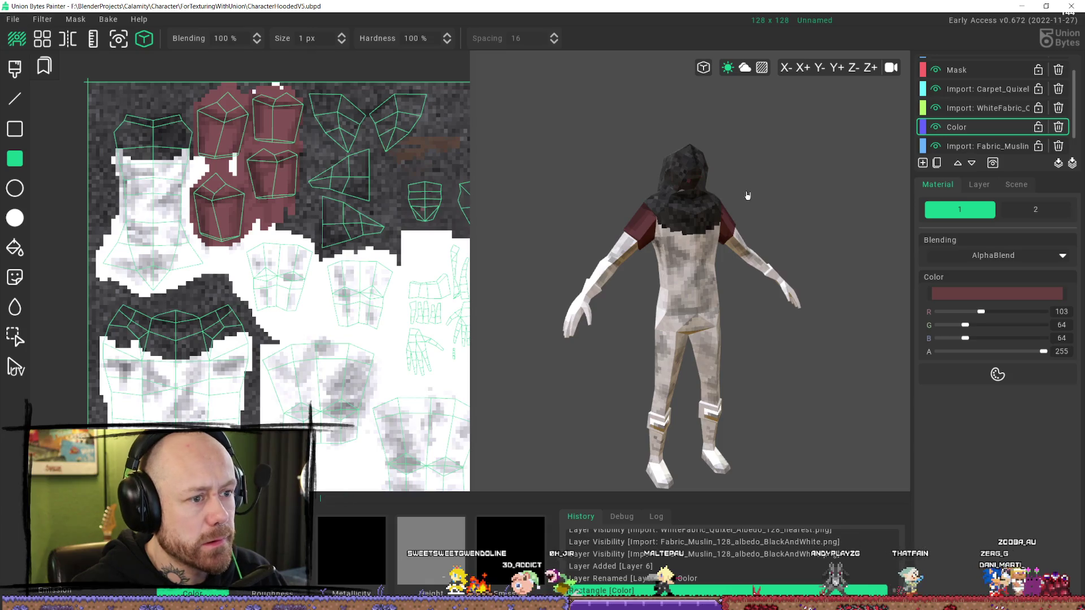
{"action": "mouse_move", "coordinate": [744, 199]}
{"action": "middle_mouse_down"}
{"action": "mouse_move", "coordinate": [702, 175]}
{"action": "mouse_move", "coordinate": [661, 177]}
{"action": "mouse_move", "coordinate": [677, 177]}
{"action": "mouse_move", "coordinate": [697, 97]}
{"action": "mouse_move", "coordinate": [780, 147]}
{"action": "mouse_move", "coordinate": [832, 198]}
{"action": "mouse_move", "coordinate": [872, 203]}
{"action": "mouse_move", "coordinate": [601, 199]}
{"action": "middle_mouse_up"}
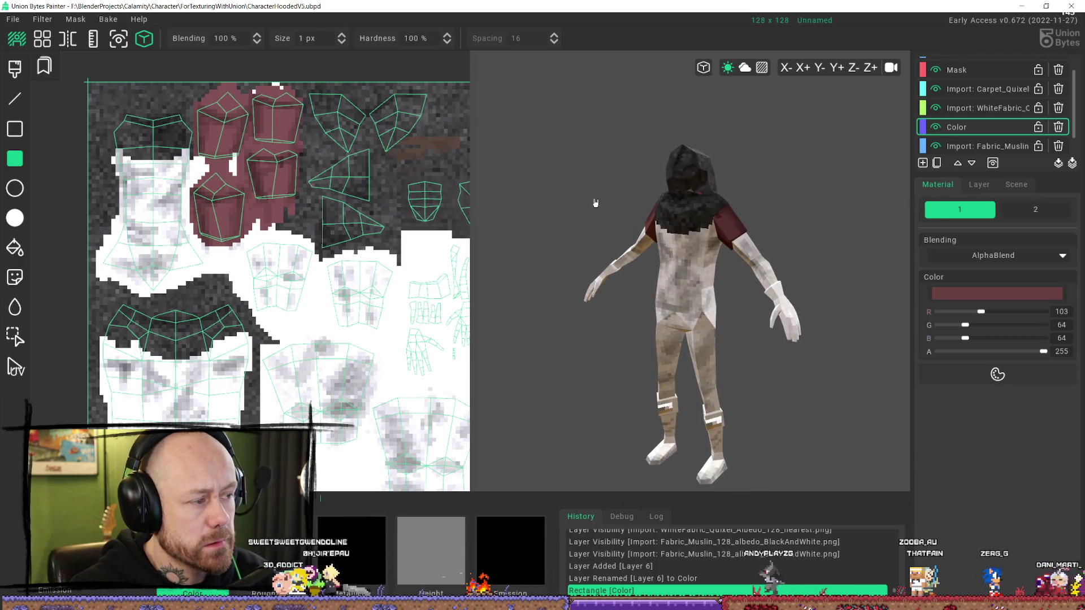
{"action": "key", "text": "ctrl+z"}
{"action": "key", "text": "ctrl+y"}
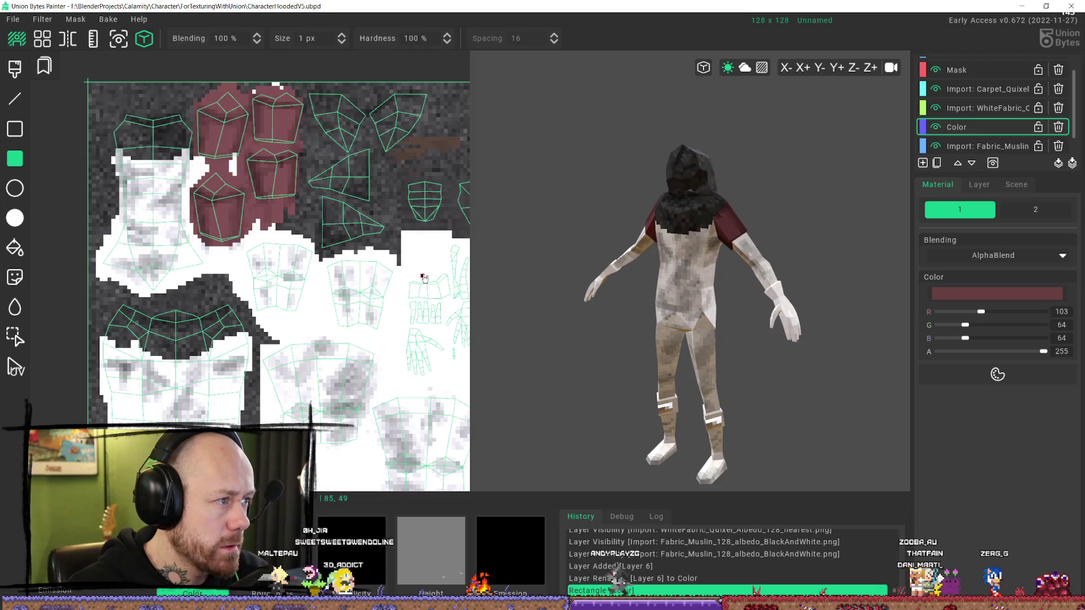
{"action": "key", "text": "ctrl+z"}
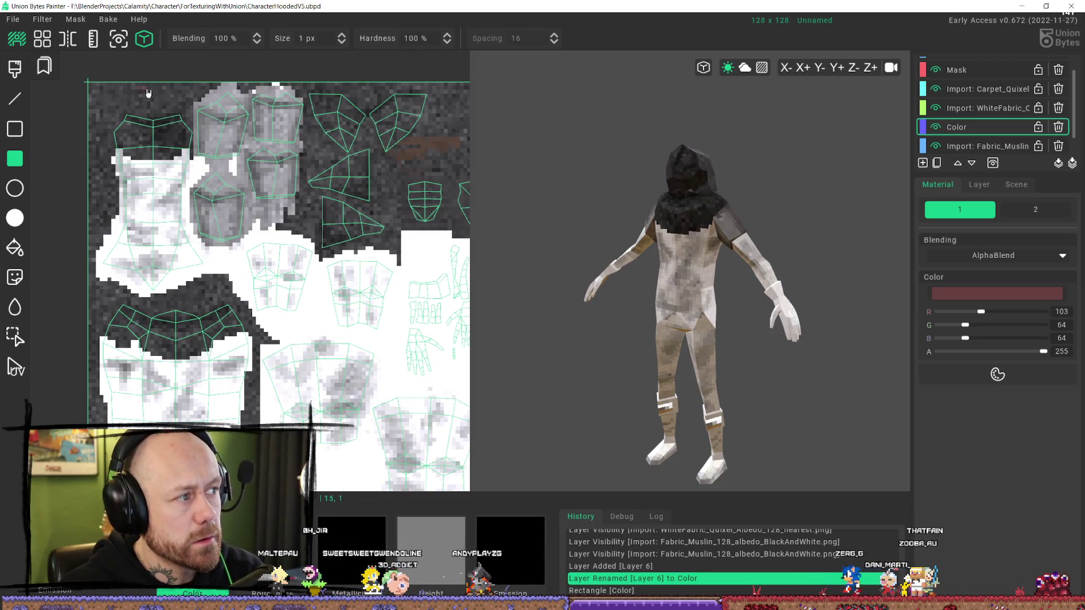
{"action": "mouse_move", "coordinate": [148, 93]}
{"action": "left_mouse_down"}
{"action": "mouse_move", "coordinate": [284, 148]}
{"action": "mouse_move", "coordinate": [462, 268]}
{"action": "left_mouse_up"}
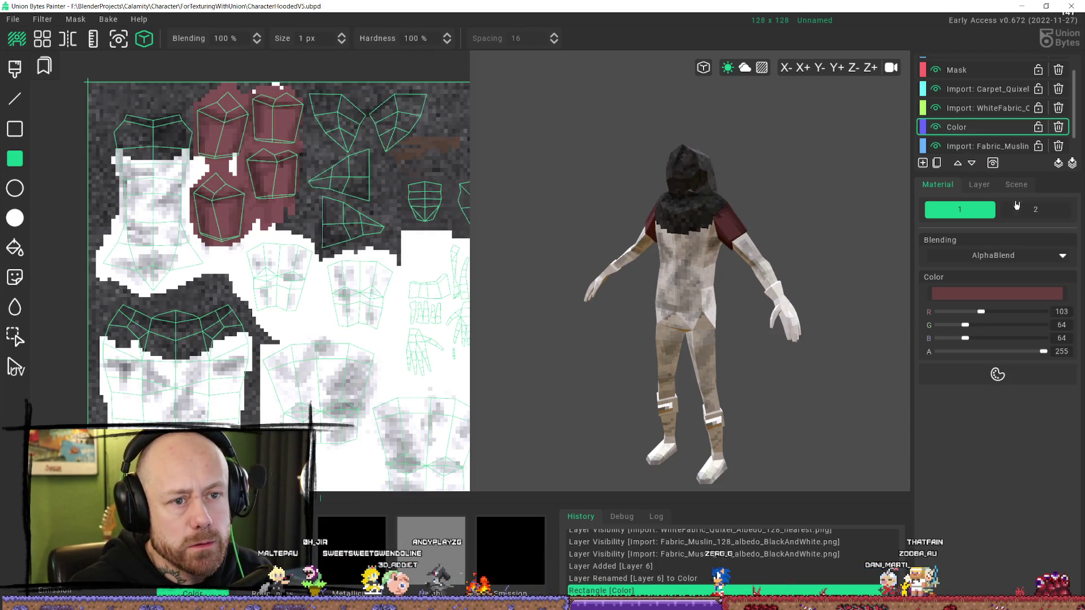
- Try Mul, Add and Normal material blending, then revert to AlphaBlend
{"action": "left_click", "coordinate": [1029, 258]}
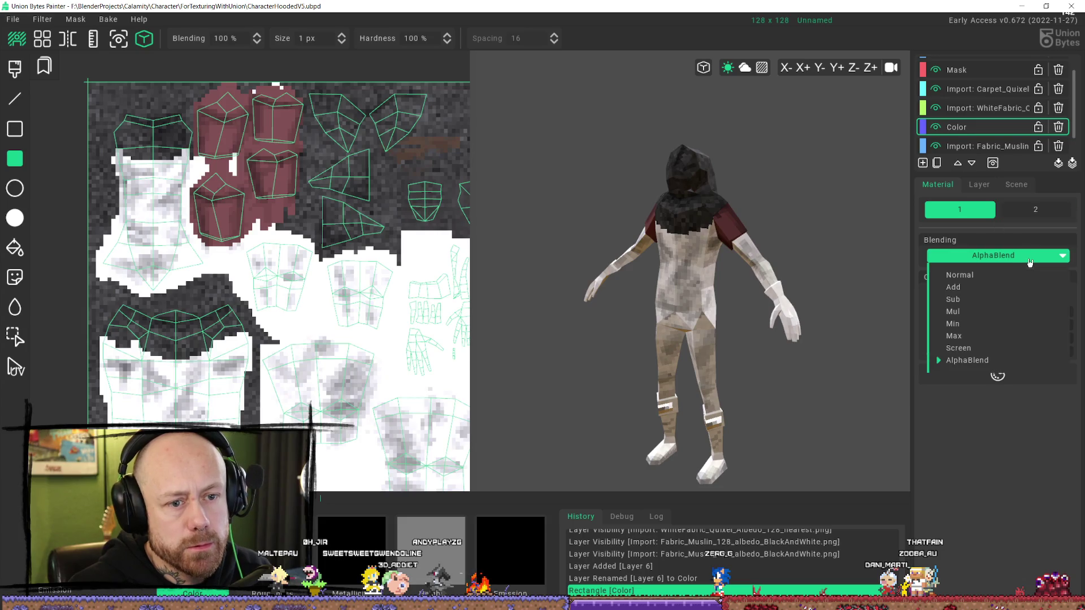
{"action": "left_click", "coordinate": [980, 312]}
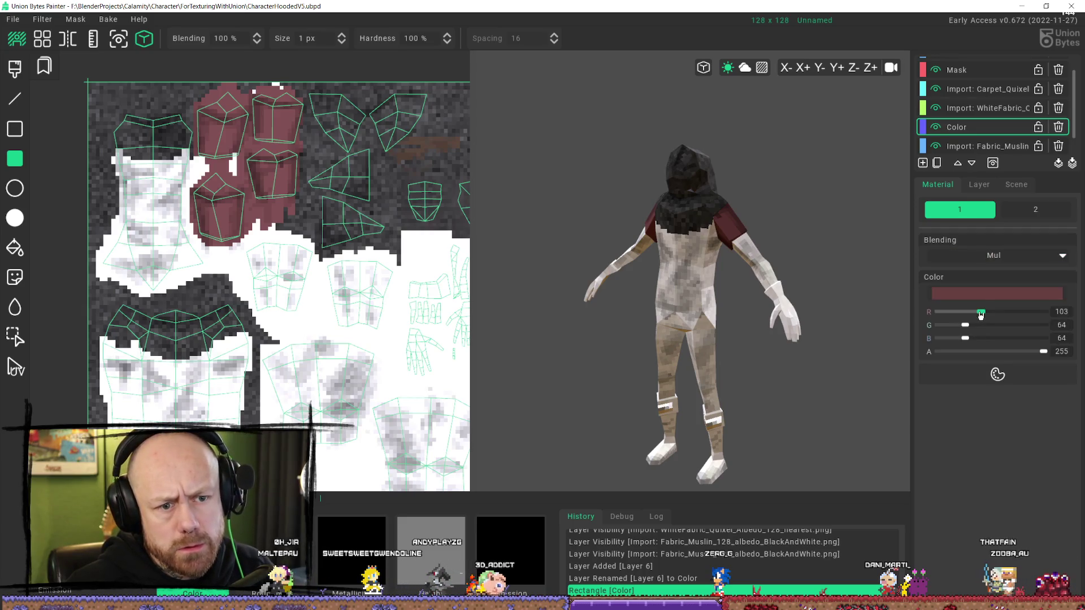
{"action": "left_click", "coordinate": [1021, 253]}
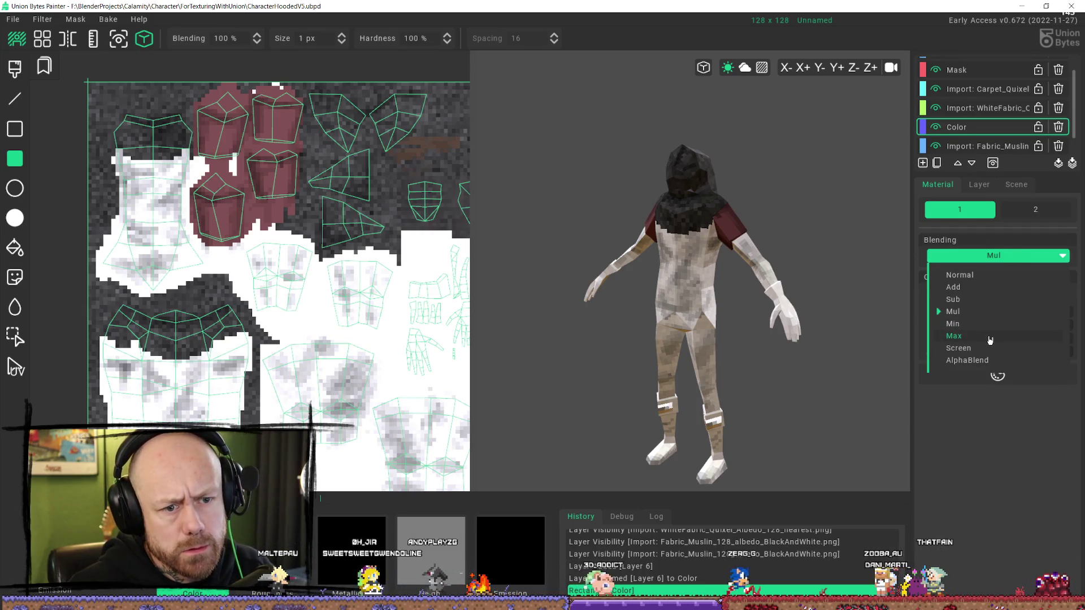
{"action": "left_click", "coordinate": [976, 288]}
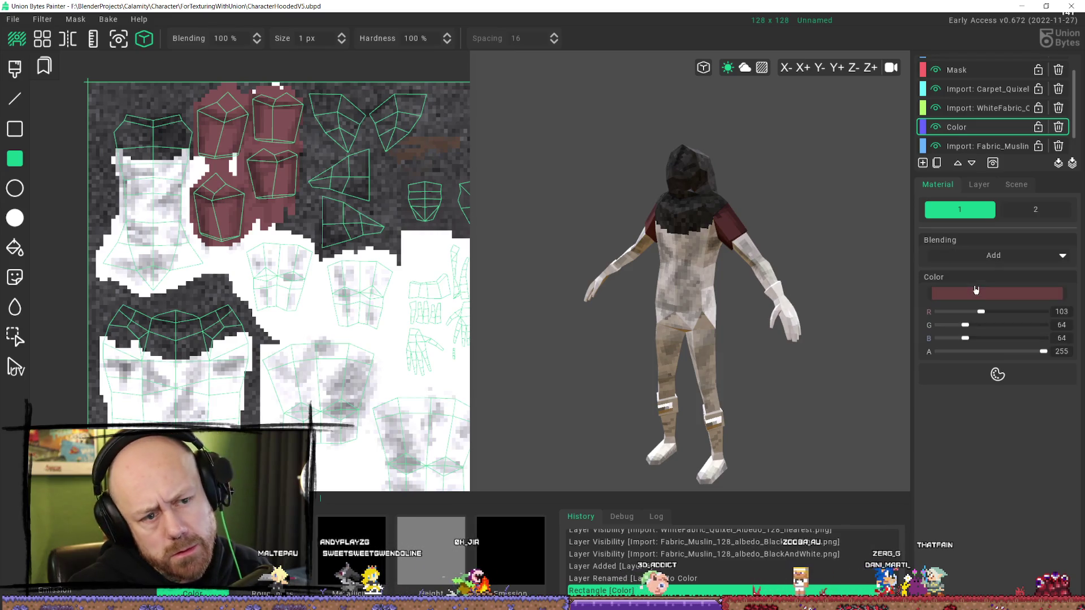
{"action": "left_click", "coordinate": [983, 256]}
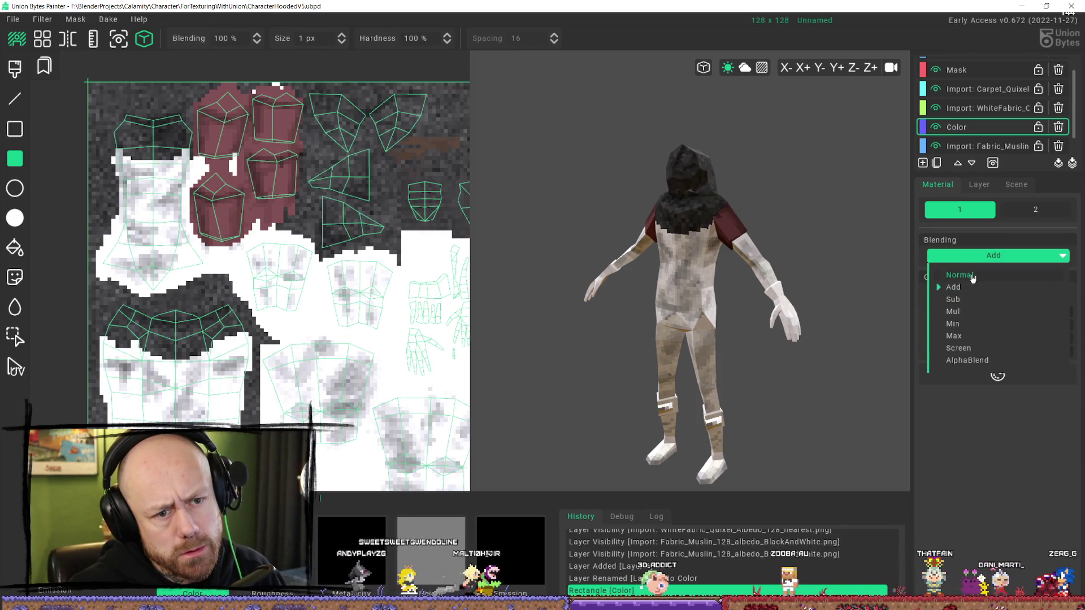
{"action": "left_click", "coordinate": [982, 276]}
{"action": "left_click", "coordinate": [988, 255]}
{"action": "left_click", "coordinate": [982, 359]}
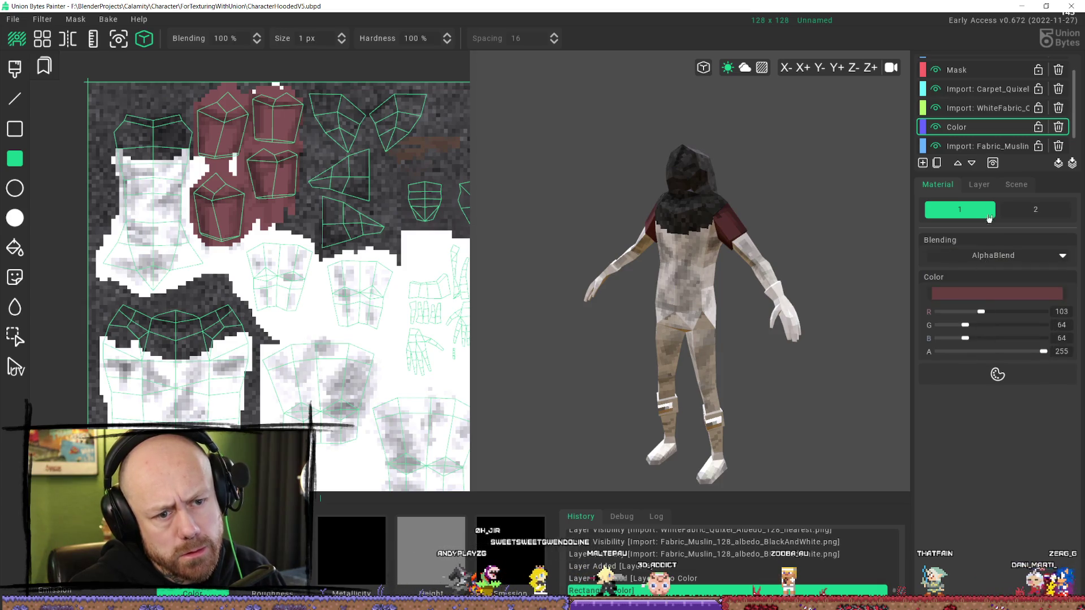
- Set the Color channel blend mode to Mul and orbit to a three-quarter back view
{"action": "left_click", "coordinate": [987, 191]}
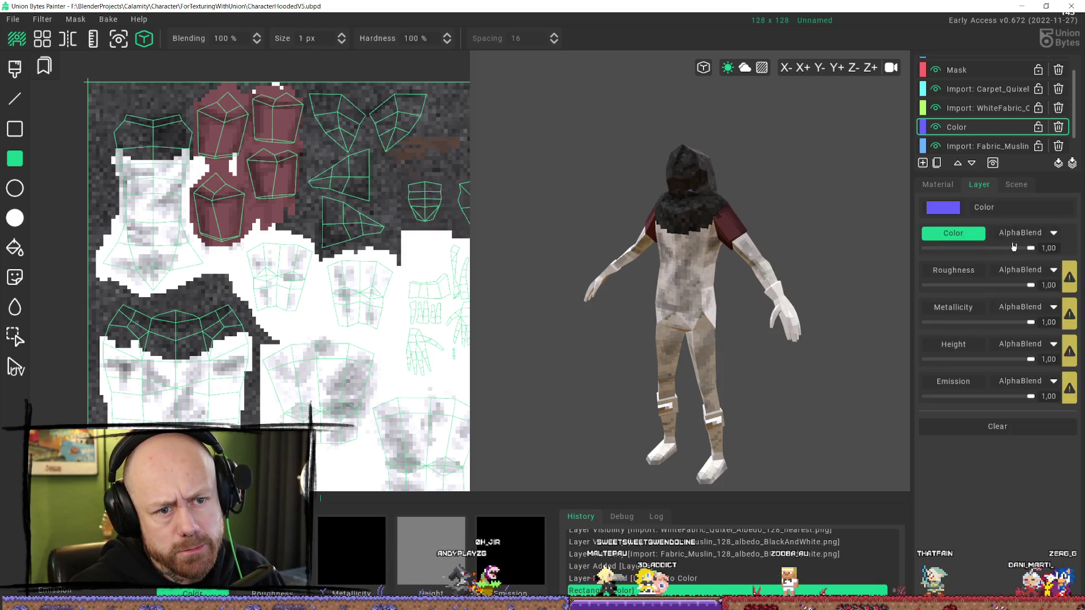
{"action": "left_click", "coordinate": [1020, 233]}
{"action": "left_click", "coordinate": [1031, 290]}
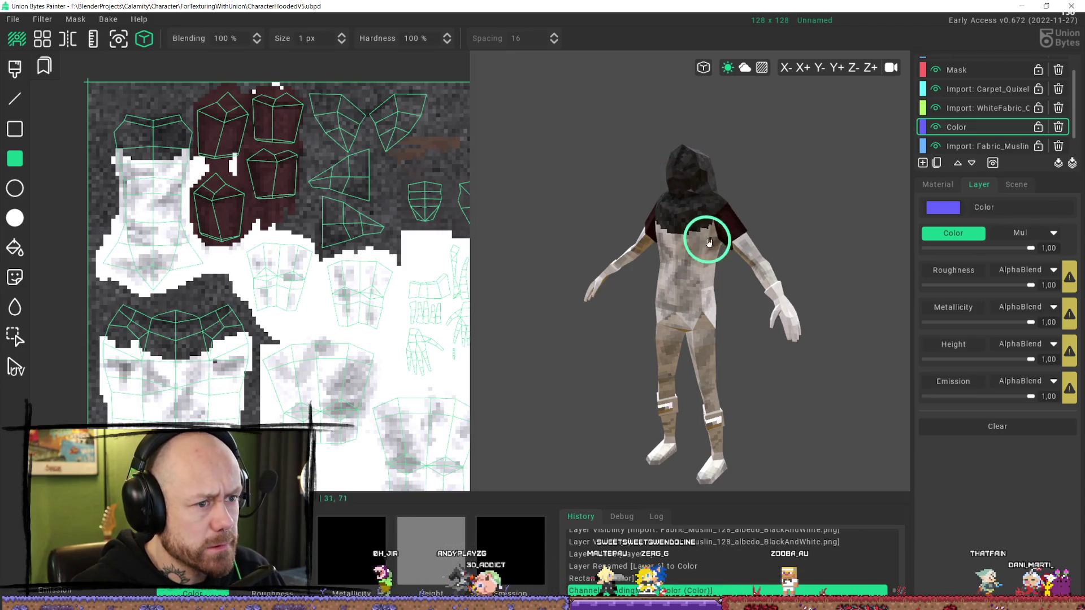
{"action": "mouse_move", "coordinate": [705, 237]}
{"action": "right_mouse_down"}
{"action": "mouse_move", "coordinate": [779, 223]}
{"action": "mouse_move", "coordinate": [831, 257]}
{"action": "mouse_move", "coordinate": [883, 239]}
{"action": "mouse_move", "coordinate": [811, 255]}
{"action": "mouse_move", "coordinate": [730, 225]}
{"action": "right_mouse_up"}
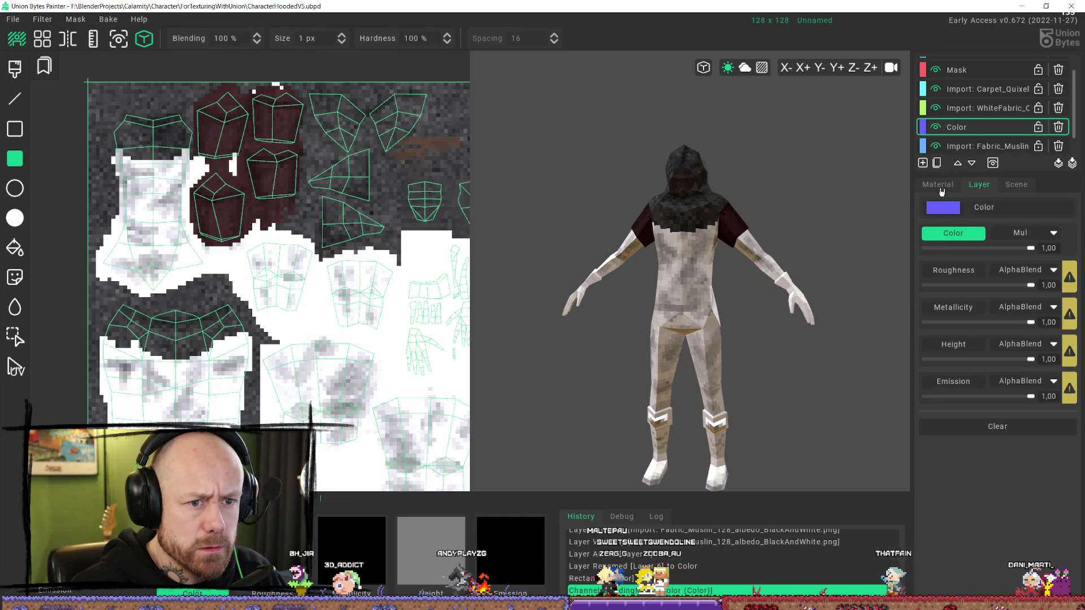
- Lighten the material colour to a pinker tone and paint a rectangle over the shoulder pieces
{"action": "left_click", "coordinate": [941, 192]}
{"action": "left_click", "coordinate": [1007, 297]}
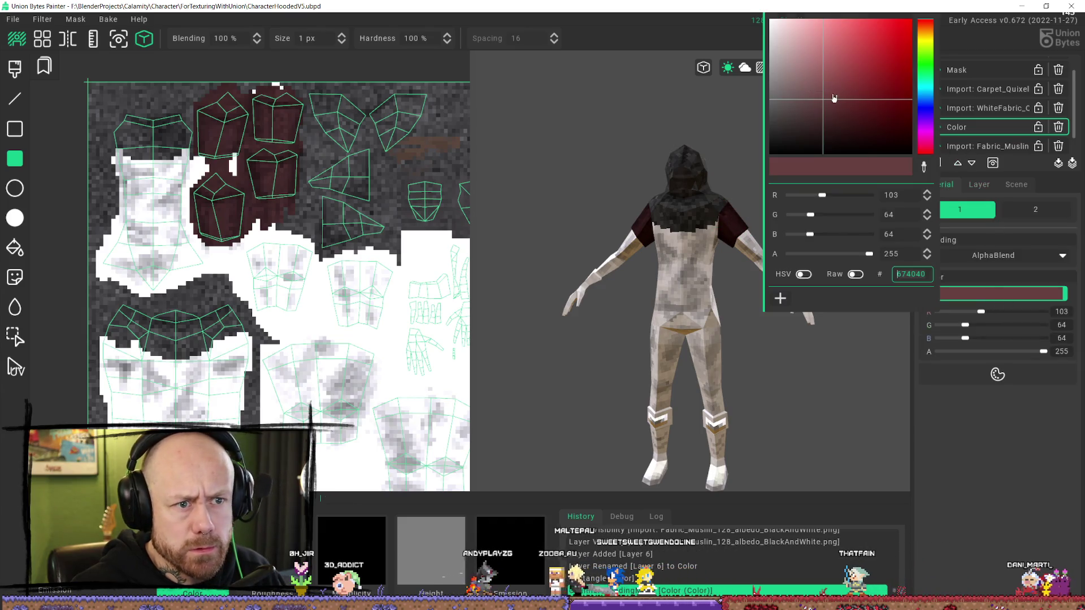
{"action": "mouse_move", "coordinate": [817, 79]}
{"action": "left_mouse_down"}
{"action": "mouse_move", "coordinate": [802, 74]}
{"action": "mouse_move", "coordinate": [806, 64]}
{"action": "mouse_move", "coordinate": [804, 80]}
{"action": "left_mouse_up"}
{"action": "left_click", "coordinate": [566, 156]}
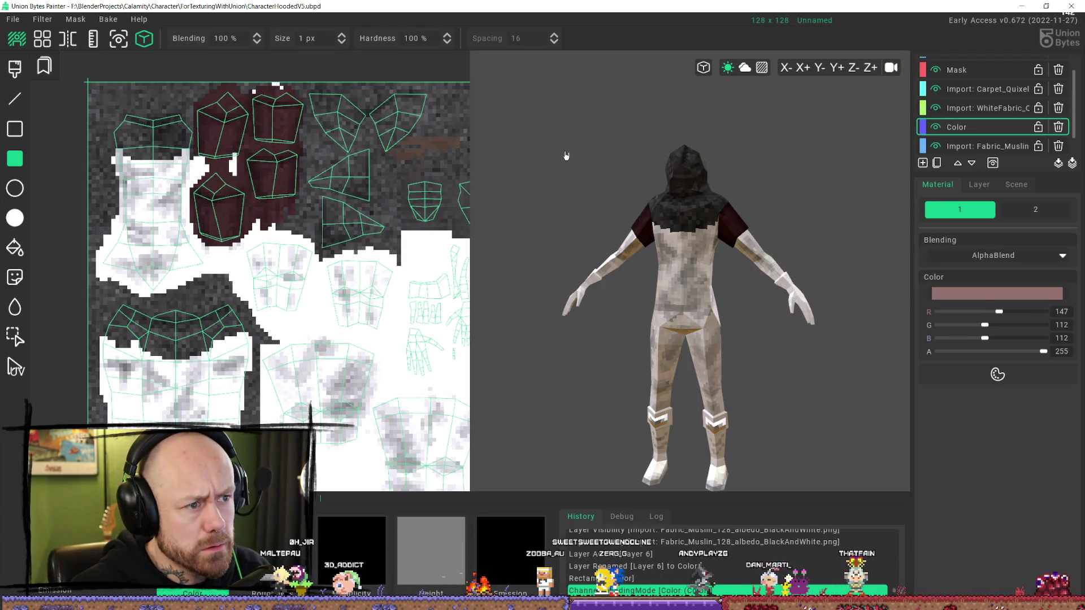
{"action": "left_click_drag", "start_coordinate": [157, 81], "coordinate": [399, 275]}
{"action": "right_click_drag", "start_coordinate": [625, 247], "coordinate": [737, 213]}
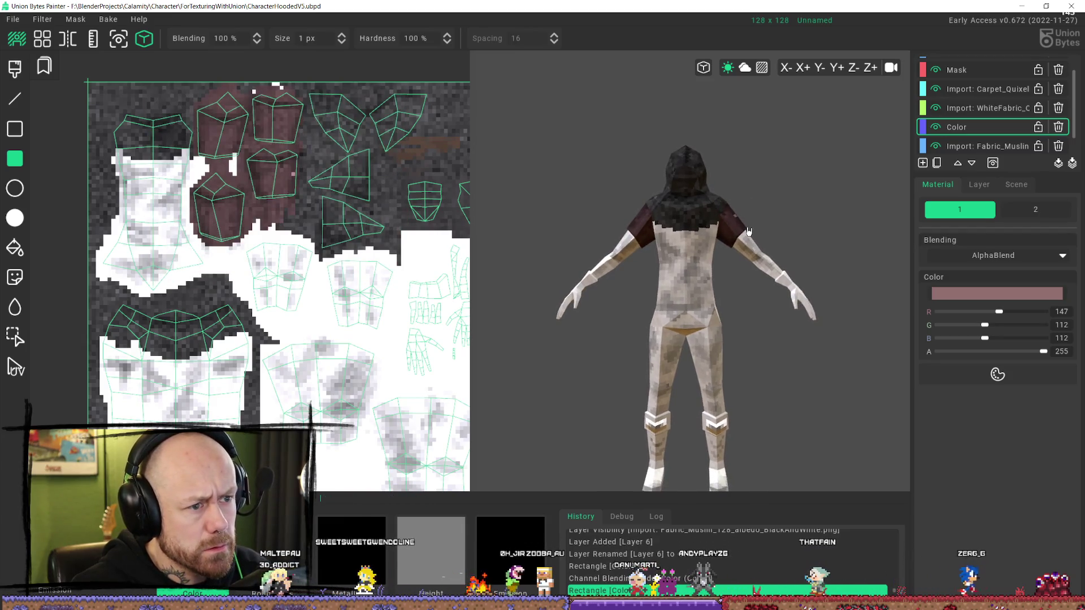
- Change the colour to pale pinkish grey c4b5b5 (196, 181, 181) and toggle the Color layer to compare
{"action": "left_click", "coordinate": [961, 293]}
{"action": "left_click", "coordinate": [782, 57]}
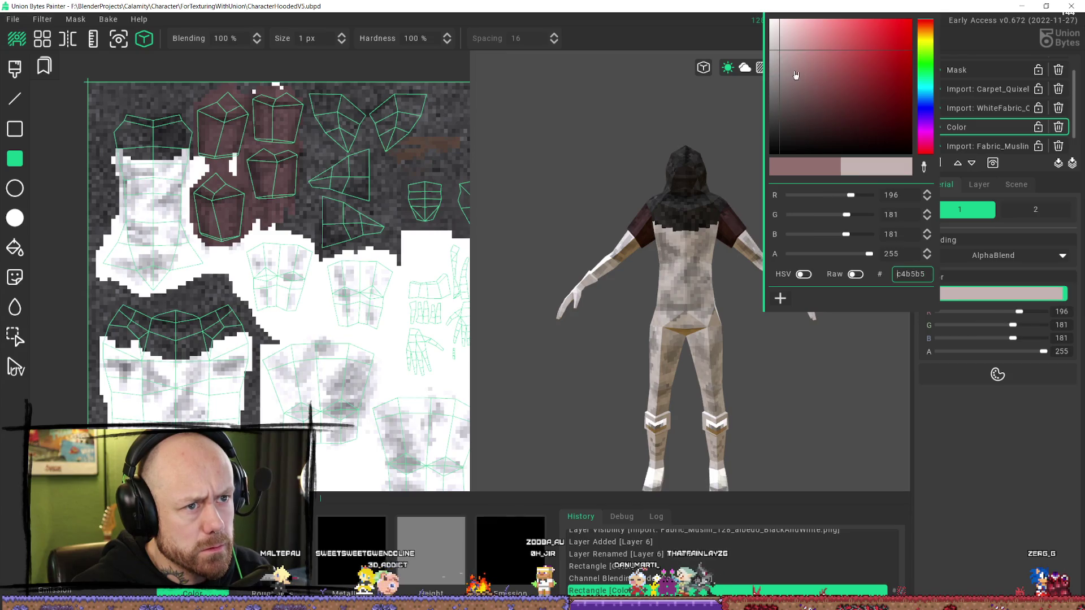
{"action": "left_click", "coordinate": [251, 70]}
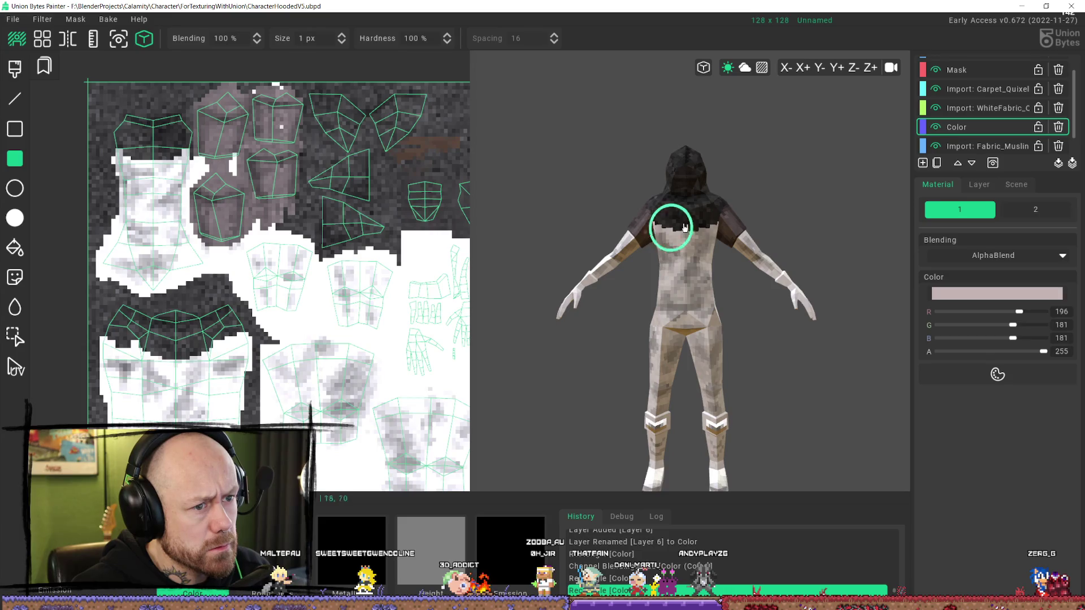
{"action": "mouse_move", "coordinate": [684, 227]}
{"action": "right_mouse_down"}
{"action": "mouse_move", "coordinate": [758, 245]}
{"action": "mouse_move", "coordinate": [1050, 247]}
{"action": "right_mouse_up"}
{"action": "left_click", "coordinate": [936, 127]}
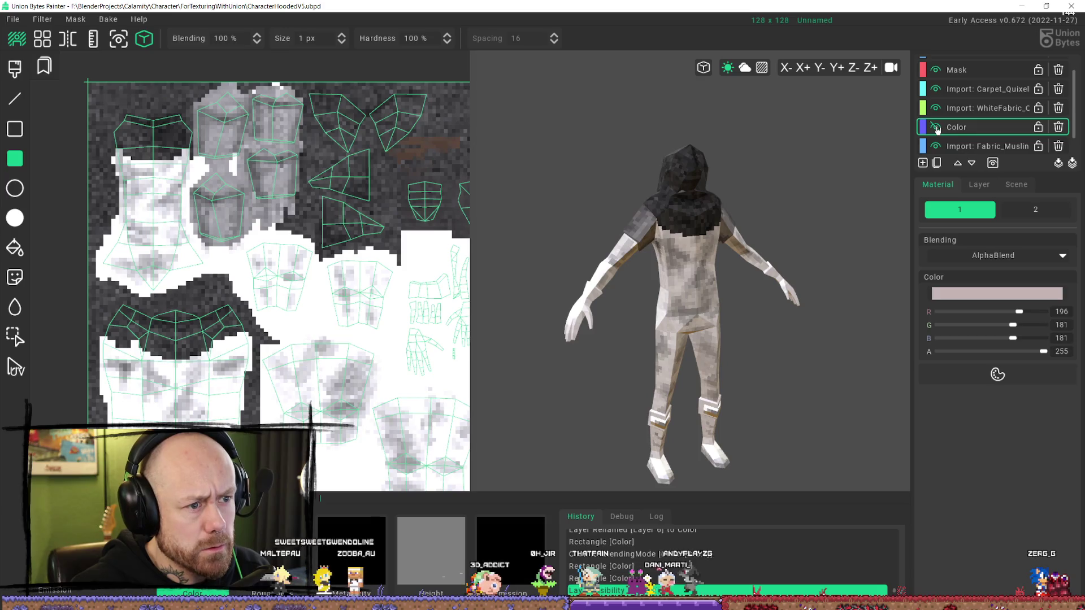
- Compare the model with the Color layer on and off, then hide and delete it
{"action": "left_click", "coordinate": [935, 128]}
{"action": "left_click", "coordinate": [936, 128]}
{"action": "left_click", "coordinate": [935, 128]}
{"action": "left_click", "coordinate": [936, 127]}
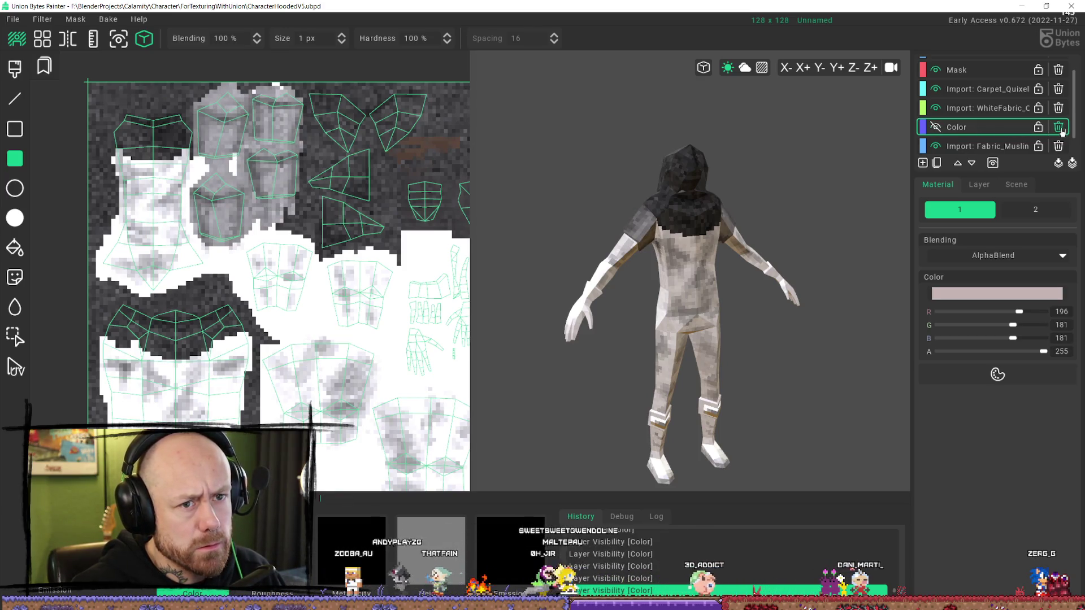
{"action": "left_click", "coordinate": [1058, 126]}
- Duplicate the Fabric_Muslin layer, hide the original, and check the copy's material settings
{"action": "left_click", "coordinate": [936, 128]}
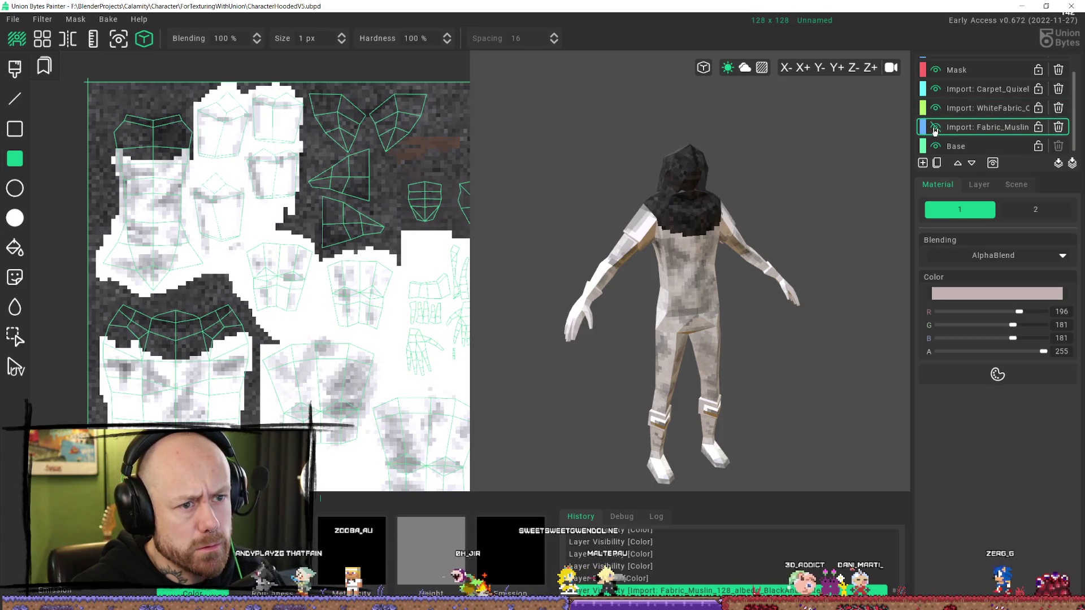
{"action": "left_click", "coordinate": [935, 127]}
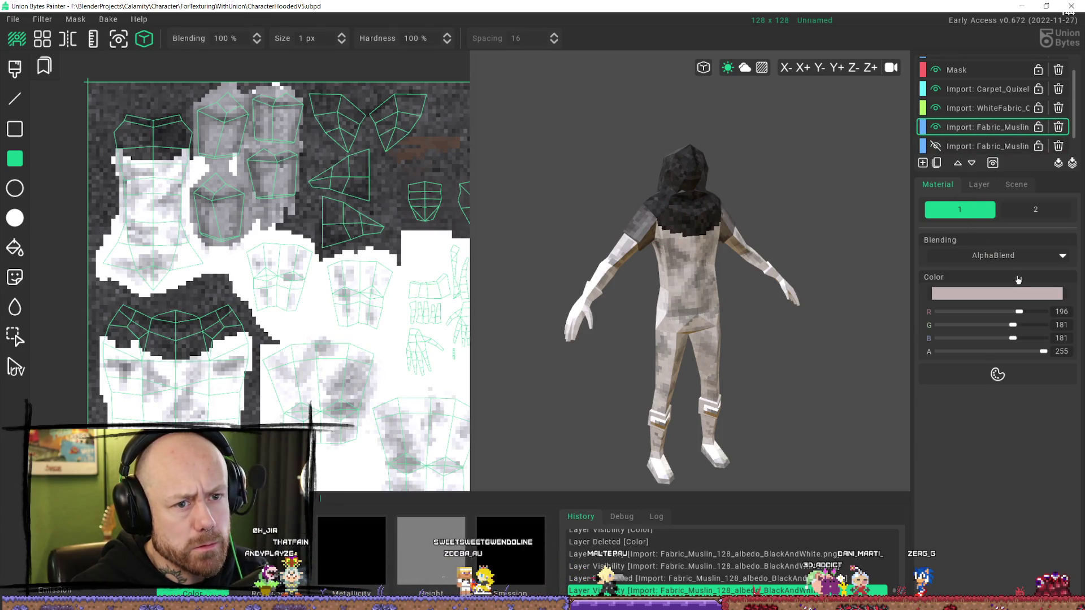
{"action": "left_click", "coordinate": [996, 373]}
{"action": "left_click", "coordinate": [996, 373]}
{"action": "left_click", "coordinate": [996, 373]}
{"action": "left_click", "coordinate": [979, 184]}
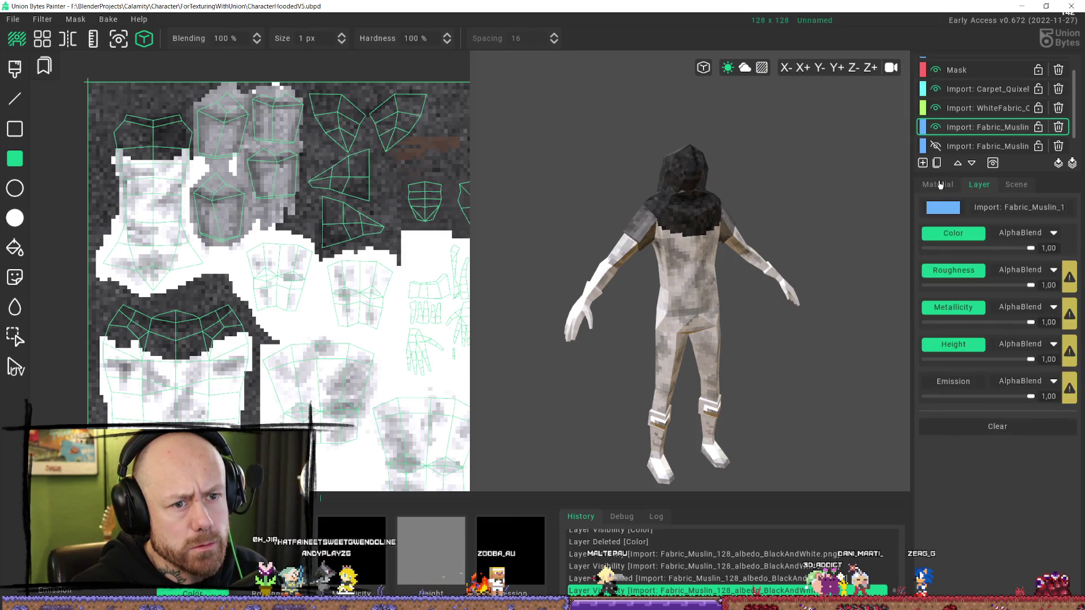
{"action": "left_click", "coordinate": [939, 185]}
{"action": "left_click", "coordinate": [1017, 293]}
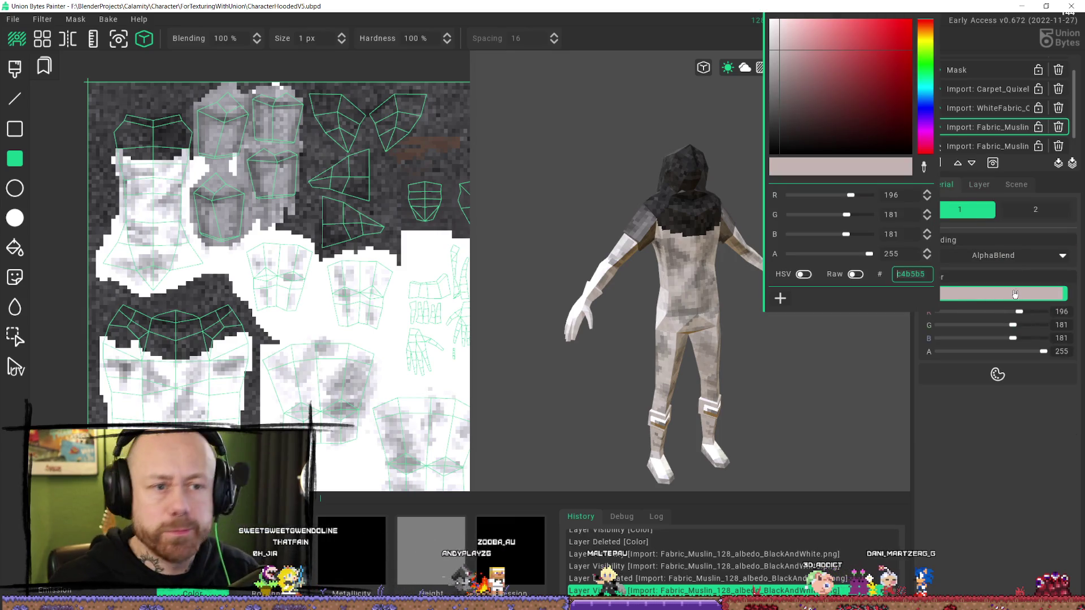
- Warm the copy's material colour toward orange, with Mul blending and opacity about 207
{"action": "mouse_move", "coordinate": [877, 57]}
{"action": "left_mouse_down"}
{"action": "mouse_move", "coordinate": [793, 48]}
{"action": "mouse_move", "coordinate": [787, 73]}
{"action": "mouse_move", "coordinate": [811, 88]}
{"action": "left_mouse_up"}
{"action": "left_click", "coordinate": [820, 70]}
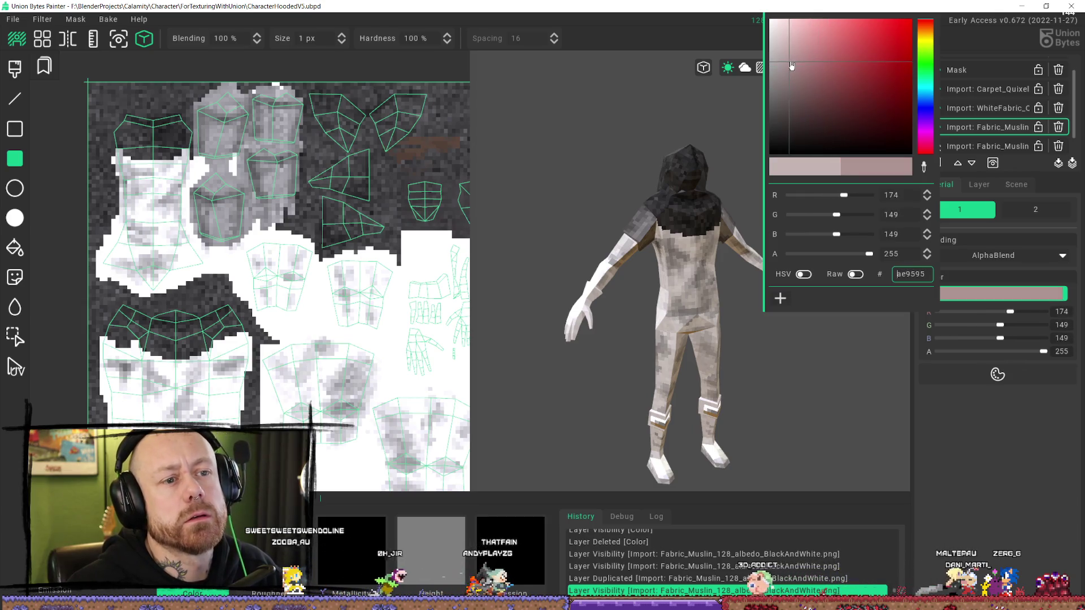
{"action": "left_click", "coordinate": [923, 50]}
{"action": "left_click_drag", "start_coordinate": [924, 50], "coordinate": [922, 38]}
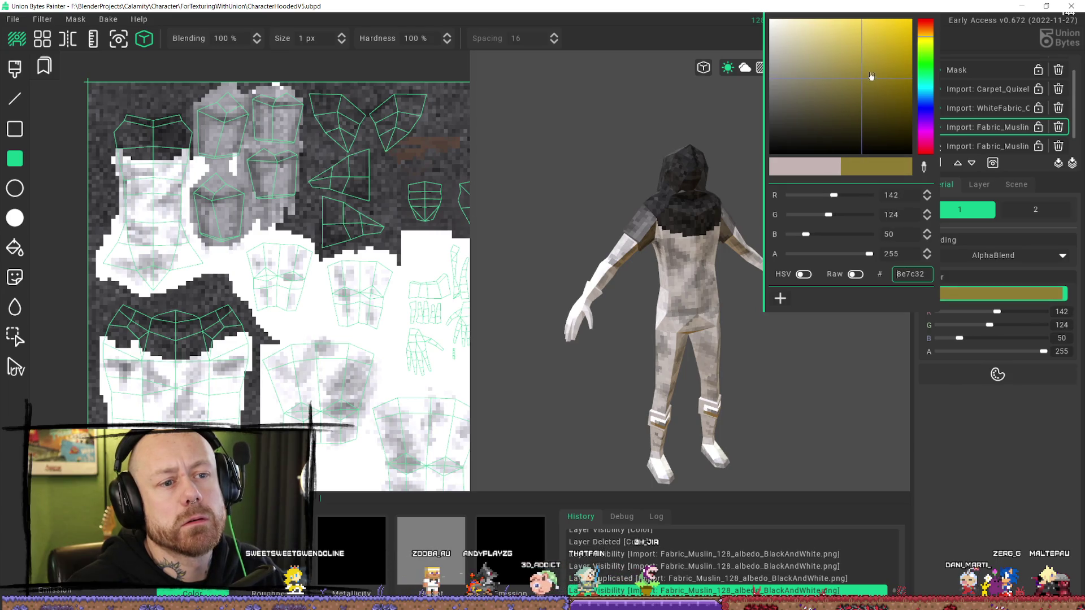
{"action": "left_click_drag", "start_coordinate": [927, 45], "coordinate": [927, 39]}
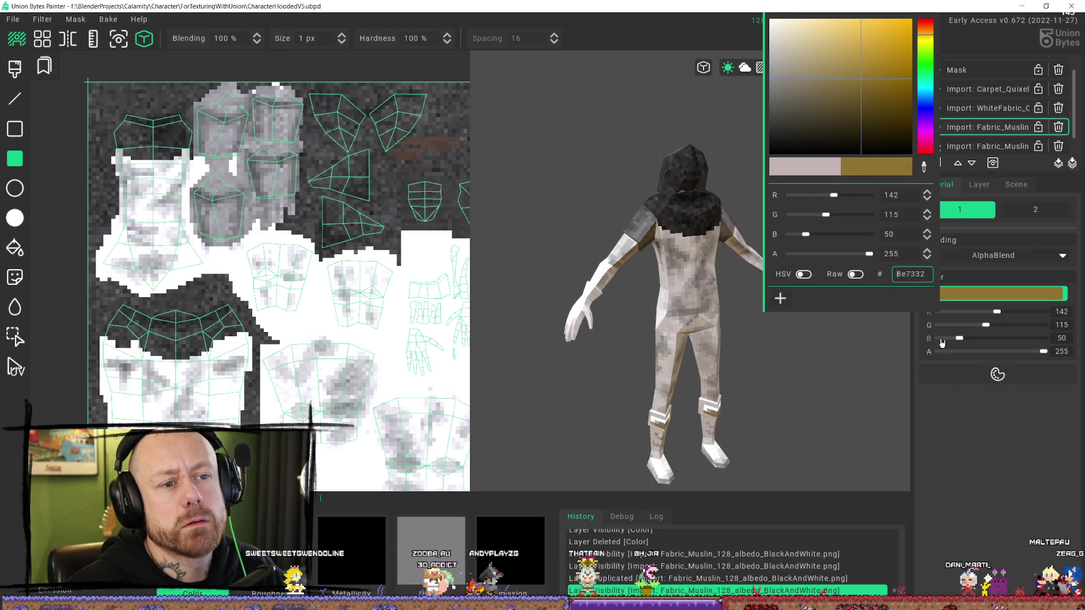
{"action": "left_click", "coordinate": [942, 342]}
{"action": "left_click_drag", "start_coordinate": [1044, 351], "coordinate": [1020, 351]}
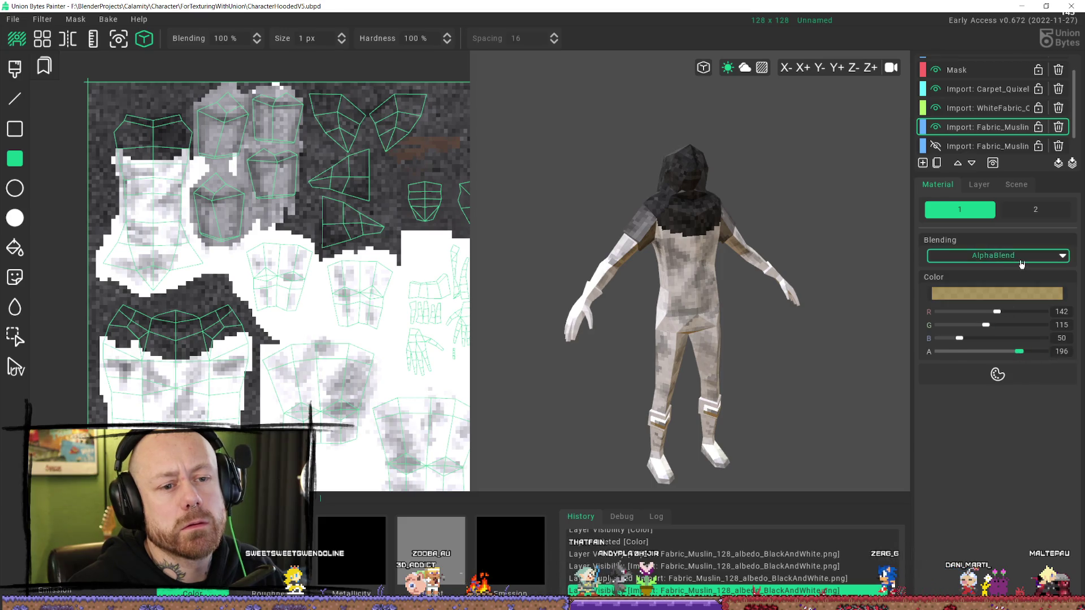
{"action": "left_click", "coordinate": [1022, 263]}
{"action": "left_click", "coordinate": [981, 324]}
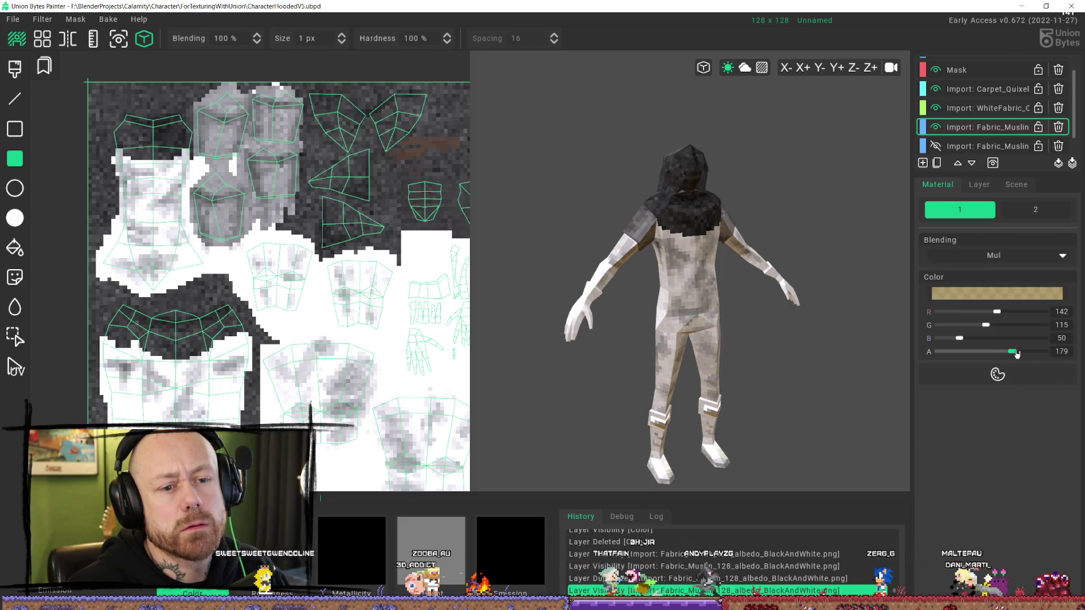
{"action": "left_click_drag", "start_coordinate": [1016, 354], "coordinate": [1023, 352]}
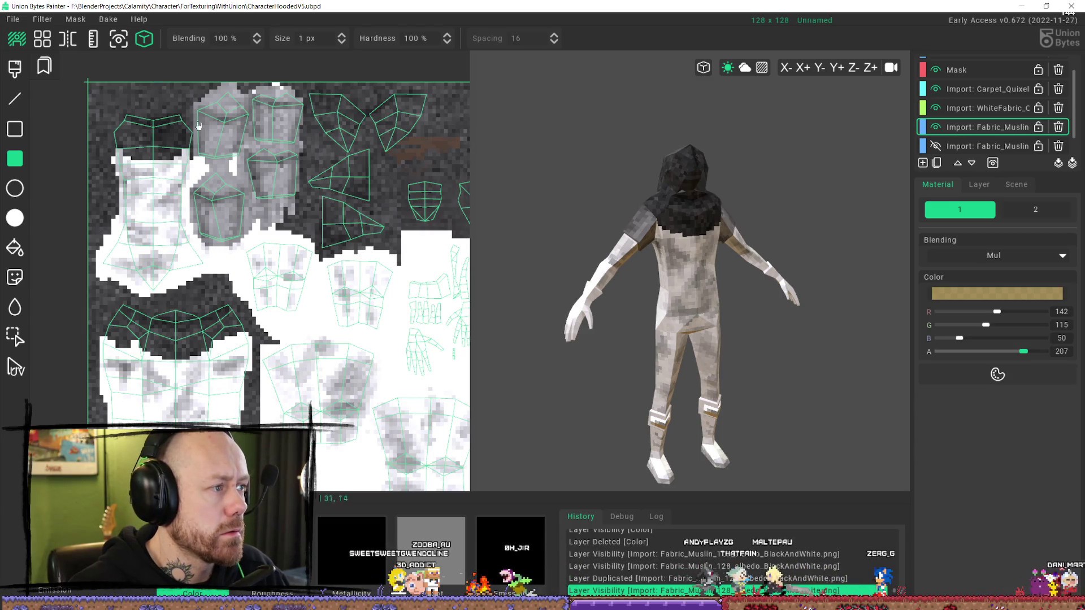
- Tint the shoulder UV pieces reddish-brown with a rectangle, retrying once after an undo
{"action": "left_click_drag", "start_coordinate": [197, 86], "coordinate": [371, 237]}
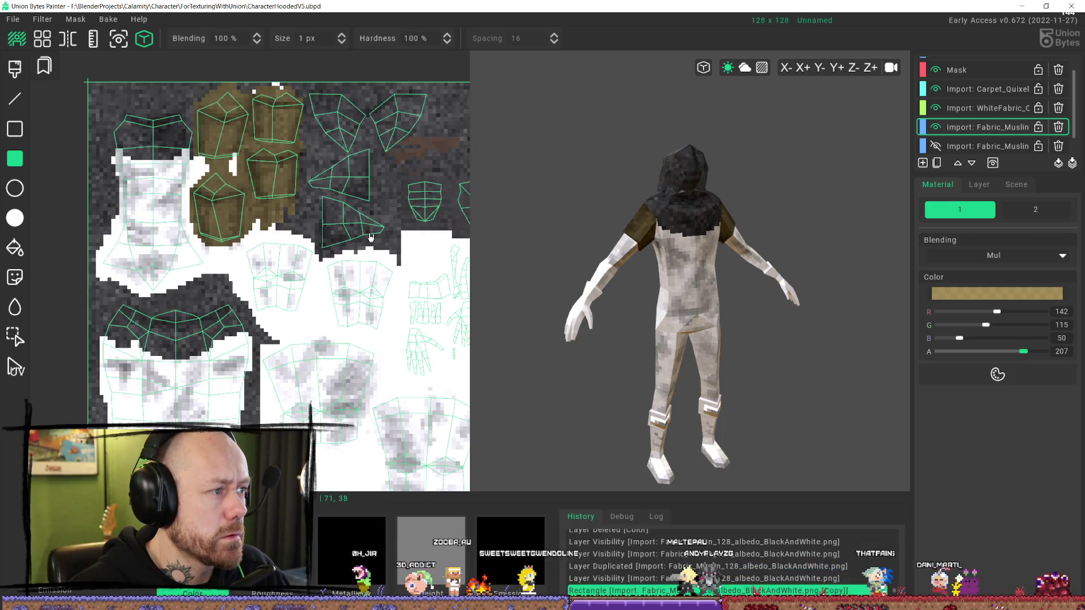
{"action": "right_click_drag", "start_coordinate": [588, 242], "coordinate": [746, 199]}
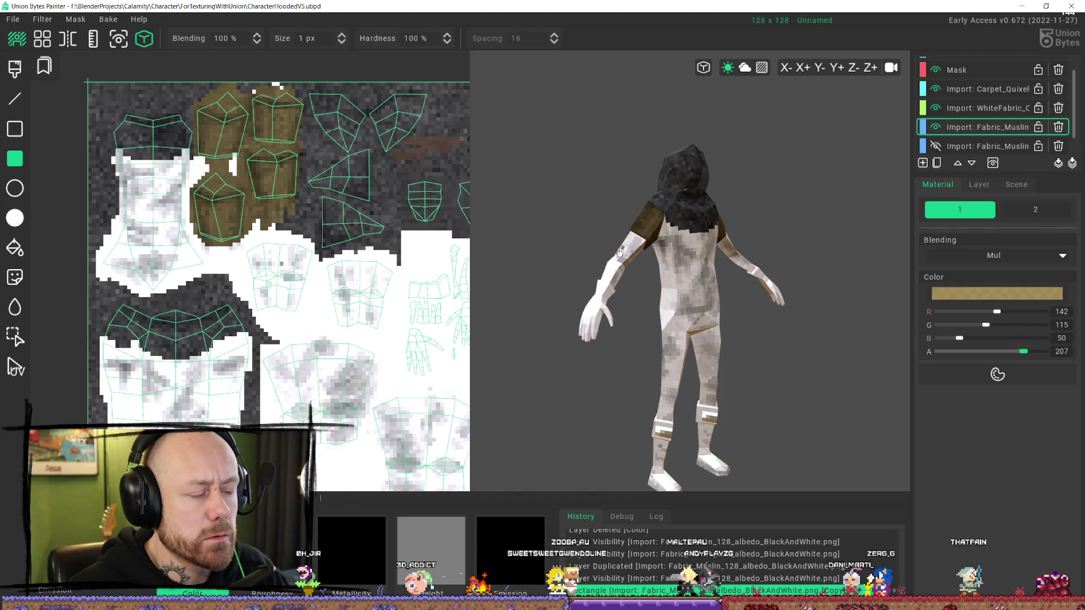
{"action": "key", "text": "ctrl+z"}
{"action": "left_click", "coordinate": [973, 297]}
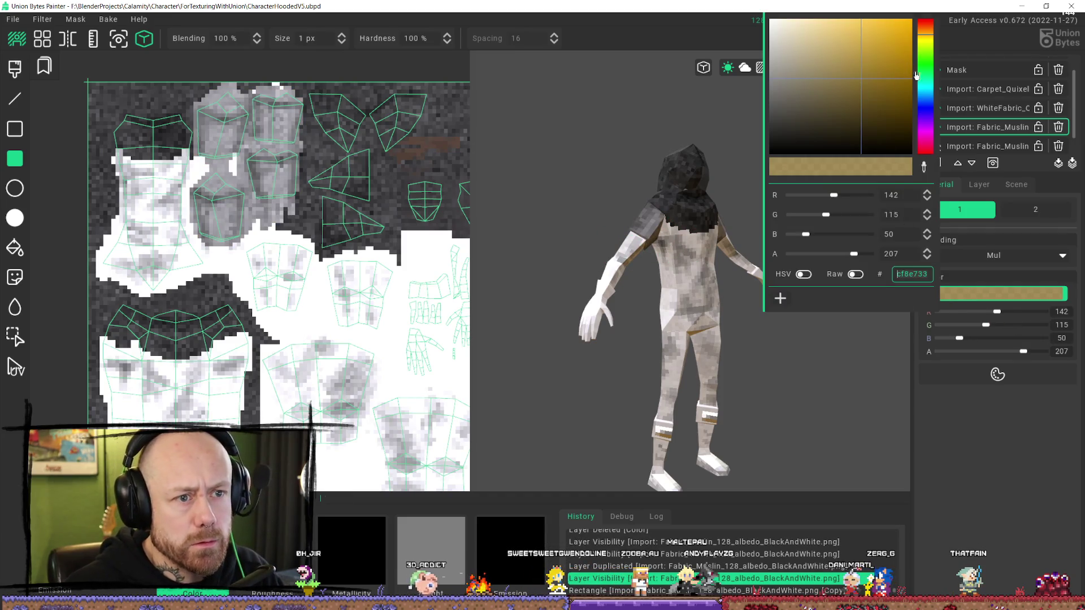
{"action": "left_click", "coordinate": [927, 29]}
{"action": "left_click", "coordinate": [847, 57]}
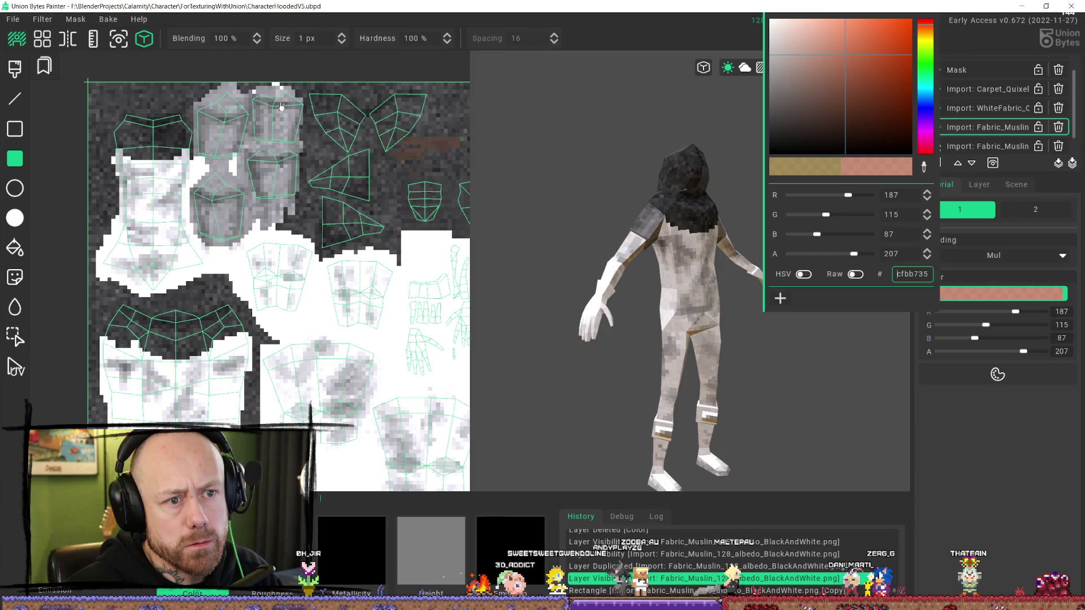
{"action": "left_click", "coordinate": [187, 100]}
{"action": "left_click_drag", "start_coordinate": [167, 85], "coordinate": [351, 221]}
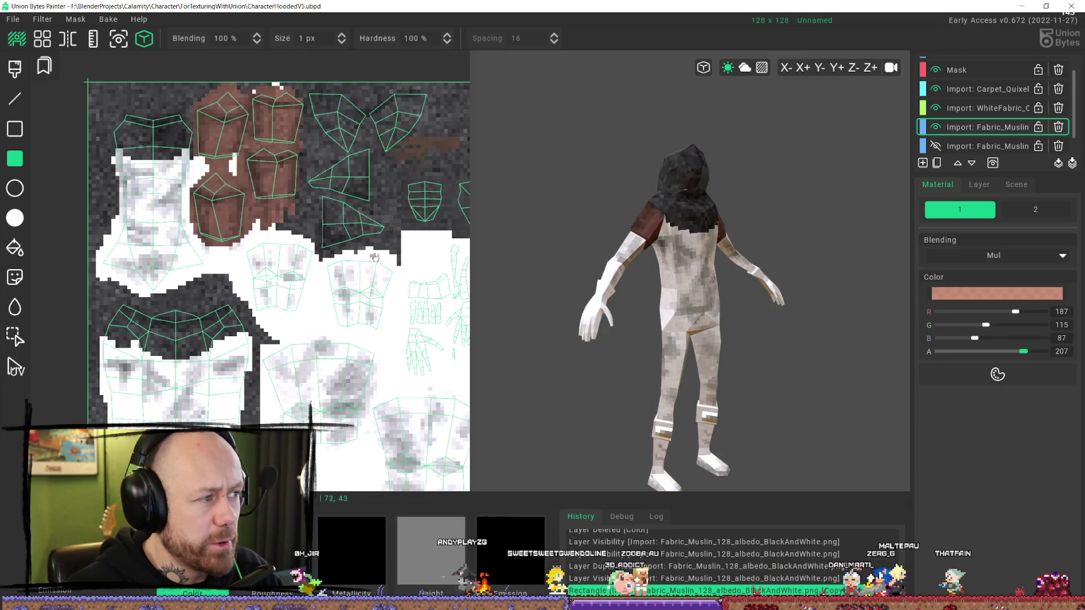
{"action": "mouse_move", "coordinate": [738, 241]}
{"action": "right_mouse_down"}
{"action": "mouse_move", "coordinate": [858, 240]}
{"action": "mouse_move", "coordinate": [804, 259]}
{"action": "mouse_move", "coordinate": [689, 258]}
{"action": "mouse_move", "coordinate": [709, 243]}
{"action": "mouse_move", "coordinate": [765, 266]}
{"action": "mouse_move", "coordinate": [608, 204]}
{"action": "mouse_move", "coordinate": [552, 266]}
{"action": "mouse_move", "coordinate": [530, 226]}
{"action": "mouse_move", "coordinate": [649, 187]}
{"action": "mouse_move", "coordinate": [721, 210]}
{"action": "mouse_move", "coordinate": [715, 248]}
{"action": "right_mouse_up"}
- Switch to a redder tint (R229 G122 B80) and repaint the shoulder rectangle
{"action": "left_click", "coordinate": [949, 294]}
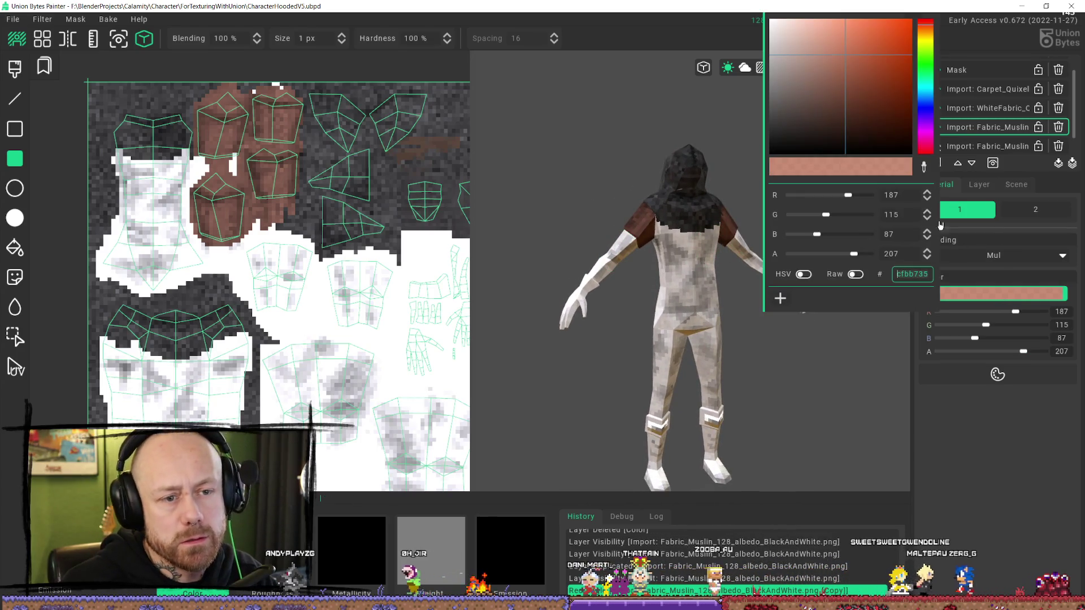
{"action": "left_click", "coordinate": [849, 44]}
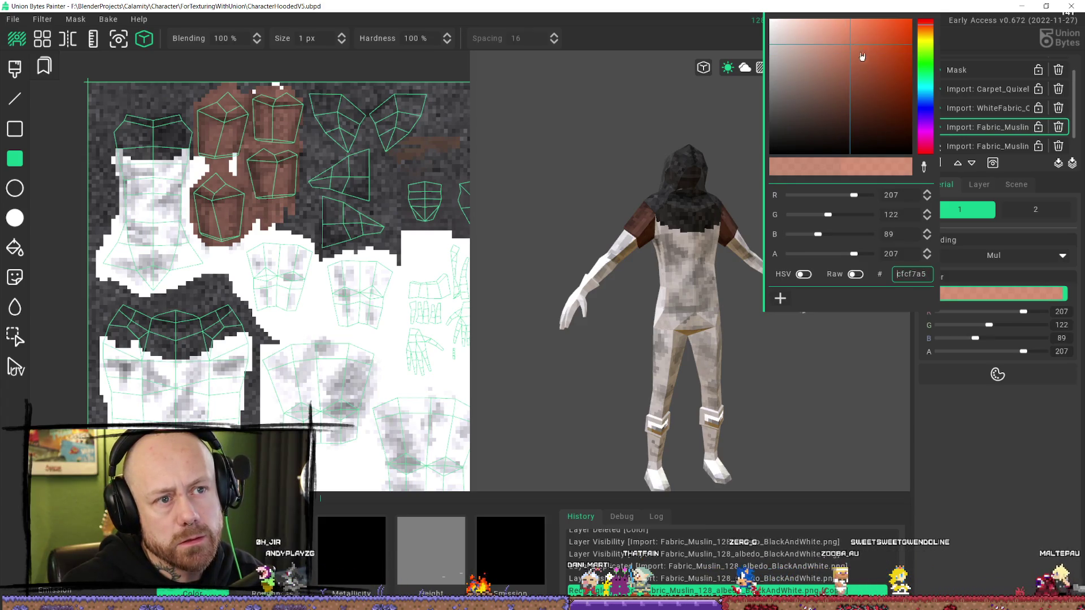
{"action": "key", "text": "ctrl+z"}
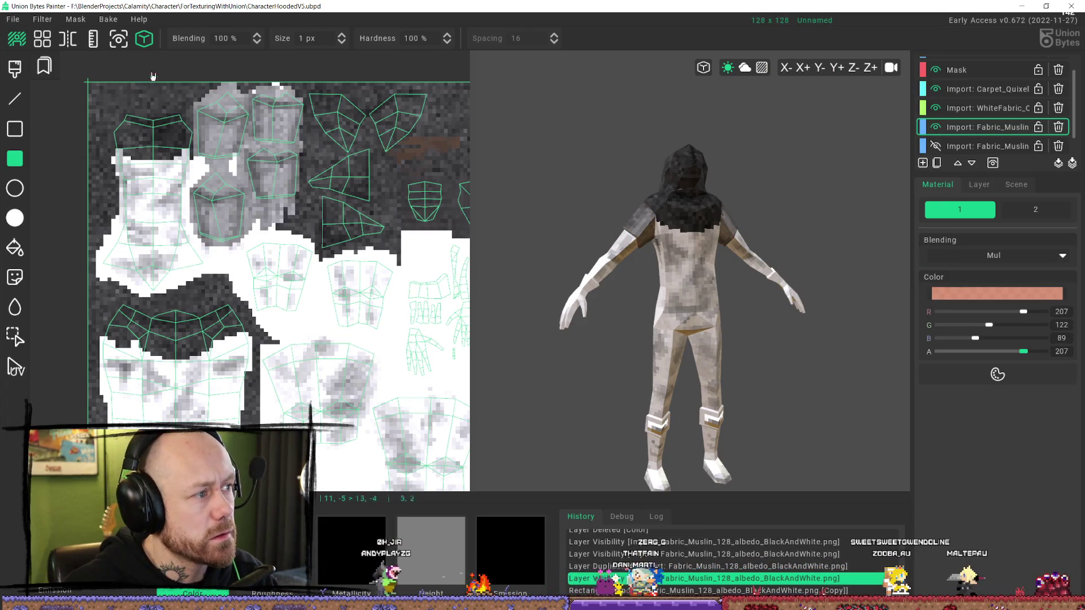
{"action": "left_click_drag", "start_coordinate": [152, 75], "coordinate": [393, 227]}
{"action": "key", "text": "ctrl+z"}
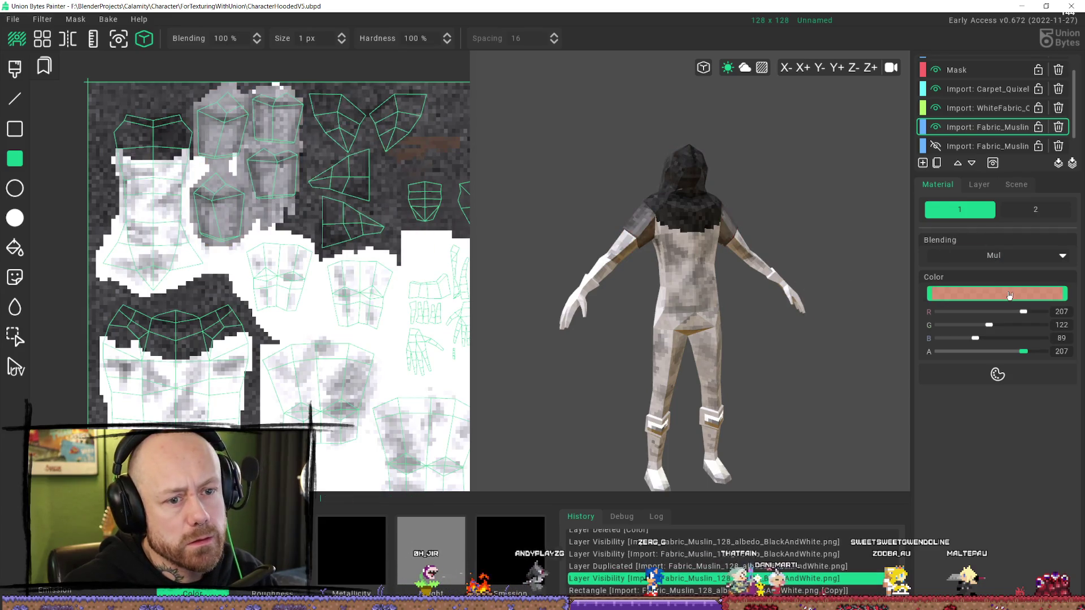
{"action": "left_click", "coordinate": [961, 293]}
{"action": "left_click", "coordinate": [856, 33]}
{"action": "left_click", "coordinate": [1026, 412]}
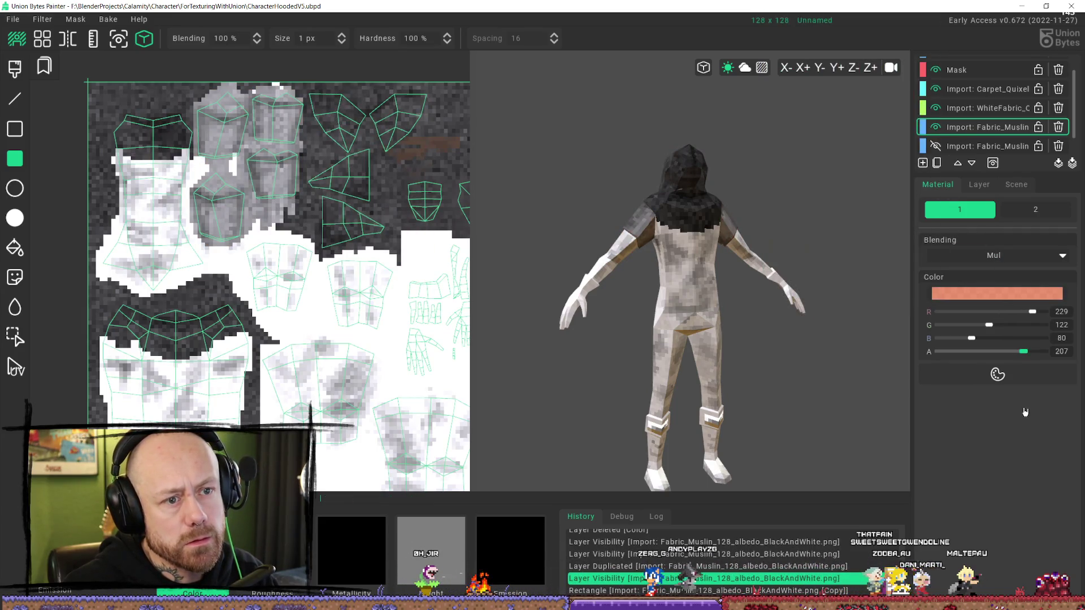
{"action": "left_click_drag", "start_coordinate": [179, 83], "coordinate": [405, 347]}
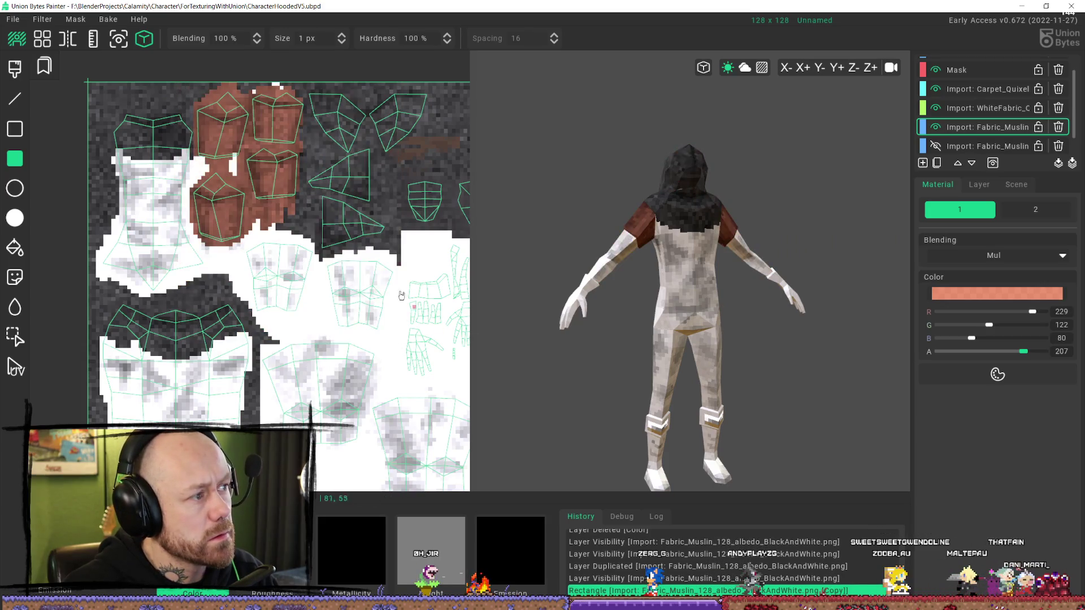
- Orbit the model to inspect the tinted shoulders from several angles
{"action": "mouse_move", "coordinate": [717, 284]}
{"action": "right_mouse_down"}
{"action": "mouse_move", "coordinate": [709, 296]}
{"action": "mouse_move", "coordinate": [681, 296]}
{"action": "mouse_move", "coordinate": [865, 289]}
{"action": "mouse_move", "coordinate": [779, 271]}
{"action": "mouse_move", "coordinate": [696, 285]}
{"action": "mouse_move", "coordinate": [688, 276]}
{"action": "mouse_move", "coordinate": [712, 274]}
{"action": "right_mouse_up"}
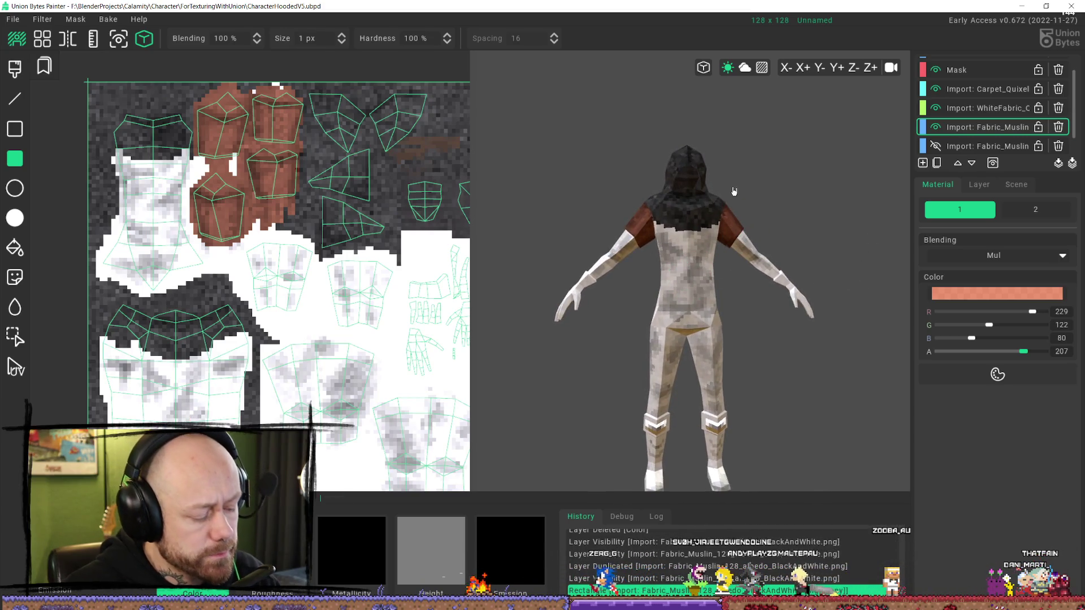
{"action": "right_click_drag", "start_coordinate": [771, 148], "coordinate": [161, 232]}
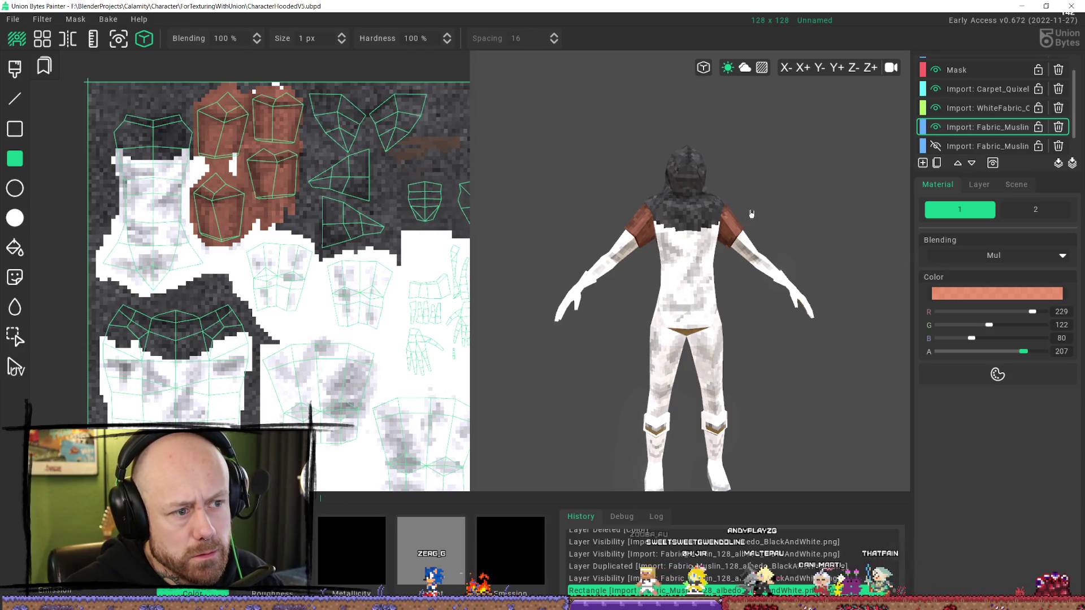
{"action": "mouse_move", "coordinate": [752, 214]}
{"action": "right_mouse_down"}
{"action": "mouse_move", "coordinate": [690, 230]}
{"action": "mouse_move", "coordinate": [734, 249]}
{"action": "mouse_move", "coordinate": [779, 235]}
{"action": "mouse_move", "coordinate": [726, 210]}
{"action": "mouse_move", "coordinate": [750, 240]}
{"action": "right_mouse_up"}
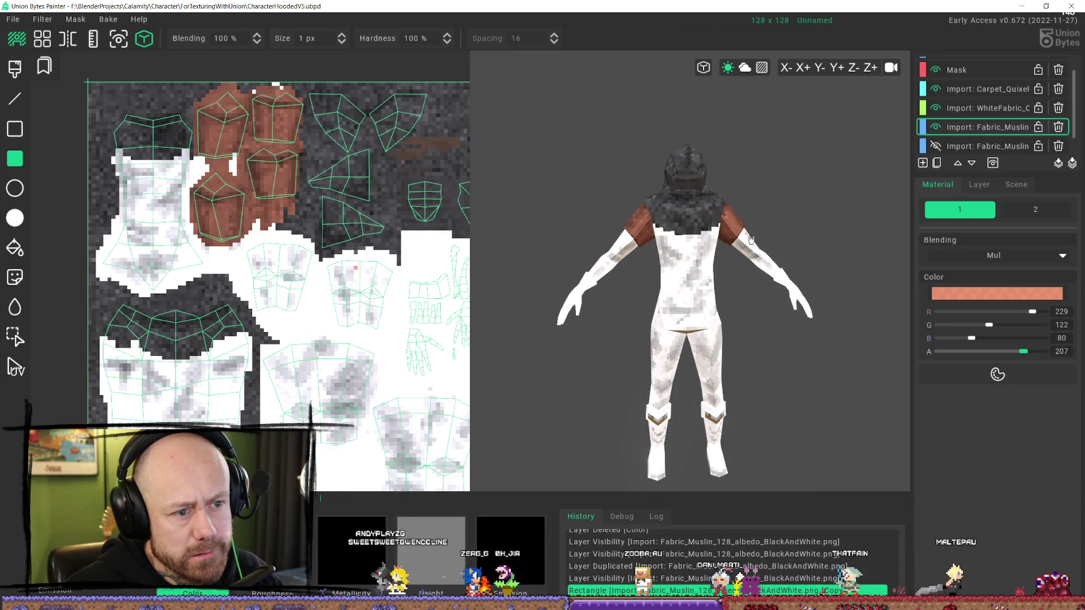
{"action": "right_click_drag", "start_coordinate": [461, 319], "coordinate": [324, 167]}
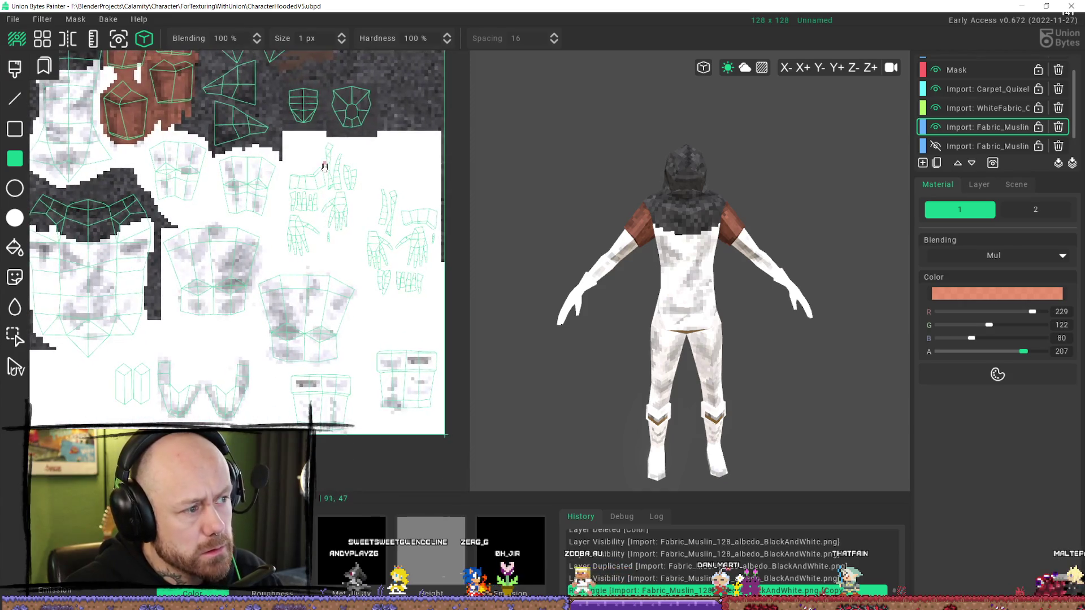
- On the WhiteFabric layer, cover the hand UV pieces with rectangles to tint the gloves reddish-brown
{"action": "scroll", "coordinate": [870, 226], "scroll_direction": "down", "scroll_amount": 3}
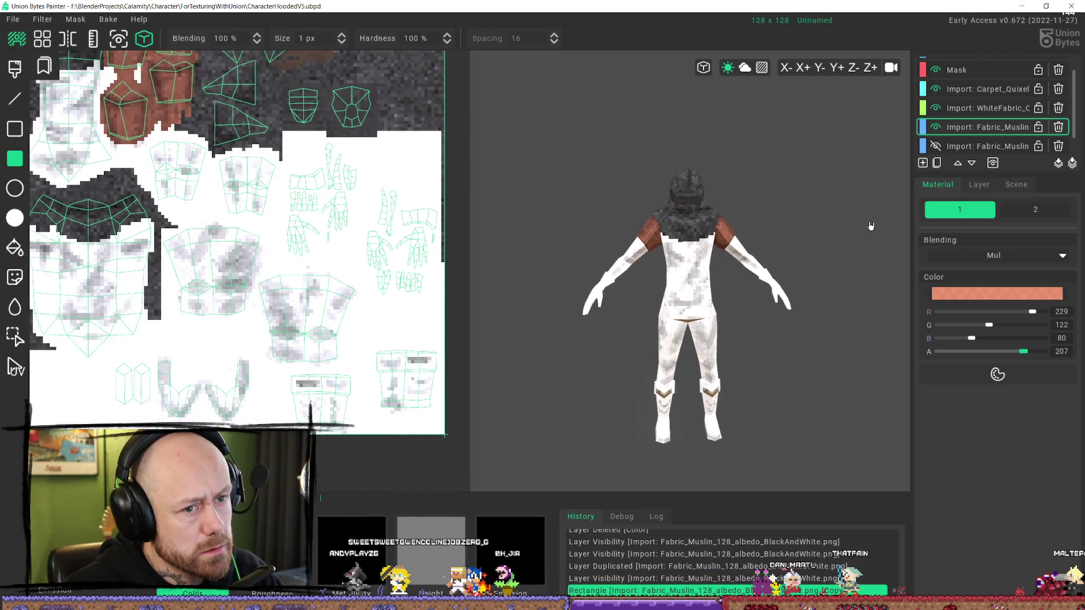
{"action": "left_click", "coordinate": [983, 108]}
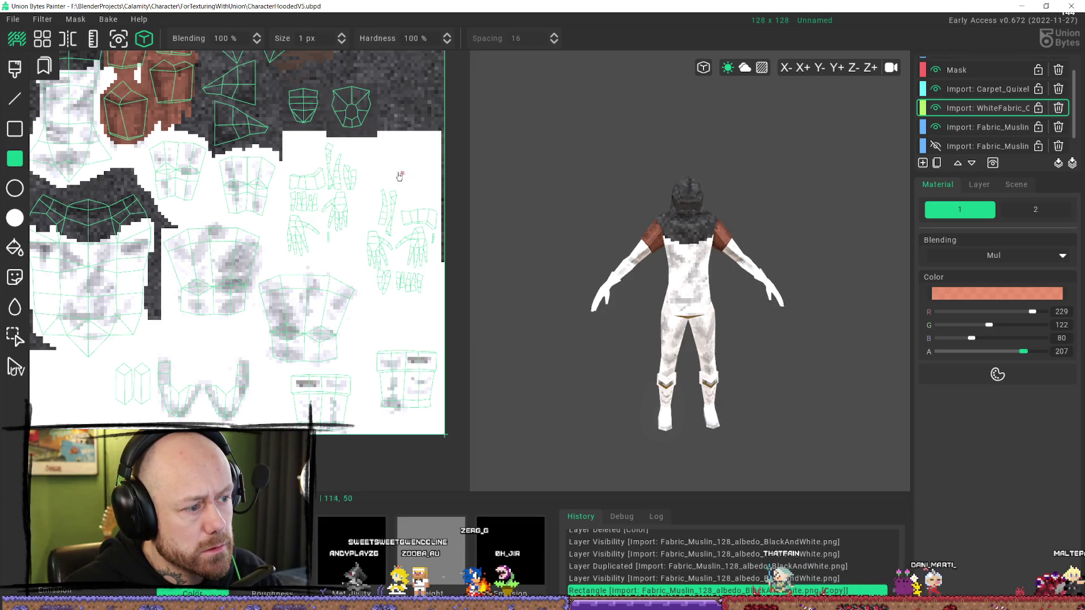
{"action": "mouse_move", "coordinate": [367, 185]}
{"action": "left_mouse_down"}
{"action": "mouse_move", "coordinate": [392, 285]}
{"action": "mouse_move", "coordinate": [453, 304]}
{"action": "left_mouse_up"}
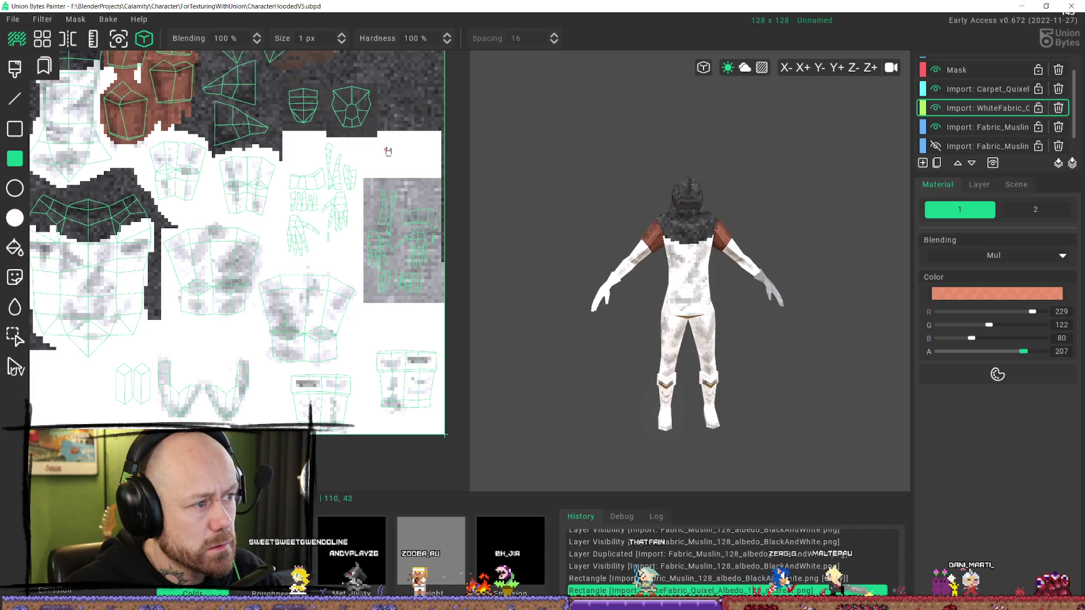
{"action": "left_click_drag", "start_coordinate": [386, 146], "coordinate": [286, 264]}
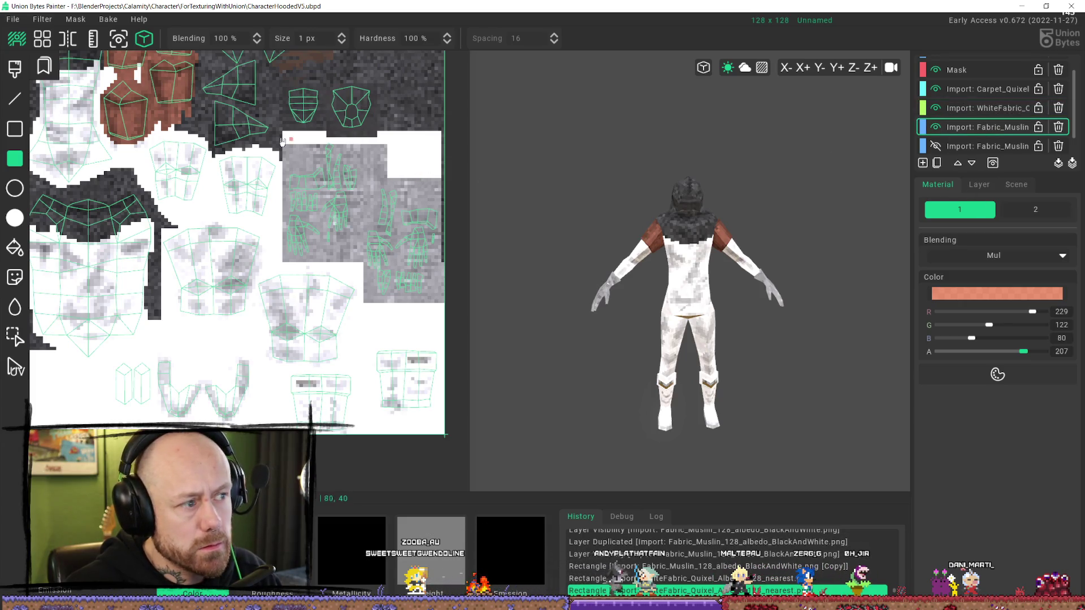
{"action": "left_click_drag", "start_coordinate": [276, 140], "coordinate": [504, 318]}
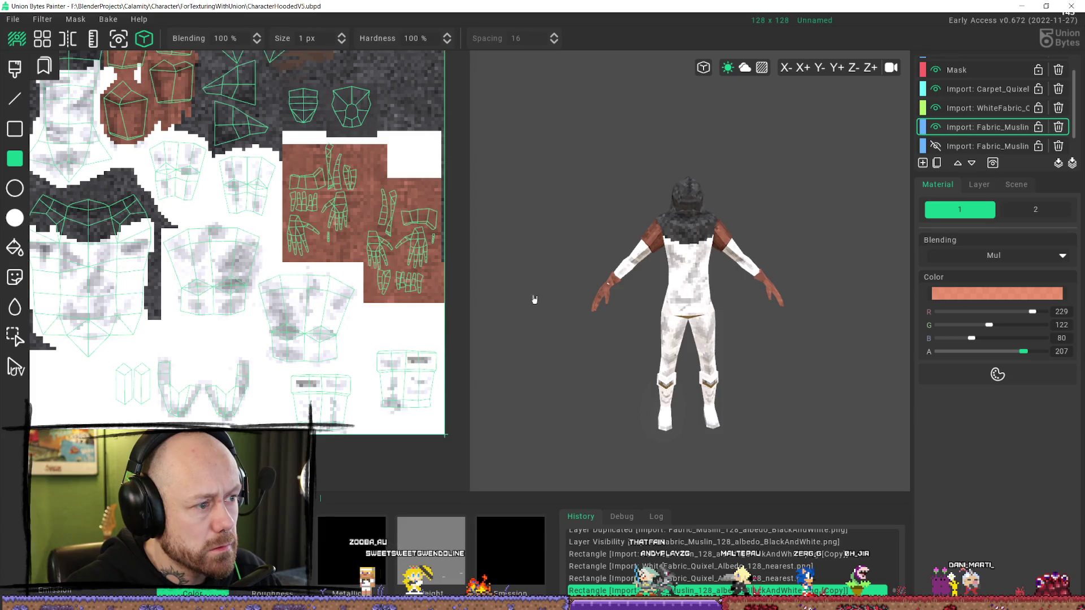
- Fill the gap at the top of the hand pieces and check the gloves front and back
{"action": "scroll", "coordinate": [597, 234], "scroll_direction": "down", "scroll_amount": 3}
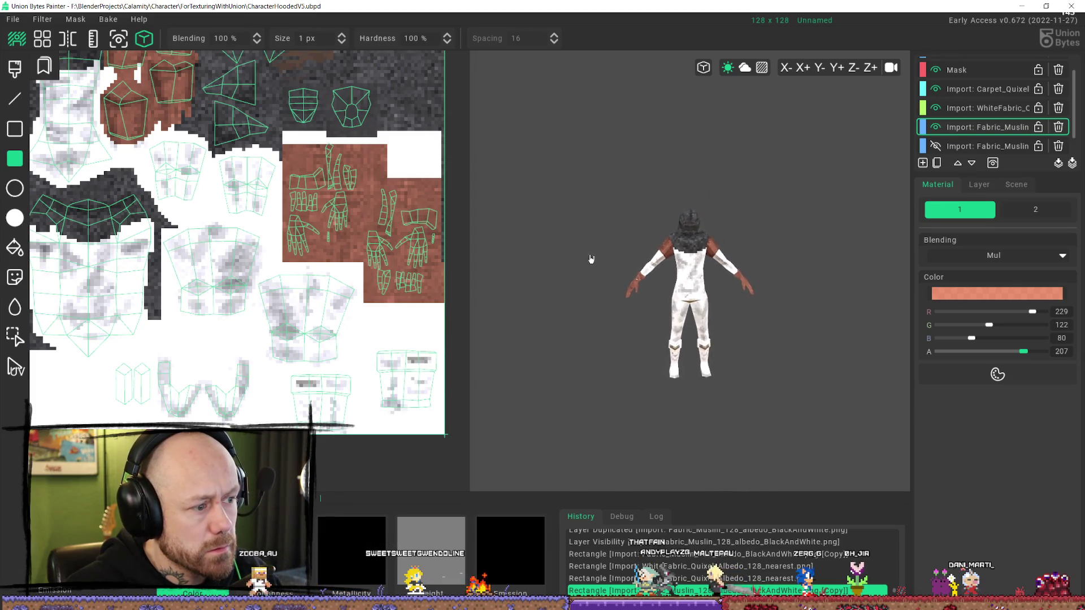
{"action": "mouse_move", "coordinate": [591, 259]}
{"action": "right_mouse_down"}
{"action": "mouse_move", "coordinate": [787, 235]}
{"action": "mouse_move", "coordinate": [893, 256]}
{"action": "right_mouse_up"}
{"action": "scroll", "coordinate": [728, 292], "scroll_direction": "up", "scroll_amount": 2}
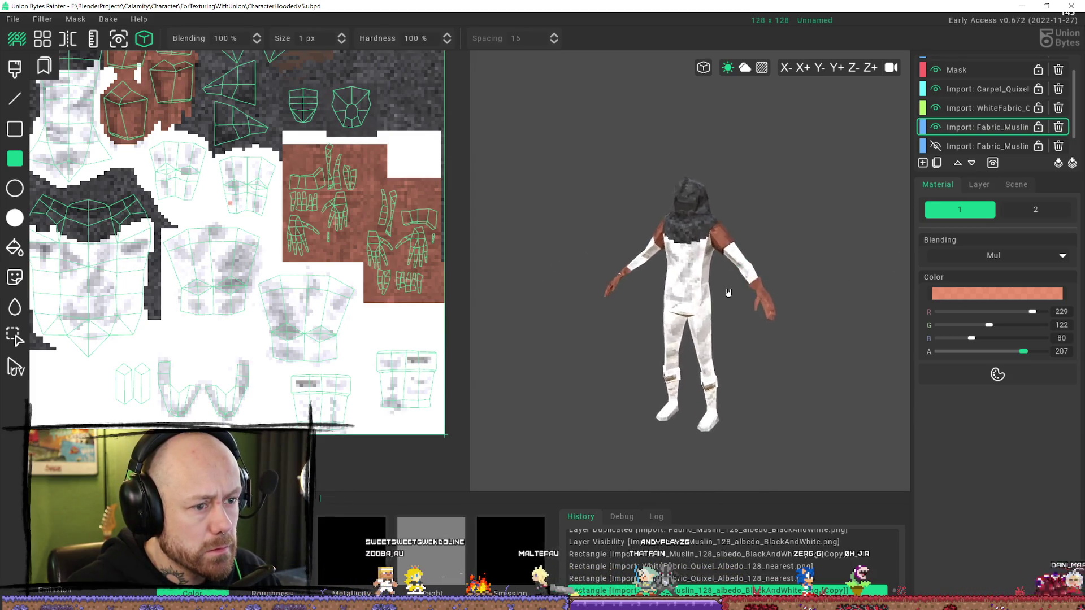
{"action": "mouse_move", "coordinate": [729, 292]}
{"action": "right_mouse_down"}
{"action": "mouse_move", "coordinate": [799, 254]}
{"action": "mouse_move", "coordinate": [702, 290]}
{"action": "right_mouse_up"}
{"action": "scroll", "coordinate": [621, 297], "scroll_direction": "up", "scroll_amount": 3}
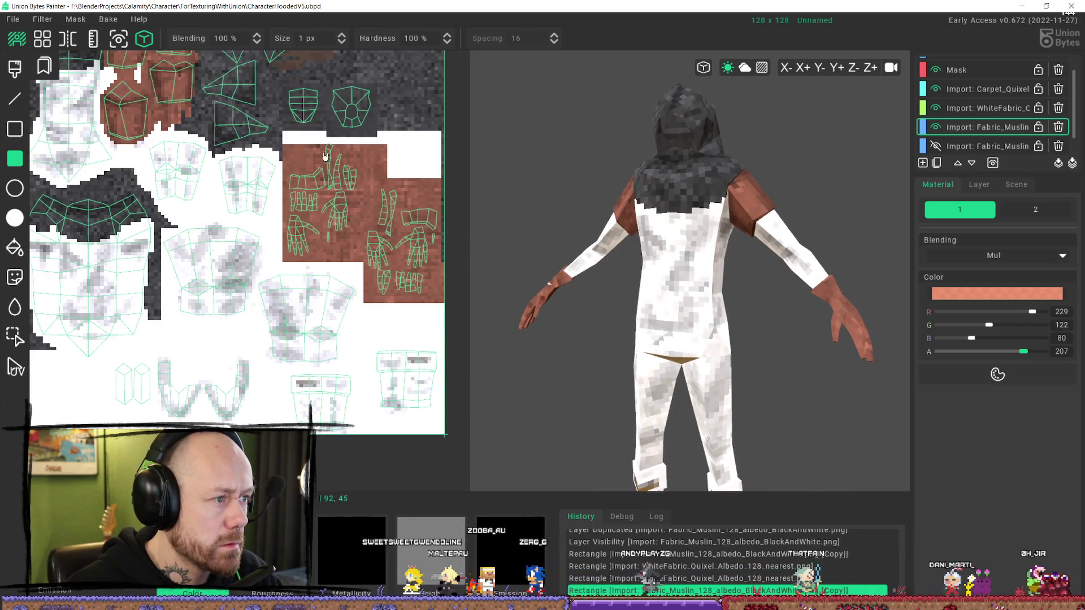
{"action": "left_click", "coordinate": [990, 111]}
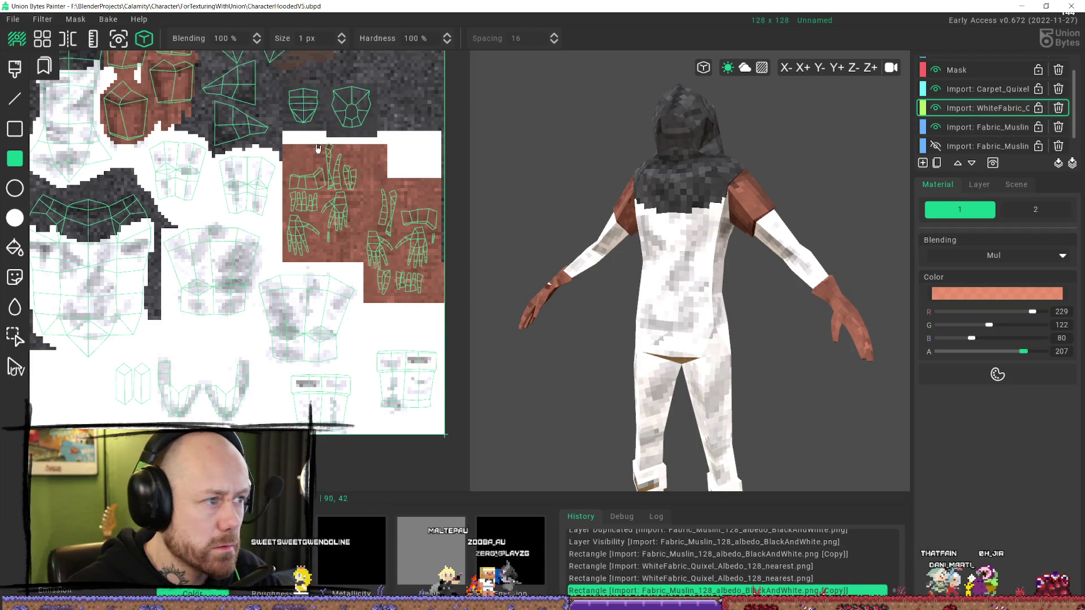
{"action": "left_click_drag", "start_coordinate": [285, 145], "coordinate": [408, 137]}
{"action": "mouse_move", "coordinate": [682, 249]}
{"action": "middle_mouse_down"}
{"action": "mouse_move", "coordinate": [678, 320]}
{"action": "mouse_move", "coordinate": [703, 271]}
{"action": "mouse_move", "coordinate": [676, 275]}
{"action": "mouse_move", "coordinate": [527, 235]}
{"action": "mouse_move", "coordinate": [716, 248]}
{"action": "mouse_move", "coordinate": [840, 273]}
{"action": "mouse_move", "coordinate": [707, 296]}
{"action": "middle_mouse_up"}
- Orbit back to a rear view and switch to the Miro costume reference board
{"action": "scroll", "coordinate": [716, 249], "scroll_direction": "down", "scroll_amount": 3}
{"action": "scroll", "coordinate": [763, 296], "scroll_direction": "up", "scroll_amount": 4}
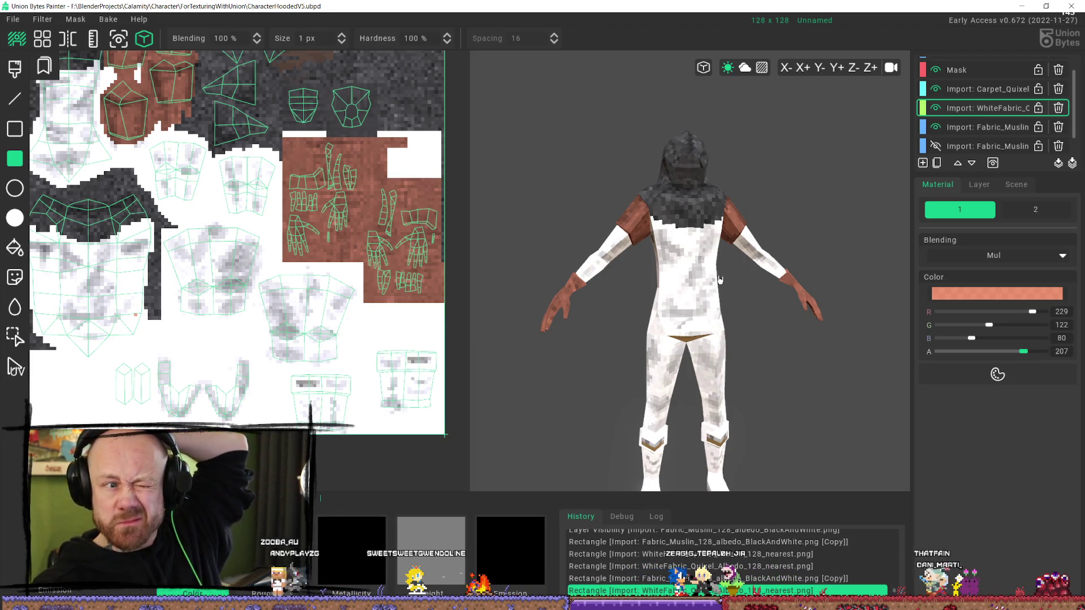
{"action": "scroll", "coordinate": [738, 240], "scroll_direction": "down", "scroll_amount": 3}
{"action": "middle_click_drag", "start_coordinate": [738, 240], "coordinate": [635, 254]}
{"action": "scroll", "coordinate": [656, 269], "scroll_direction": "up", "scroll_amount": 5}
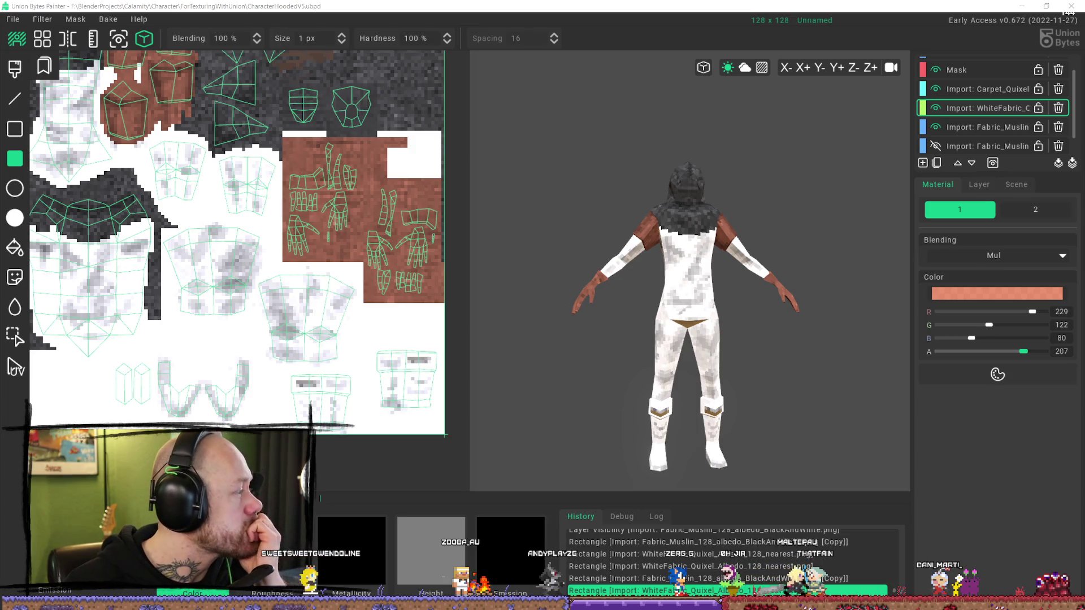
{"action": "key", "text": "alt+Tab"}
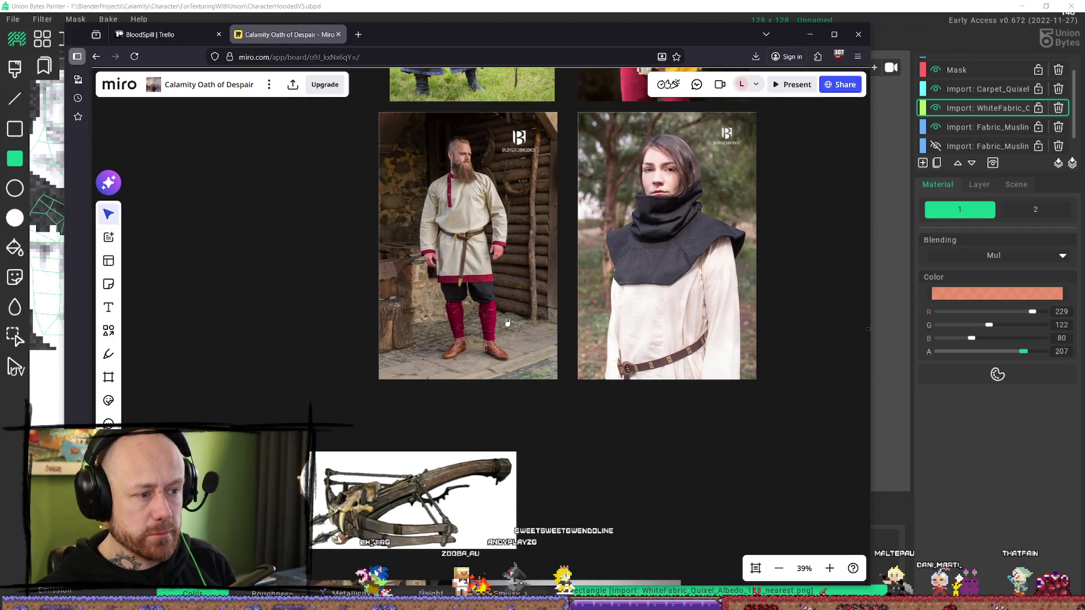
- Look over the four costume reference photos on the Miro board, then minimize Firefox
{"action": "scroll", "coordinate": [559, 280], "scroll_direction": "up", "scroll_amount": 5}
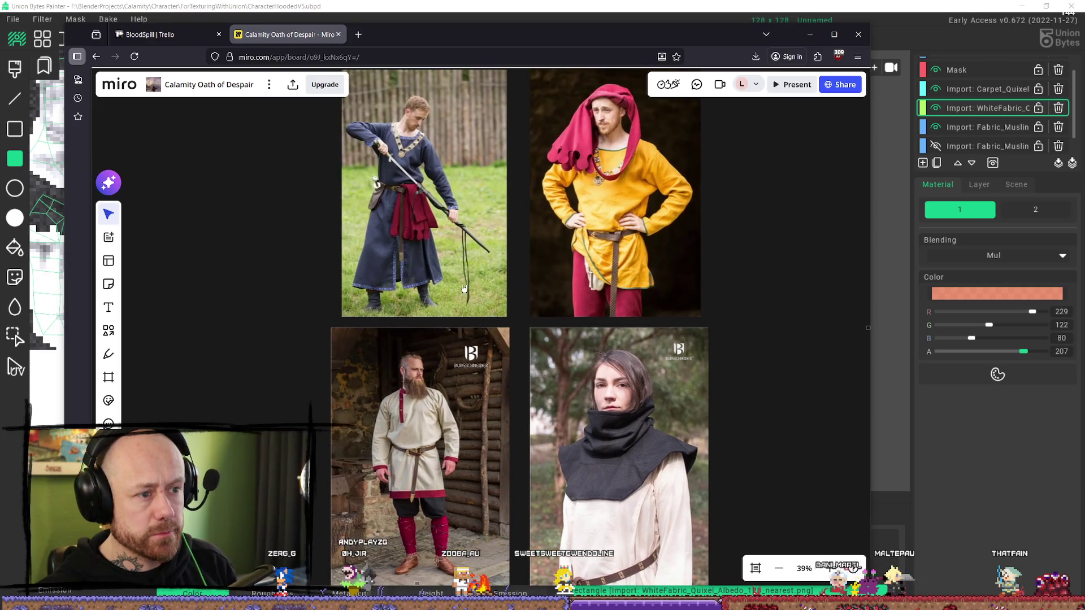
{"action": "scroll", "coordinate": [482, 246], "scroll_direction": "down", "scroll_amount": 3}
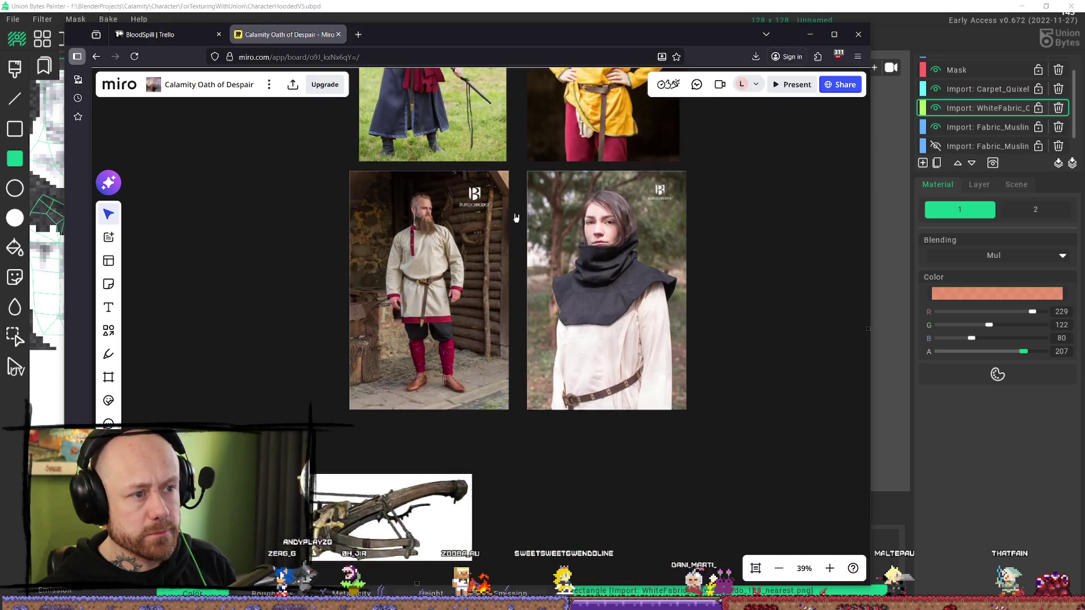
{"action": "scroll", "coordinate": [486, 271], "scroll_direction": "down", "scroll_amount": 2, "text": "ctrl"}
{"action": "scroll", "coordinate": [492, 303], "scroll_direction": "up", "scroll_amount": 2}
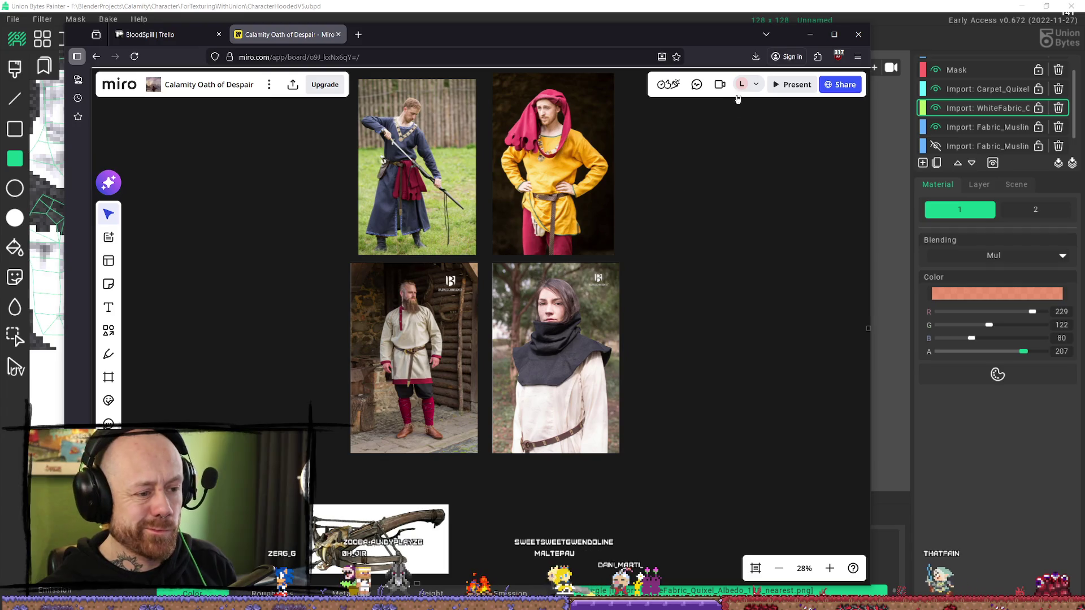
{"action": "left_click", "coordinate": [810, 34]}
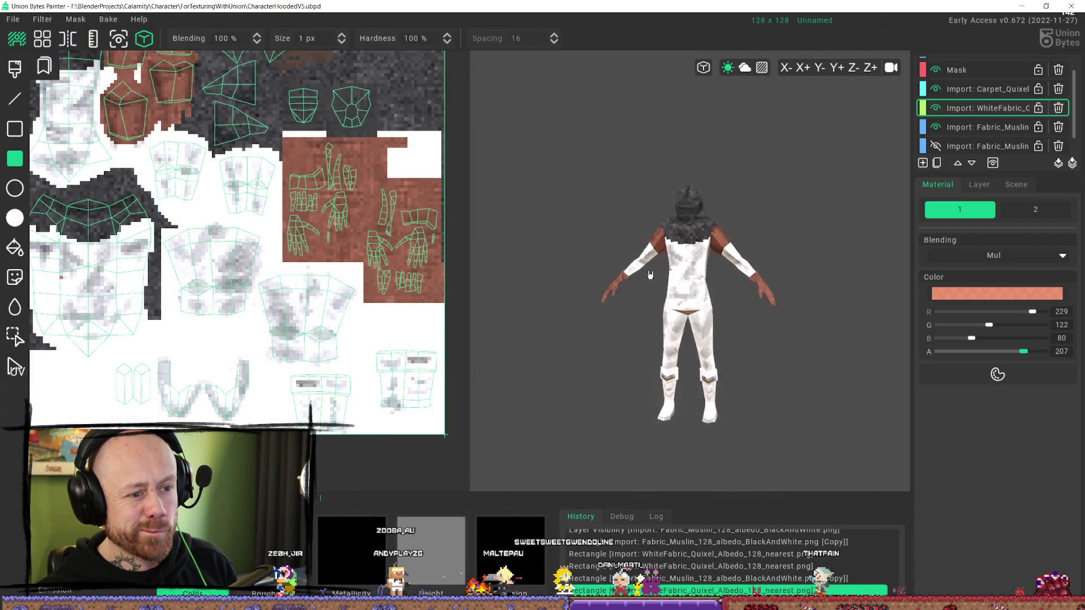
- Try a darker salmon tint over the hand UV area, then undo it
{"action": "mouse_move", "coordinate": [649, 275]}
{"action": "middle_mouse_down"}
{"action": "mouse_move", "coordinate": [574, 244]}
{"action": "mouse_move", "coordinate": [525, 278]}
{"action": "mouse_move", "coordinate": [569, 296]}
{"action": "middle_mouse_up"}
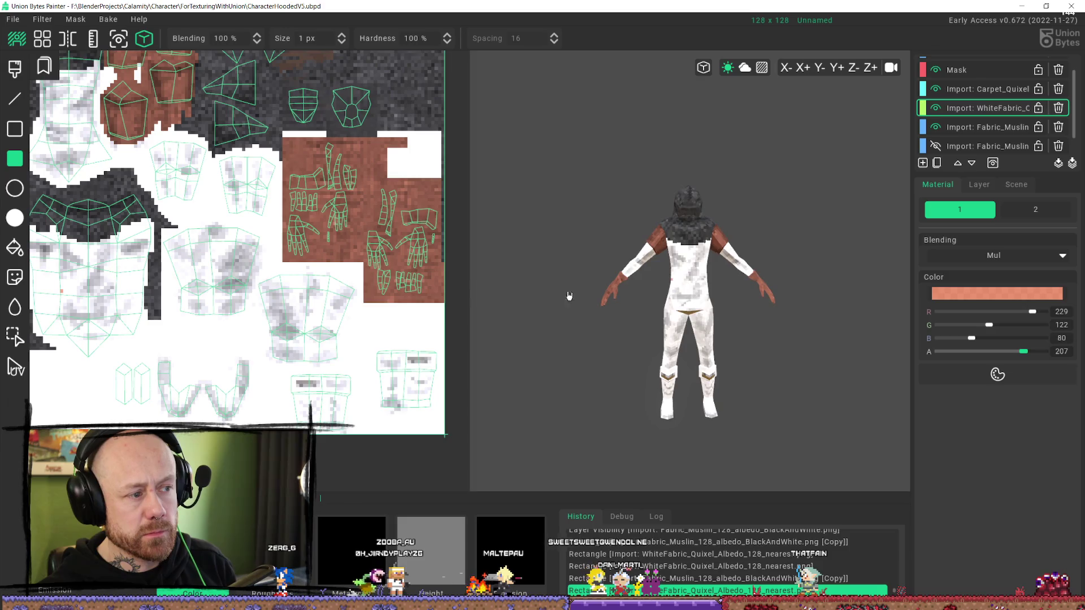
{"action": "middle_click_drag", "start_coordinate": [199, 291], "coordinate": [305, 285]}
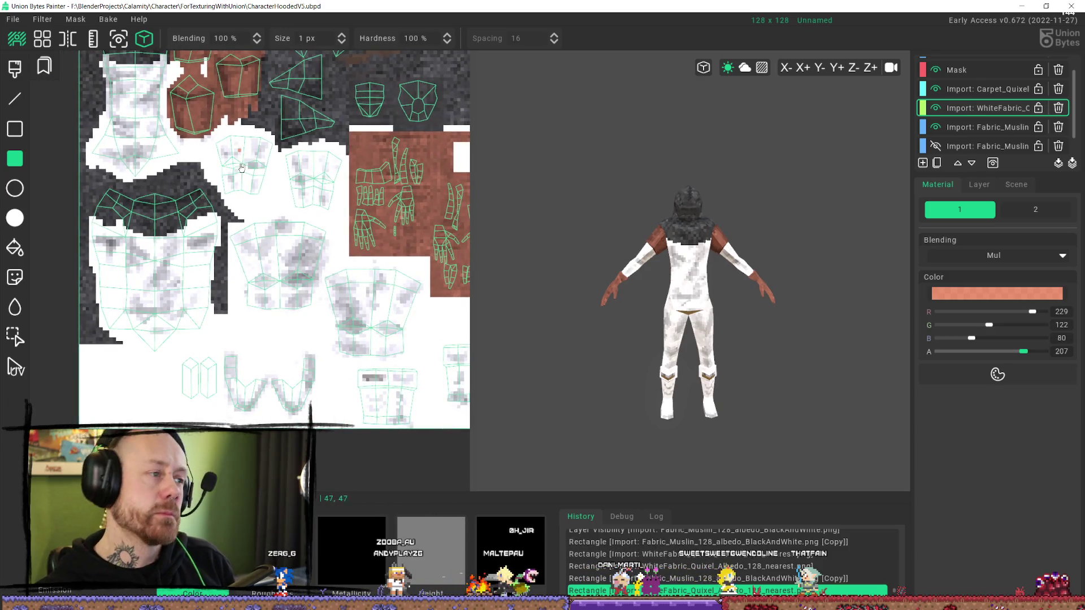
{"action": "middle_click_drag", "start_coordinate": [242, 168], "coordinate": [281, 192]}
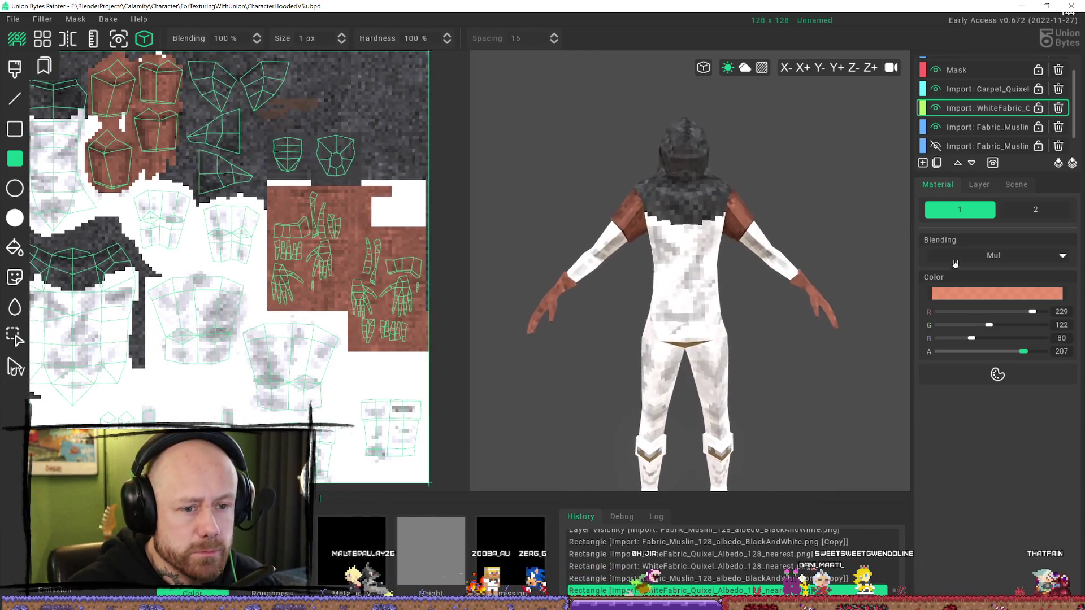
{"action": "left_click", "coordinate": [1007, 298]}
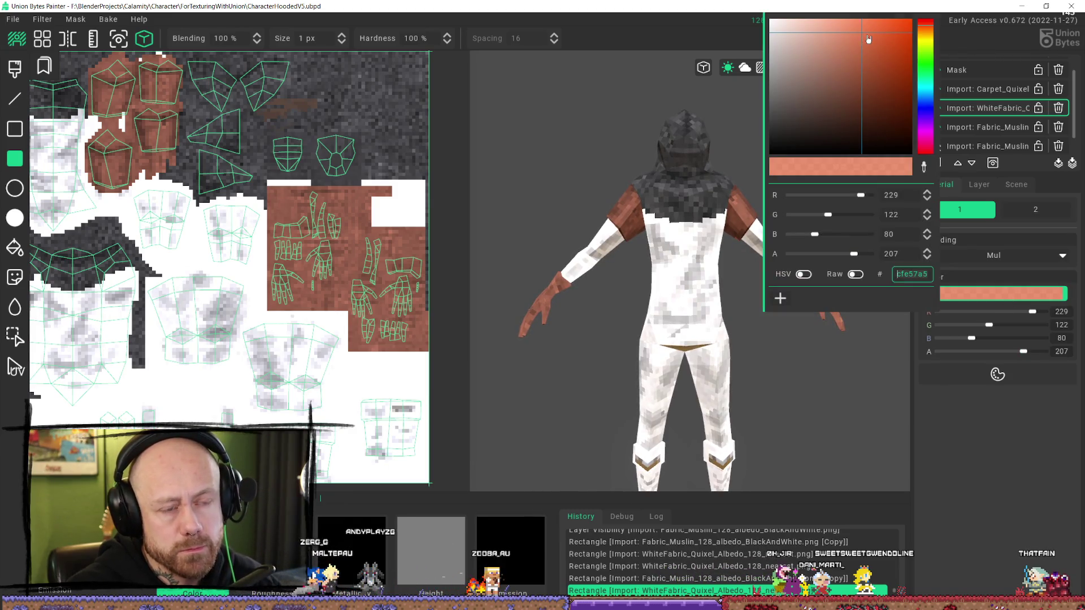
{"action": "left_click", "coordinate": [855, 48]}
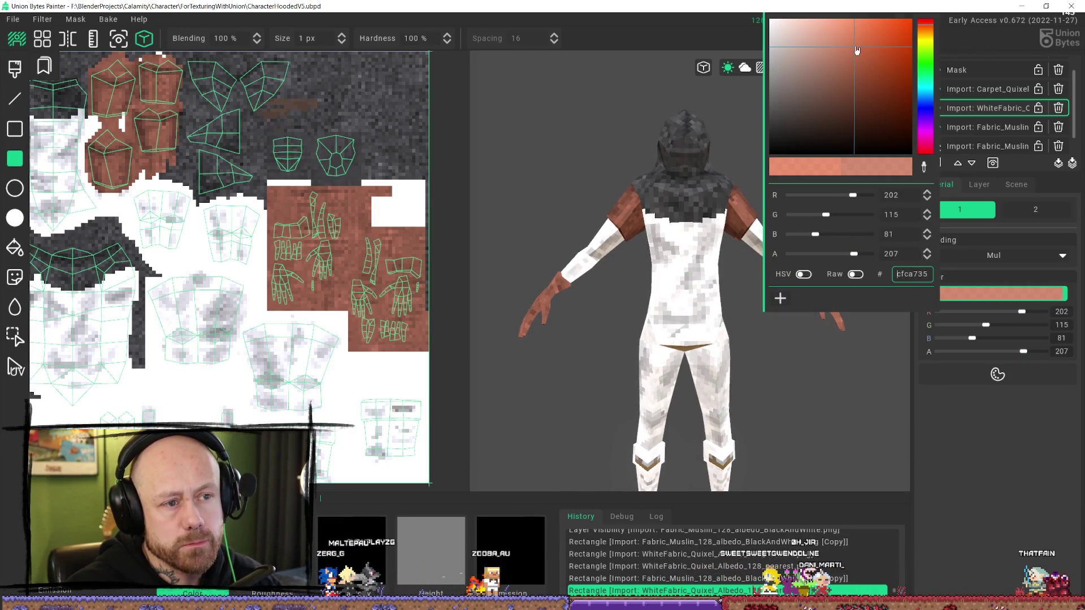
{"action": "left_click", "coordinate": [925, 444]}
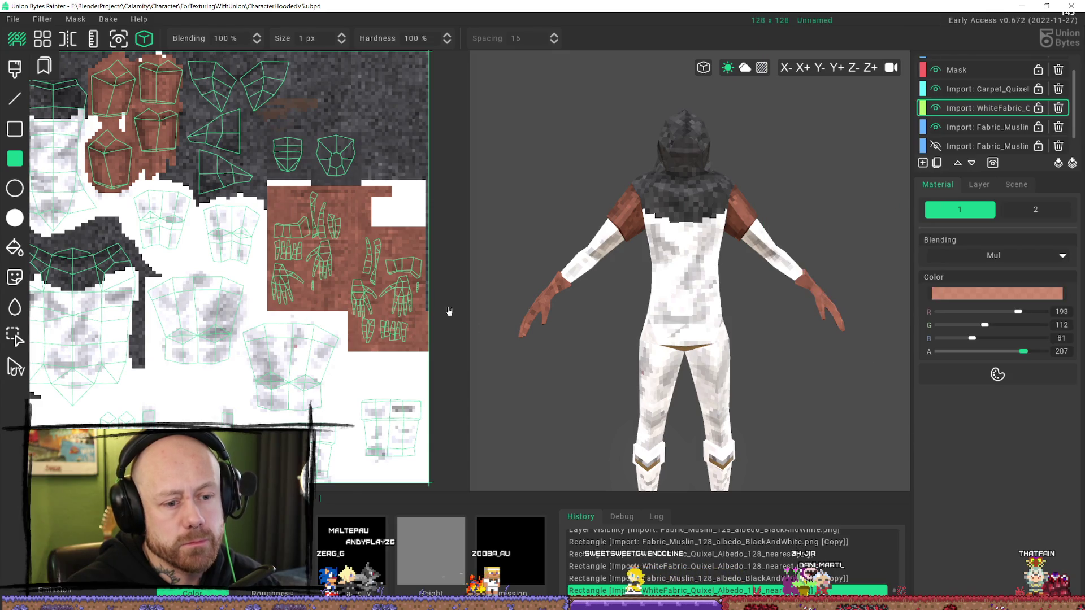
{"action": "left_click_drag", "start_coordinate": [264, 181], "coordinate": [474, 376]}
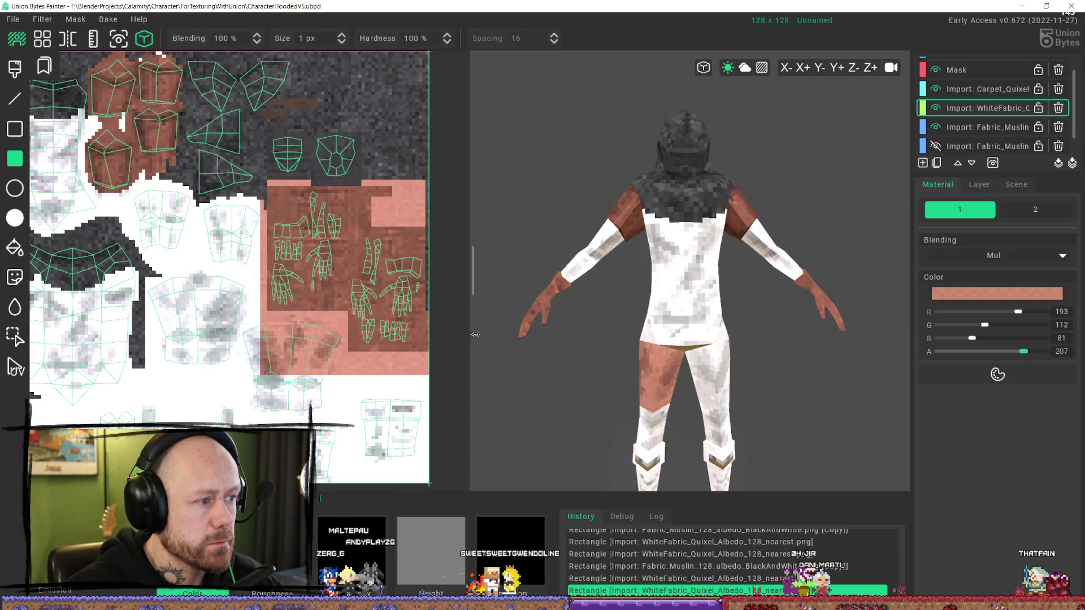
{"action": "key", "text": "ctrl+z"}
{"action": "key", "text": "ctrl+z"}
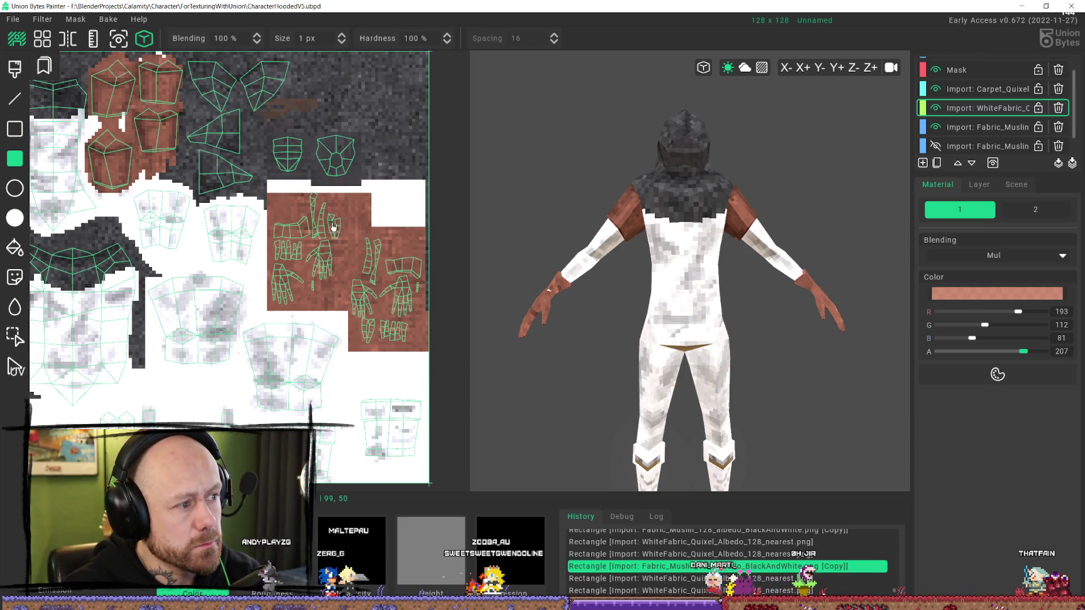
{"action": "key", "text": "ctrl+z"}
{"action": "mouse_move", "coordinate": [259, 182]}
{"action": "left_mouse_down"}
{"action": "mouse_move", "coordinate": [415, 307]}
{"action": "mouse_move", "coordinate": [471, 376]}
{"action": "mouse_move", "coordinate": [475, 361]}
{"action": "left_mouse_up"}
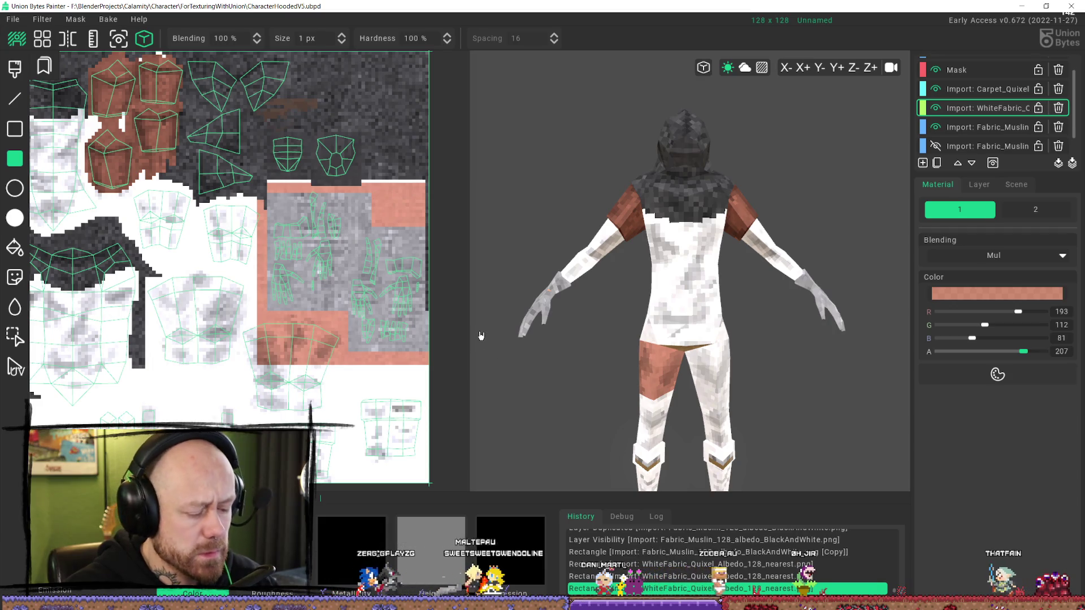
{"action": "key", "text": "ctrl+z"}
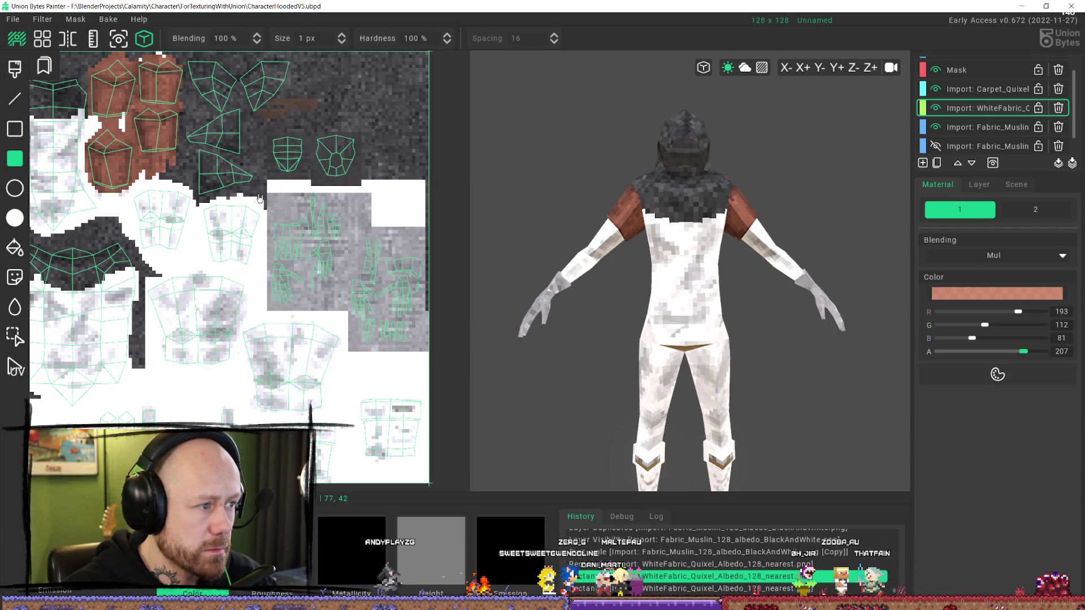
- Tint the hand UV islands brown on Fabric_Muslin, undoing and redoing to compare
{"action": "left_click_drag", "start_coordinate": [267, 191], "coordinate": [382, 195]}
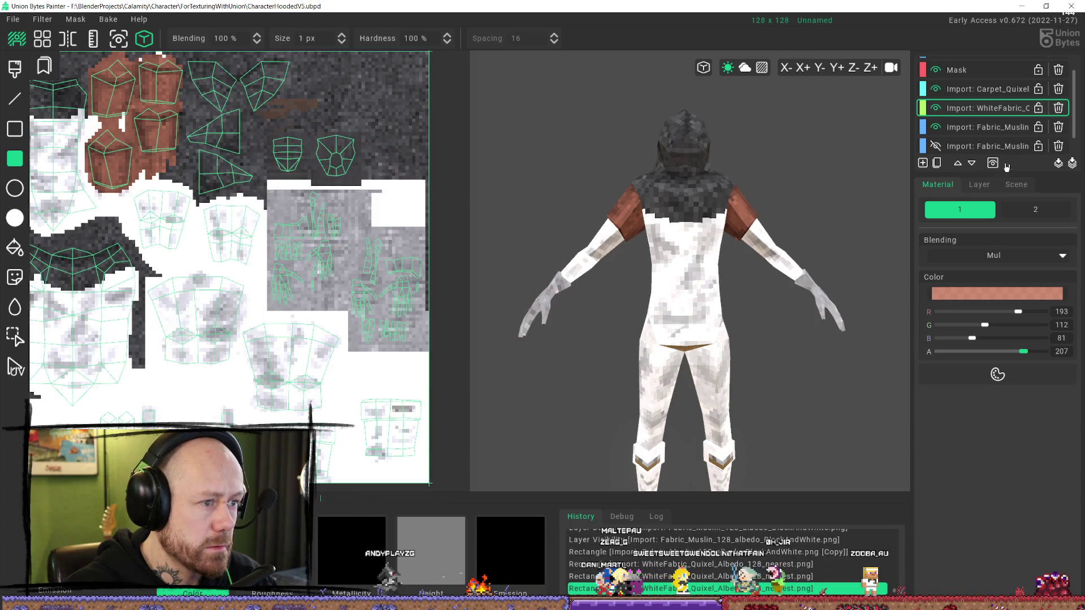
{"action": "left_click", "coordinate": [982, 125]}
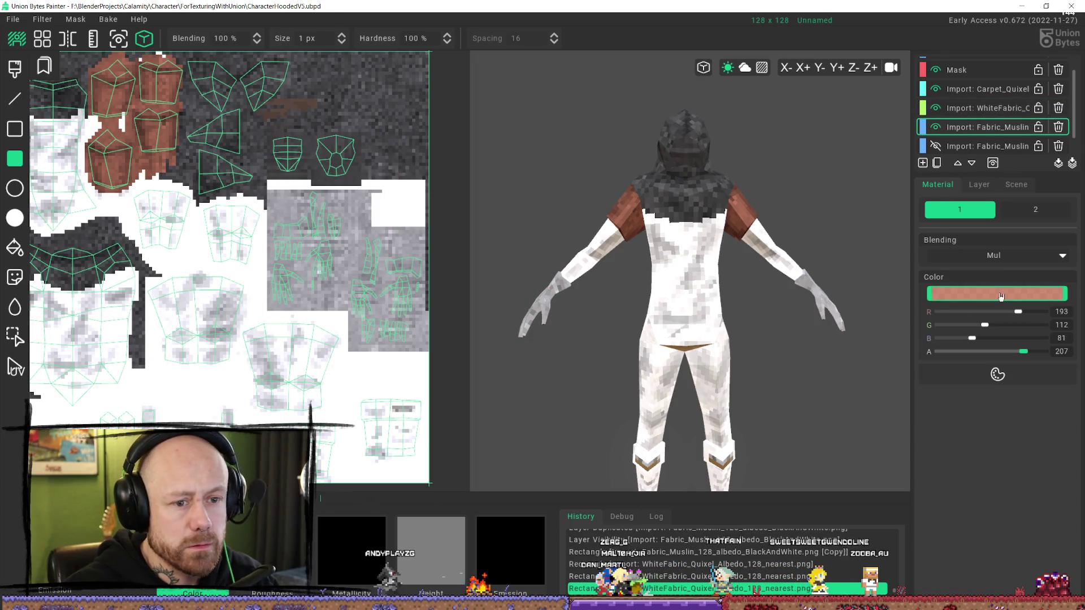
{"action": "left_click", "coordinate": [1001, 295]}
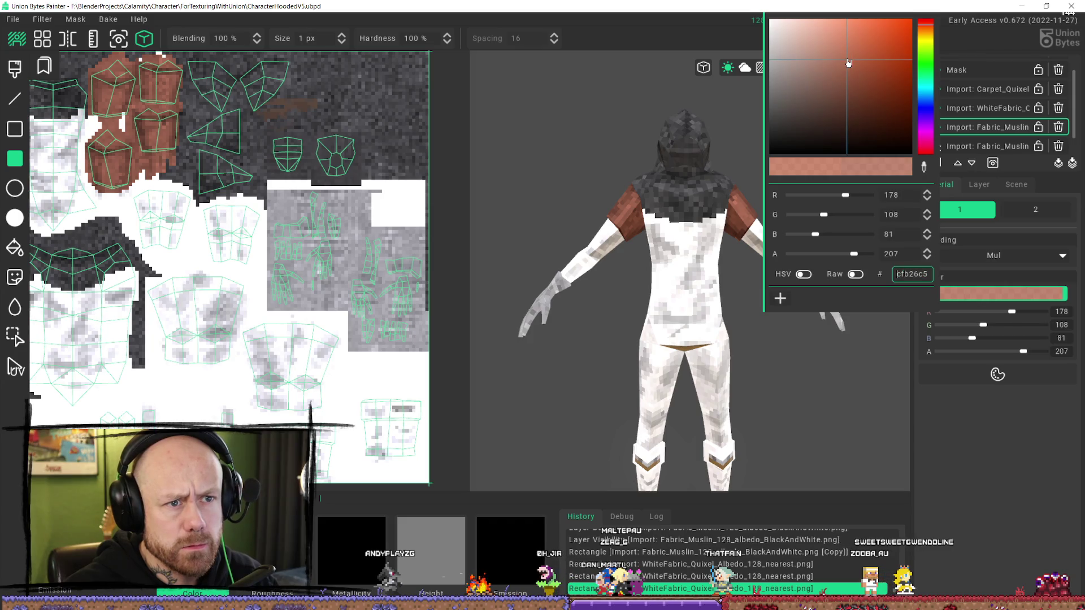
{"action": "left_click", "coordinate": [1000, 471]}
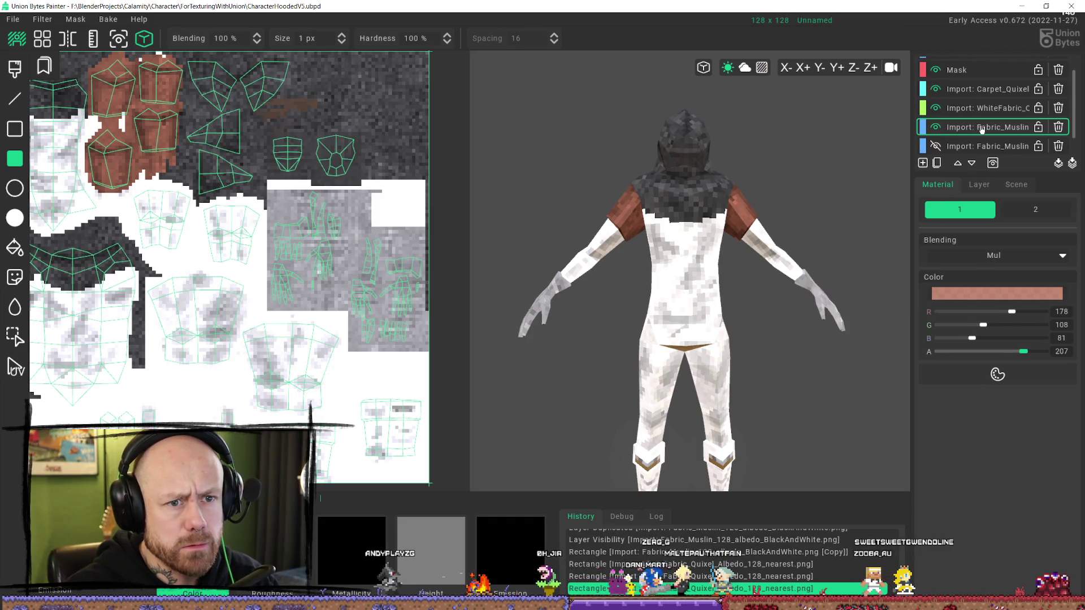
{"action": "mouse_move", "coordinate": [272, 190]}
{"action": "left_mouse_down"}
{"action": "mouse_move", "coordinate": [480, 375]}
{"action": "mouse_move", "coordinate": [514, 380]}
{"action": "left_mouse_up"}
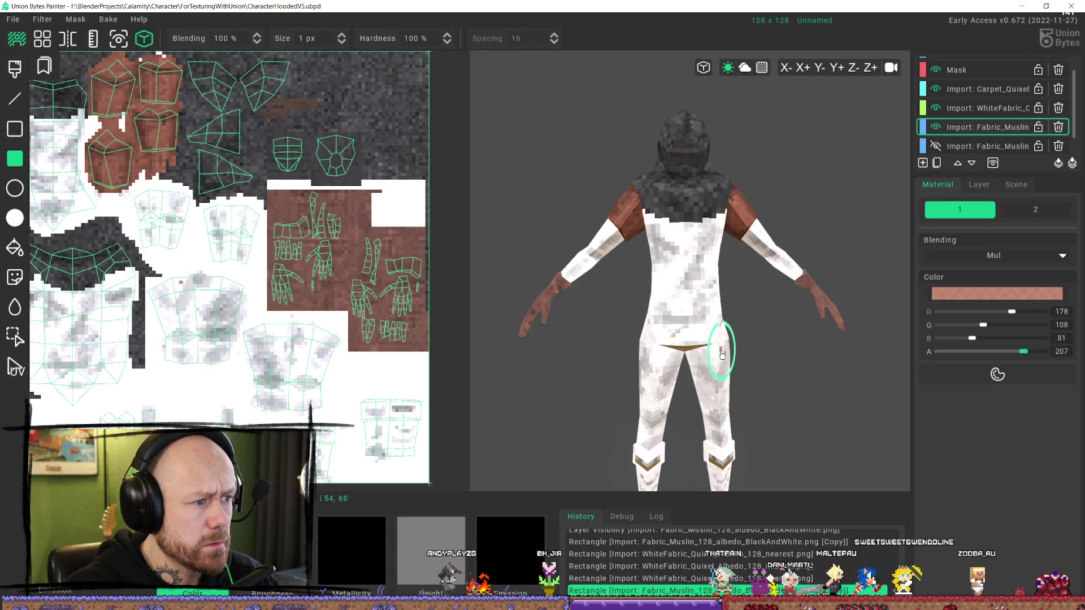
{"action": "mouse_move", "coordinate": [644, 367]}
{"action": "right_mouse_down"}
{"action": "mouse_move", "coordinate": [626, 257]}
{"action": "mouse_move", "coordinate": [625, 315]}
{"action": "mouse_move", "coordinate": [594, 249]}
{"action": "mouse_move", "coordinate": [638, 284]}
{"action": "mouse_move", "coordinate": [845, 291]}
{"action": "mouse_move", "coordinate": [904, 282]}
{"action": "mouse_move", "coordinate": [983, 247]}
{"action": "mouse_move", "coordinate": [933, 252]}
{"action": "mouse_move", "coordinate": [884, 222]}
{"action": "mouse_move", "coordinate": [918, 249]}
{"action": "mouse_move", "coordinate": [895, 237]}
{"action": "mouse_move", "coordinate": [916, 227]}
{"action": "mouse_move", "coordinate": [920, 247]}
{"action": "right_mouse_up"}
{"action": "key", "text": "ctrl+z"}
{"action": "key", "text": "ctrl+z"}
{"action": "key", "text": "ctrl+z"}
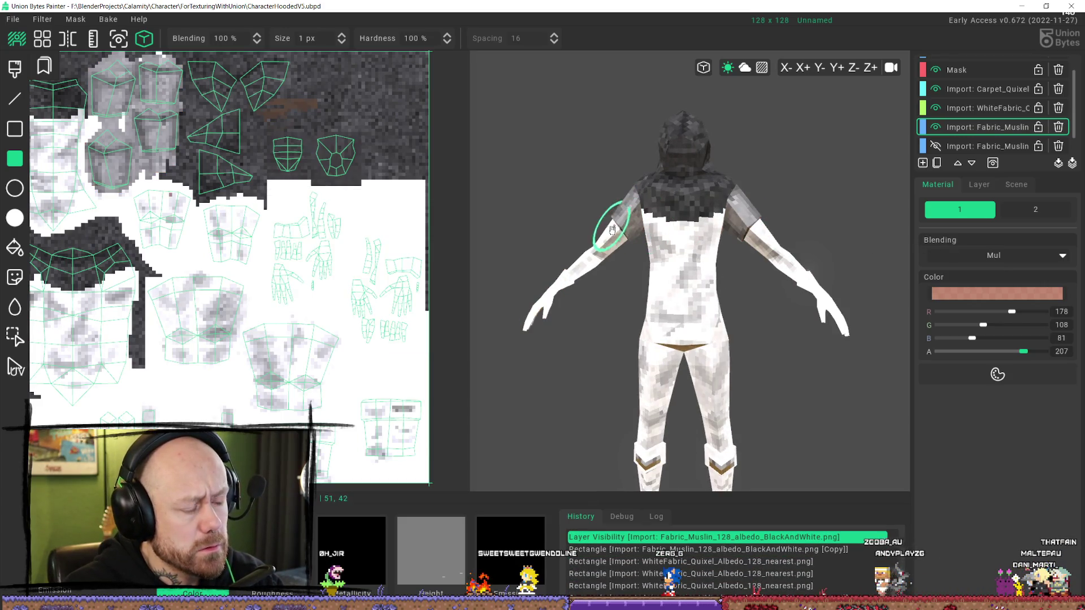
{"action": "key", "text": "ctrl+y"}
{"action": "key", "text": "ctrl+y"}
{"action": "key", "text": "ctrl+y"}
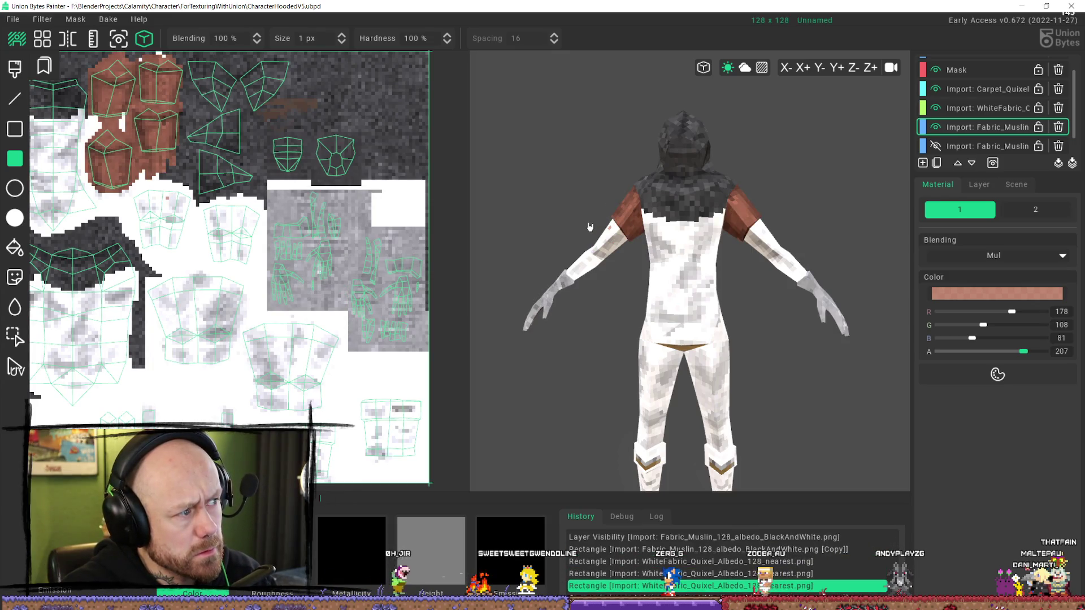
{"action": "key", "text": "ctrl+y"}
{"action": "key", "text": "ctrl+y"}
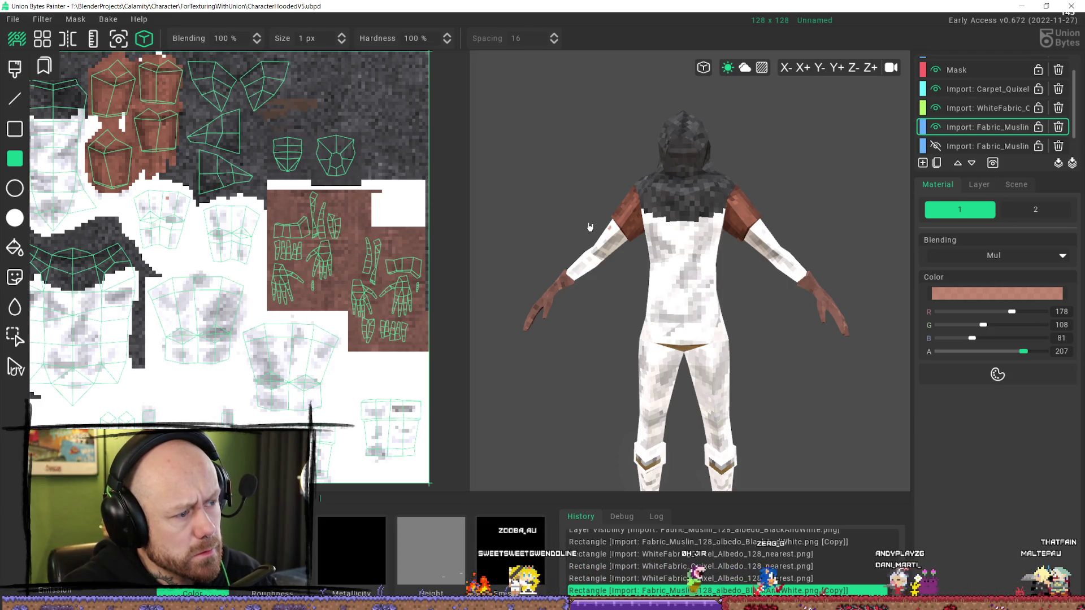
- Set the tint colour to a warmer 213/110/71 and undo the brown glove tint
{"action": "middle_click_drag", "start_coordinate": [620, 223], "coordinate": [639, 219]}
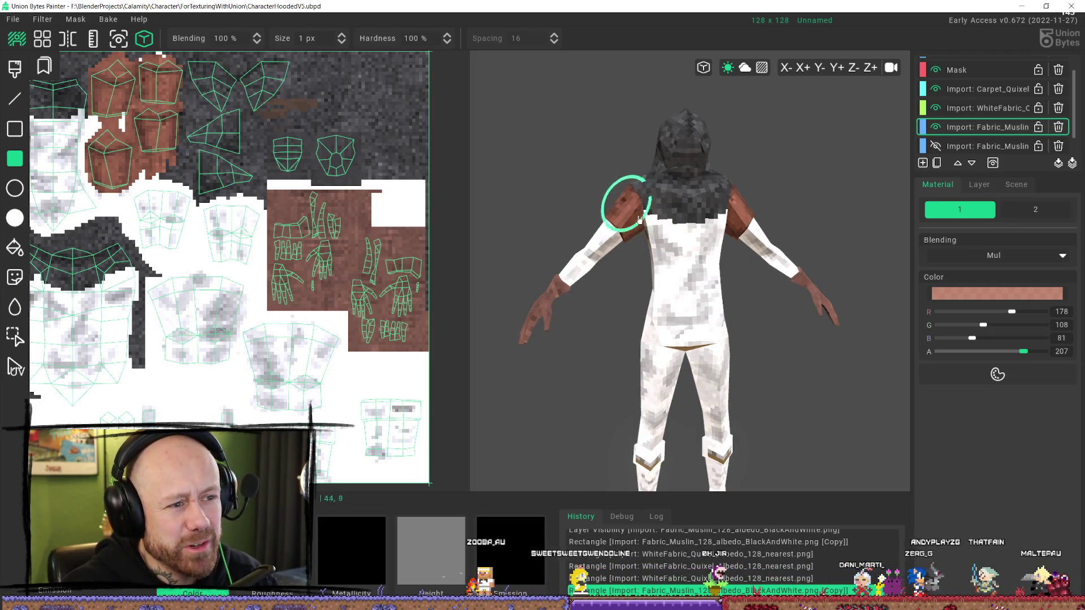
{"action": "left_click", "coordinate": [997, 374]}
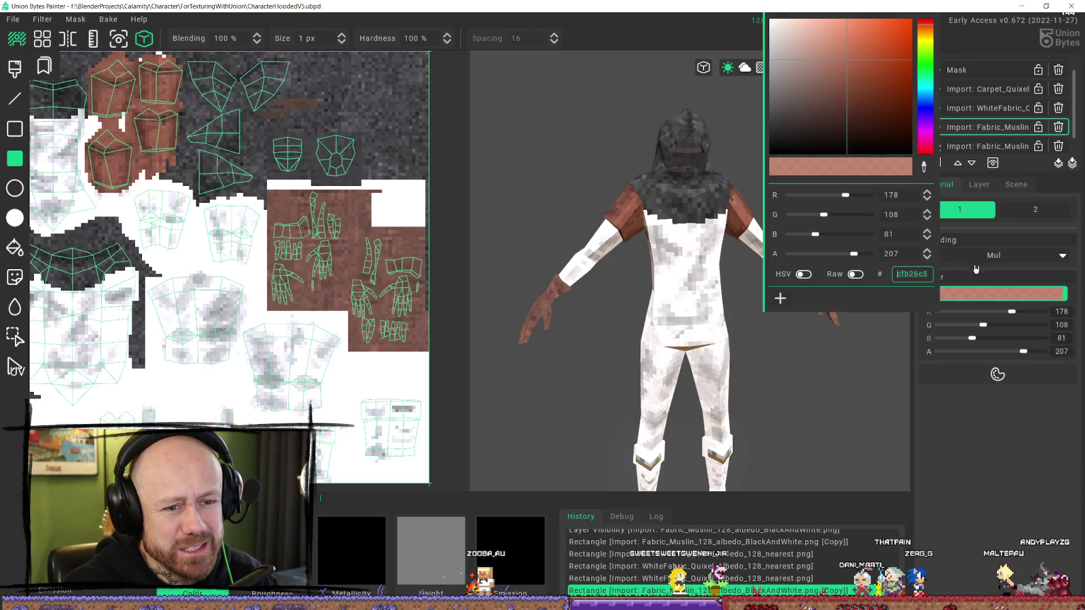
{"action": "left_click", "coordinate": [863, 46]}
{"action": "left_click", "coordinate": [978, 474]}
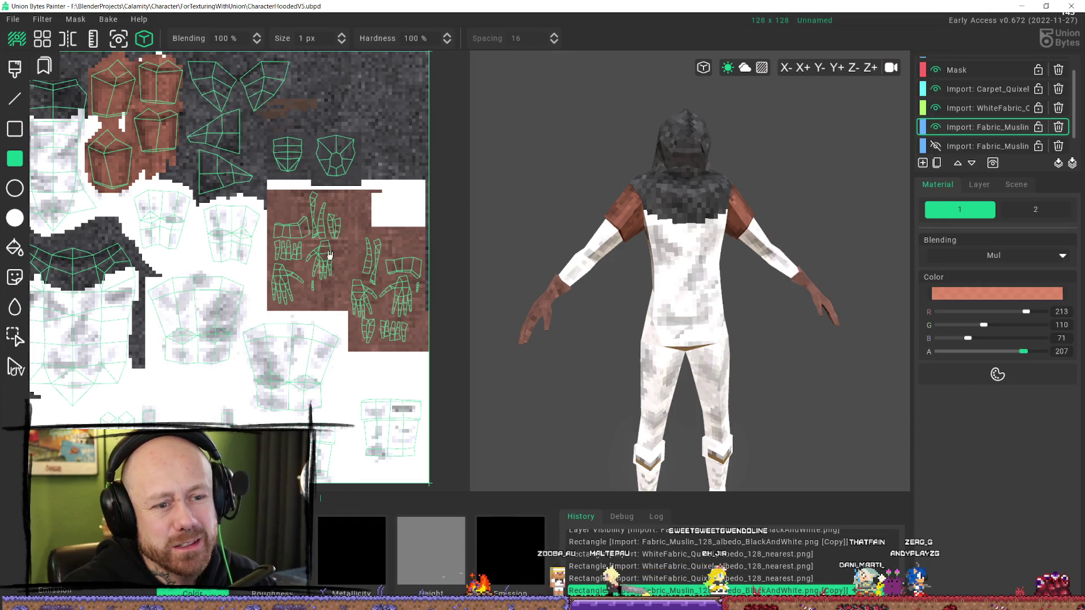
{"action": "key", "text": "ctrl+z"}
{"action": "key", "text": "ctrl+z"}
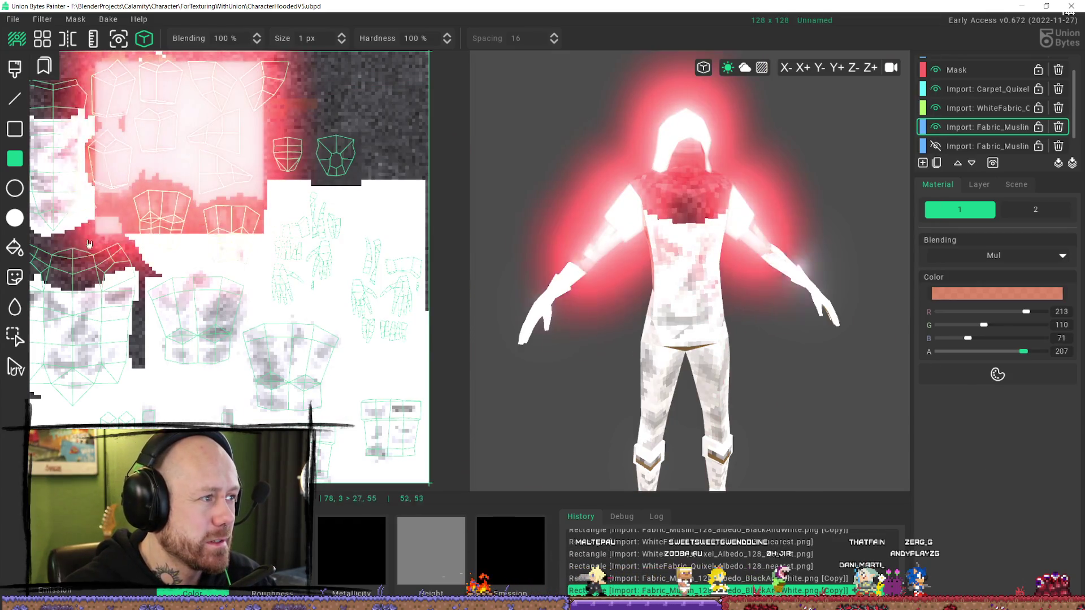
- Try a salmon rectangle over the hood and arm UVs, undo it, and orbit to a rear view
{"action": "middle_click_drag", "start_coordinate": [192, 151], "coordinate": [262, 199]}
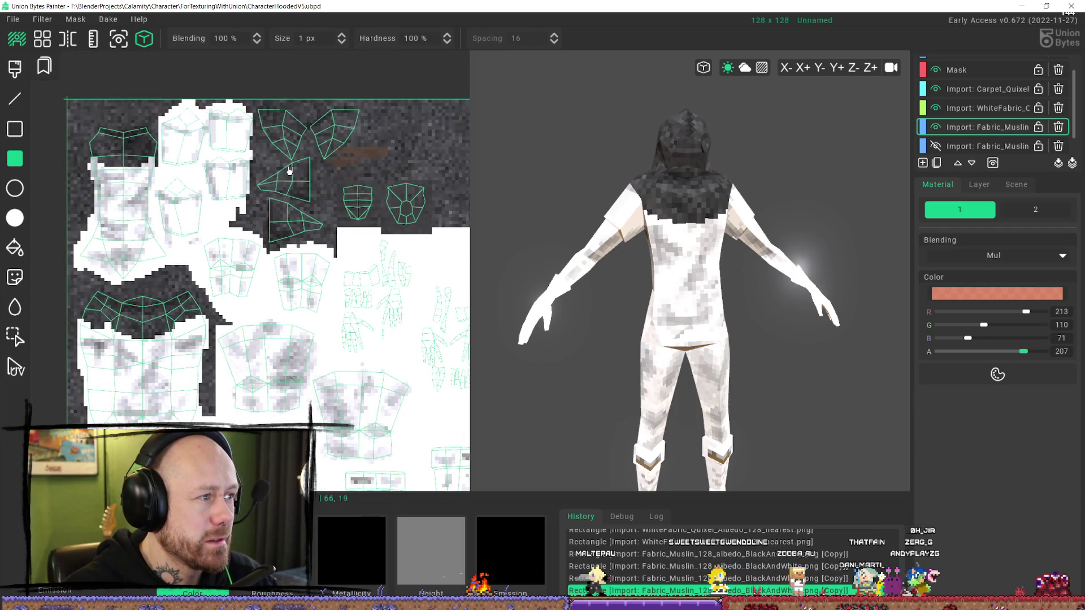
{"action": "mouse_move", "coordinate": [137, 82]}
{"action": "left_mouse_down"}
{"action": "mouse_move", "coordinate": [265, 218]}
{"action": "mouse_move", "coordinate": [410, 327]}
{"action": "left_mouse_up"}
{"action": "key", "text": "ctrl+z"}
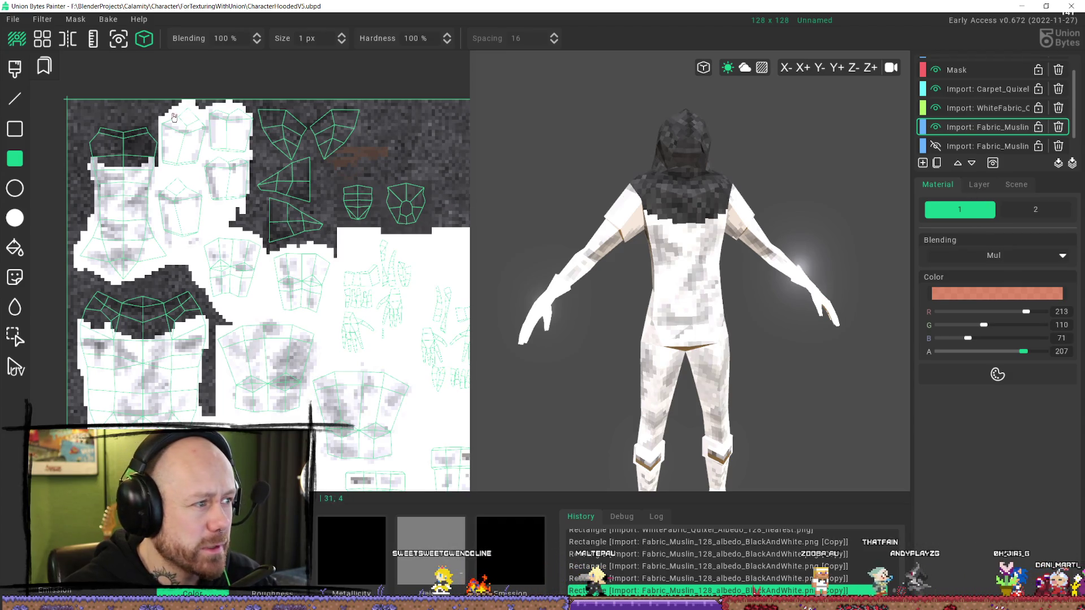
{"action": "left_click_drag", "start_coordinate": [142, 103], "coordinate": [547, 351]}
{"action": "mouse_move", "coordinate": [737, 270]}
{"action": "right_mouse_down"}
{"action": "mouse_move", "coordinate": [678, 193]}
{"action": "mouse_move", "coordinate": [765, 271]}
{"action": "mouse_move", "coordinate": [648, 302]}
{"action": "right_mouse_up"}
{"action": "mouse_move", "coordinate": [503, 465]}
{"action": "right_mouse_down"}
{"action": "mouse_move", "coordinate": [642, 375]}
{"action": "mouse_move", "coordinate": [596, 371]}
{"action": "mouse_move", "coordinate": [511, 330]}
{"action": "mouse_move", "coordinate": [642, 368]}
{"action": "mouse_move", "coordinate": [531, 316]}
{"action": "right_mouse_up"}
{"action": "scroll", "coordinate": [249, 224], "scroll_direction": "down", "scroll_amount": 2}
{"action": "scroll", "coordinate": [249, 224], "scroll_direction": "up", "scroll_amount": 2}
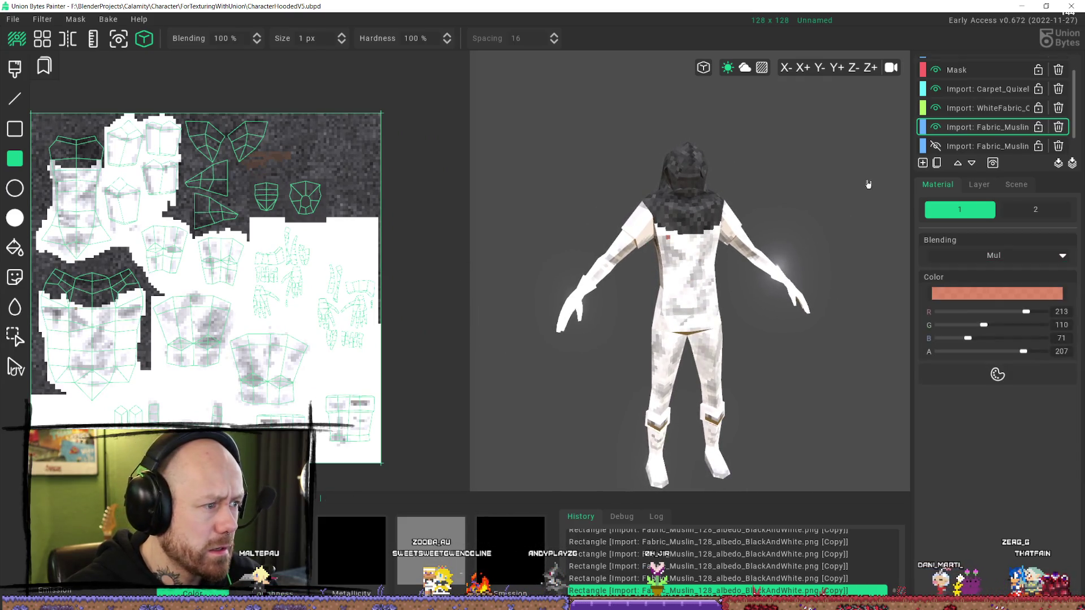
- Show the Fabric_Muslin layer again and step back and forward through history to compare
{"action": "left_click", "coordinate": [937, 128]}
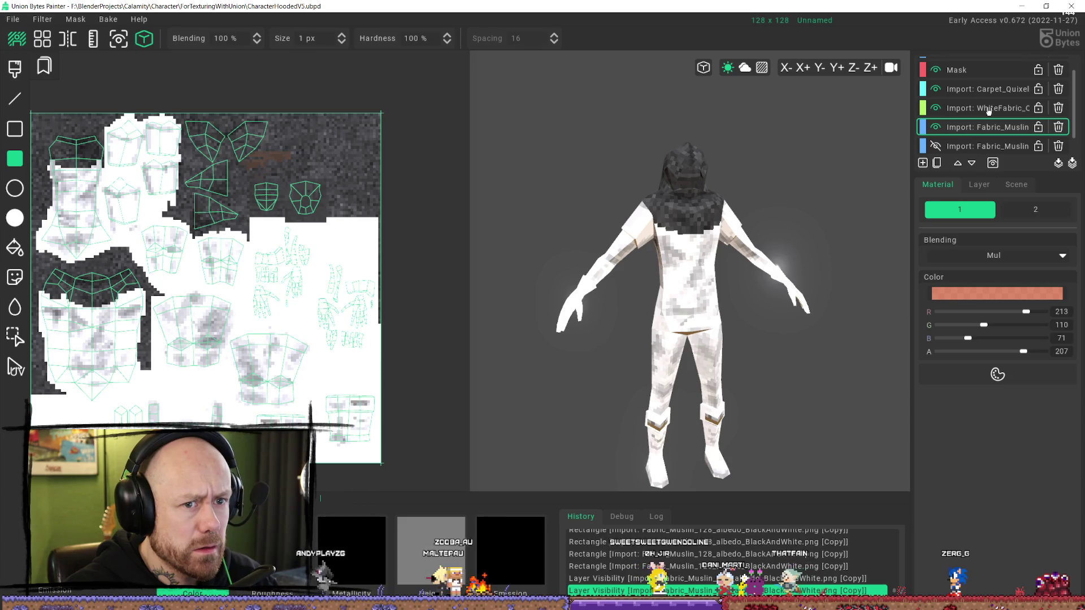
{"action": "key", "text": "ctrl+z"}
{"action": "key", "text": "ctrl+z"}
{"action": "key", "text": "ctrl+z"}
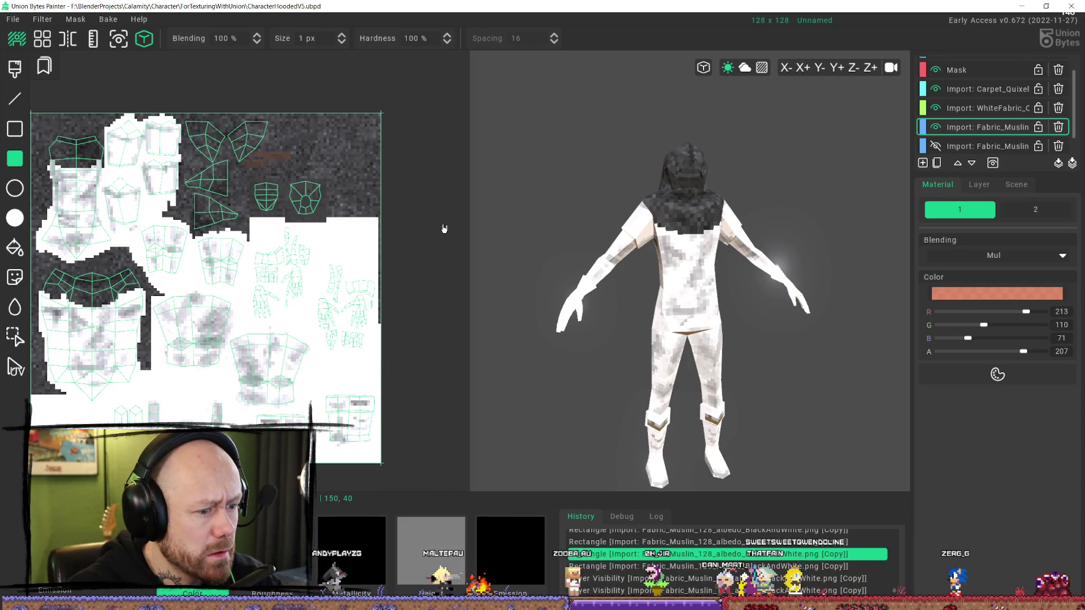
{"action": "key", "text": "ctrl+y"}
{"action": "key", "text": "ctrl+y"}
{"action": "key", "text": "ctrl+y"}
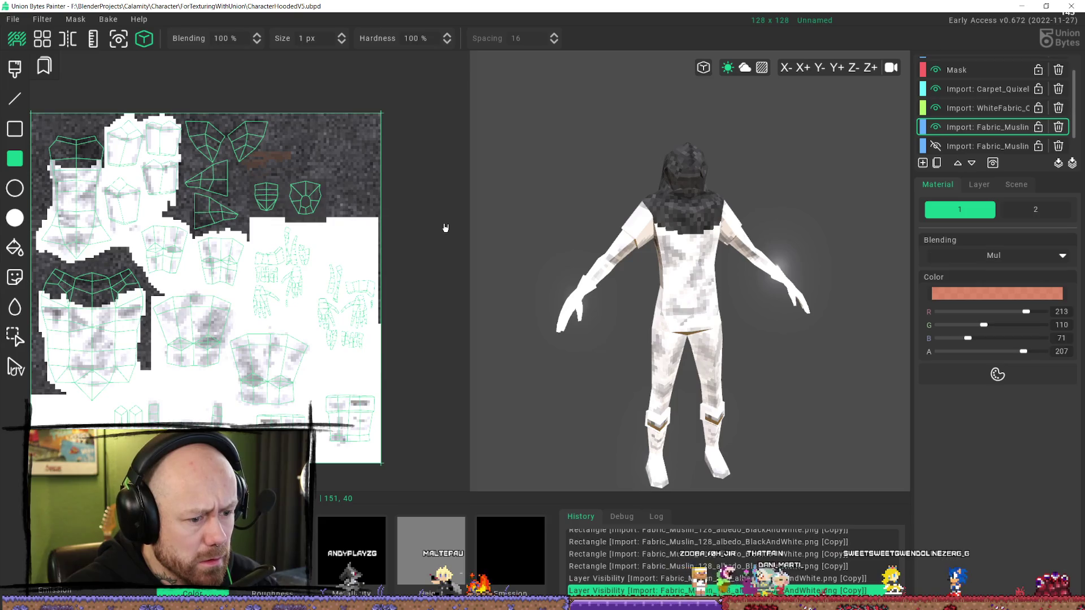
{"action": "key", "text": "ctrl+z"}
{"action": "key", "text": "ctrl+z"}
{"action": "key", "text": "ctrl+z"}
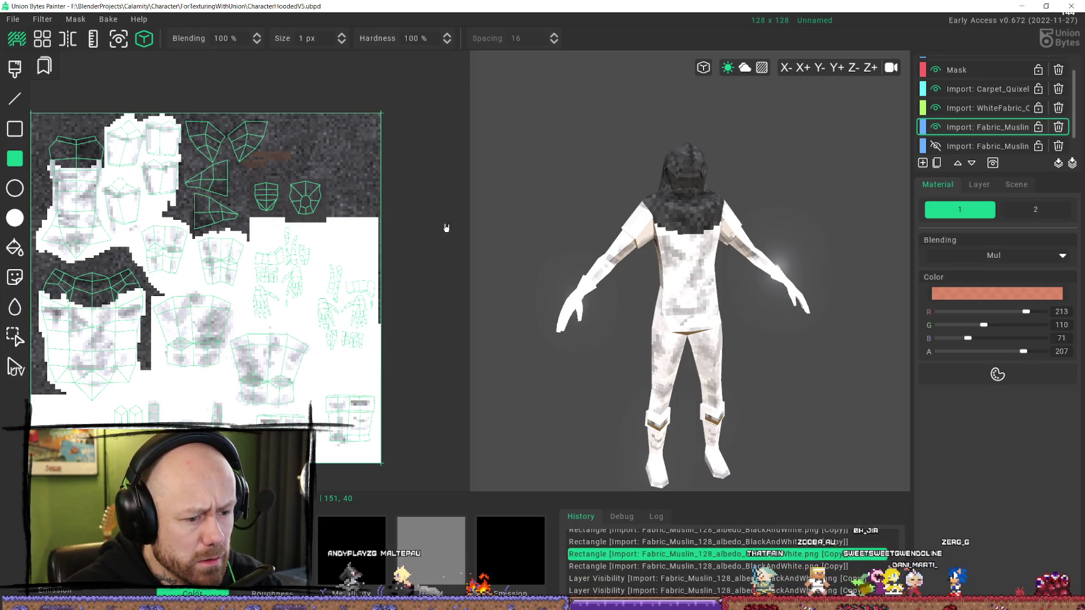
{"action": "key", "text": "ctrl+y"}
{"action": "key", "text": "ctrl+y"}
{"action": "key", "text": "ctrl+y"}
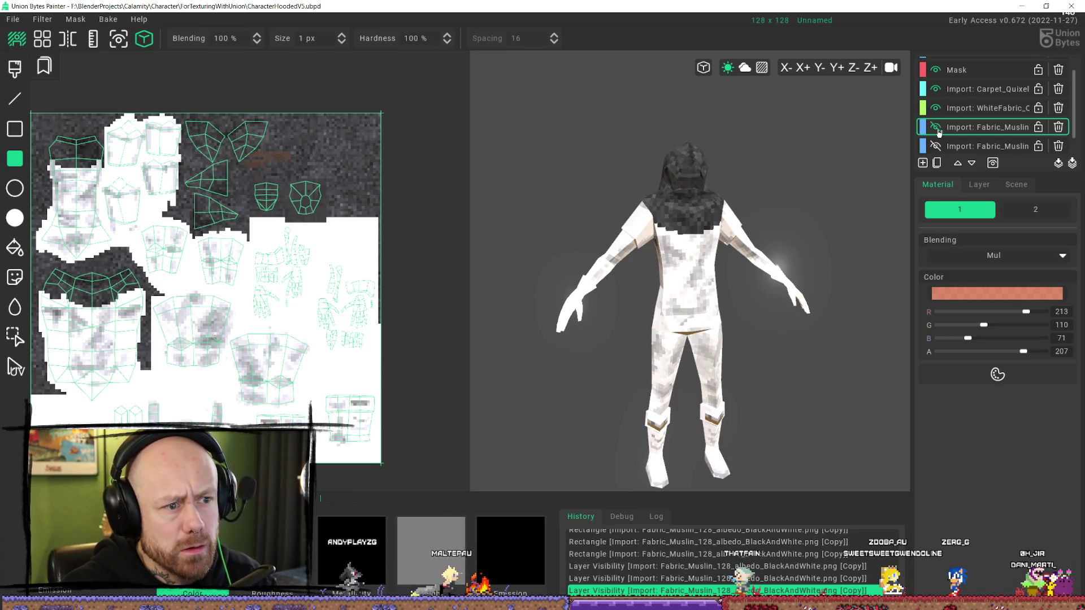
- Compare with WhiteFabric hidden, then delete the extra Fabric_Muslin copy layer
{"action": "left_click", "coordinate": [937, 110]}
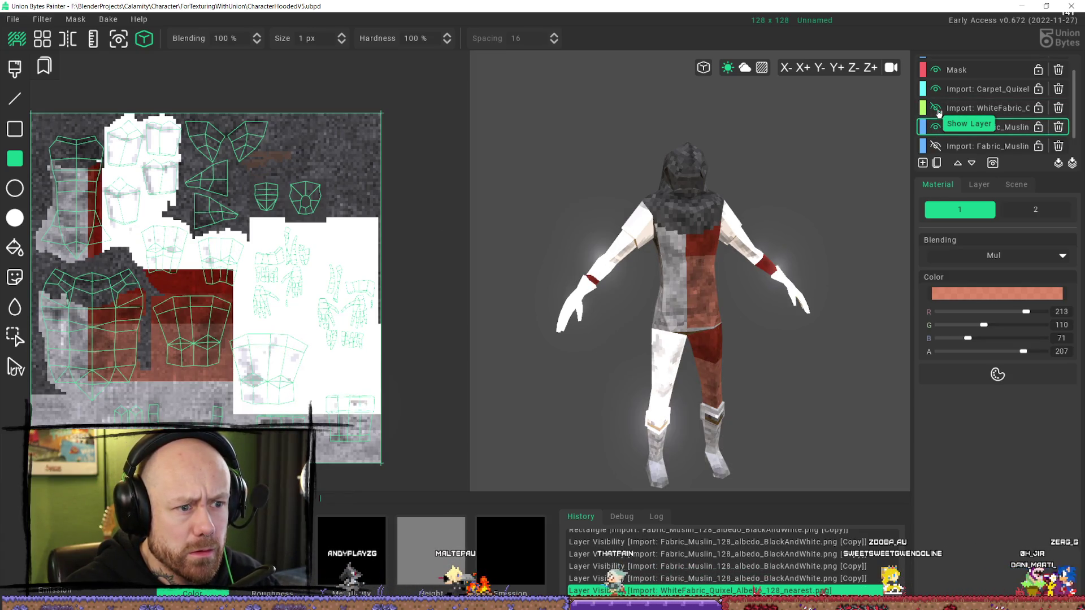
{"action": "left_click", "coordinate": [937, 110]}
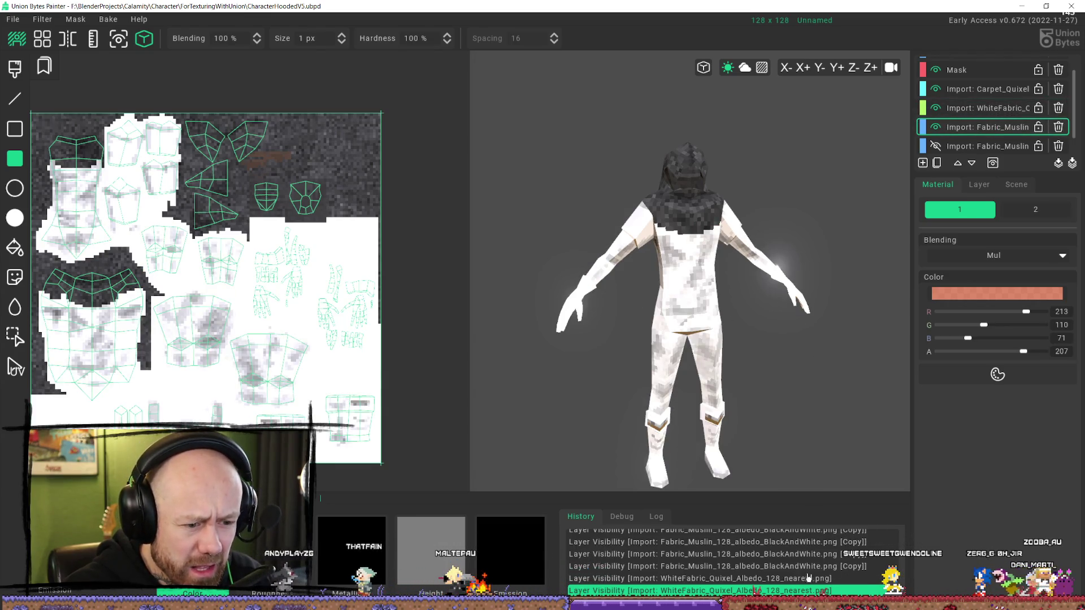
{"action": "left_click", "coordinate": [1010, 111]}
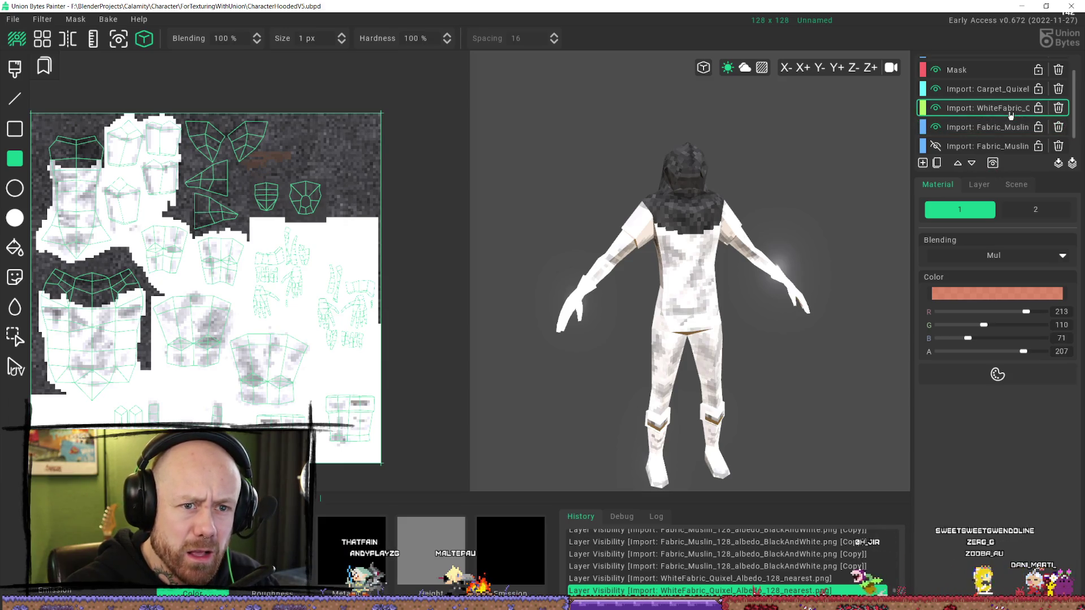
{"action": "left_click", "coordinate": [936, 110]}
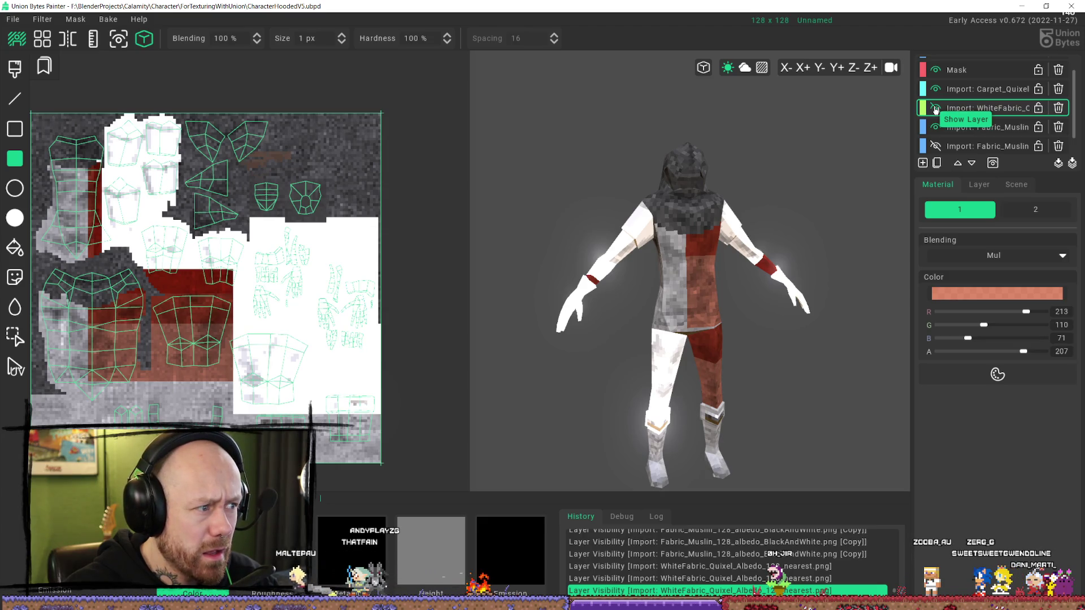
{"action": "left_click", "coordinate": [936, 109]}
{"action": "left_click", "coordinate": [955, 126]}
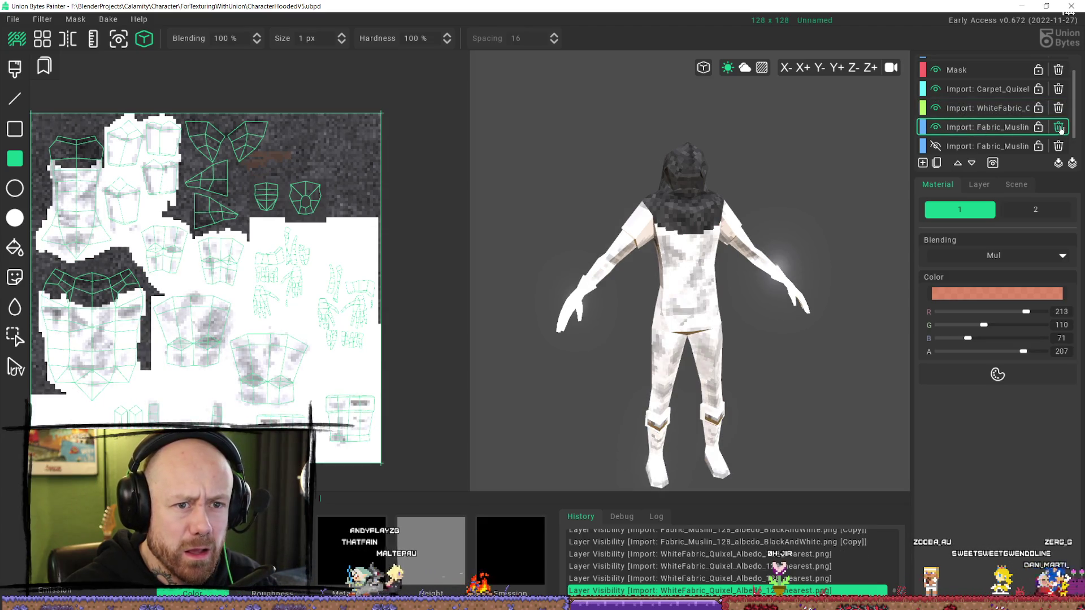
{"action": "key", "text": "Delete"}
- Toggle WhiteFabric and Fabric_Muslin visibility to compare the fabrics, then select Fabric_Muslin
{"action": "left_click", "coordinate": [936, 109]}
{"action": "left_click", "coordinate": [936, 110]}
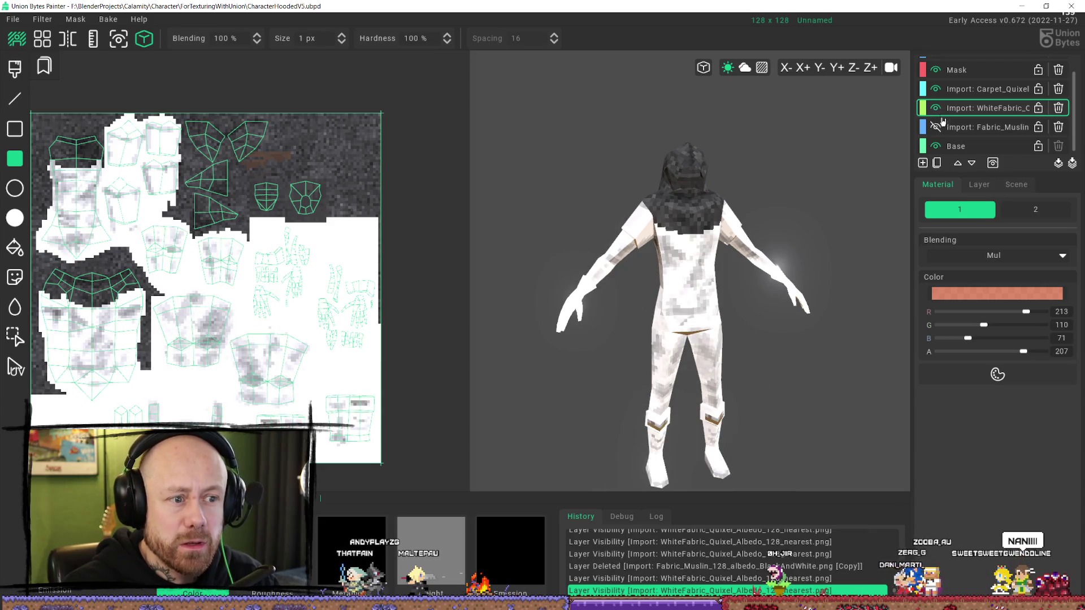
{"action": "left_click", "coordinate": [936, 127]}
{"action": "left_click", "coordinate": [937, 128]}
{"action": "left_click", "coordinate": [938, 128]}
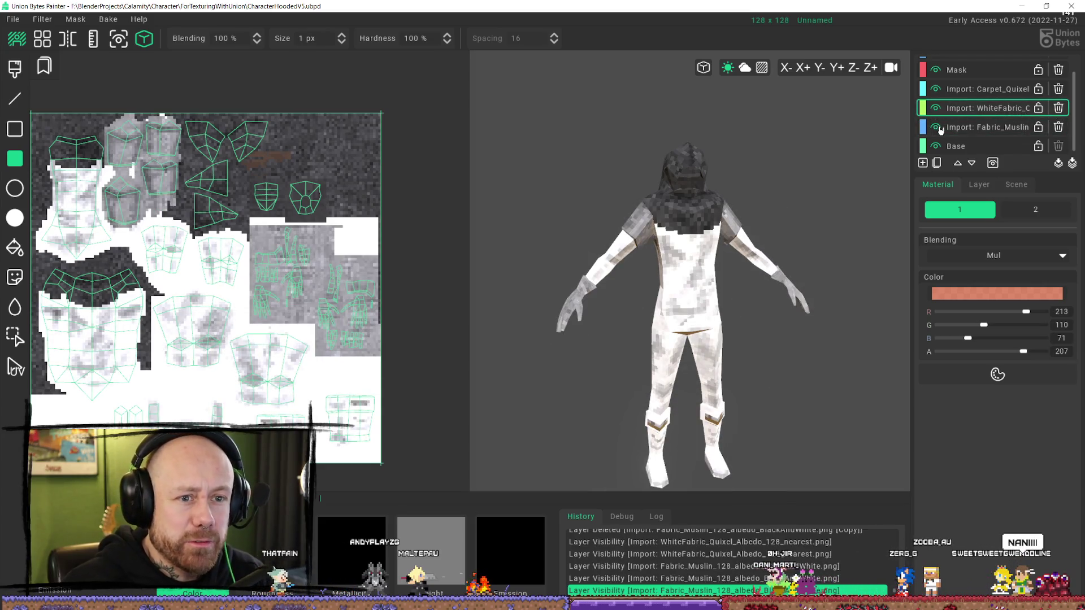
{"action": "left_click", "coordinate": [938, 128]}
{"action": "left_click", "coordinate": [938, 128]}
{"action": "left_click", "coordinate": [939, 109]}
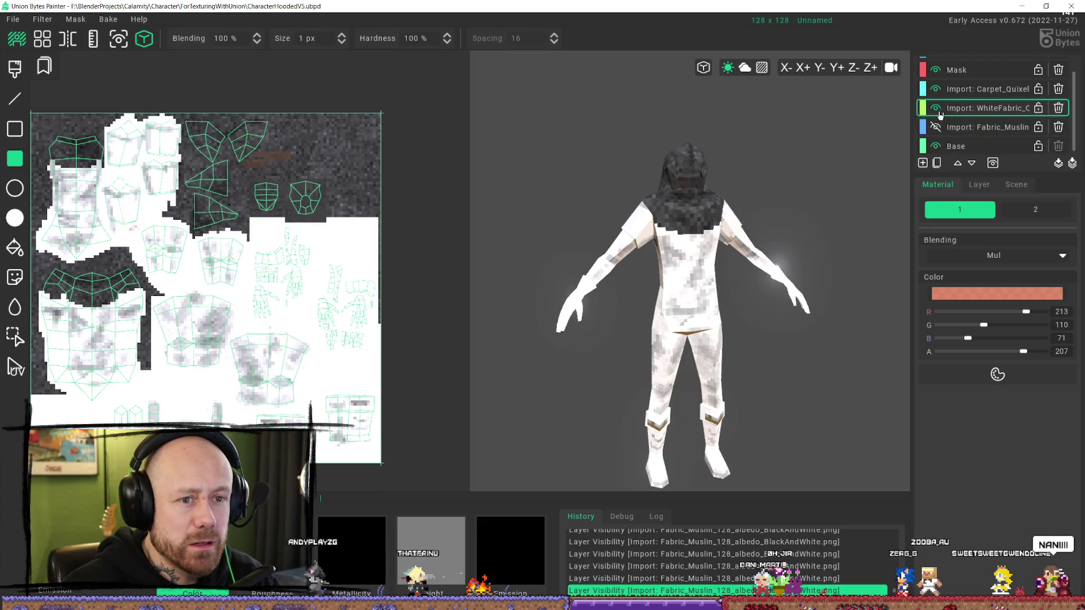
{"action": "left_click", "coordinate": [939, 109]}
{"action": "left_click", "coordinate": [938, 128]}
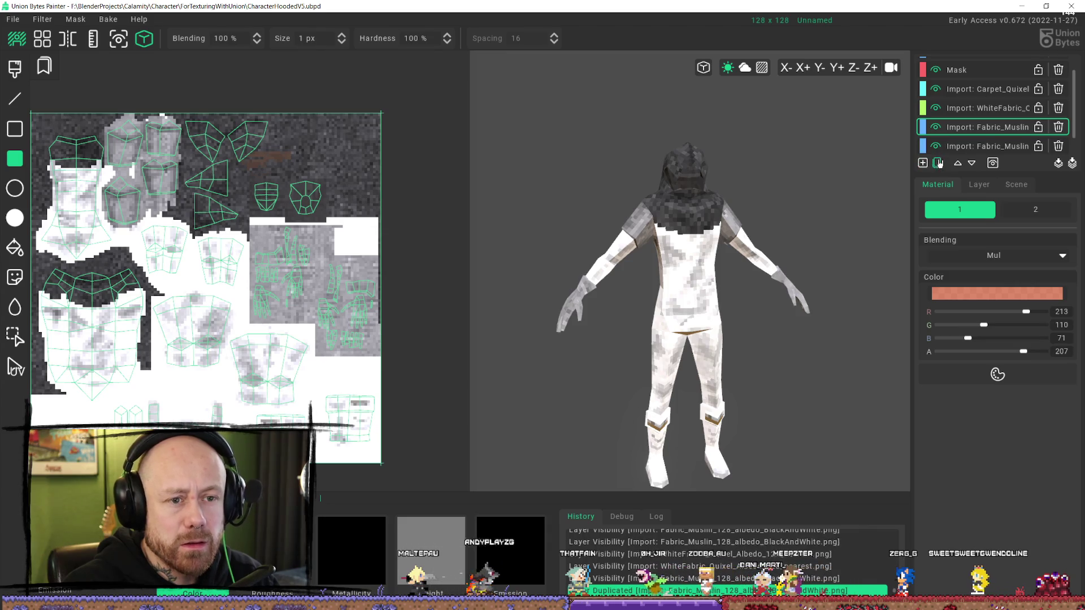
- Duplicate Fabric_Muslin, hide the original underneath, and select the new copy for editing
{"action": "left_click", "coordinate": [937, 163]}
{"action": "left_click", "coordinate": [937, 146]}
{"action": "left_click", "coordinate": [937, 147]}
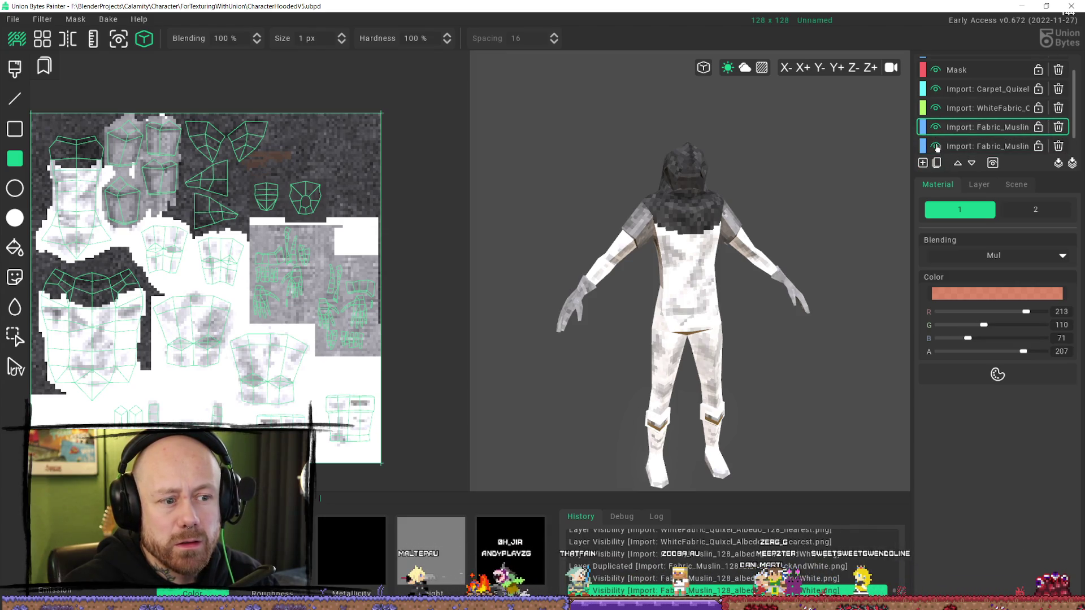
{"action": "left_click", "coordinate": [937, 147]}
{"action": "left_click", "coordinate": [952, 110]}
{"action": "left_click", "coordinate": [935, 111]}
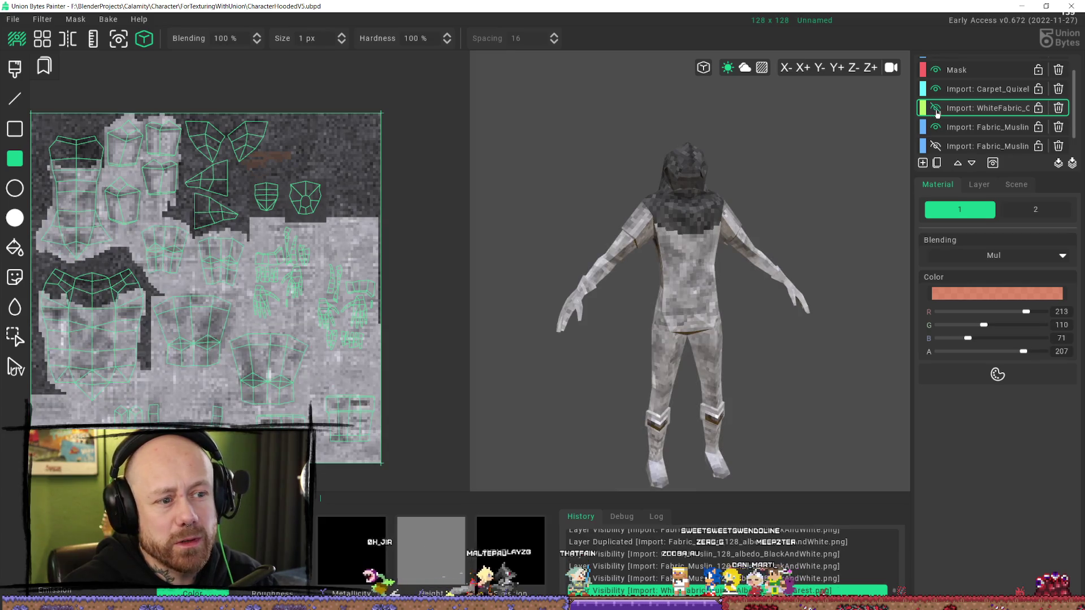
{"action": "left_click", "coordinate": [935, 110]}
{"action": "left_click", "coordinate": [964, 129]}
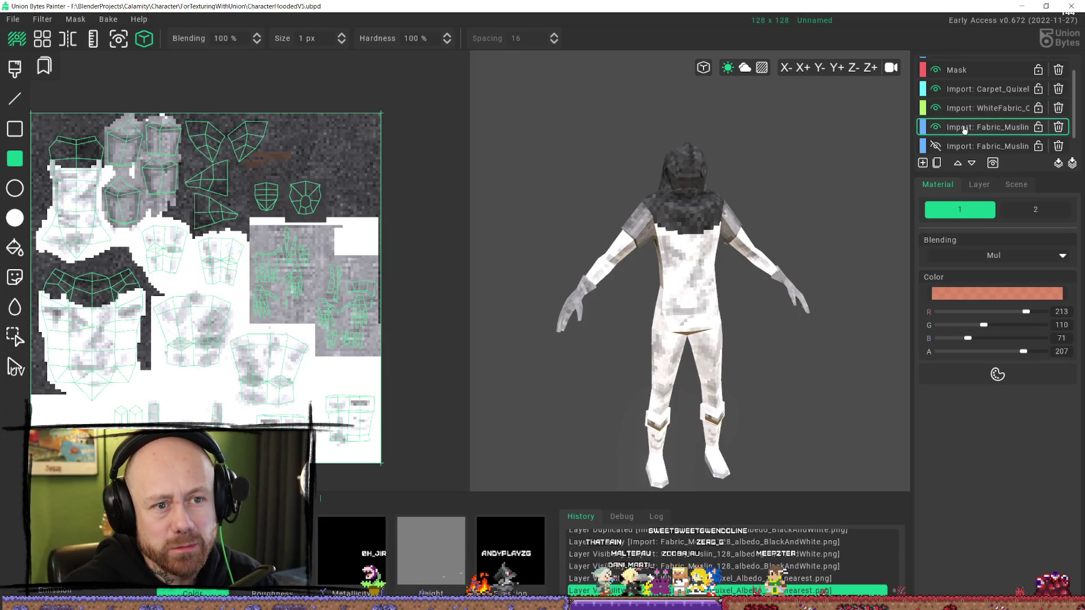
{"action": "scroll", "coordinate": [631, 211], "scroll_direction": "down", "scroll_amount": 2}
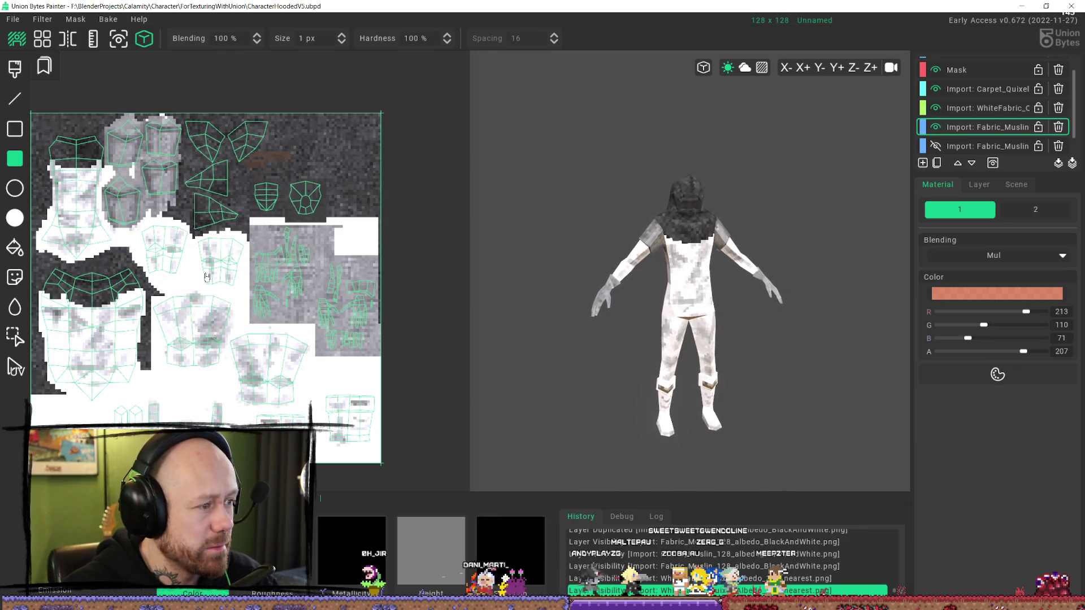
- Multiply a reddish-brown rectangle over the muslin UV patches on the duplicate layer
{"action": "middle_click_drag", "start_coordinate": [237, 224], "coordinate": [287, 256]}
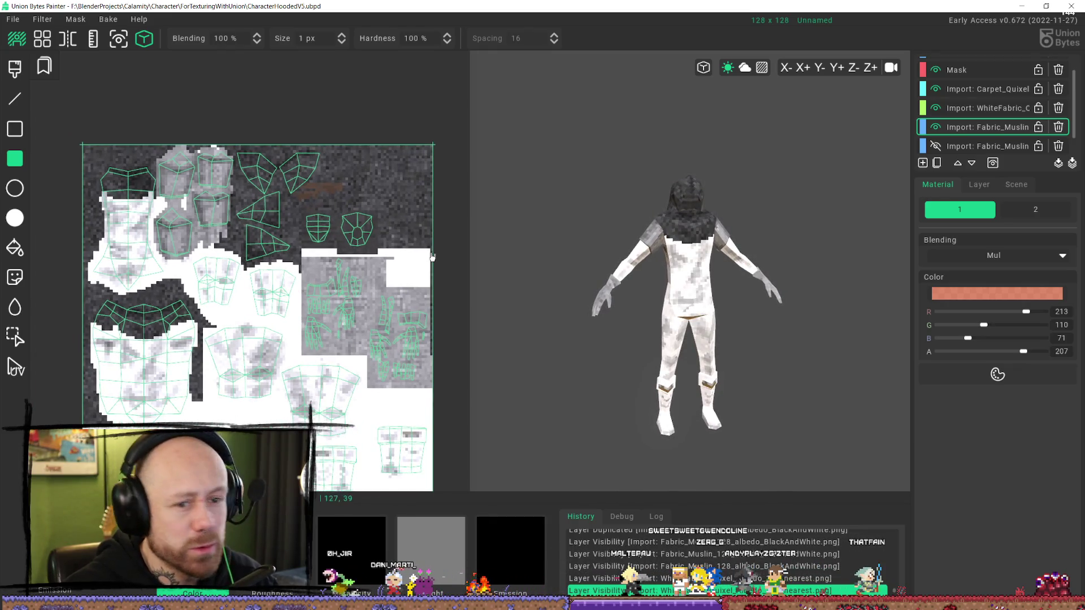
{"action": "left_click_drag", "start_coordinate": [445, 412], "coordinate": [468, 414]}
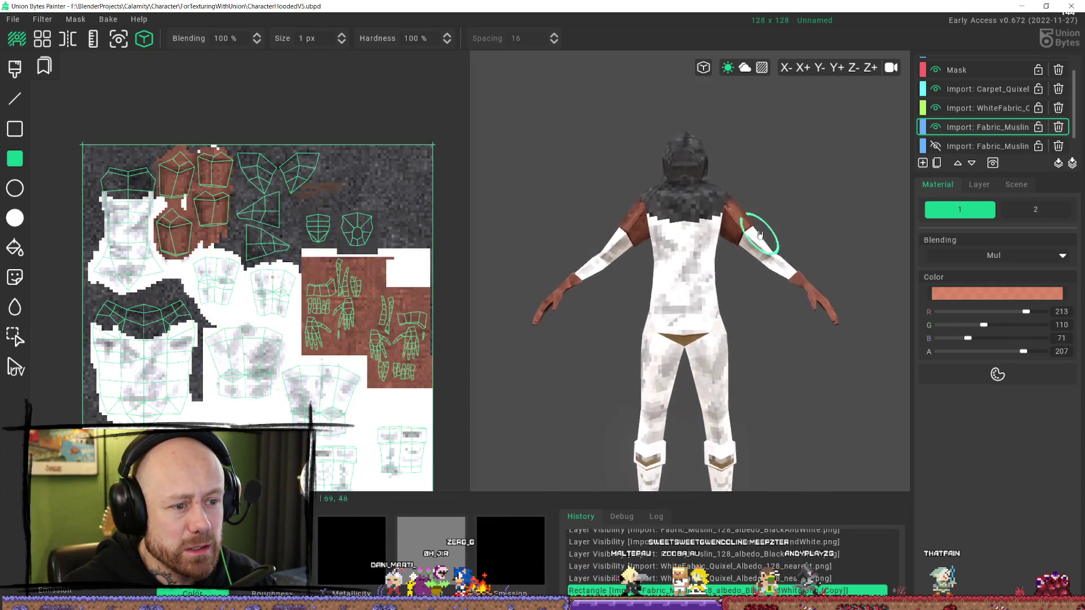
{"action": "scroll", "coordinate": [759, 234], "scroll_direction": "up", "scroll_amount": 2}
{"action": "scroll", "coordinate": [259, 287], "scroll_direction": "down", "scroll_amount": 3}
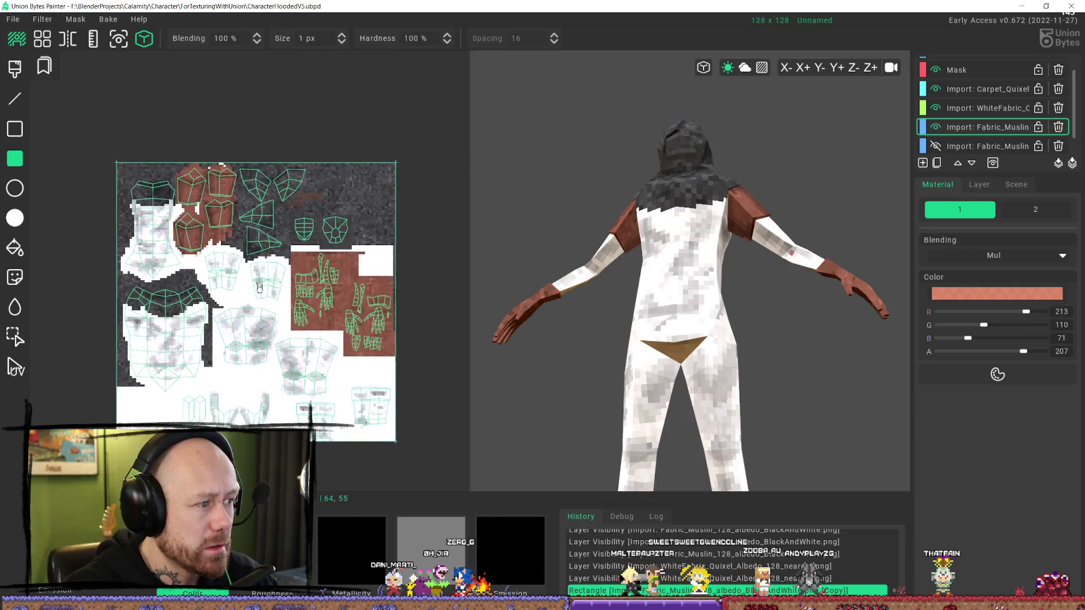
- Orbit the model from above and behind to inspect the tinted shoulders and gloves
{"action": "mouse_move", "coordinate": [655, 317]}
{"action": "middle_mouse_down"}
{"action": "mouse_move", "coordinate": [667, 252]}
{"action": "mouse_move", "coordinate": [676, 388]}
{"action": "mouse_move", "coordinate": [460, 407]}
{"action": "mouse_move", "coordinate": [489, 355]}
{"action": "mouse_move", "coordinate": [650, 363]}
{"action": "mouse_move", "coordinate": [617, 352]}
{"action": "middle_mouse_up"}
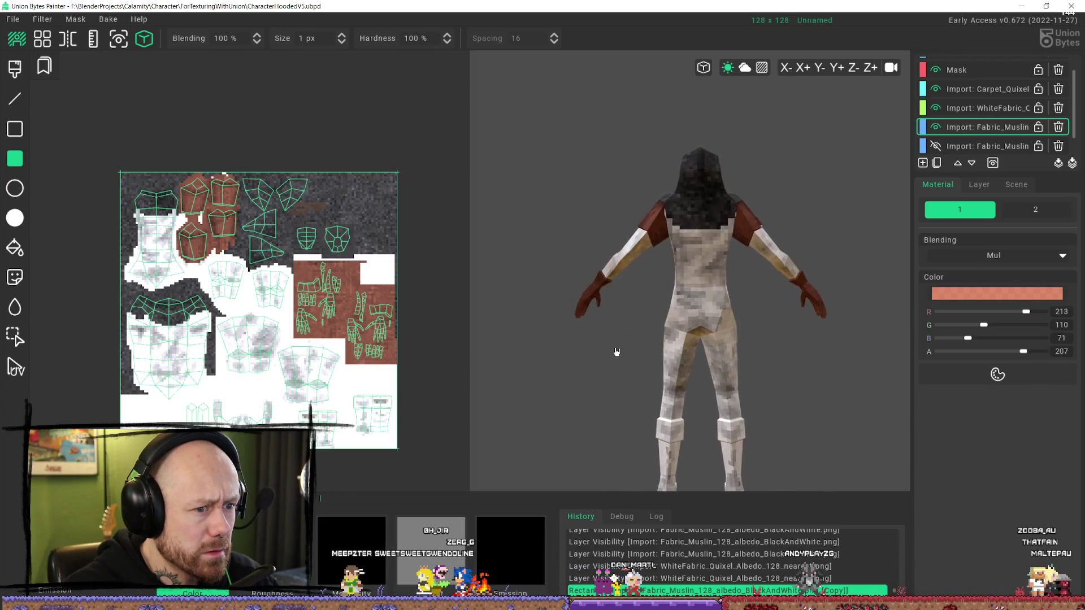
{"action": "middle_click_drag", "start_coordinate": [746, 305], "coordinate": [770, 252]}
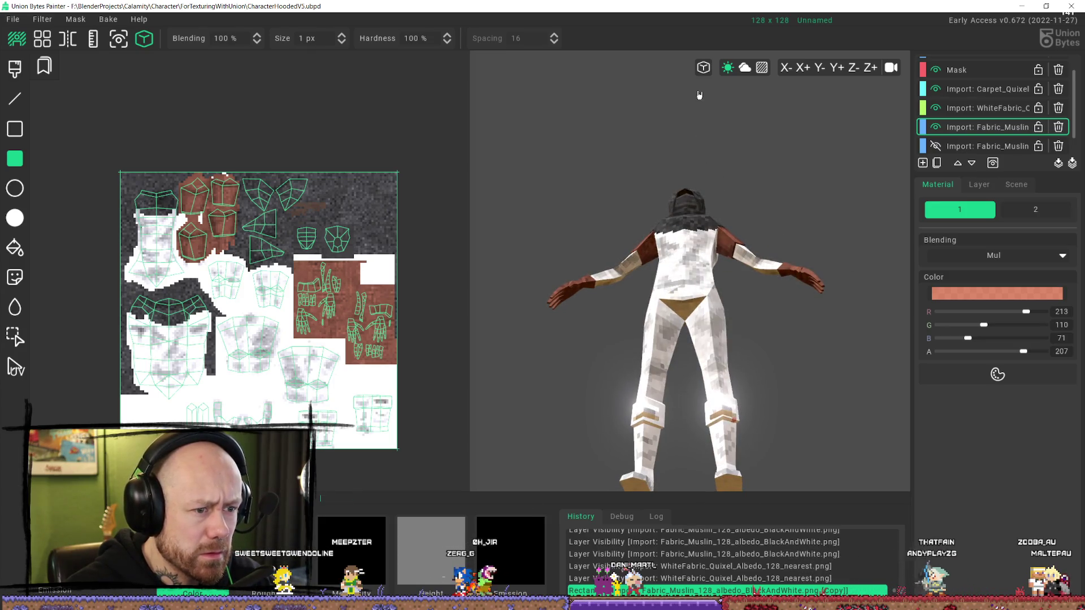
{"action": "mouse_move", "coordinate": [635, 412]}
{"action": "middle_mouse_down"}
{"action": "mouse_move", "coordinate": [716, 228]}
{"action": "mouse_move", "coordinate": [731, 355]}
{"action": "mouse_move", "coordinate": [811, 218]}
{"action": "middle_mouse_up"}
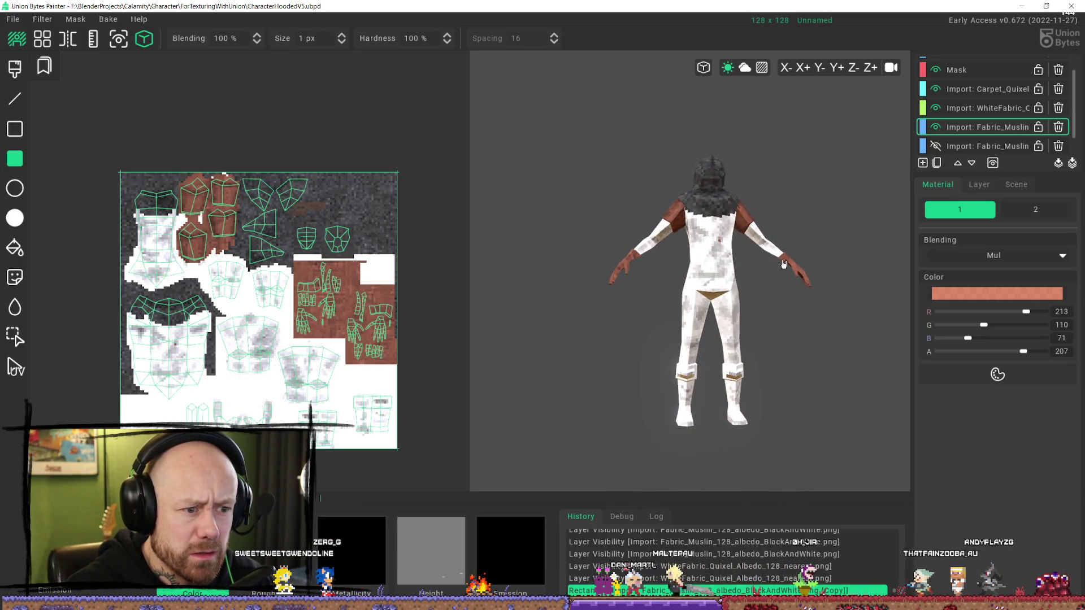
{"action": "mouse_move", "coordinate": [820, 219]}
{"action": "middle_mouse_down"}
{"action": "mouse_move", "coordinate": [927, 370]}
{"action": "mouse_move", "coordinate": [545, 225]}
{"action": "mouse_move", "coordinate": [927, 370]}
{"action": "mouse_move", "coordinate": [753, 181]}
{"action": "mouse_move", "coordinate": [639, 233]}
{"action": "mouse_move", "coordinate": [659, 213]}
{"action": "middle_mouse_up"}
{"action": "scroll", "coordinate": [766, 208], "scroll_direction": "up", "scroll_amount": 3}
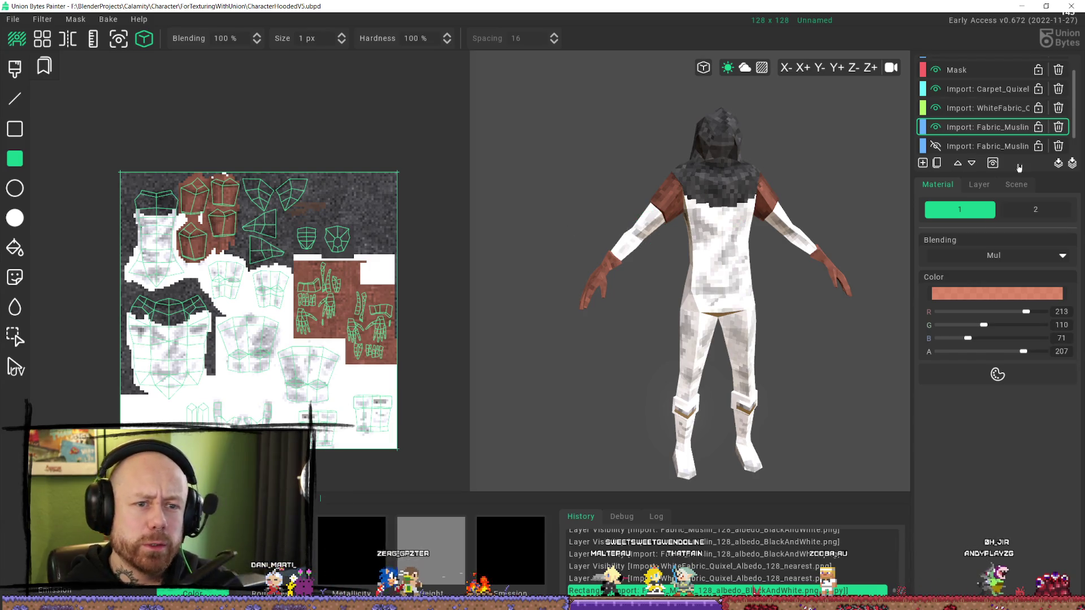
{"action": "left_click", "coordinate": [927, 112]}
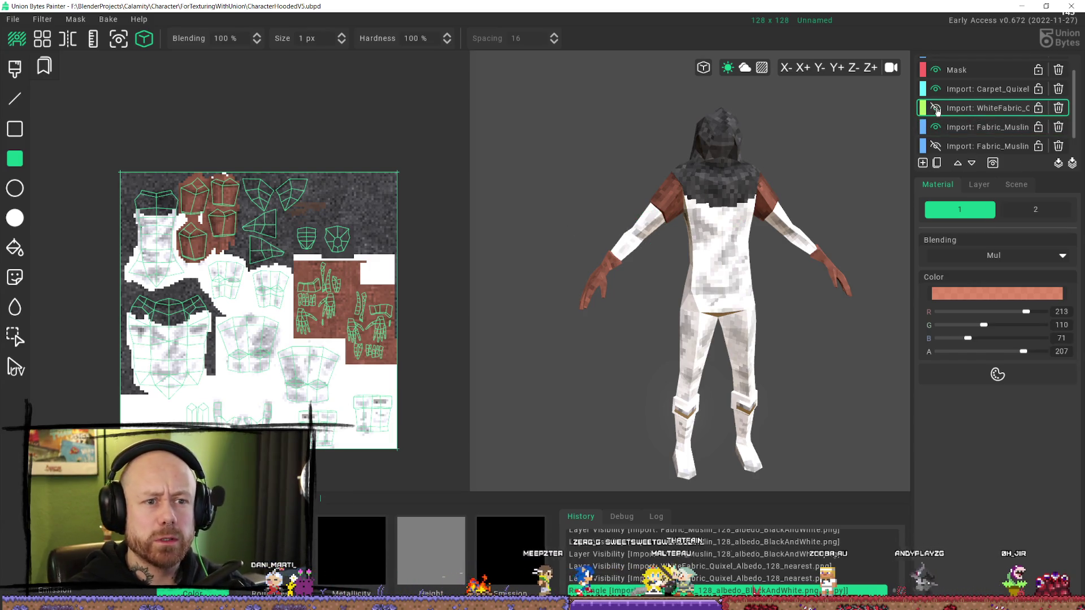
{"action": "left_click", "coordinate": [936, 109]}
{"action": "left_click", "coordinate": [936, 110]}
{"action": "left_click", "coordinate": [936, 109]}
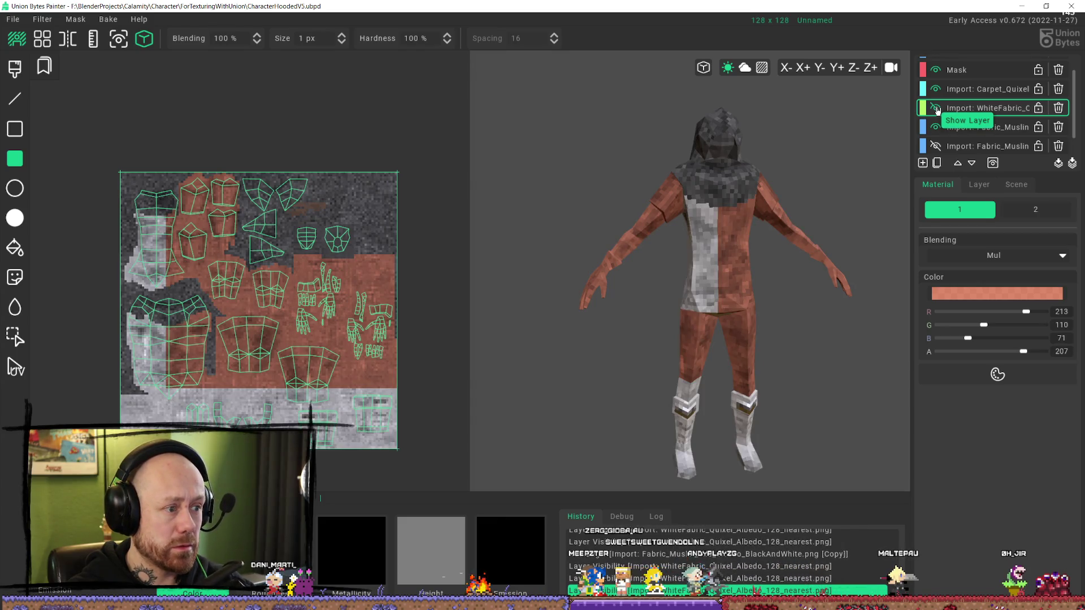
{"action": "left_click", "coordinate": [936, 109]}
{"action": "left_click", "coordinate": [936, 109]}
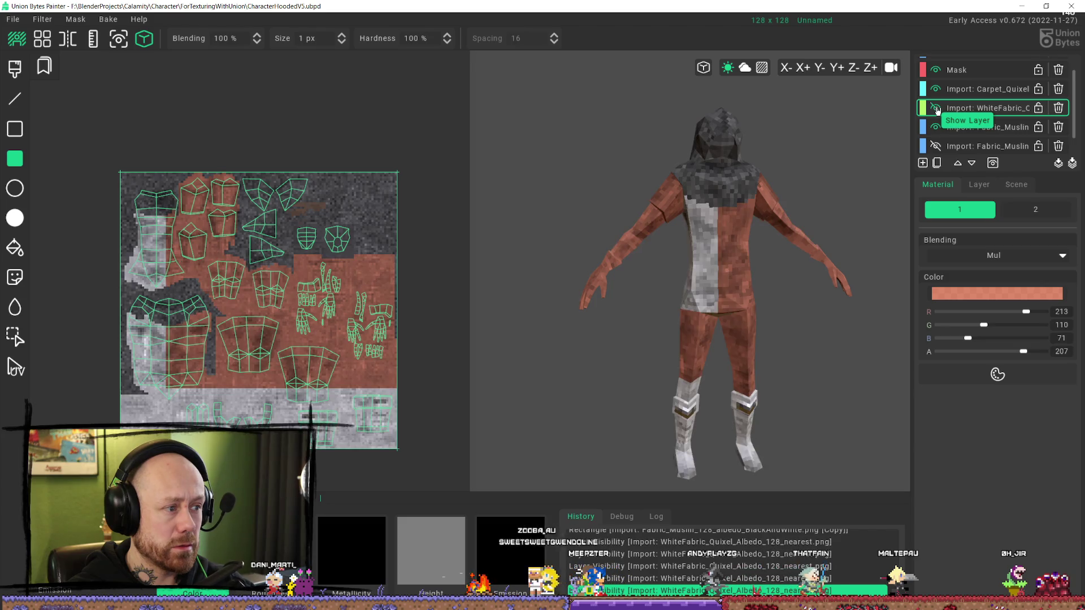
{"action": "left_click", "coordinate": [936, 109]}
{"action": "left_click", "coordinate": [936, 129]}
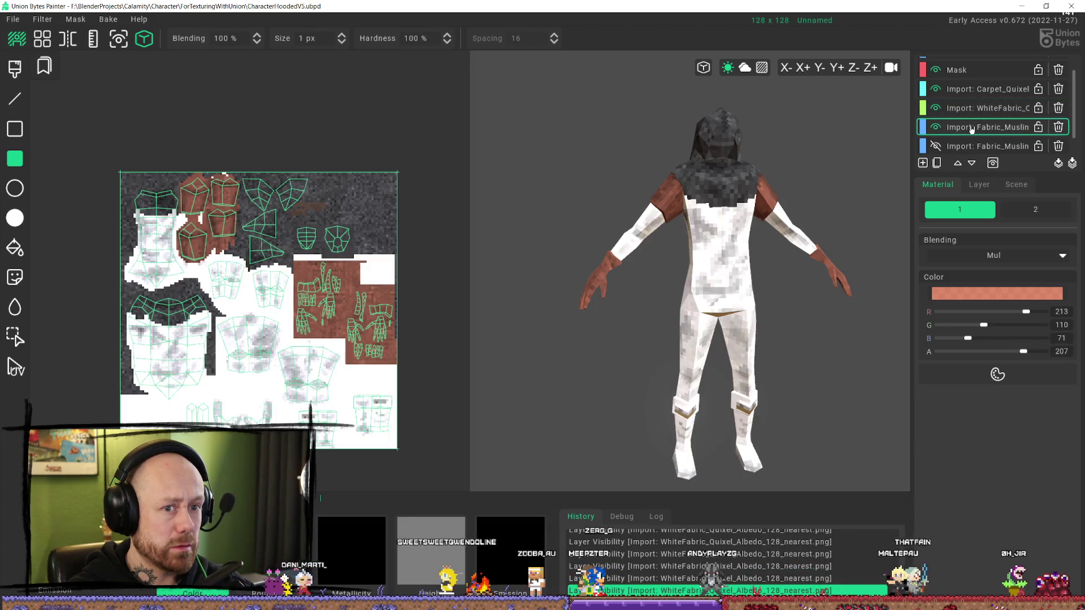
{"action": "left_click", "coordinate": [937, 129]}
{"action": "left_click", "coordinate": [936, 129]}
{"action": "left_click", "coordinate": [935, 90]}
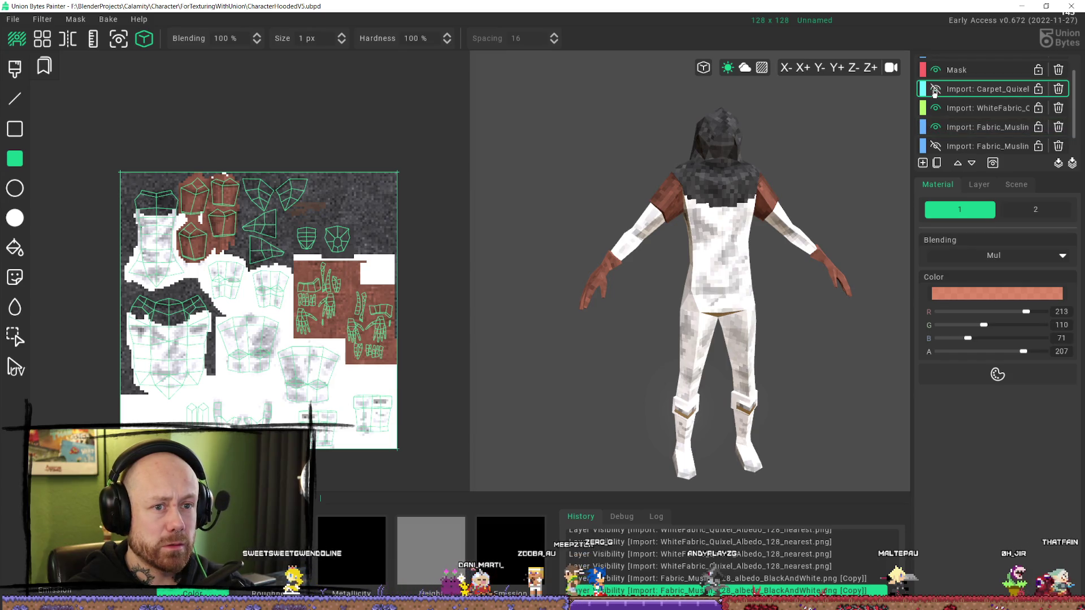
{"action": "left_click", "coordinate": [935, 91]}
{"action": "left_click", "coordinate": [935, 91]}
{"action": "left_click", "coordinate": [936, 90]}
{"action": "left_click", "coordinate": [935, 91]}
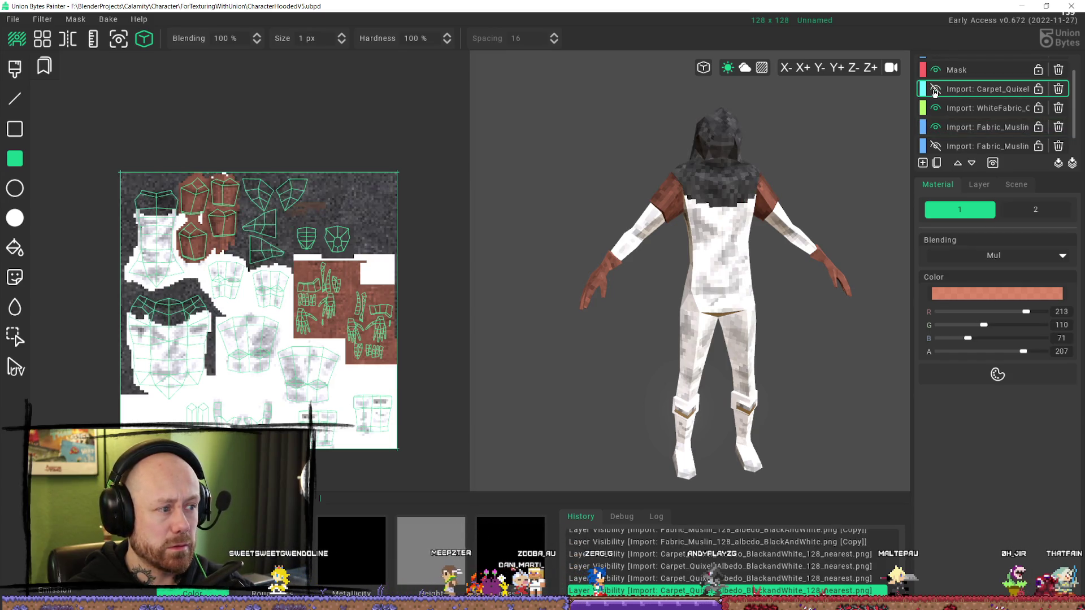
{"action": "left_click", "coordinate": [935, 90]}
{"action": "left_click", "coordinate": [935, 90]}
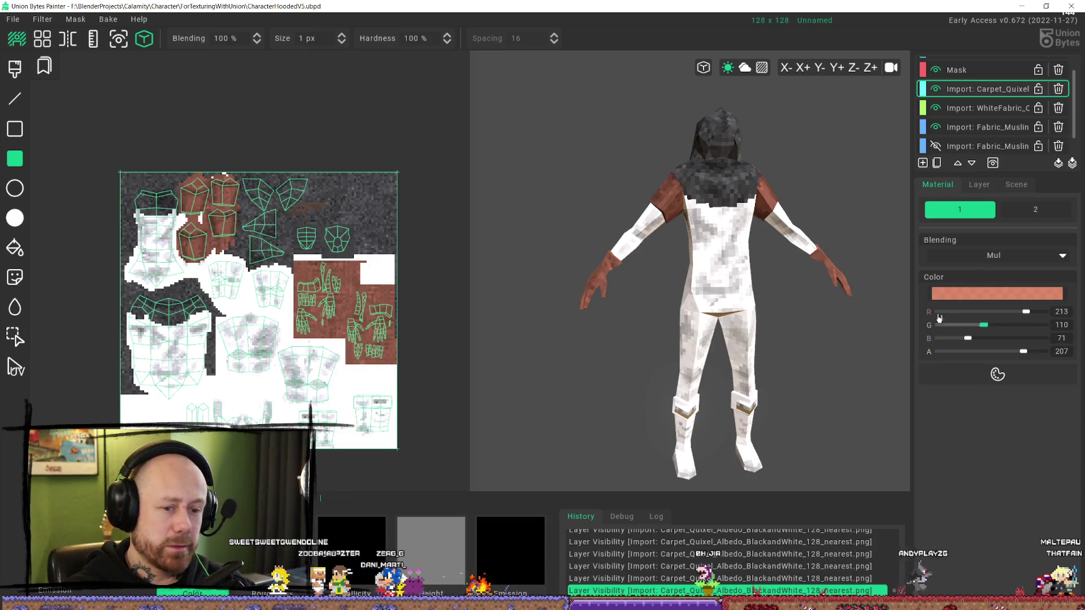
- Pick a pale near-white tint and fill a rectangle on the carpet layer
{"action": "left_click", "coordinate": [971, 298]}
{"action": "left_click", "coordinate": [788, 36]}
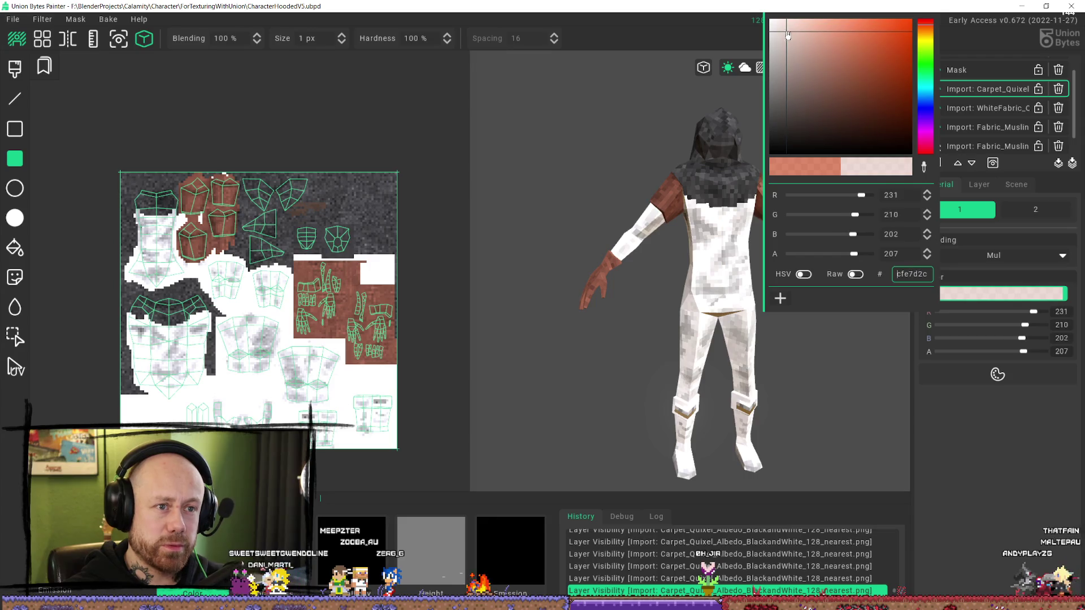
{"action": "left_click", "coordinate": [739, 242]}
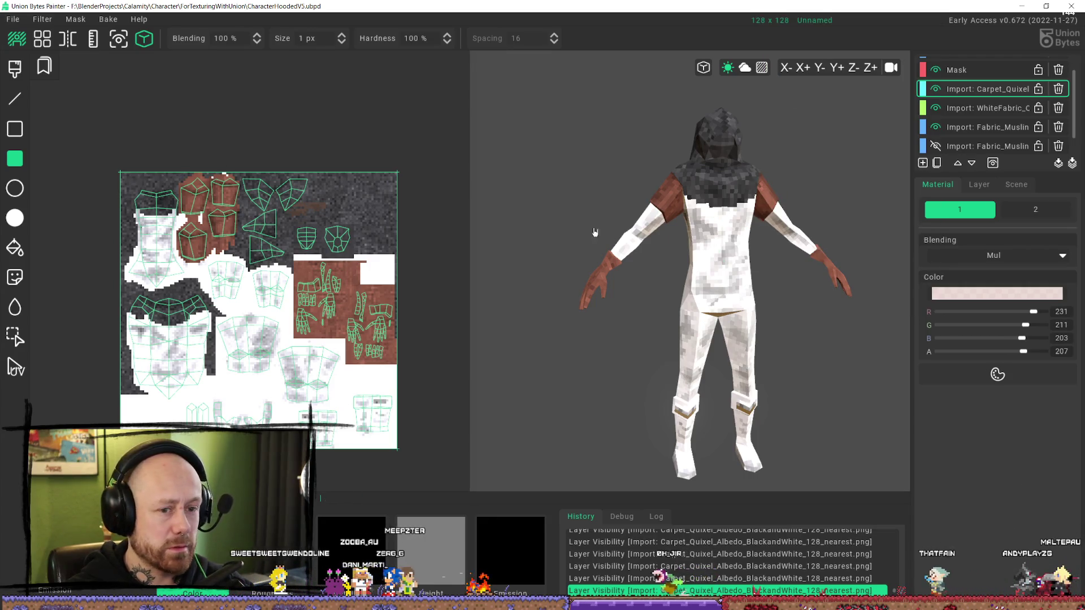
{"action": "left_click_drag", "start_coordinate": [565, 316], "coordinate": [514, 433]}
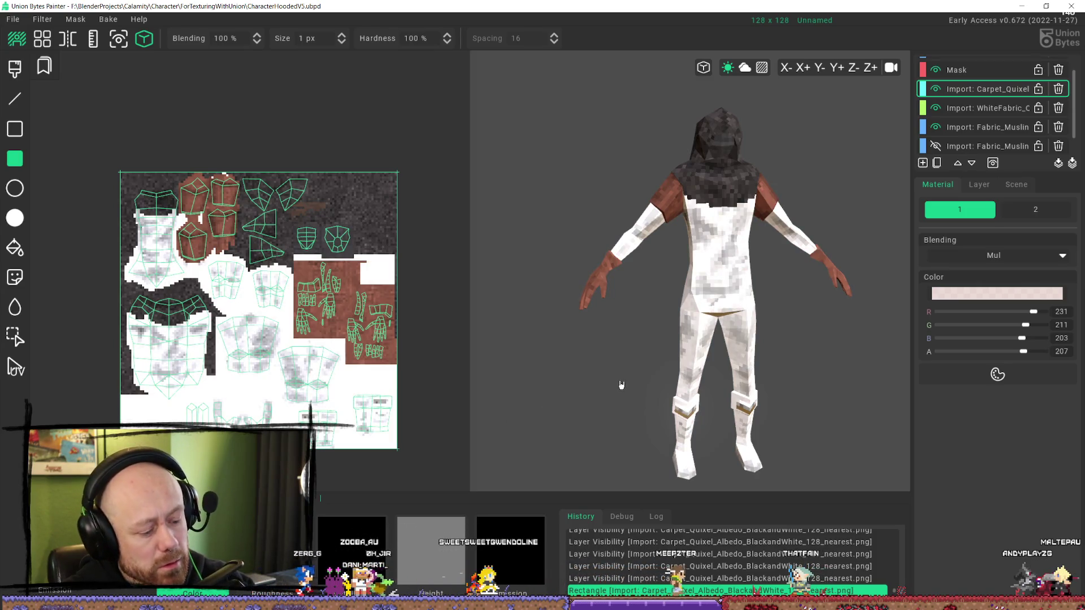
- Redo the rectangle fill with Add blending instead
{"action": "key", "text": "ctrl+z"}
{"action": "left_click", "coordinate": [993, 256]}
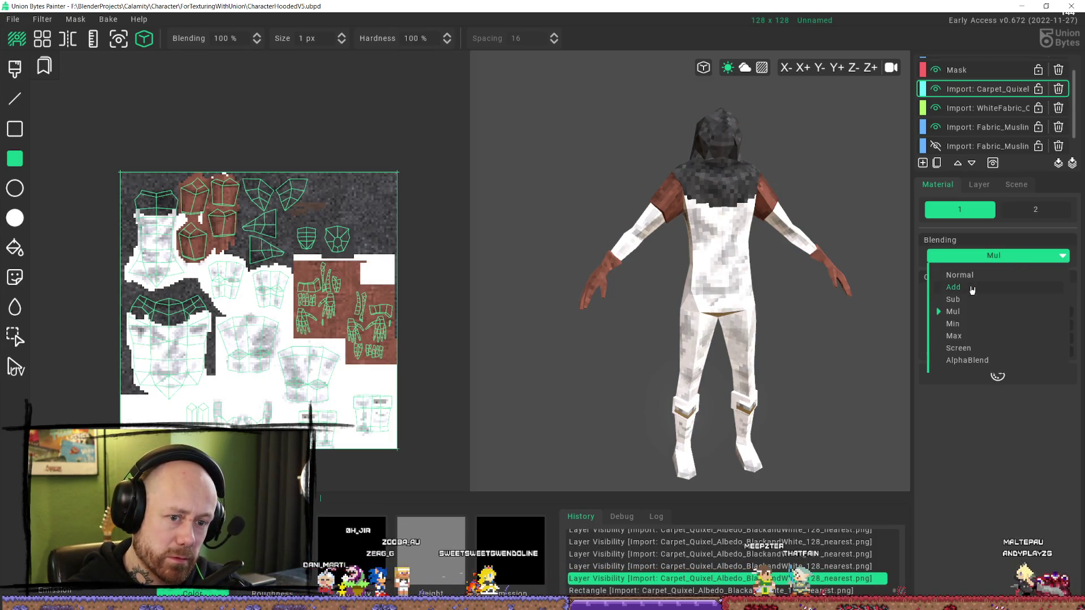
{"action": "left_click", "coordinate": [961, 290]}
{"action": "key", "text": "ctrl+y"}
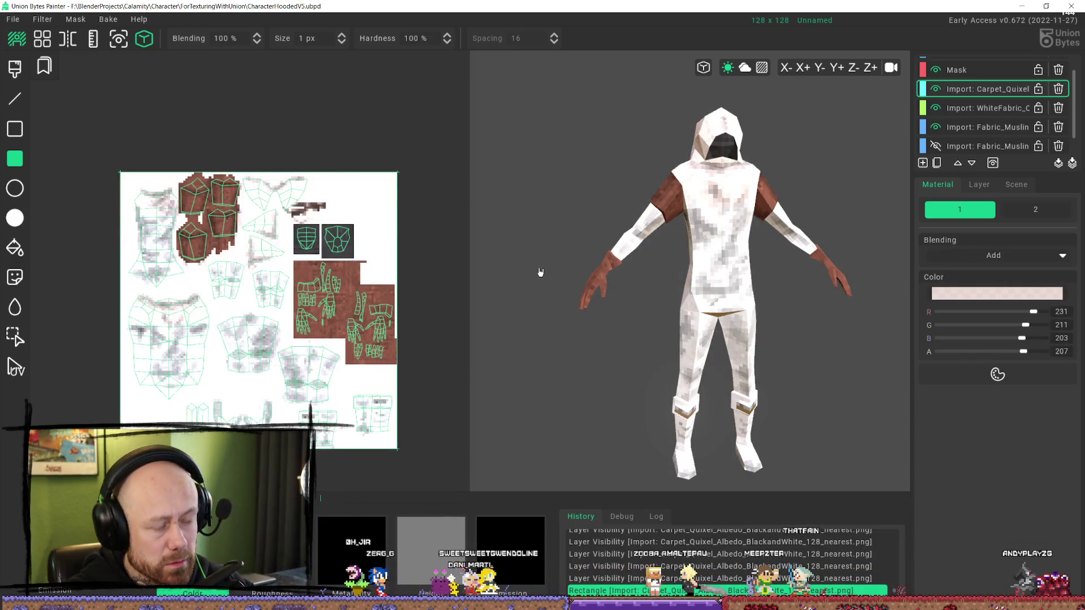
- Lower the tint's opacity to about 15 and redo the rectangle to compare
{"action": "key", "text": "ctrl+z"}
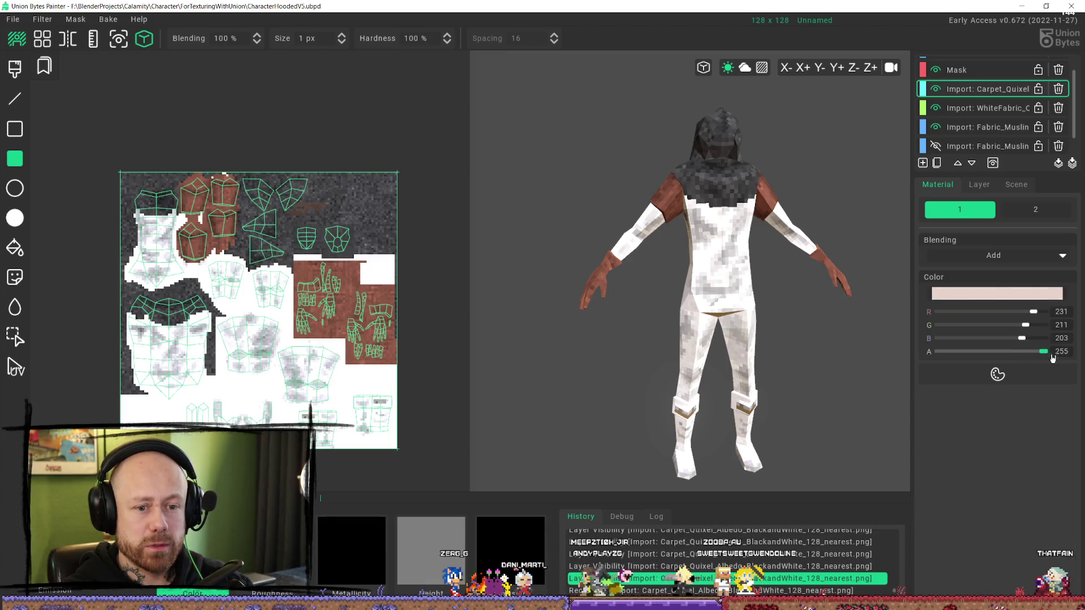
{"action": "left_click_drag", "start_coordinate": [1051, 356], "coordinate": [857, 361]}
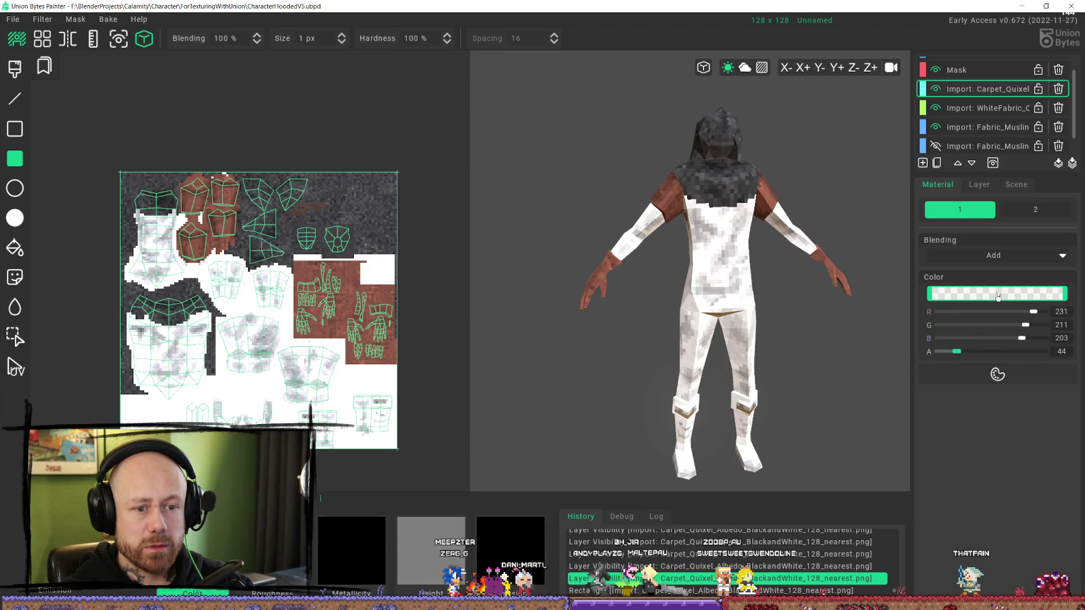
{"action": "key", "text": "ctrl+y"}
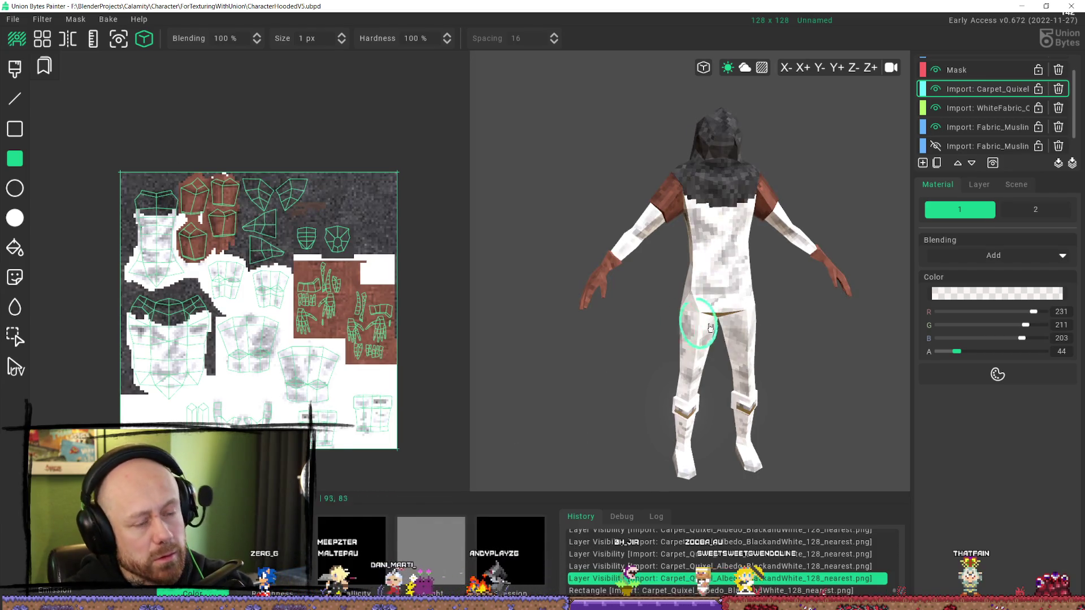
{"action": "key", "text": "ctrl+z"}
{"action": "left_click_drag", "start_coordinate": [949, 353], "coordinate": [945, 352]}
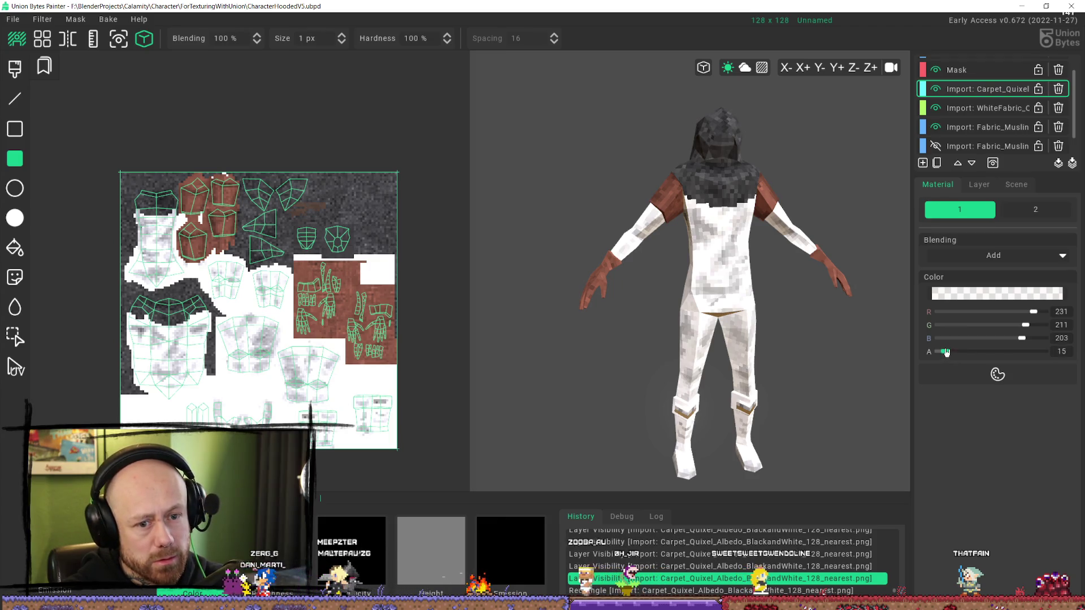
{"action": "key", "text": "ctrl+y"}
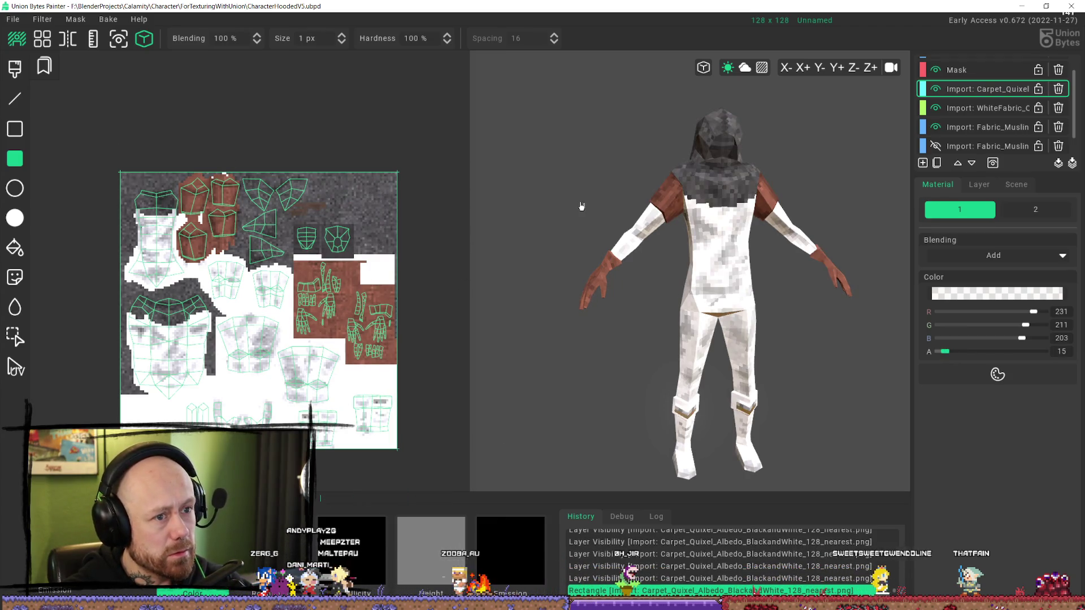
- Compare the texture with and without the dark rectangle, viewing the model's back
{"action": "key", "text": "ctrl+z"}
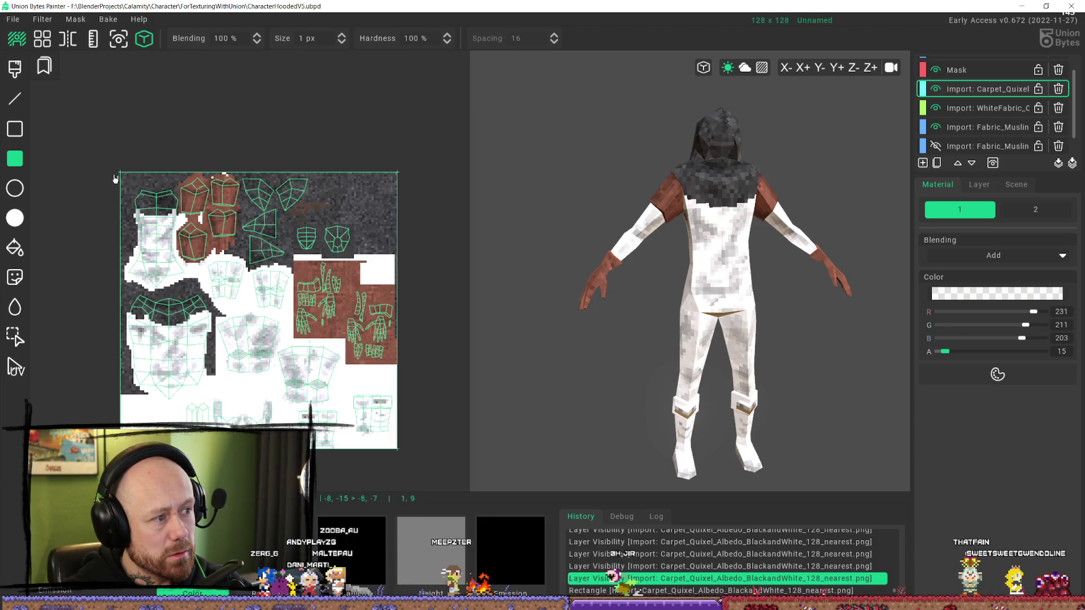
{"action": "key", "text": "ctrl+y"}
{"action": "key", "text": "ctrl+z"}
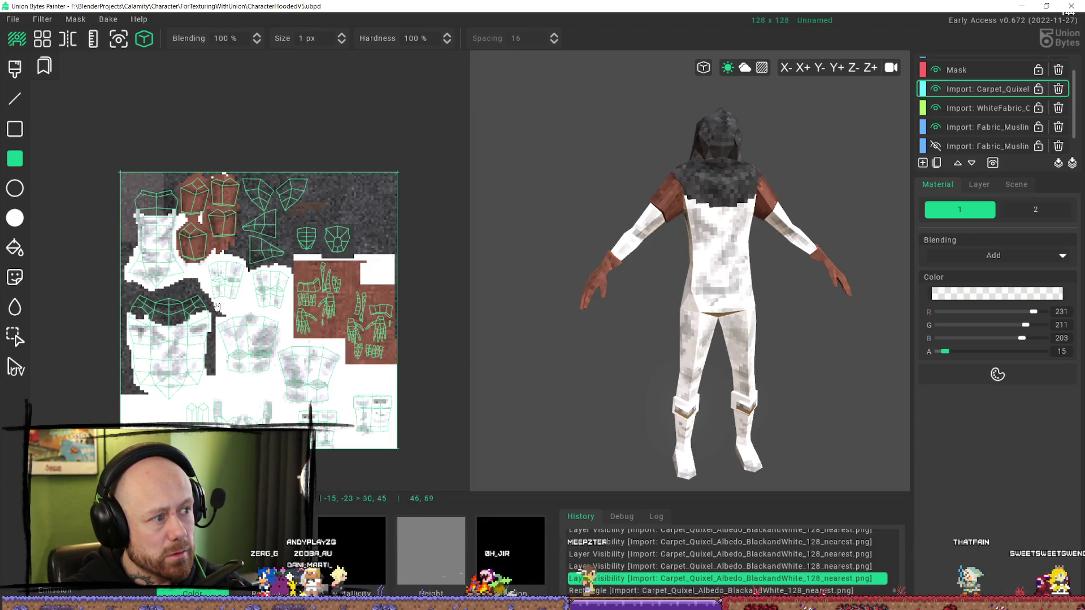
{"action": "key", "text": "ctrl+y"}
{"action": "mouse_move", "coordinate": [673, 272]}
{"action": "left_mouse_down"}
{"action": "mouse_move", "coordinate": [770, 317]}
{"action": "mouse_move", "coordinate": [812, 250]}
{"action": "mouse_move", "coordinate": [813, 198]}
{"action": "mouse_move", "coordinate": [813, 273]}
{"action": "mouse_move", "coordinate": [732, 264]}
{"action": "mouse_move", "coordinate": [642, 231]}
{"action": "left_mouse_up"}
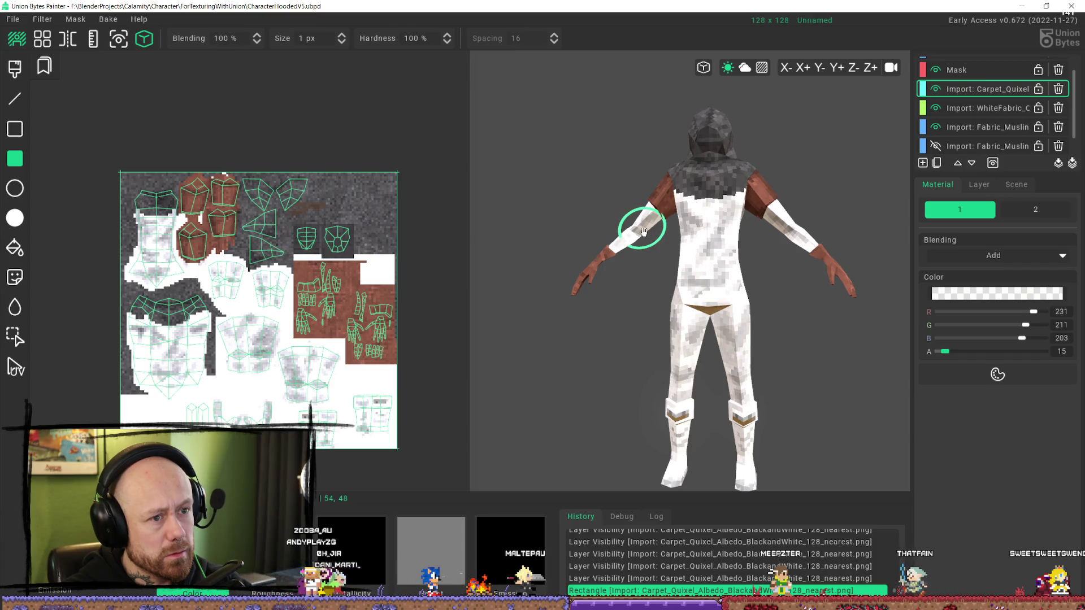
{"action": "key", "text": "ctrl+z"}
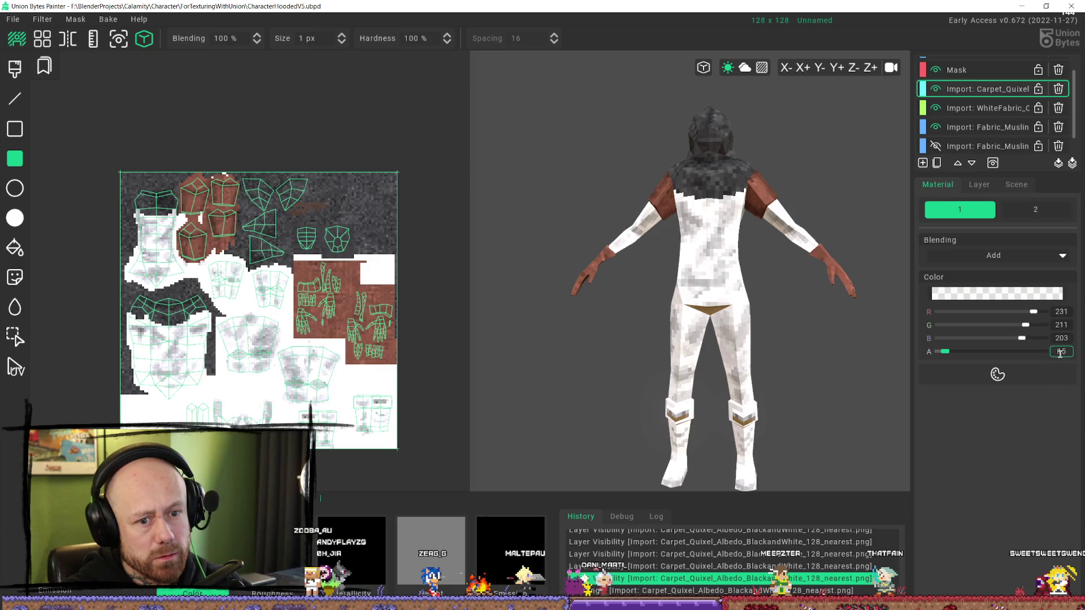
- Set the colour alpha to 20 and redo the dark rectangle behind the face shells
{"action": "key", "text": "BackSpace"}
{"action": "key", "text": "BackSpace"}
{"action": "type", "text": "20"}
{"action": "key", "text": "Return"}
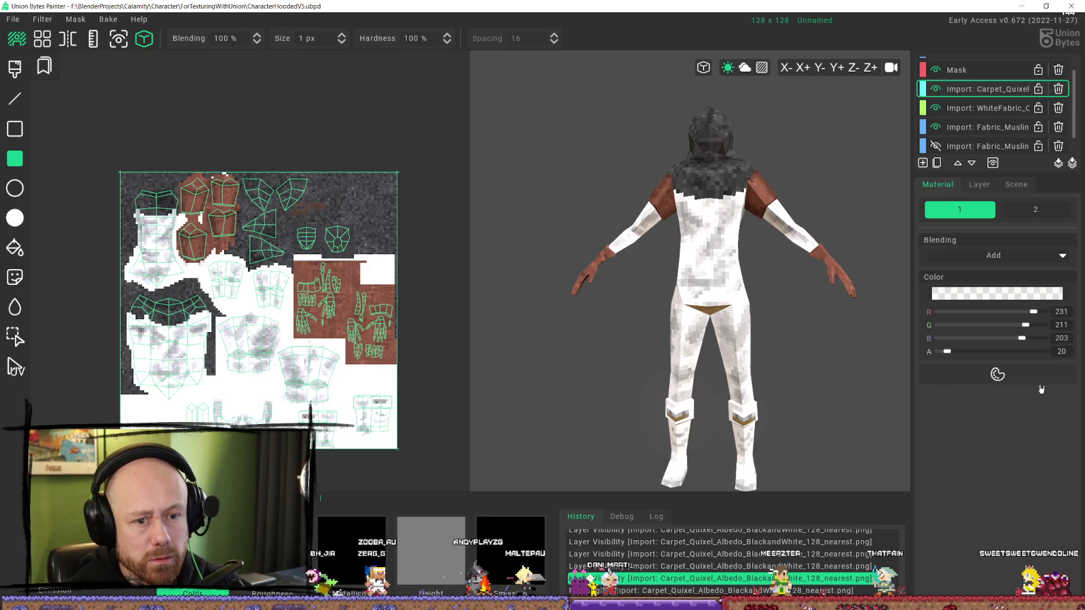
{"action": "key", "text": "ctrl+y"}
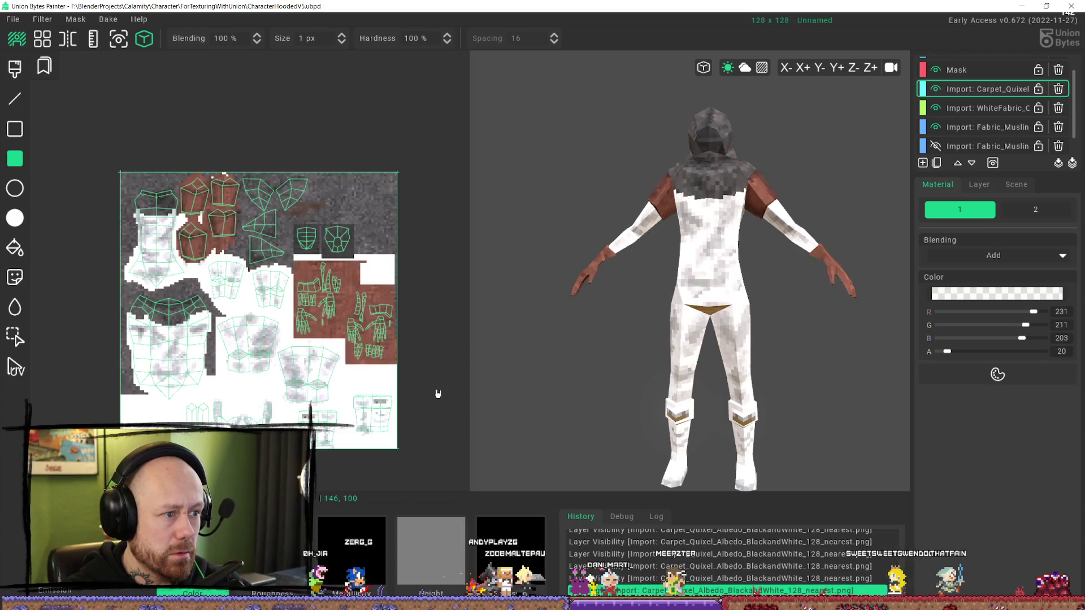
{"action": "mouse_move", "coordinate": [518, 269]}
{"action": "right_mouse_down"}
{"action": "mouse_move", "coordinate": [525, 225]}
{"action": "mouse_move", "coordinate": [466, 208]}
{"action": "mouse_move", "coordinate": [310, 194]}
{"action": "mouse_move", "coordinate": [272, 204]}
{"action": "right_mouse_up"}
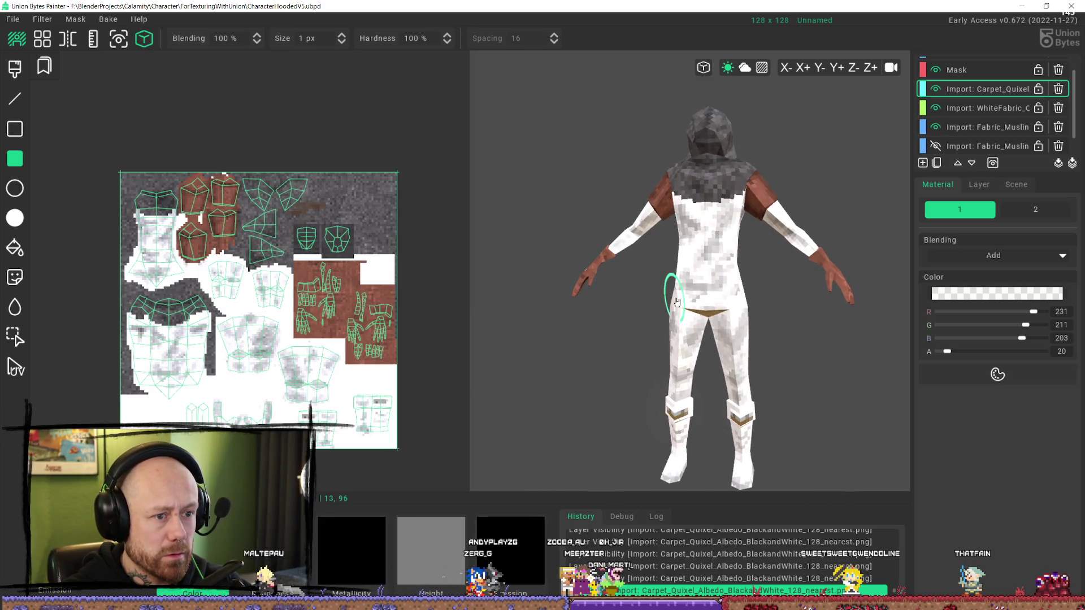
{"action": "scroll", "coordinate": [666, 298], "scroll_direction": "up", "scroll_amount": 5}
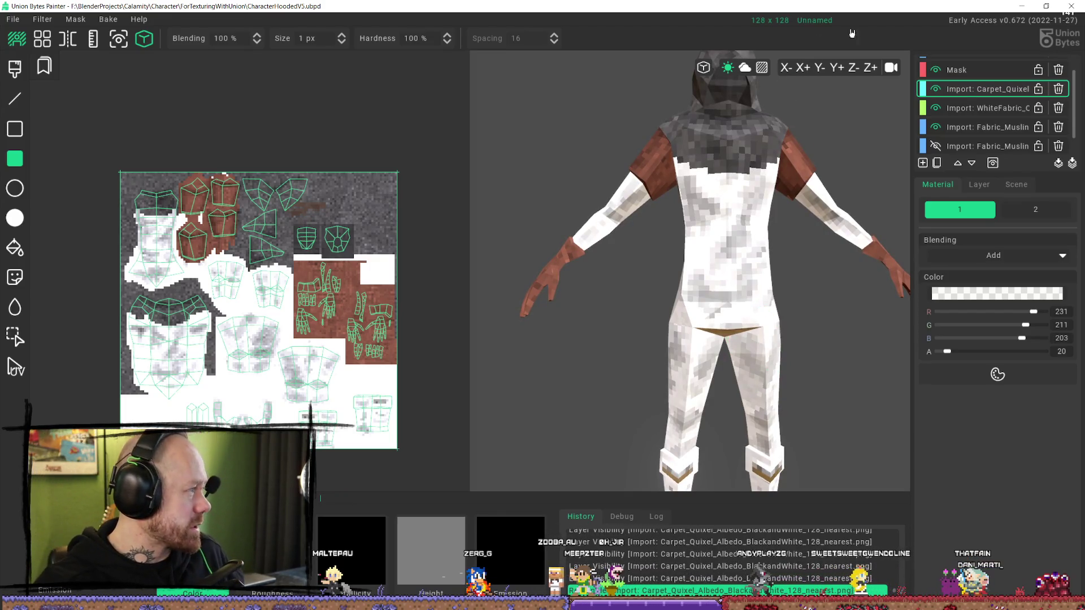
{"action": "scroll", "coordinate": [758, 181], "scroll_direction": "down", "scroll_amount": 5}
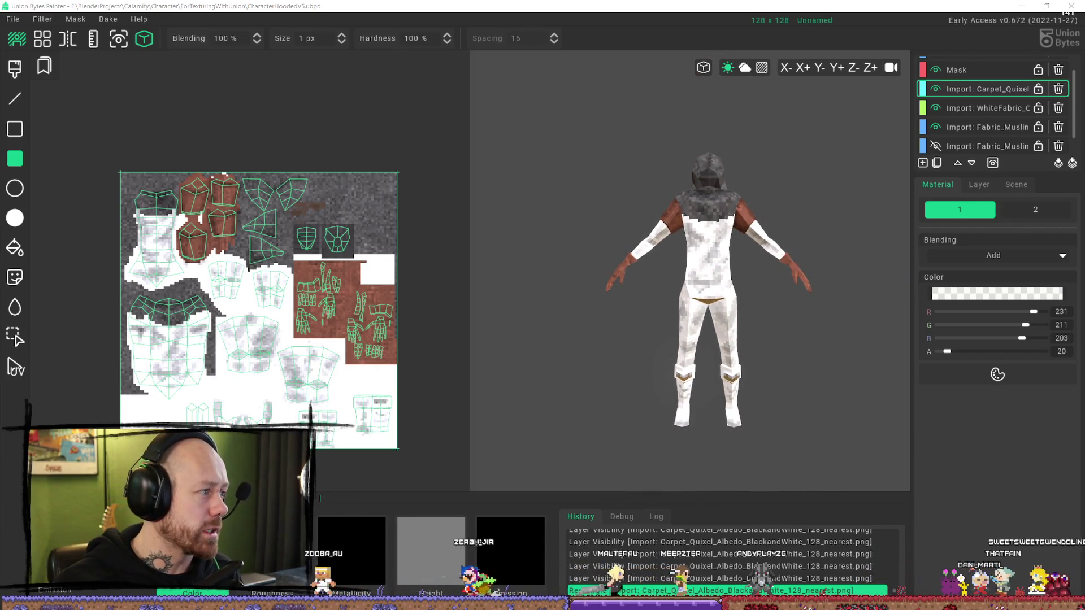
{"action": "key", "text": "alt+Tab"}
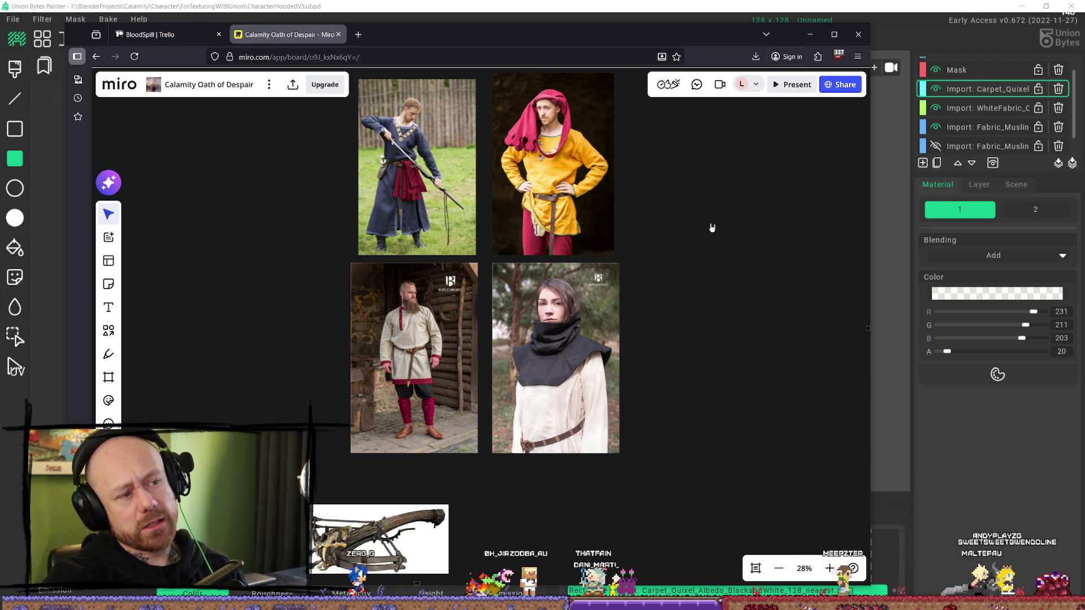
- Minimize the Firefox window showing the Miro costume reference board
{"action": "left_click", "coordinate": [812, 43]}
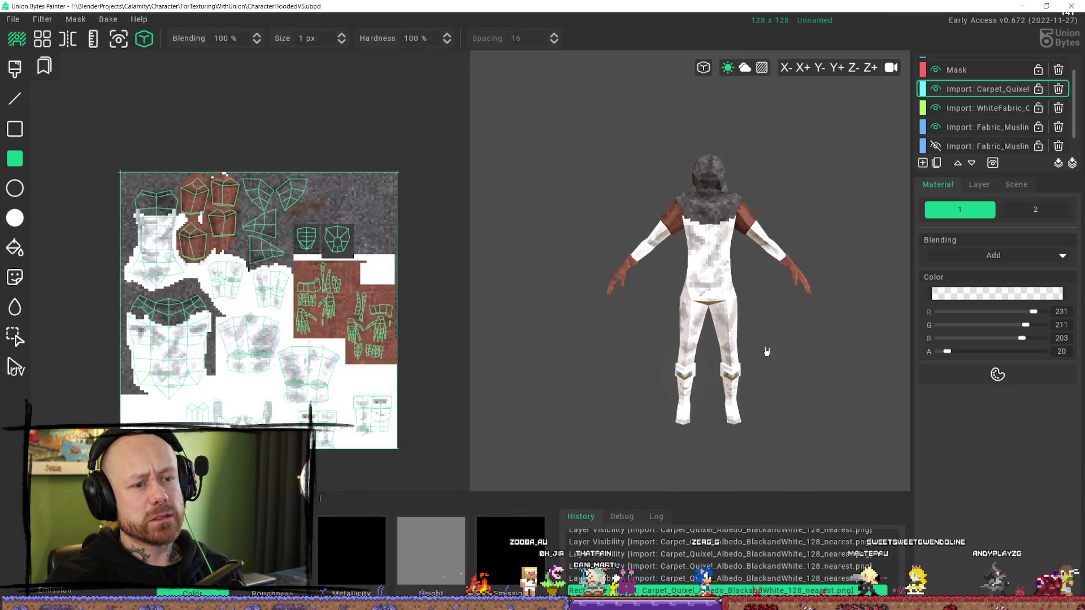
{"action": "mouse_move", "coordinate": [765, 351]}
{"action": "right_mouse_down"}
{"action": "mouse_move", "coordinate": [707, 310]}
{"action": "mouse_move", "coordinate": [772, 331]}
{"action": "right_mouse_up"}
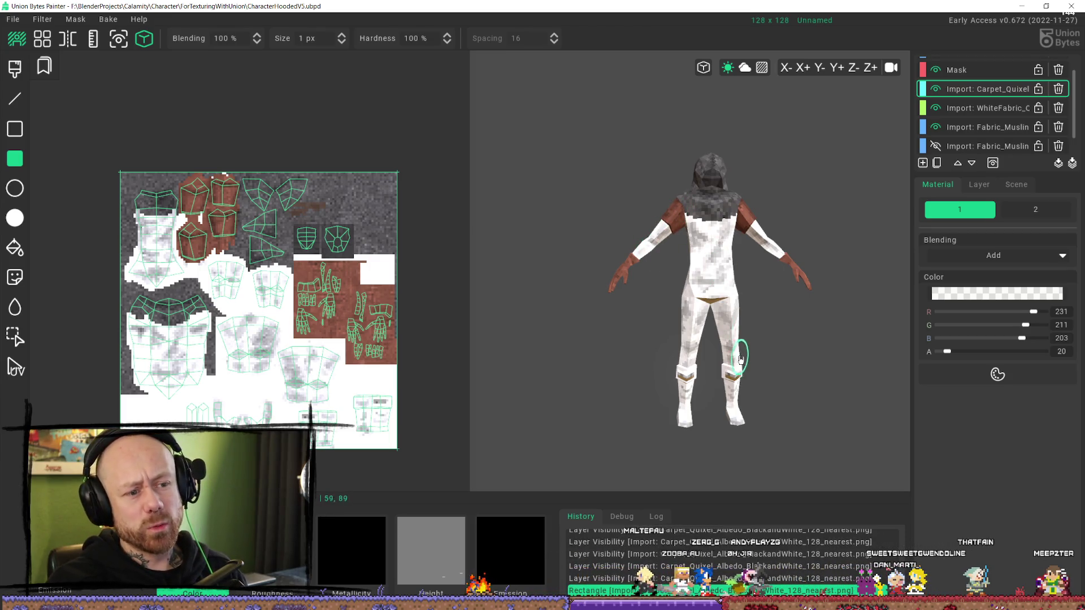
{"action": "mouse_move", "coordinate": [741, 360]}
{"action": "right_mouse_down"}
{"action": "mouse_move", "coordinate": [701, 362]}
{"action": "mouse_move", "coordinate": [739, 367]}
{"action": "right_mouse_up"}
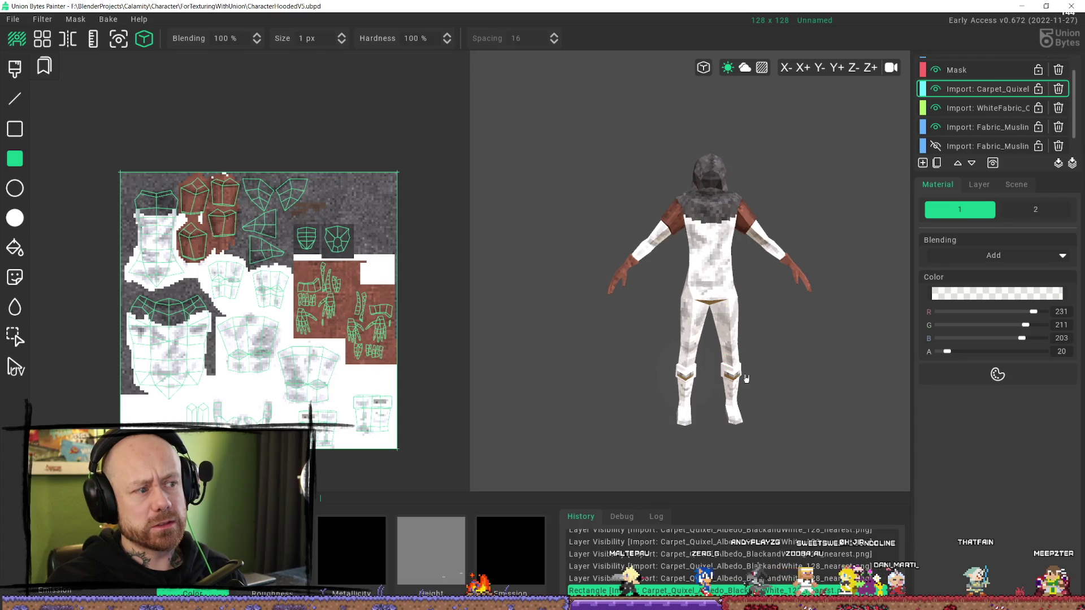
{"action": "scroll", "coordinate": [316, 284], "scroll_direction": "up", "scroll_amount": 5}
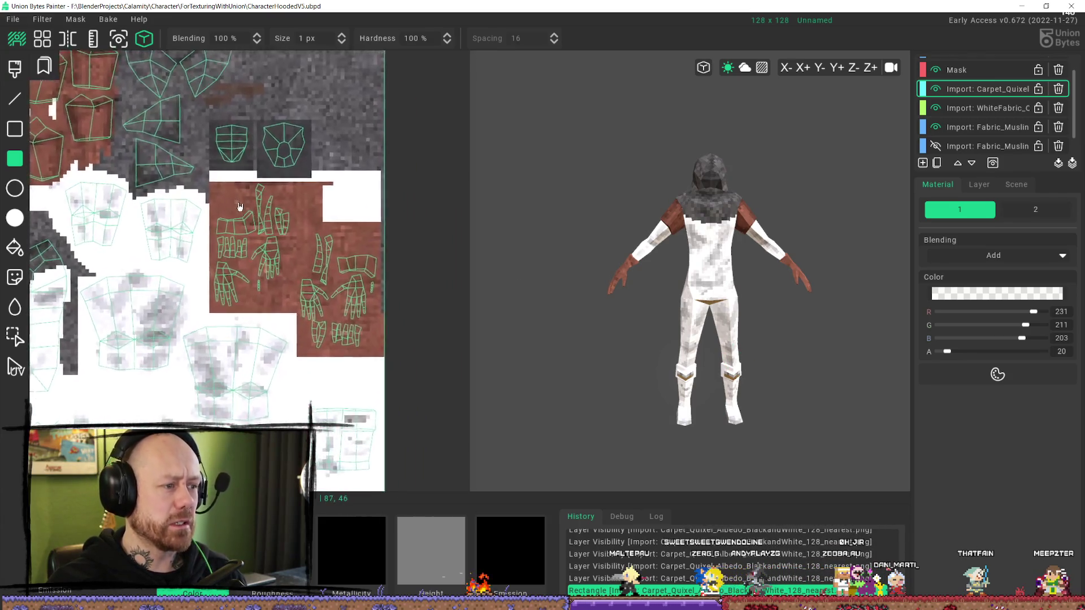
{"action": "scroll", "coordinate": [318, 235], "scroll_direction": "down", "scroll_amount": 5}
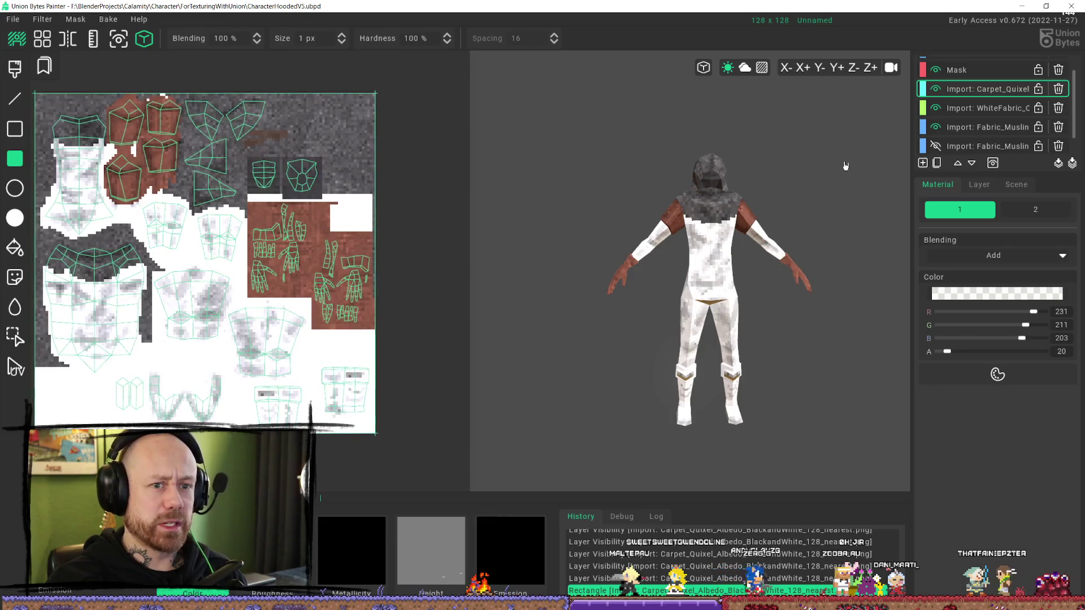
{"action": "left_click", "coordinate": [936, 109]}
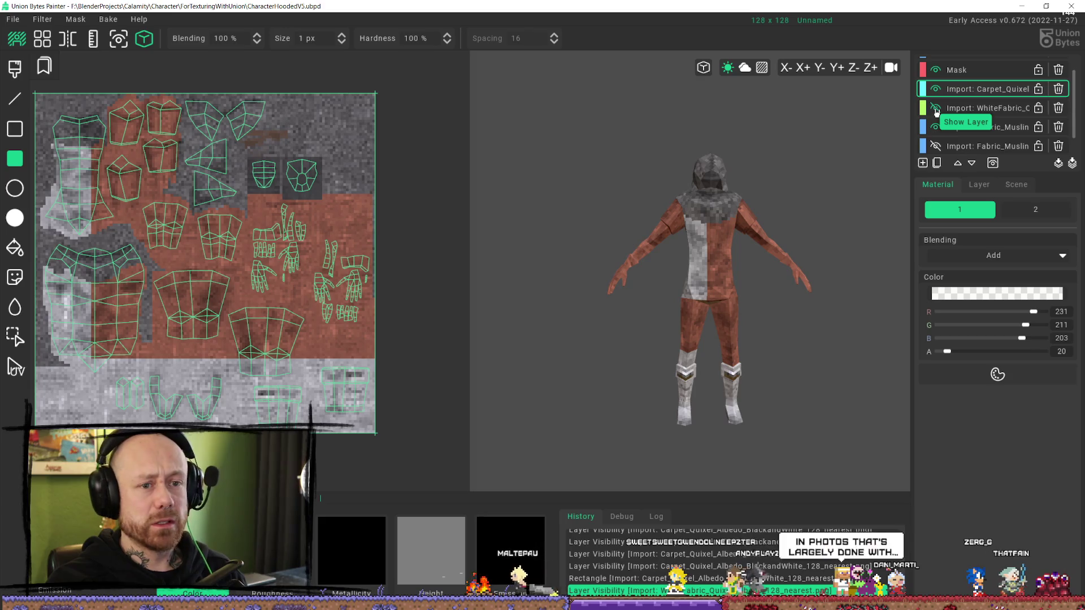
{"action": "left_click", "coordinate": [935, 109]}
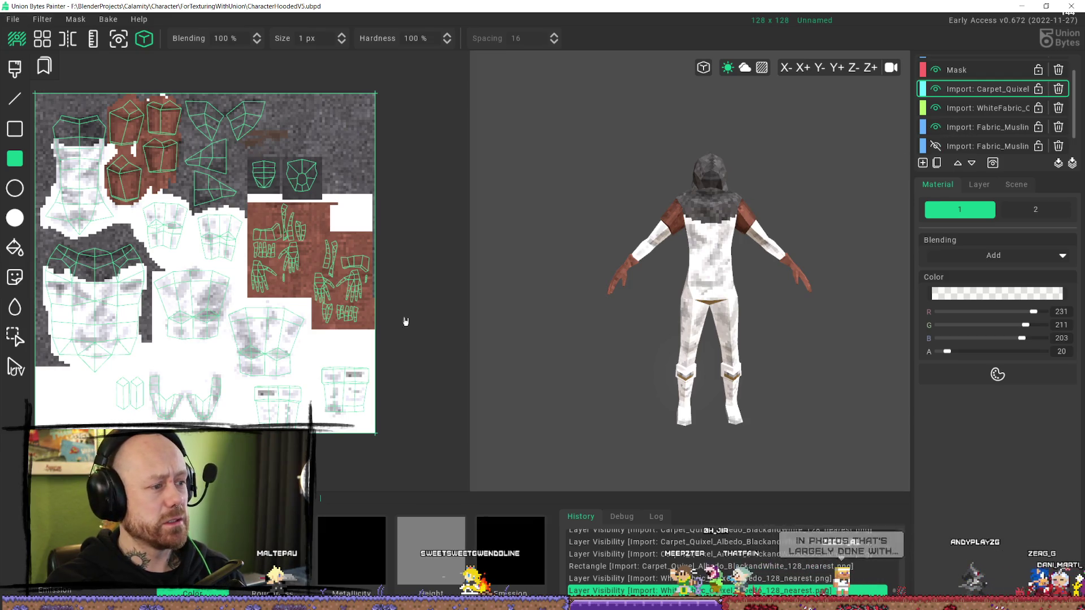
{"action": "middle_click_drag", "start_coordinate": [338, 304], "coordinate": [365, 324]}
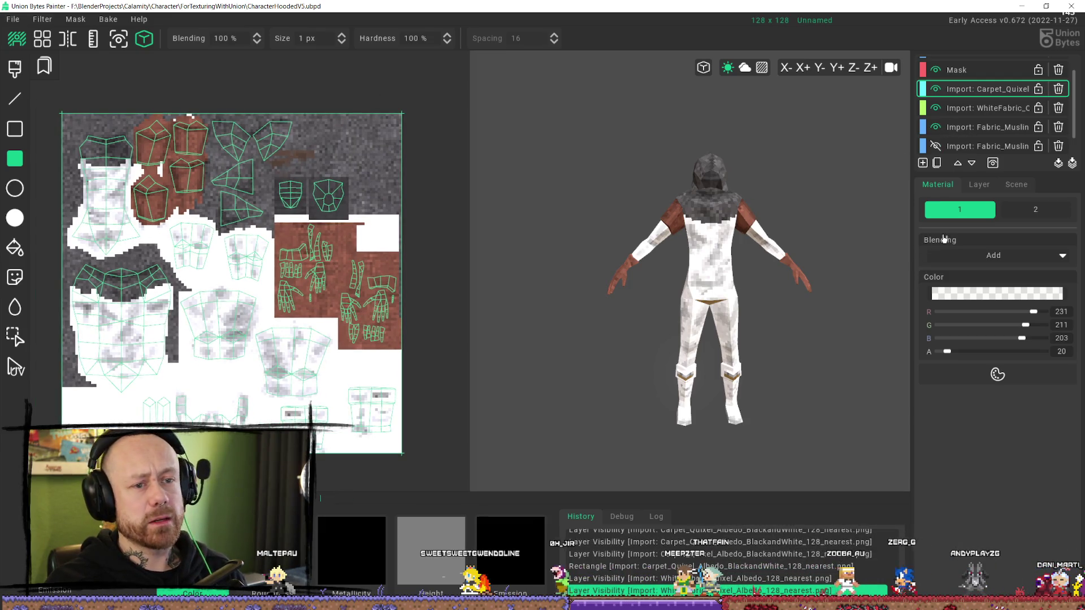
- Toggle Fabric_Muslin visibility and step back through earlier visibility changes with undo
{"action": "left_click", "coordinate": [935, 128]}
{"action": "left_click", "coordinate": [936, 127]}
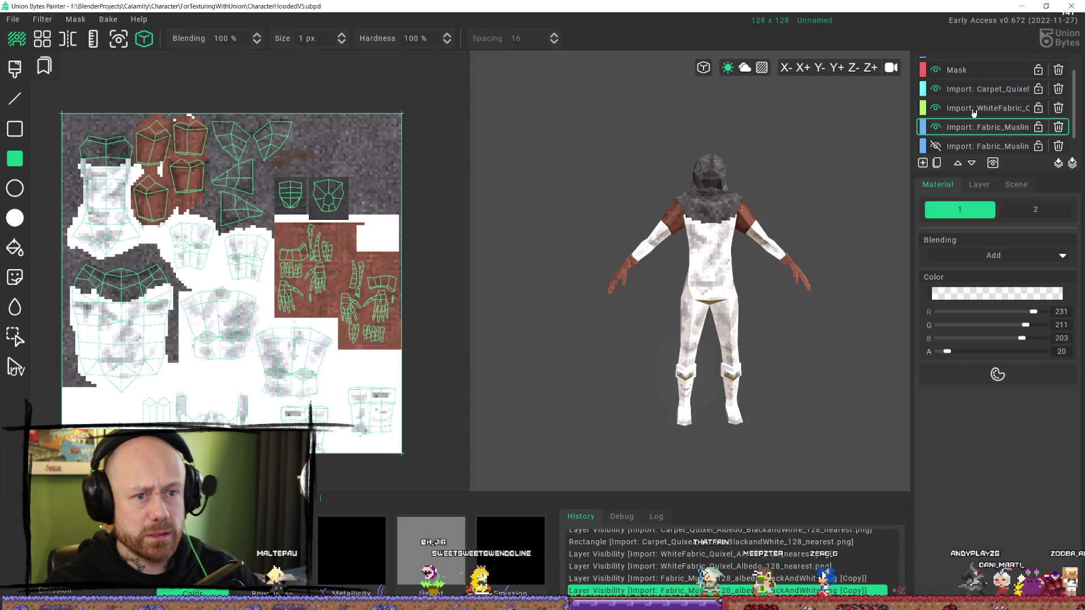
{"action": "key", "text": "ctrl+z"}
{"action": "key", "text": "ctrl+z"}
{"action": "key", "text": "ctrl+z"}
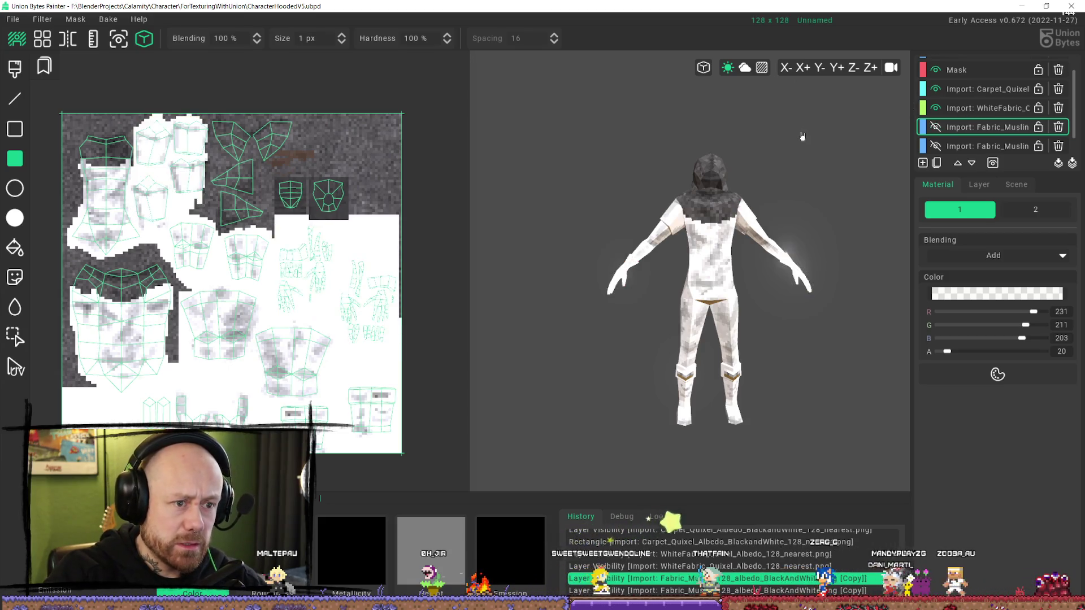
{"action": "key", "text": "ctrl+z"}
{"action": "key", "text": "ctrl+z"}
{"action": "key", "text": "ctrl+z"}
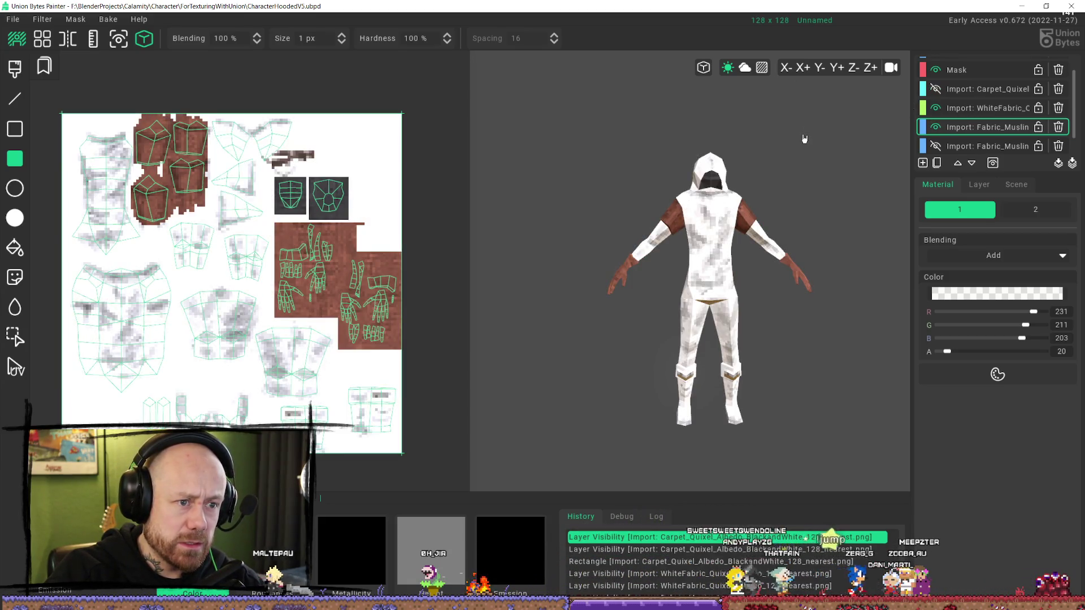
{"action": "key", "text": "ctrl+z"}
{"action": "key", "text": "ctrl+z"}
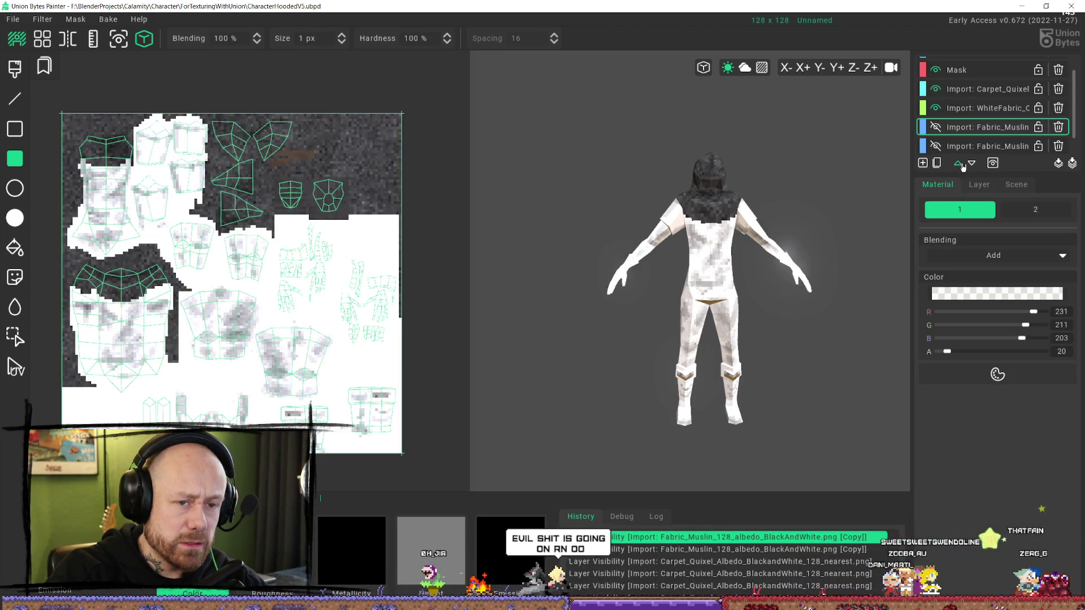
{"action": "left_click", "coordinate": [936, 127]}
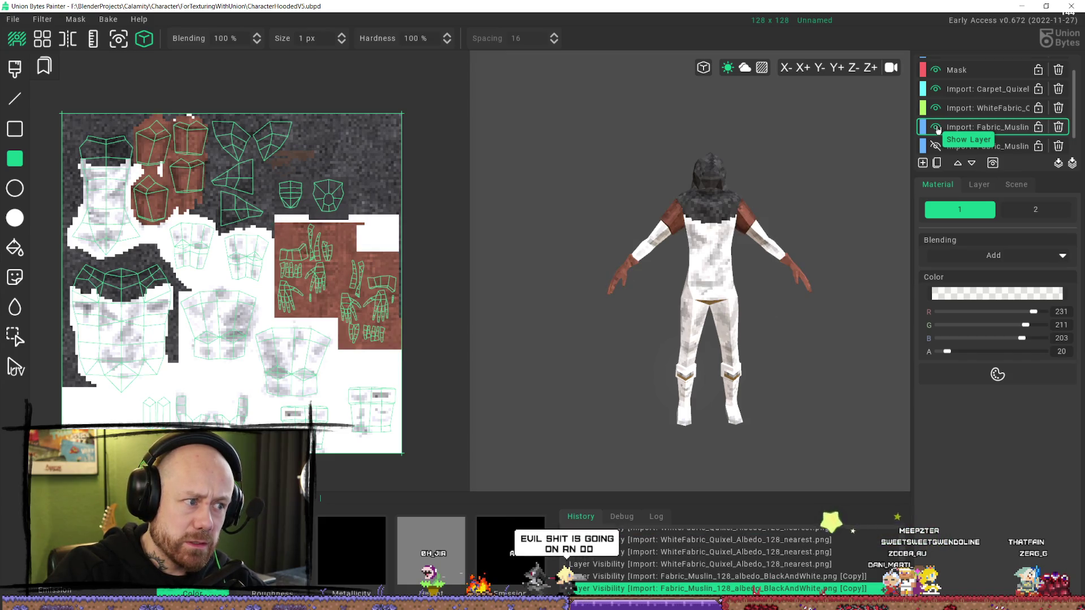
{"action": "key", "text": "ctrl+z"}
{"action": "key", "text": "ctrl+z"}
{"action": "key", "text": "ctrl+z"}
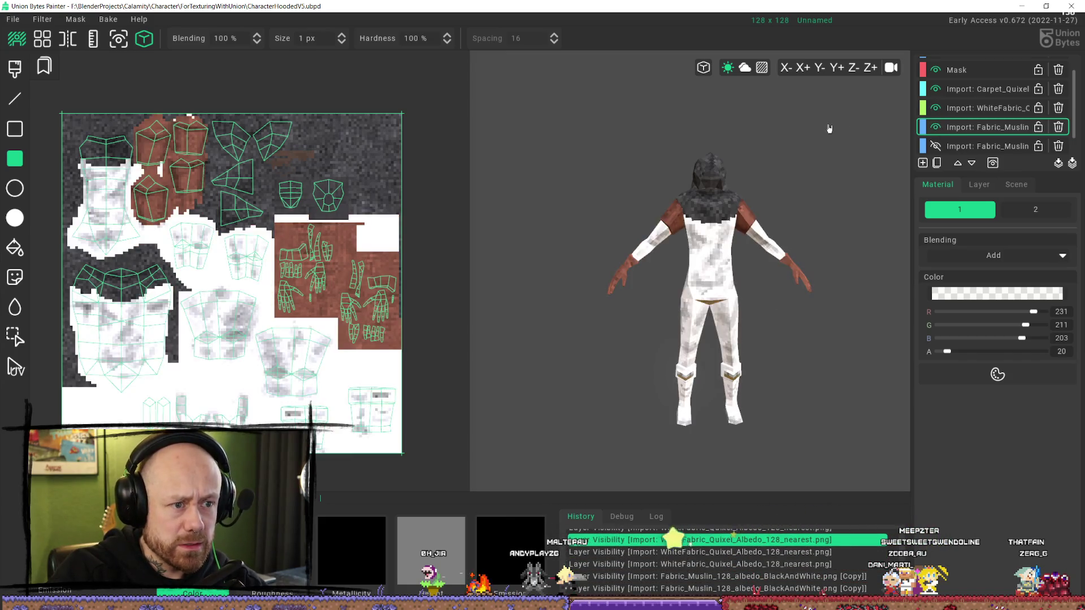
{"action": "key", "text": "ctrl+z"}
{"action": "key", "text": "ctrl+z"}
{"action": "key", "text": "ctrl+z"}
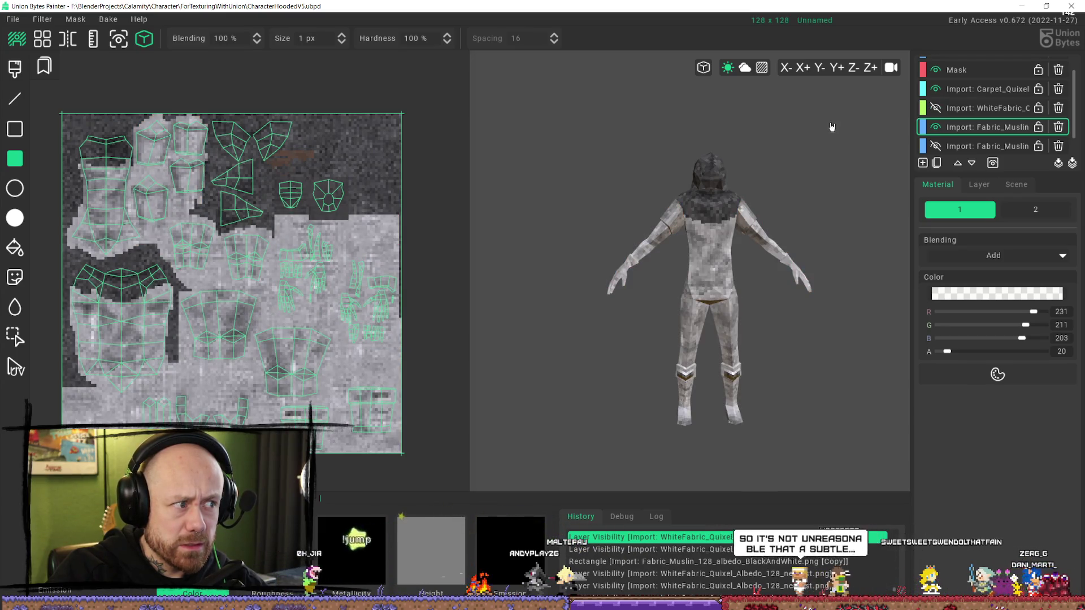
- Hide WhiteFabric, delete the Fabric_Muslin copy, then restore it with undo
{"action": "left_click", "coordinate": [937, 109]}
{"action": "left_click", "coordinate": [938, 109]}
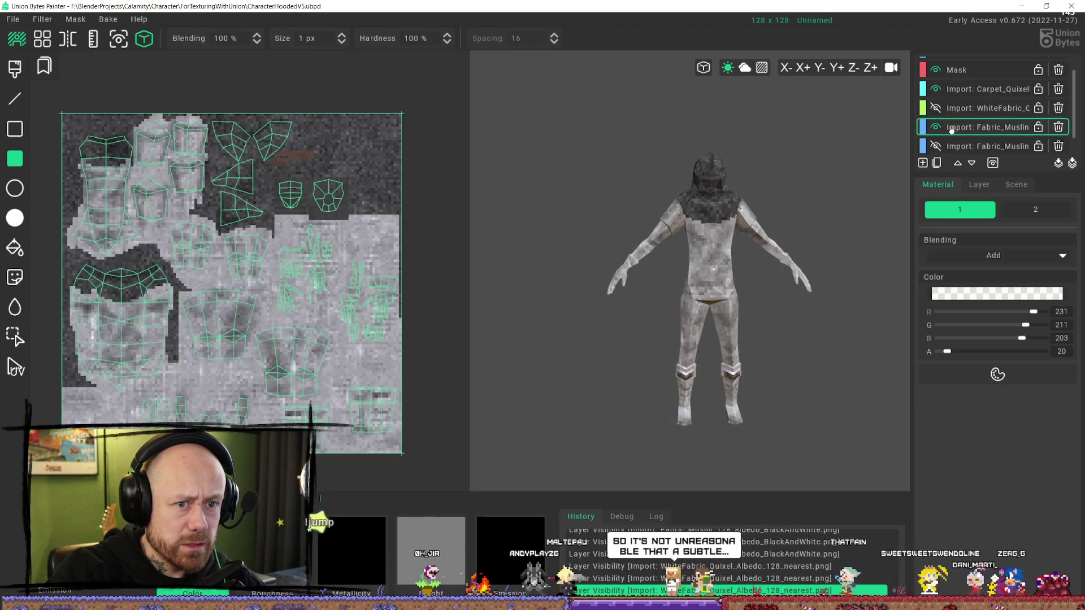
{"action": "left_click", "coordinate": [937, 109]}
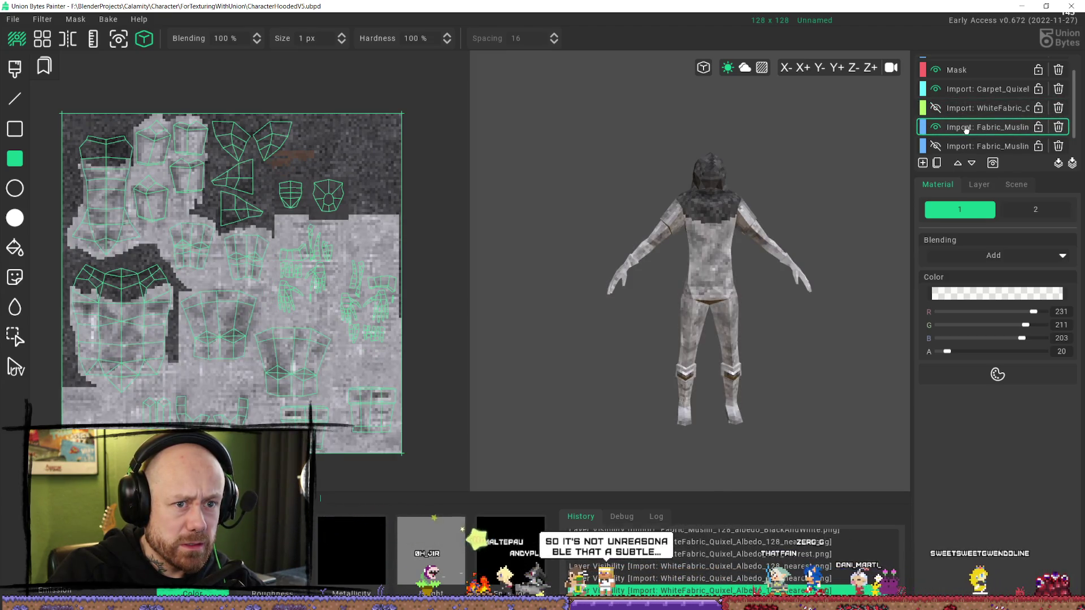
{"action": "left_click", "coordinate": [1056, 130]}
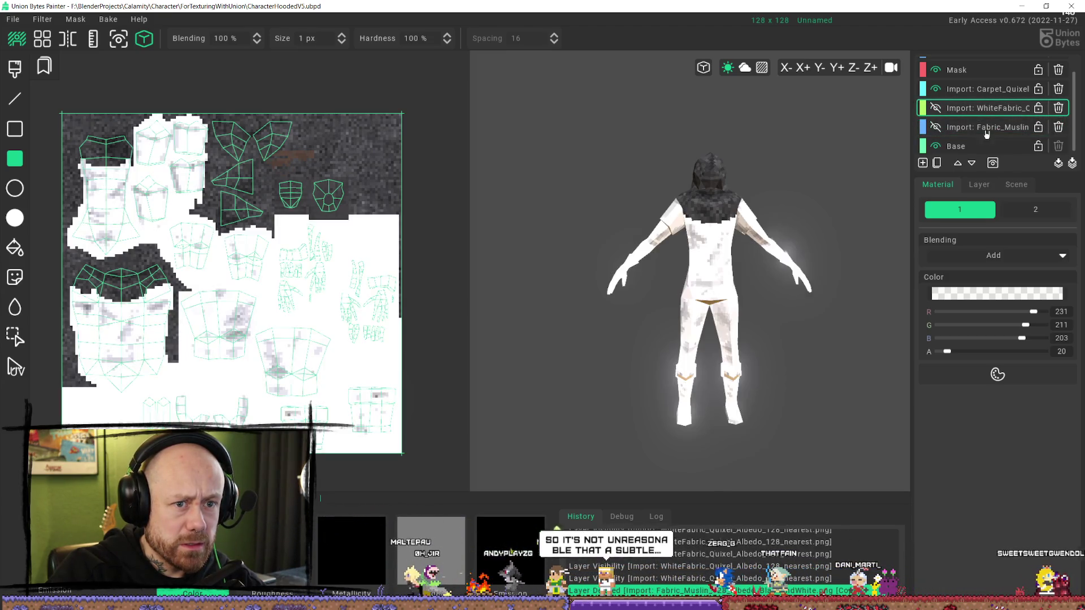
{"action": "left_click", "coordinate": [937, 109]}
{"action": "left_click", "coordinate": [937, 109]}
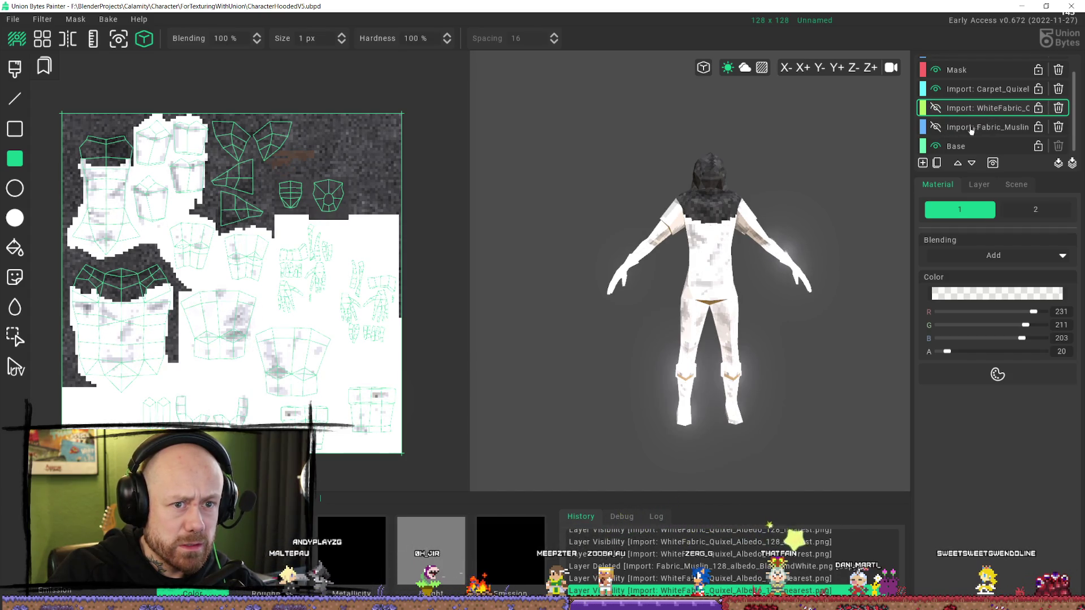
{"action": "key", "text": "ctrl+z"}
{"action": "key", "text": "ctrl+z"}
{"action": "key", "text": "ctrl+z"}
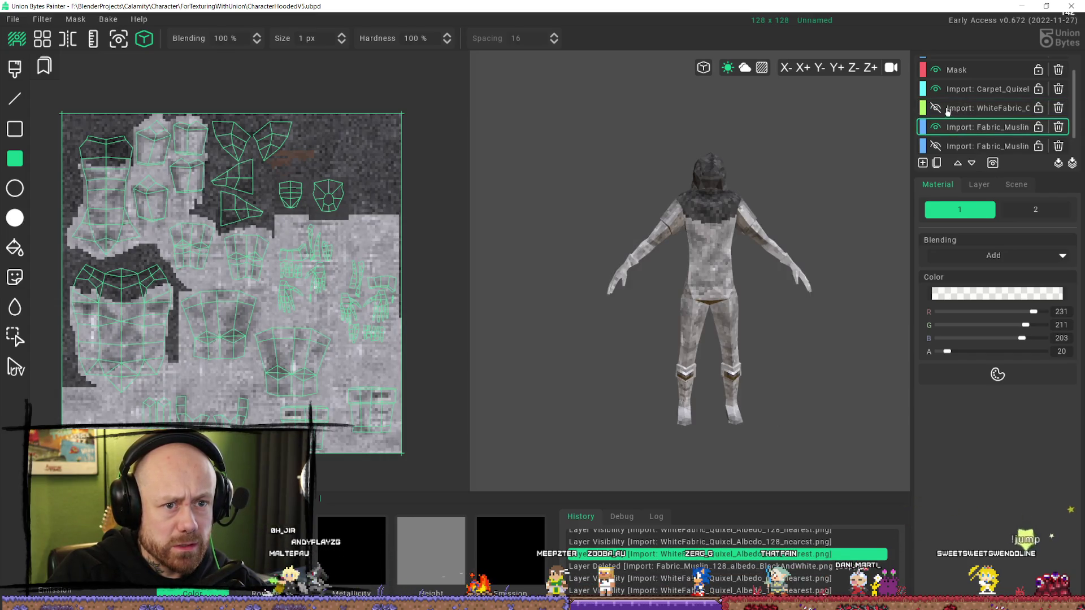
- Compare both layers' visibility, leaving WhiteFabric hidden and Fabric_Muslin selected
{"action": "left_click", "coordinate": [944, 145]}
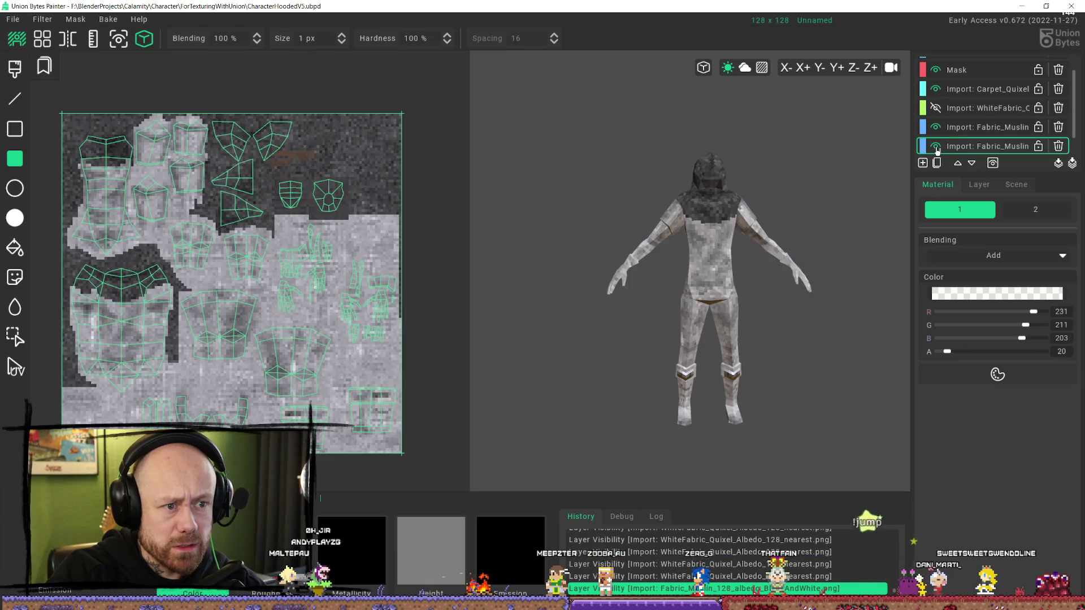
{"action": "left_click", "coordinate": [945, 146]}
{"action": "left_click", "coordinate": [936, 108]}
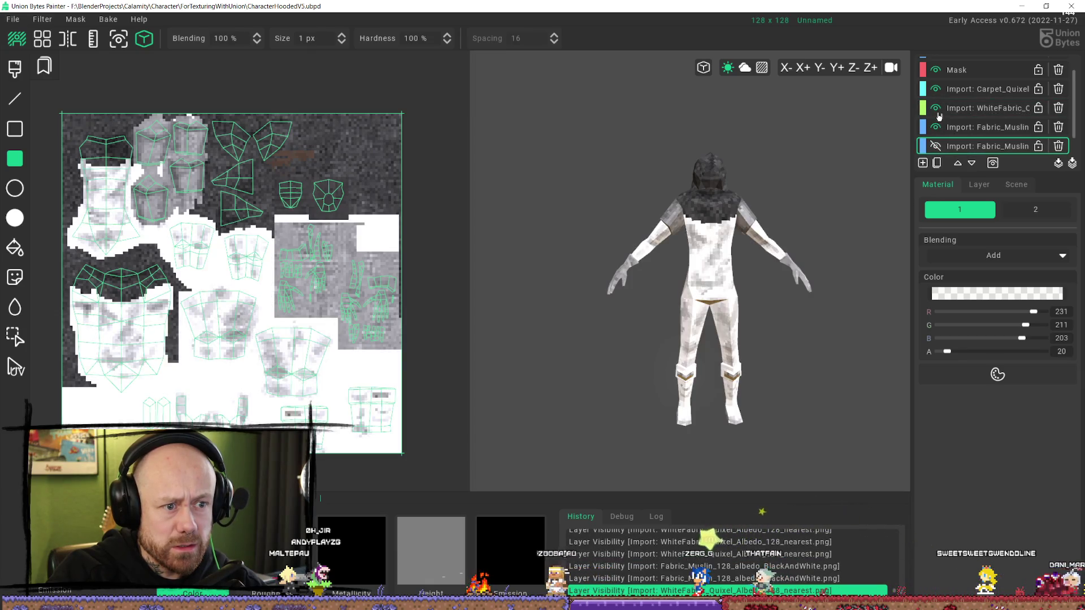
{"action": "left_click", "coordinate": [937, 109]}
{"action": "left_click", "coordinate": [937, 113]}
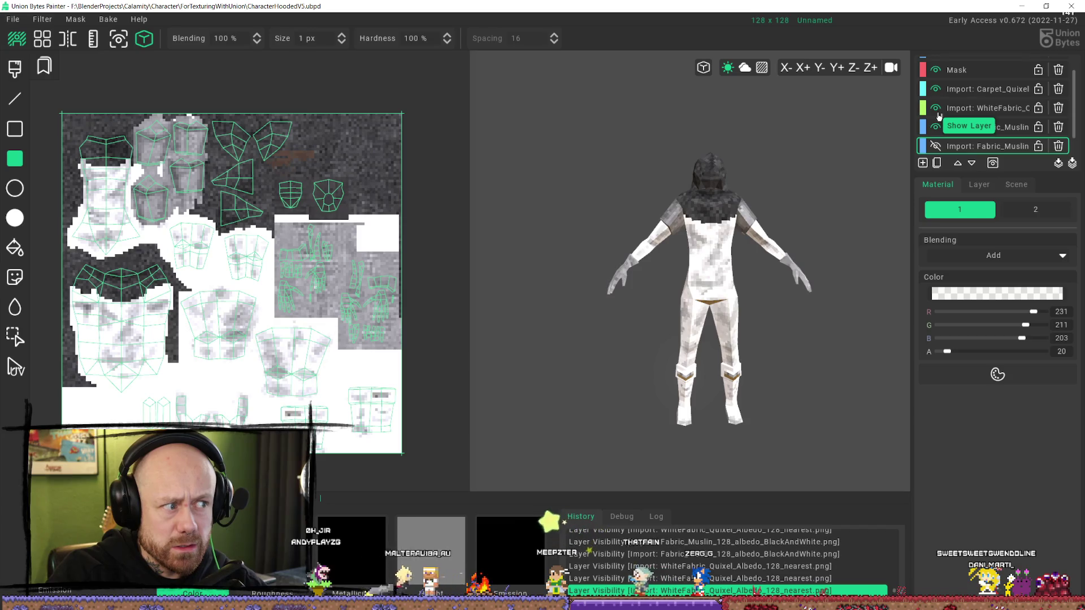
{"action": "left_click", "coordinate": [938, 114]}
{"action": "left_click", "coordinate": [1016, 113]}
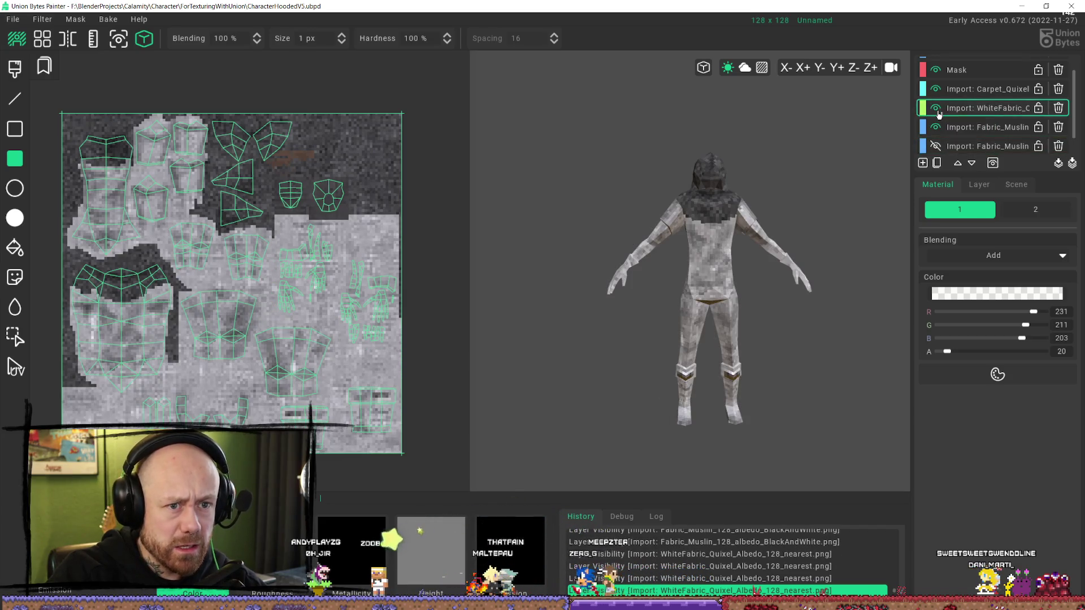
{"action": "left_click", "coordinate": [972, 127]}
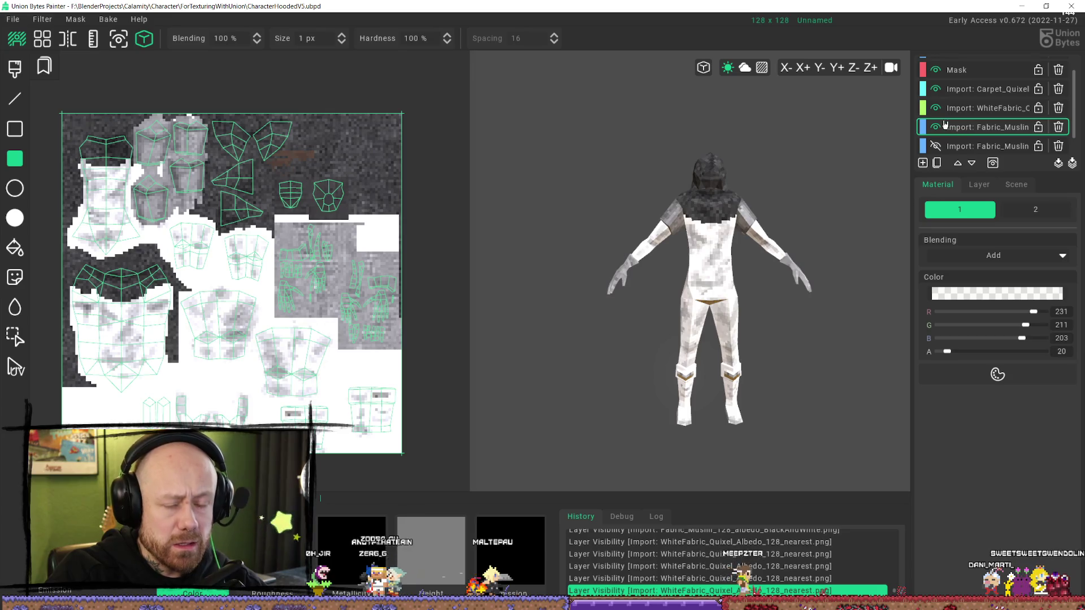
{"action": "left_click", "coordinate": [940, 109]}
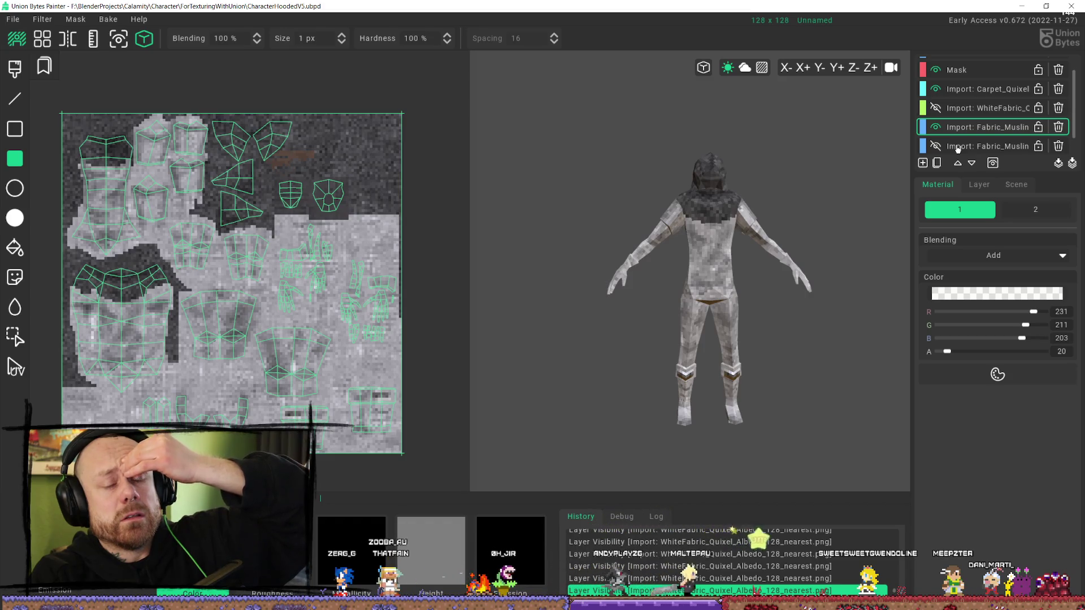
- Set the layer colour to RGB 189/96/59 with alpha 198 and Mul blending
{"action": "left_click", "coordinate": [997, 374]}
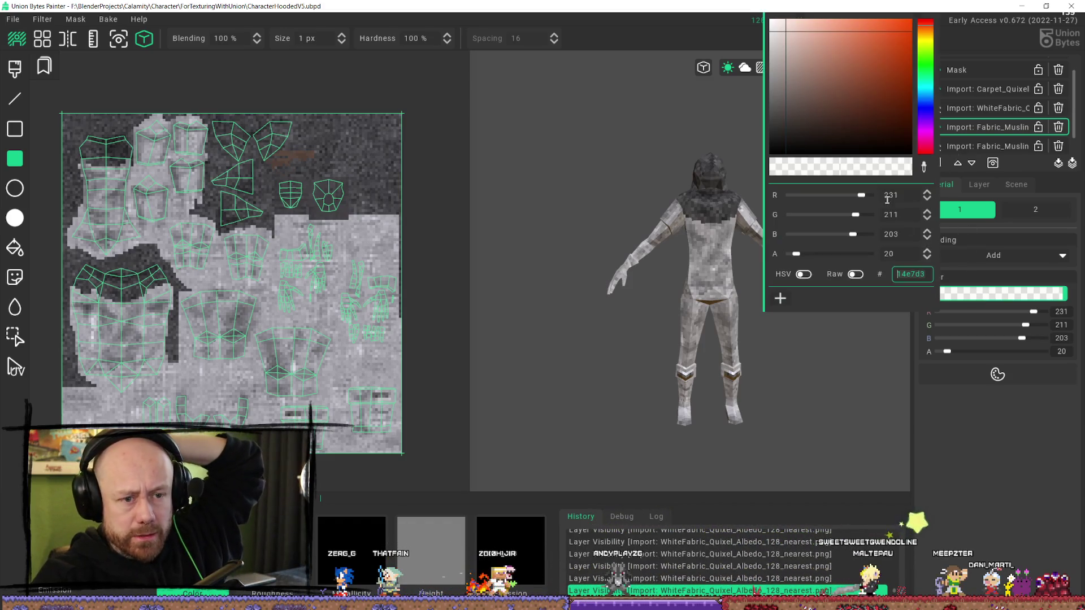
{"action": "left_click", "coordinate": [888, 38]}
{"action": "left_click_drag", "start_coordinate": [887, 38], "coordinate": [866, 54]}
{"action": "left_click_drag", "start_coordinate": [796, 254], "coordinate": [851, 254]}
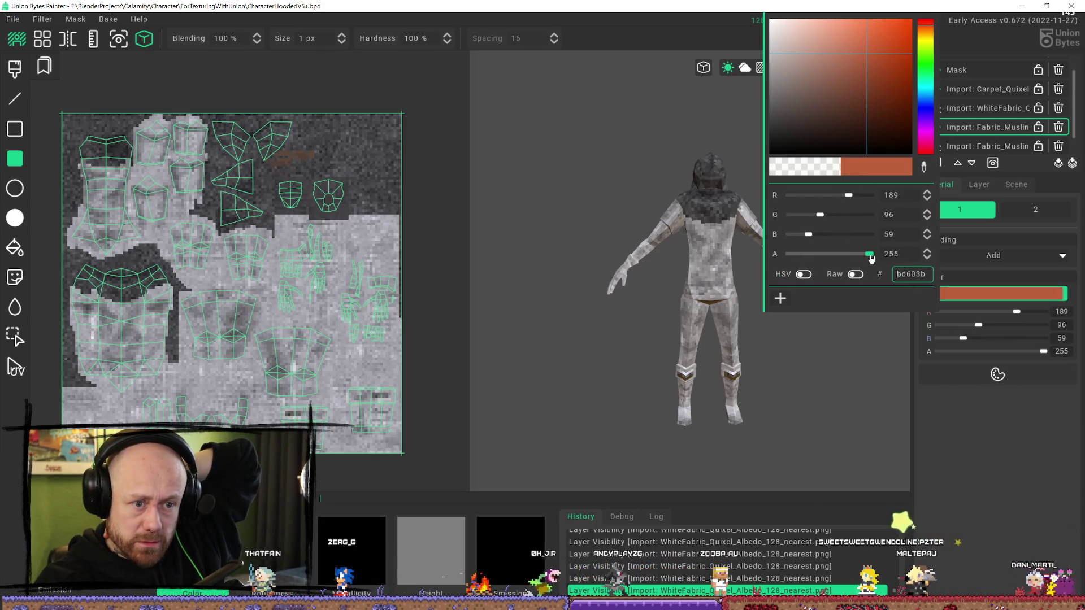
{"action": "left_click", "coordinate": [1054, 476]}
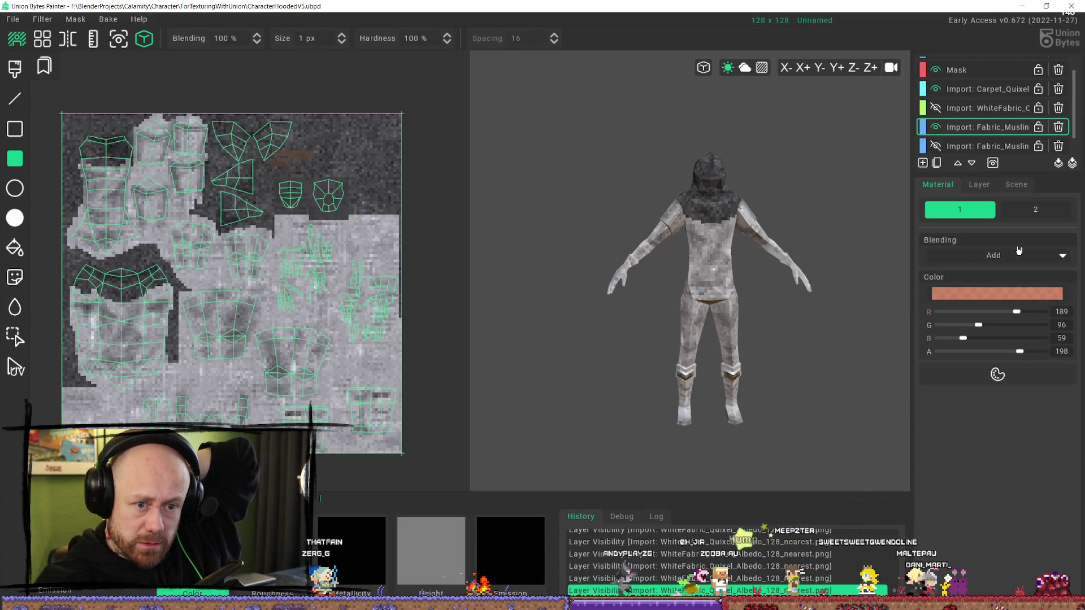
{"action": "left_click", "coordinate": [993, 256]}
{"action": "left_click", "coordinate": [952, 311]}
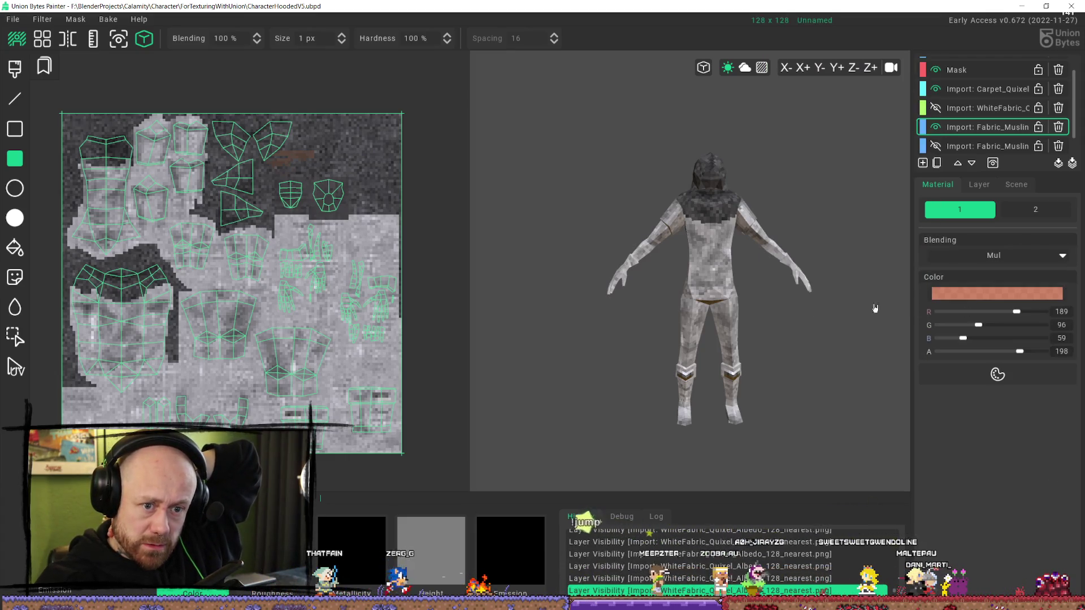
- Tint the whole muslin texture reddish-brown, then show WhiteFabric again
{"action": "left_click_drag", "start_coordinate": [399, 432], "coordinate": [401, 433]}
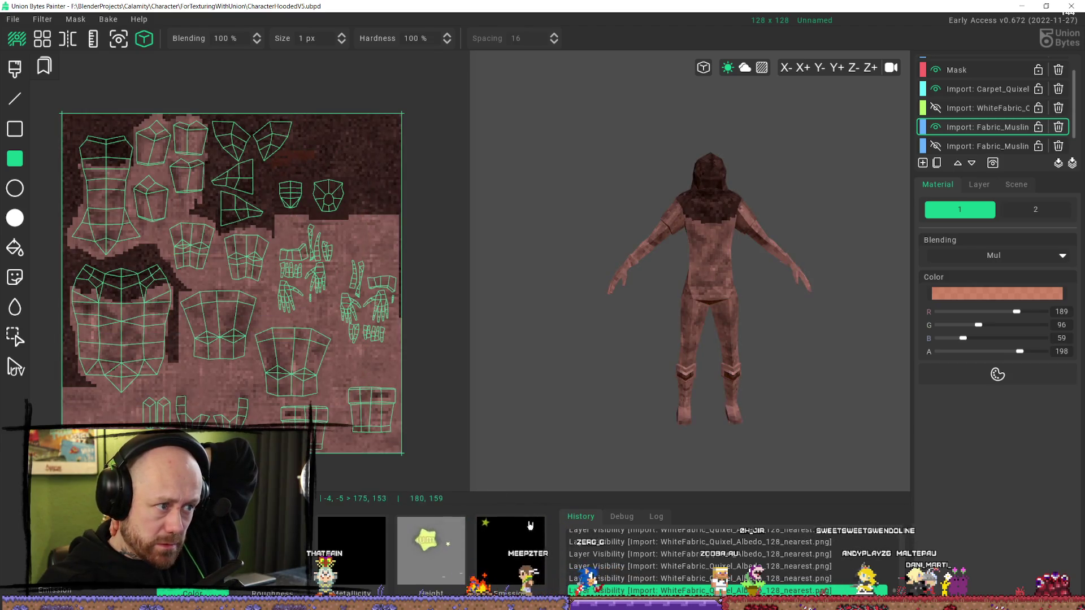
{"action": "mouse_move", "coordinate": [775, 374]}
{"action": "middle_mouse_down"}
{"action": "mouse_move", "coordinate": [761, 351]}
{"action": "mouse_move", "coordinate": [819, 351]}
{"action": "mouse_move", "coordinate": [799, 344]}
{"action": "mouse_move", "coordinate": [787, 356]}
{"action": "middle_mouse_up"}
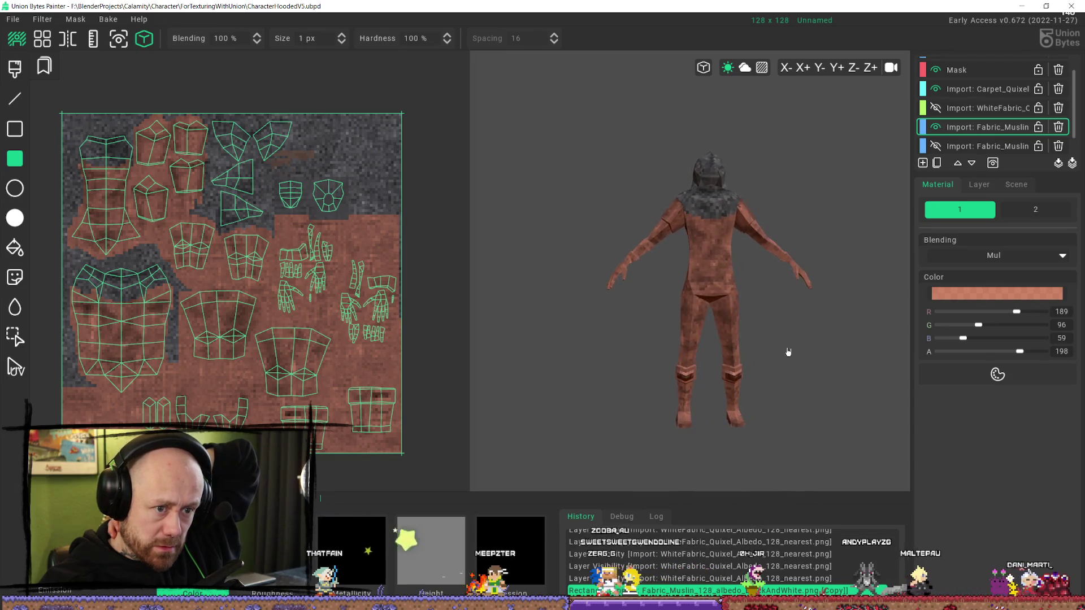
{"action": "left_click", "coordinate": [935, 108]}
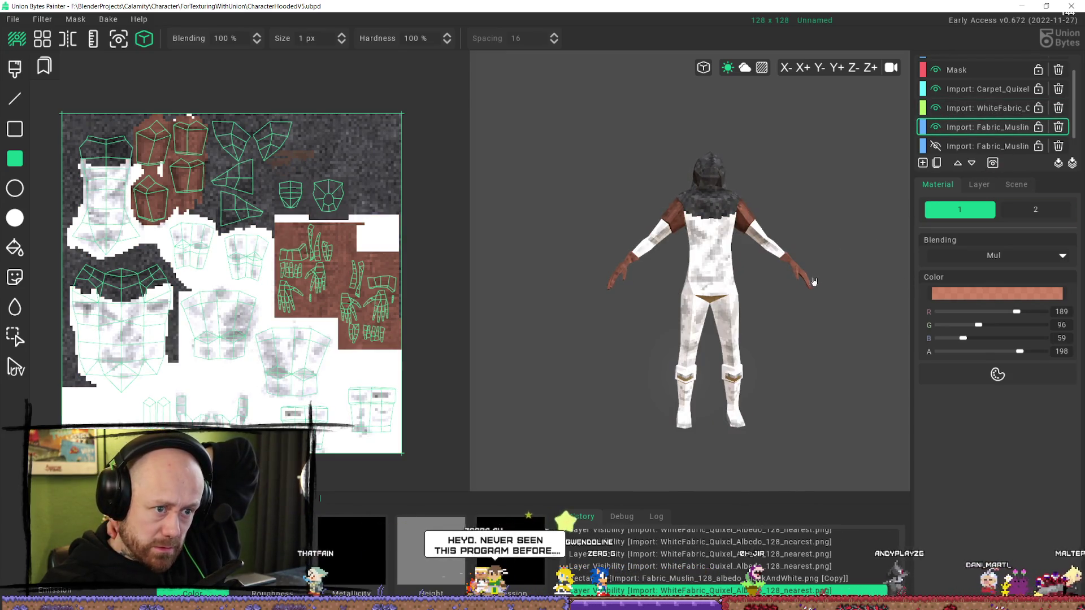
{"action": "middle_click_drag", "start_coordinate": [823, 339], "coordinate": [820, 317]}
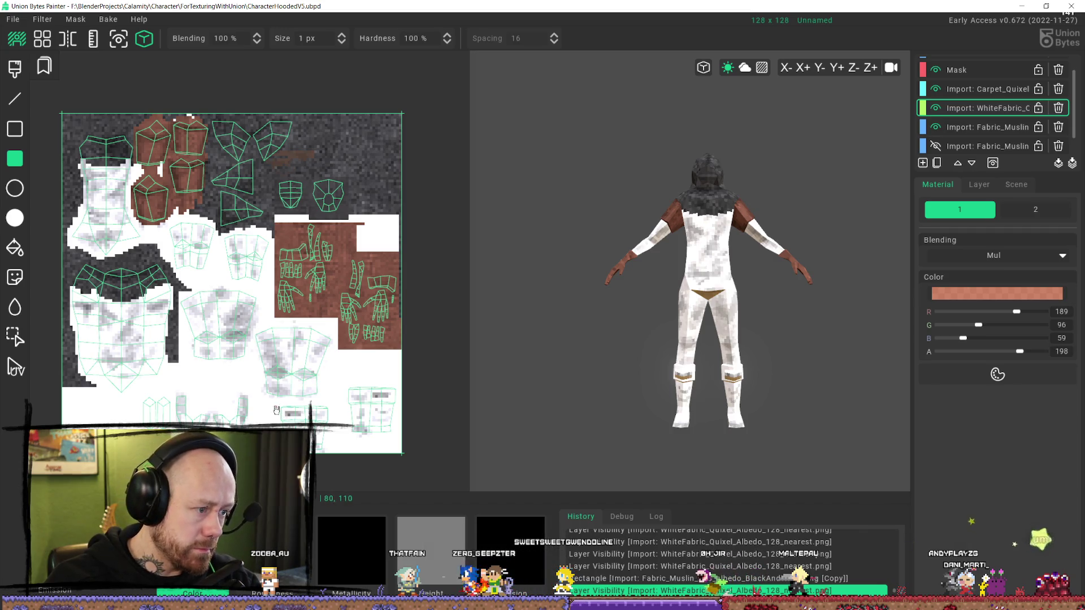
- Draw brown rectangles over both boots and the lower-left leg pieces
{"action": "mouse_move", "coordinate": [277, 410]}
{"action": "left_mouse_down"}
{"action": "mouse_move", "coordinate": [390, 469]}
{"action": "mouse_move", "coordinate": [370, 452]}
{"action": "left_mouse_up"}
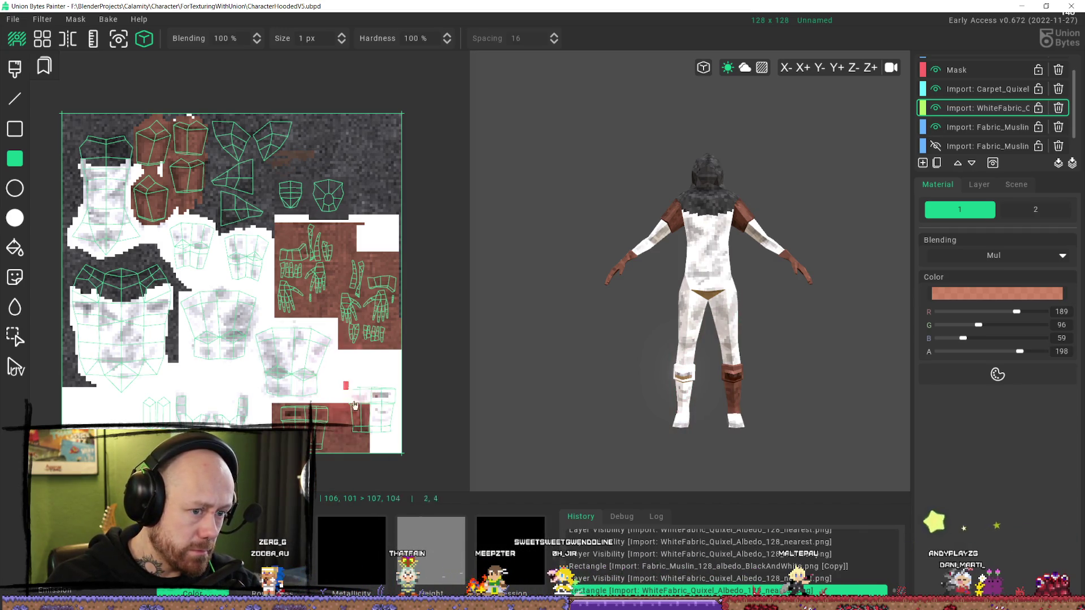
{"action": "left_click_drag", "start_coordinate": [349, 391], "coordinate": [407, 458]}
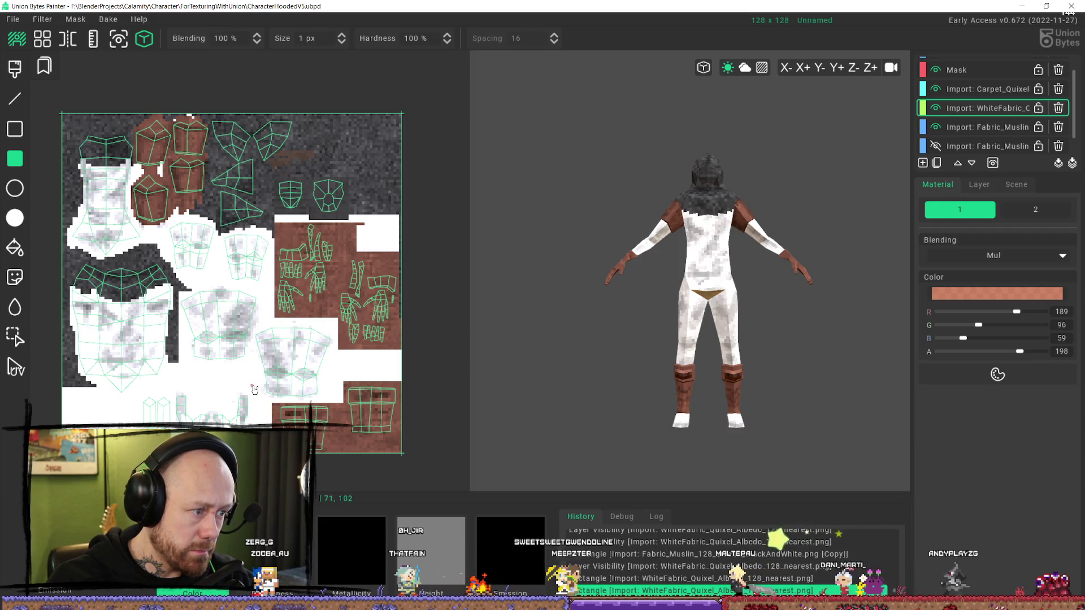
{"action": "mouse_move", "coordinate": [251, 384]}
{"action": "left_mouse_down"}
{"action": "mouse_move", "coordinate": [219, 411]}
{"action": "mouse_move", "coordinate": [158, 425]}
{"action": "mouse_move", "coordinate": [141, 449]}
{"action": "left_mouse_up"}
{"action": "mouse_move", "coordinate": [541, 443]}
{"action": "right_mouse_down"}
{"action": "mouse_move", "coordinate": [771, 375]}
{"action": "mouse_move", "coordinate": [855, 372]}
{"action": "mouse_move", "coordinate": [882, 446]}
{"action": "mouse_move", "coordinate": [693, 398]}
{"action": "mouse_move", "coordinate": [791, 384]}
{"action": "mouse_move", "coordinate": [734, 346]}
{"action": "mouse_move", "coordinate": [797, 408]}
{"action": "mouse_move", "coordinate": [731, 392]}
{"action": "mouse_move", "coordinate": [692, 450]}
{"action": "mouse_move", "coordinate": [613, 383]}
{"action": "mouse_move", "coordinate": [748, 390]}
{"action": "mouse_move", "coordinate": [748, 356]}
{"action": "mouse_move", "coordinate": [748, 407]}
{"action": "mouse_move", "coordinate": [757, 392]}
{"action": "right_mouse_up"}
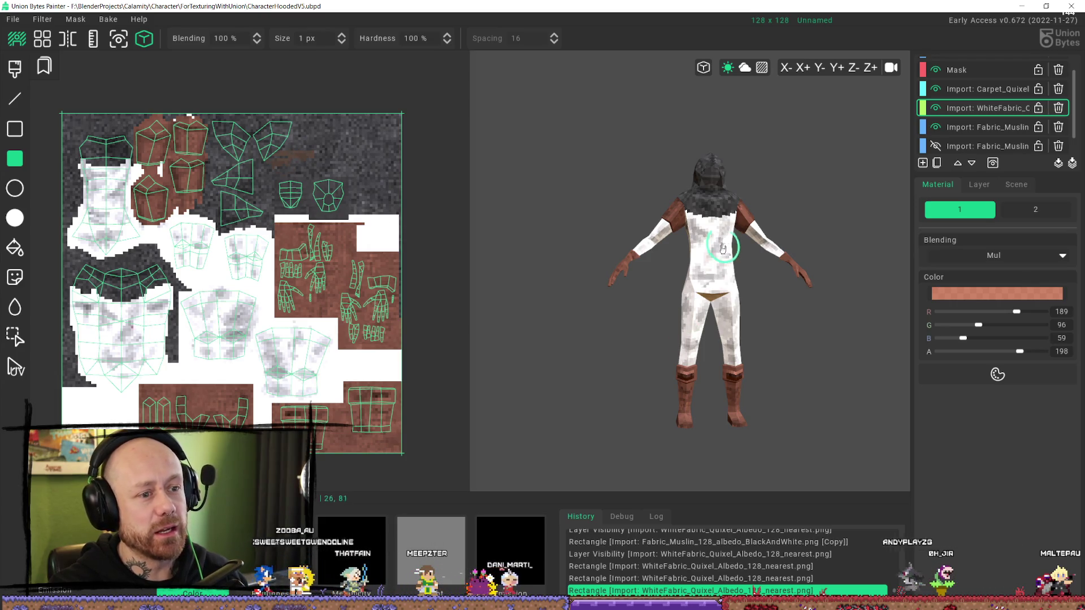
- Fill the tiny white gaps in the shoulder patch and a lower piece with brown rectangles
{"action": "scroll", "coordinate": [704, 251], "scroll_direction": "up", "scroll_amount": 5}
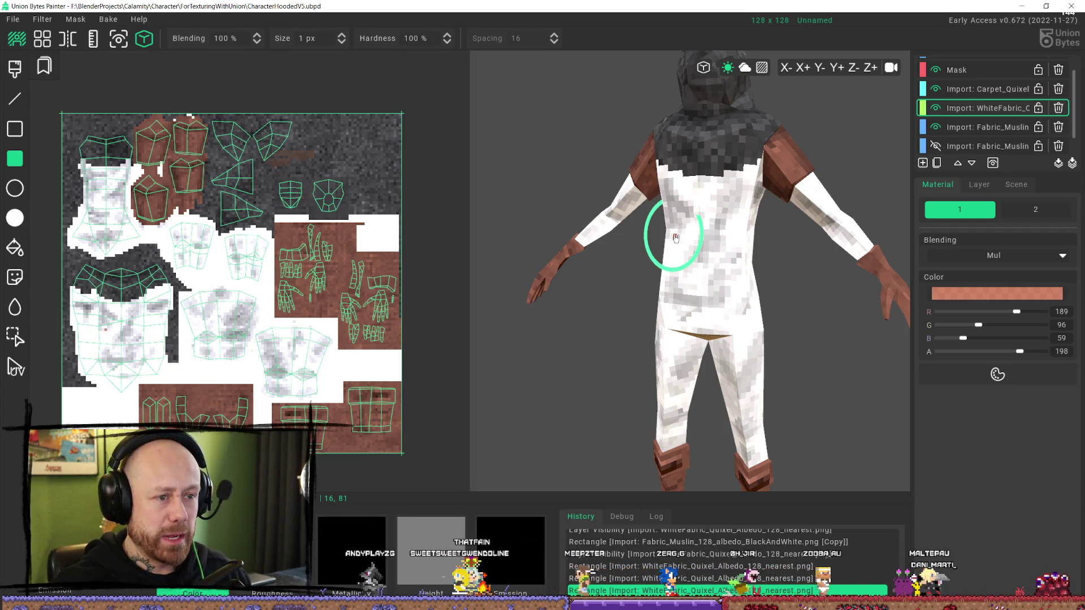
{"action": "scroll", "coordinate": [220, 146], "scroll_direction": "up", "scroll_amount": 5}
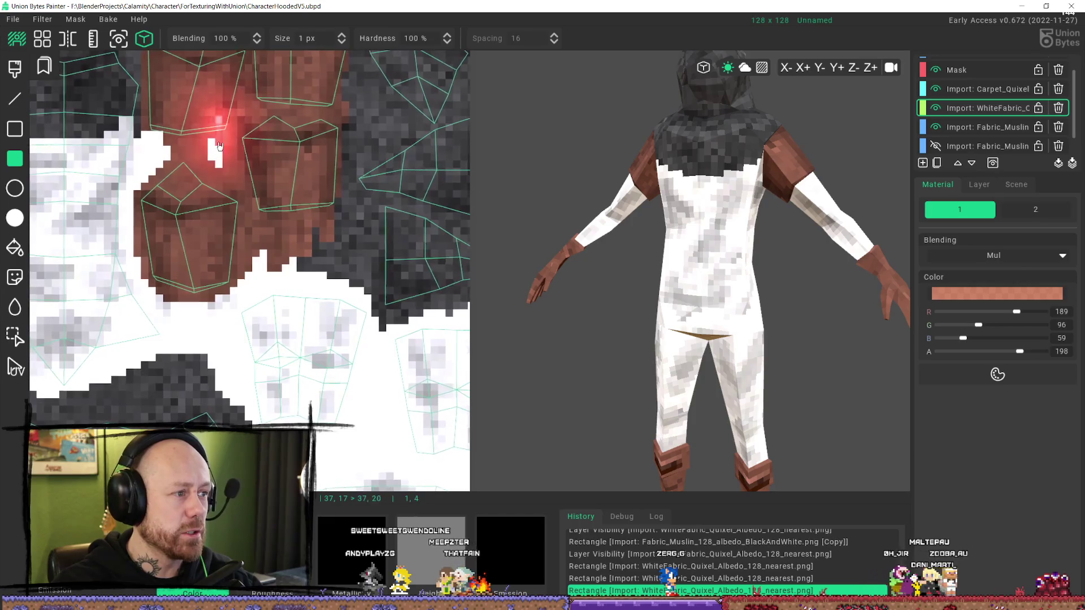
{"action": "scroll", "coordinate": [243, 180], "scroll_direction": "down", "scroll_amount": 2}
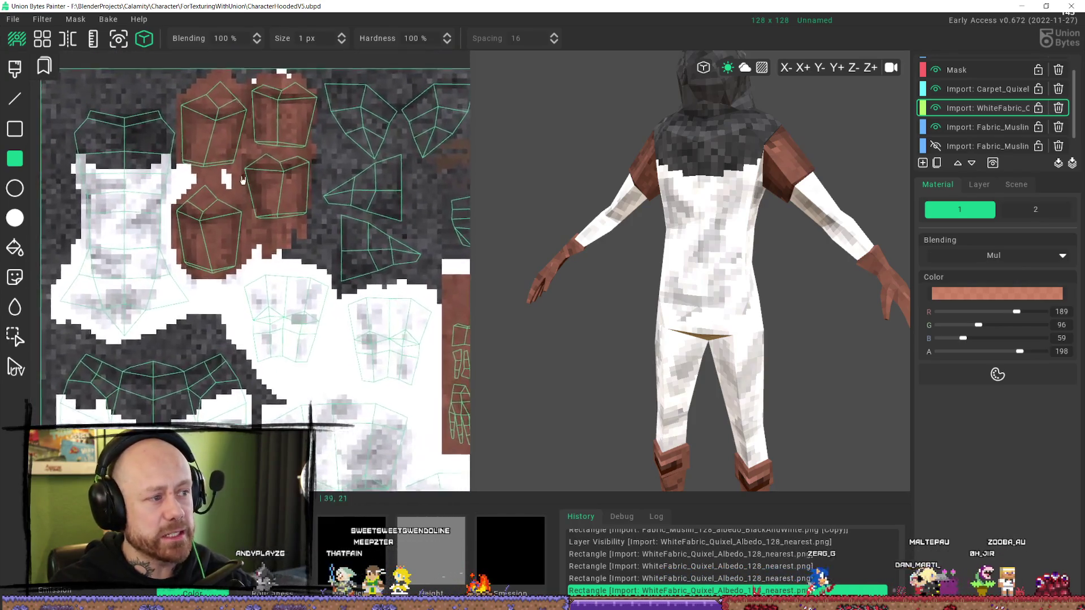
{"action": "scroll", "coordinate": [242, 180], "scroll_direction": "up", "scroll_amount": 1}
{"action": "left_click_drag", "start_coordinate": [224, 171], "coordinate": [231, 187]}
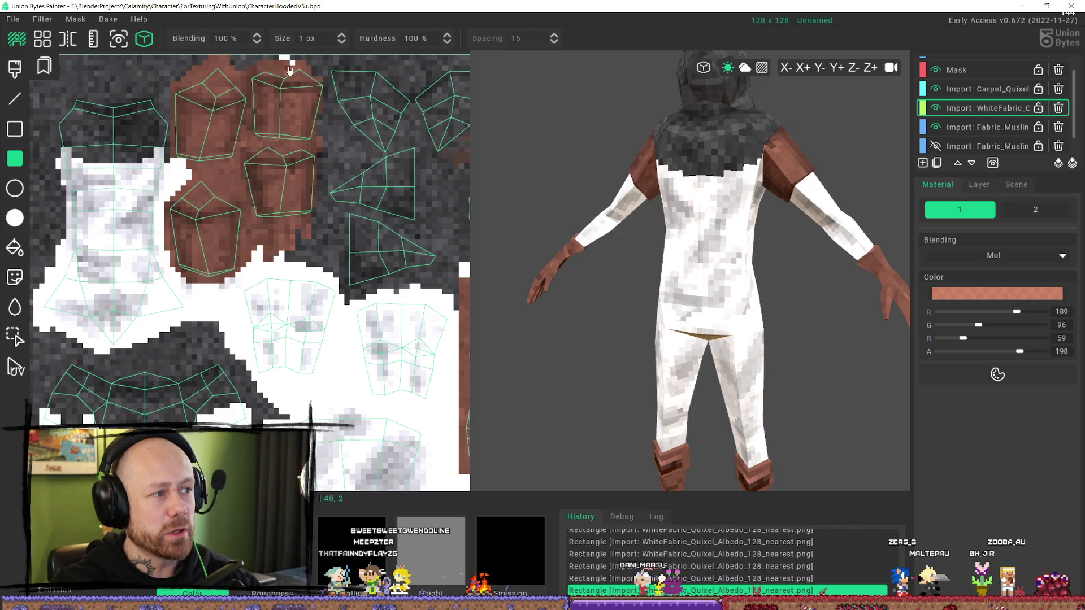
{"action": "scroll", "coordinate": [282, 119], "scroll_direction": "down", "scroll_amount": 3}
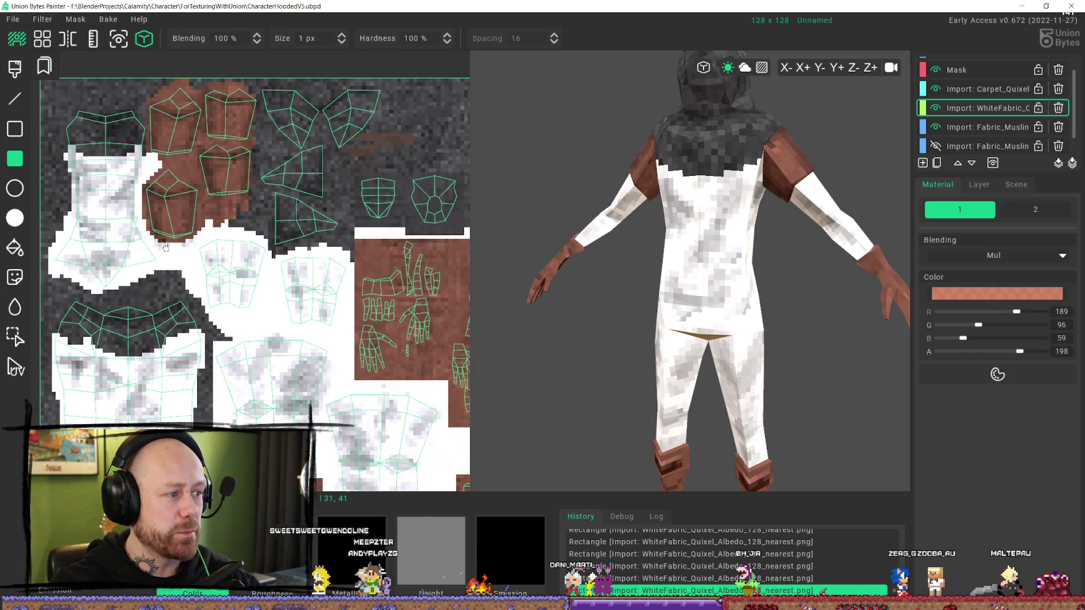
{"action": "left_click_drag", "start_coordinate": [169, 240], "coordinate": [187, 216]}
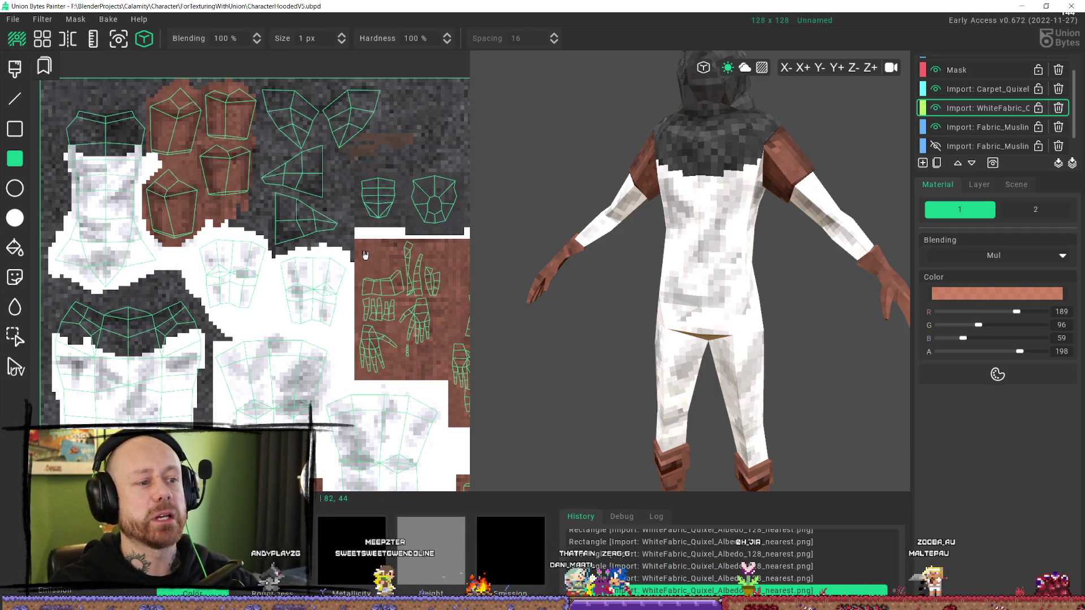
{"action": "scroll", "coordinate": [257, 213], "scroll_direction": "down", "scroll_amount": 5}
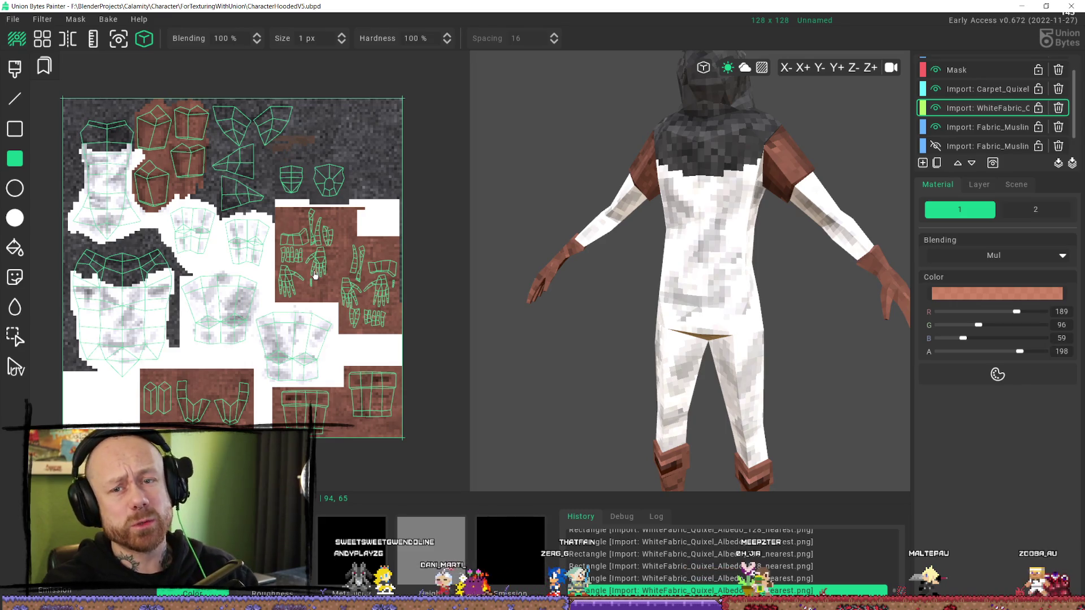
{"action": "scroll", "coordinate": [669, 250], "scroll_direction": "down", "scroll_amount": 5}
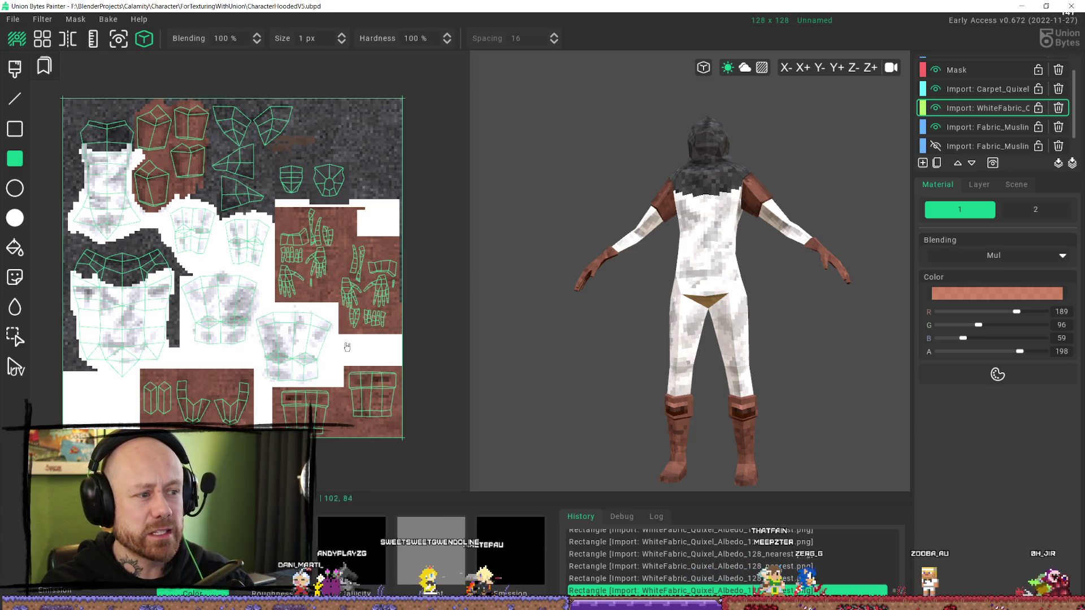
{"action": "scroll", "coordinate": [389, 236], "scroll_direction": "up", "scroll_amount": 3}
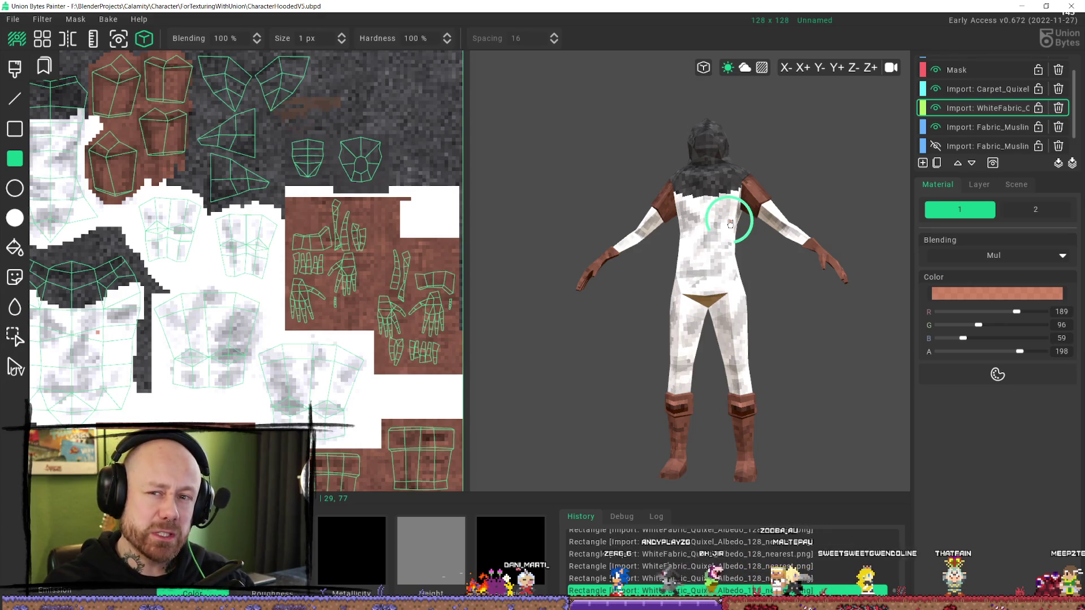
{"action": "scroll", "coordinate": [144, 178], "scroll_direction": "down", "scroll_amount": 3}
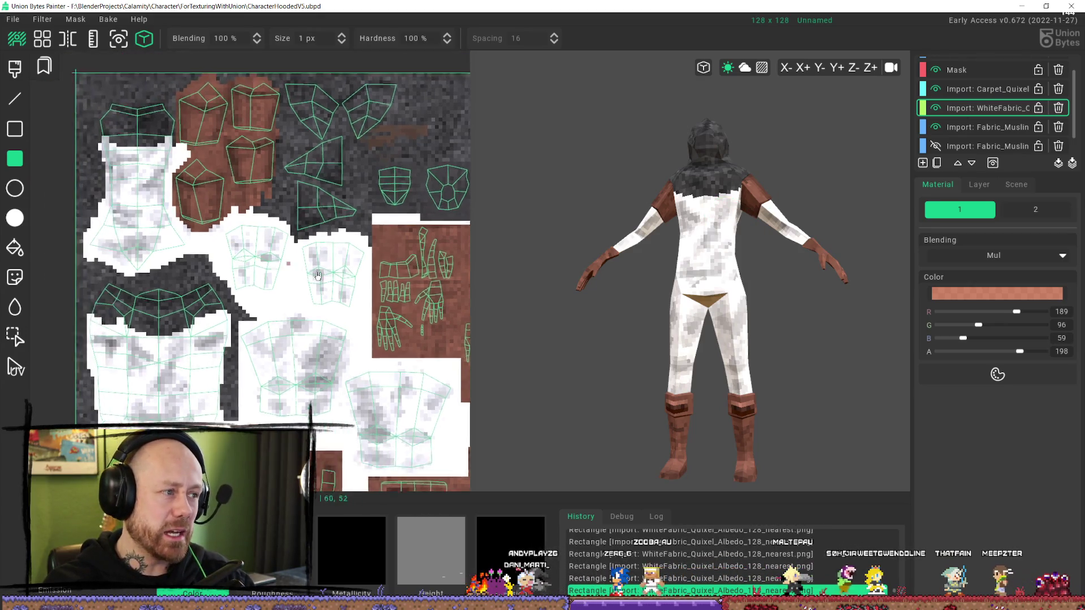
{"action": "scroll", "coordinate": [144, 178], "scroll_direction": "up", "scroll_amount": 3}
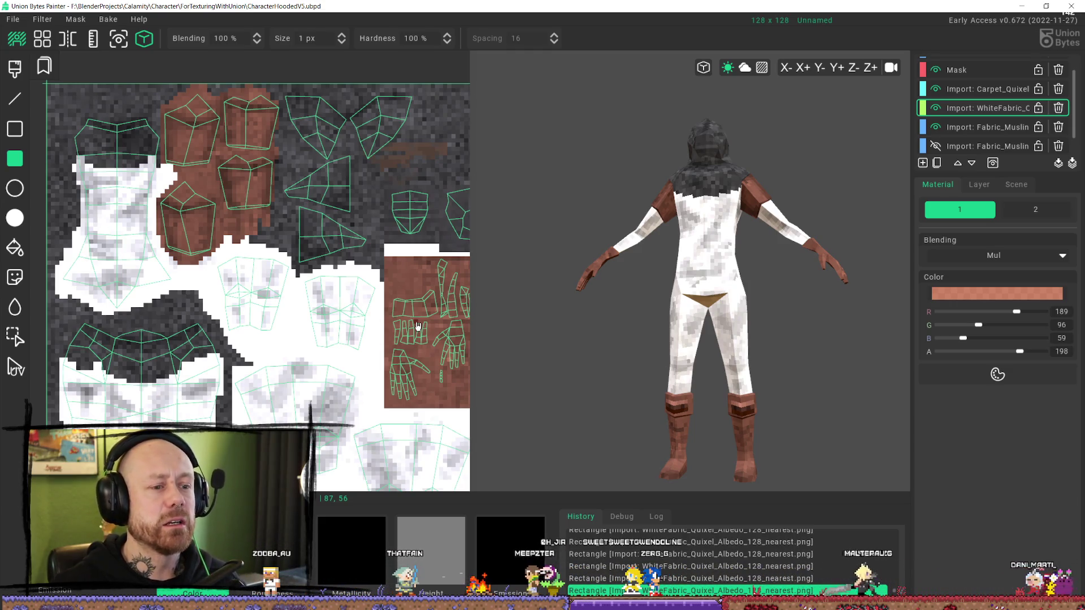
{"action": "scroll", "coordinate": [360, 372], "scroll_direction": "down", "scroll_amount": 2}
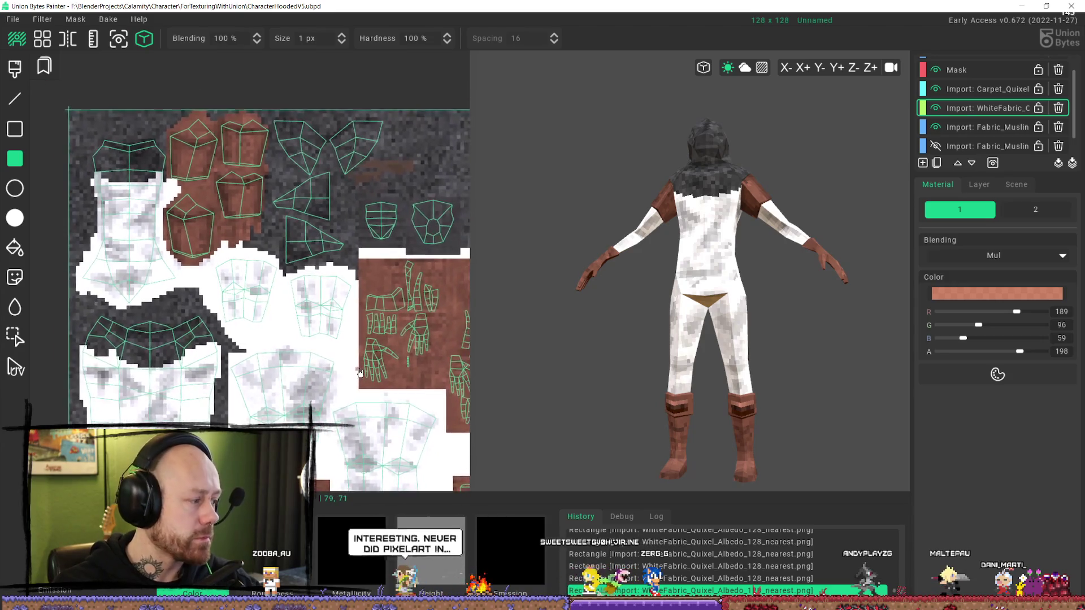
{"action": "middle_click_drag", "start_coordinate": [360, 372], "coordinate": [233, 305]}
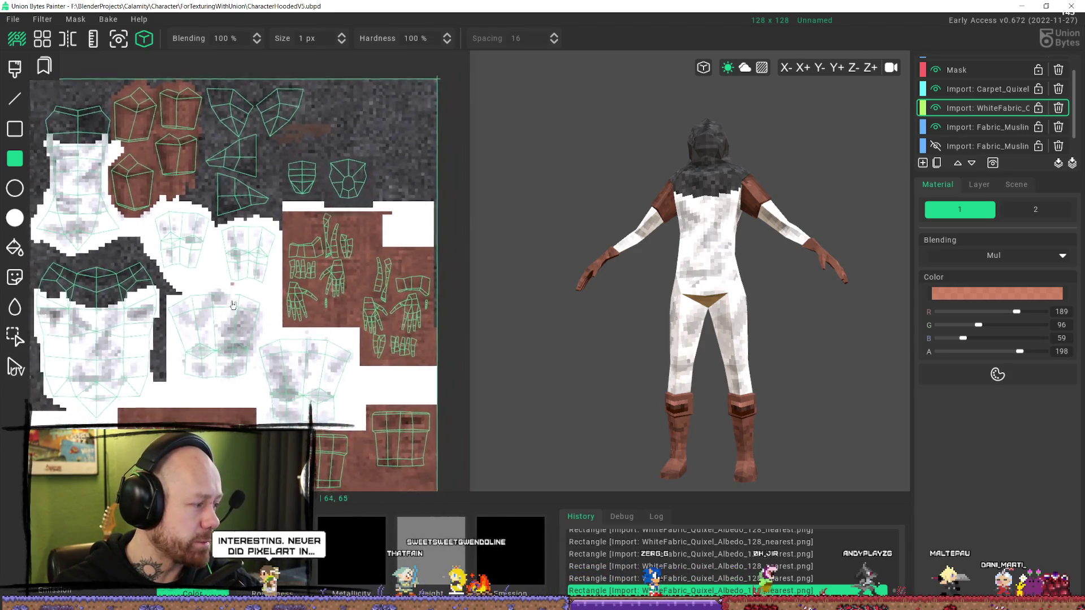
{"action": "scroll", "coordinate": [233, 305], "scroll_direction": "up", "scroll_amount": 3}
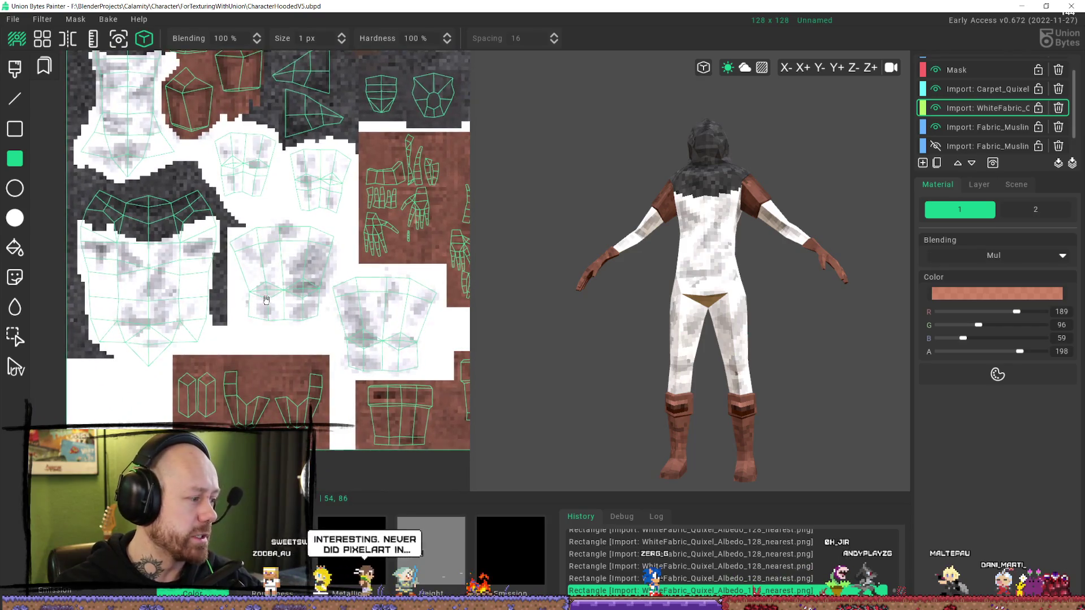
{"action": "left_click", "coordinate": [273, 286]}
{"action": "left_click", "coordinate": [304, 254]}
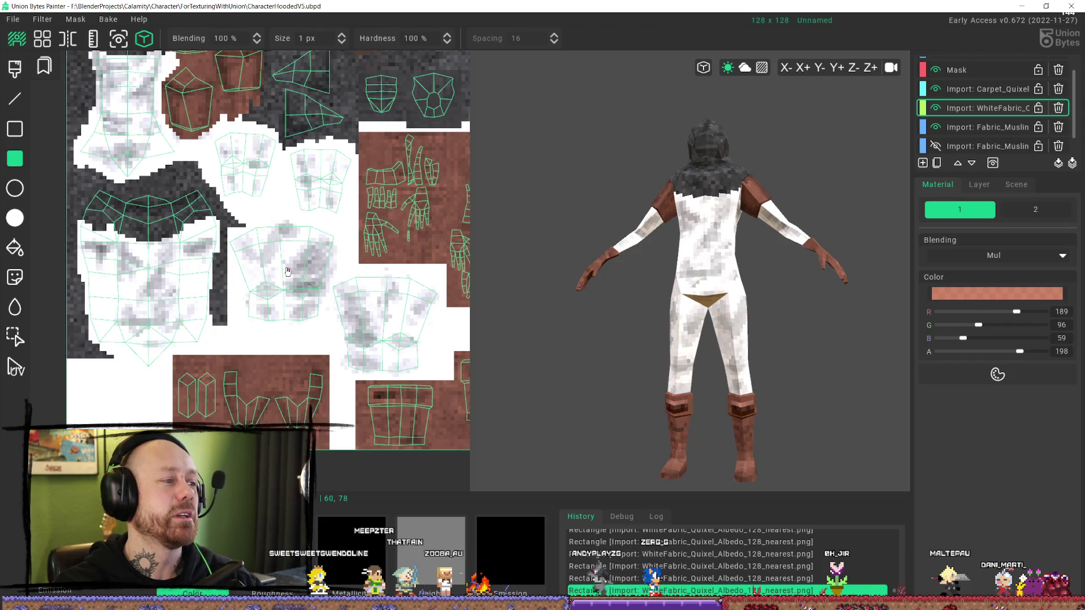
{"action": "mouse_move", "coordinate": [741, 235]}
{"action": "right_mouse_down"}
{"action": "mouse_move", "coordinate": [685, 194]}
{"action": "mouse_move", "coordinate": [703, 250]}
{"action": "mouse_move", "coordinate": [729, 168]}
{"action": "right_mouse_up"}
{"action": "scroll", "coordinate": [735, 175], "scroll_direction": "up", "scroll_amount": 3}
{"action": "mouse_move", "coordinate": [832, 167]}
{"action": "middle_mouse_down"}
{"action": "mouse_move", "coordinate": [729, 160]}
{"action": "mouse_move", "coordinate": [727, 186]}
{"action": "mouse_move", "coordinate": [706, 164]}
{"action": "mouse_move", "coordinate": [678, 247]}
{"action": "mouse_move", "coordinate": [649, 235]}
{"action": "mouse_move", "coordinate": [770, 242]}
{"action": "middle_mouse_up"}
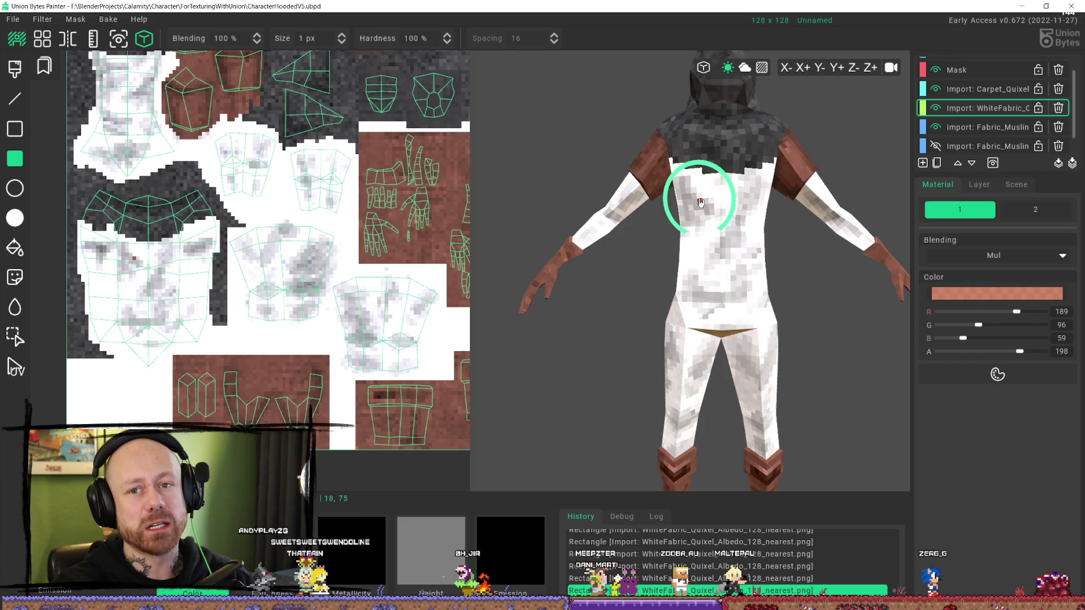
{"action": "mouse_move", "coordinate": [719, 201]}
{"action": "middle_mouse_down"}
{"action": "mouse_move", "coordinate": [671, 303]}
{"action": "mouse_move", "coordinate": [645, 232]}
{"action": "middle_mouse_up"}
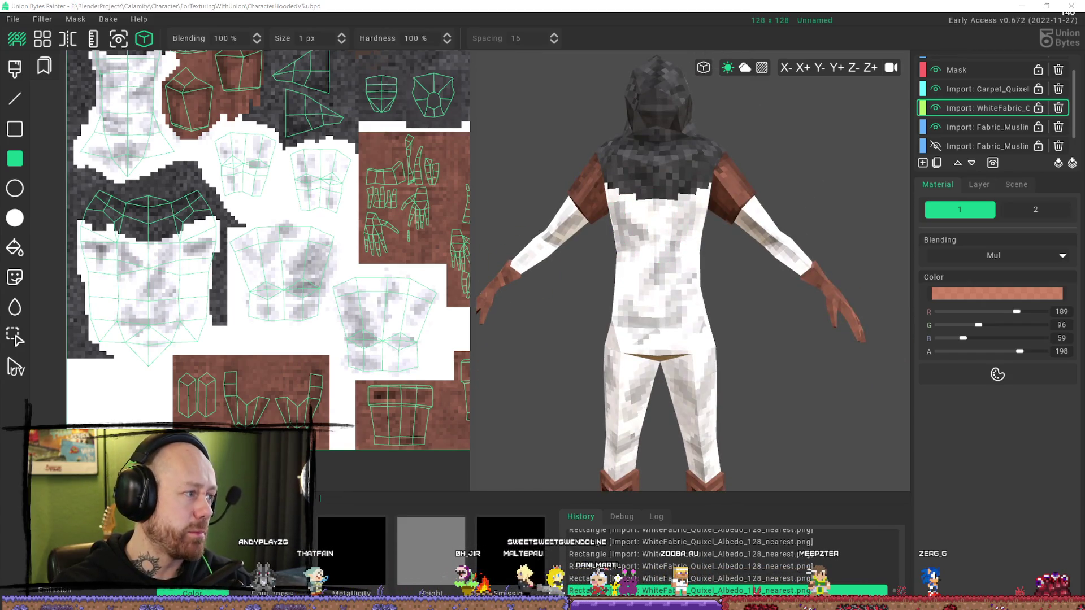
- Search DuckDuckGo in a new Firefox tab for 'substance painter pixelated texture'
{"action": "key", "text": "alt+Tab"}
{"action": "key", "text": "ctrl+t"}
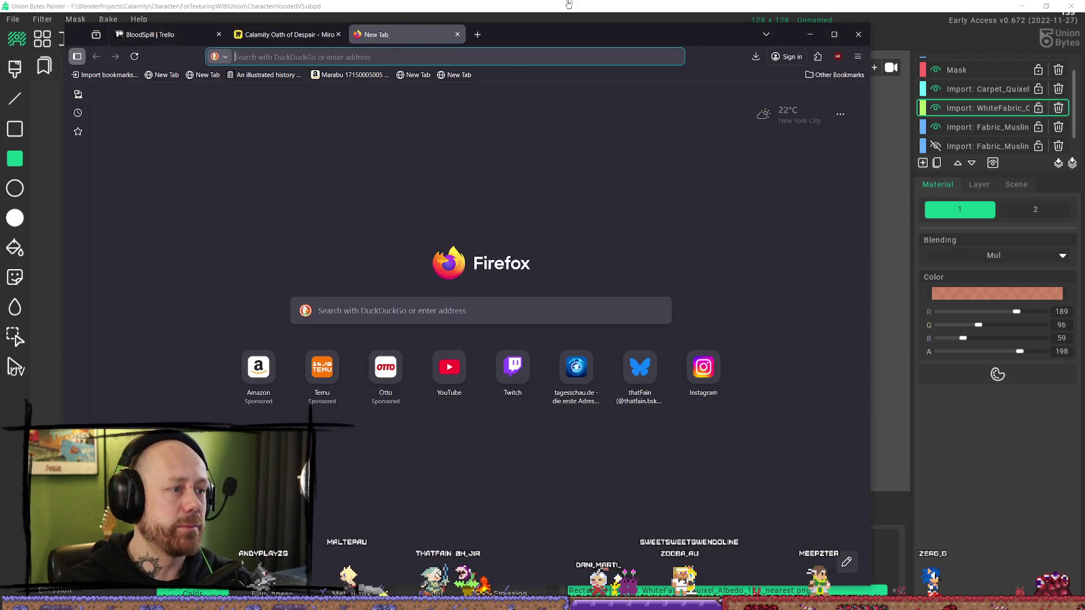
{"action": "type", "text": "substance"}
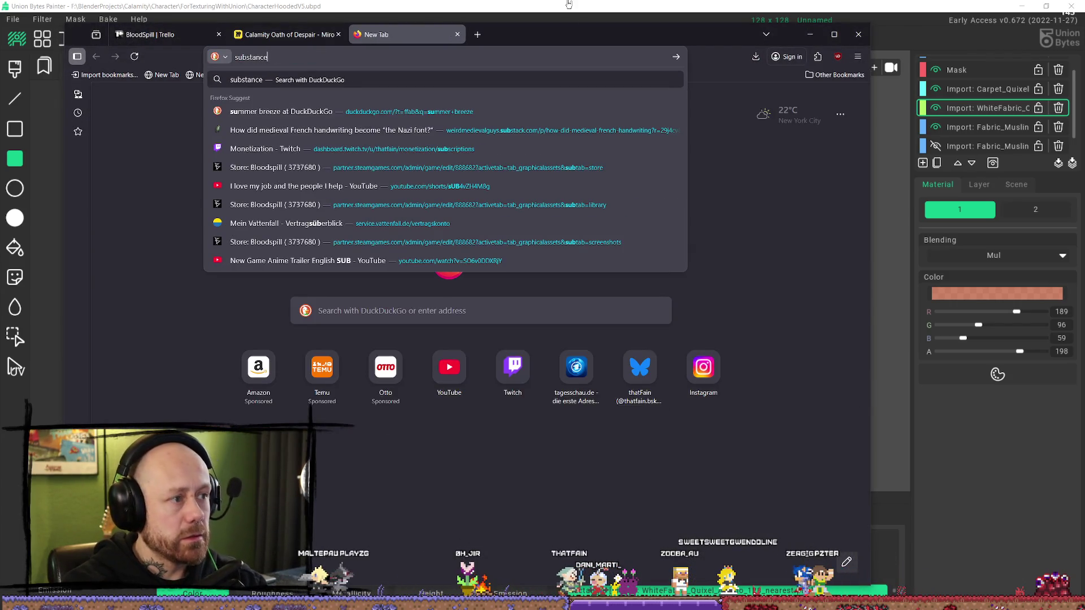
{"action": "type", "text": "pixel art"}
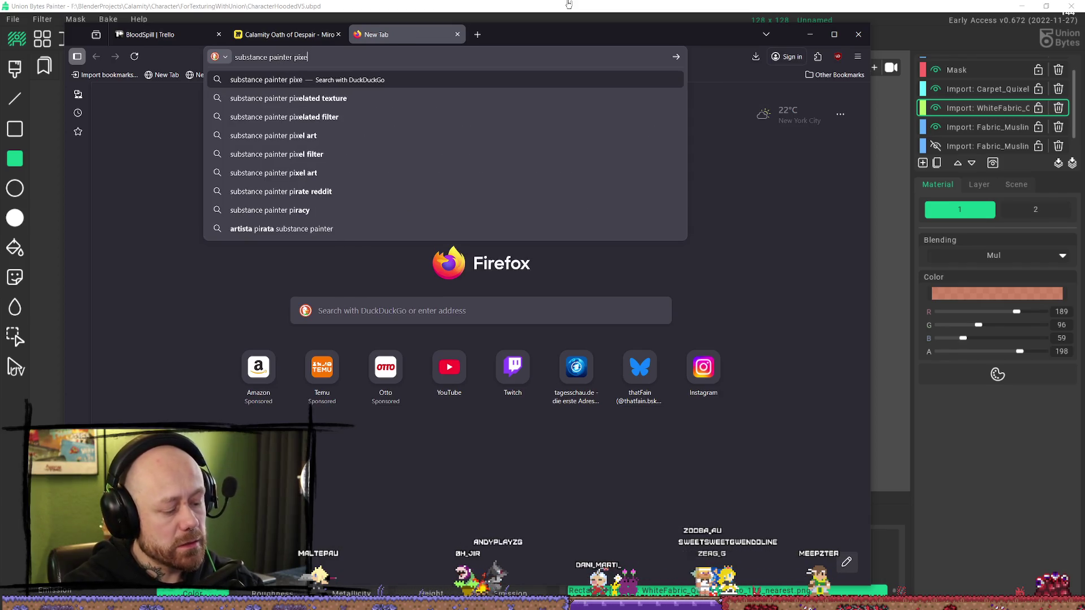
{"action": "key", "text": "Down"}
{"action": "type", "text": "pain"}
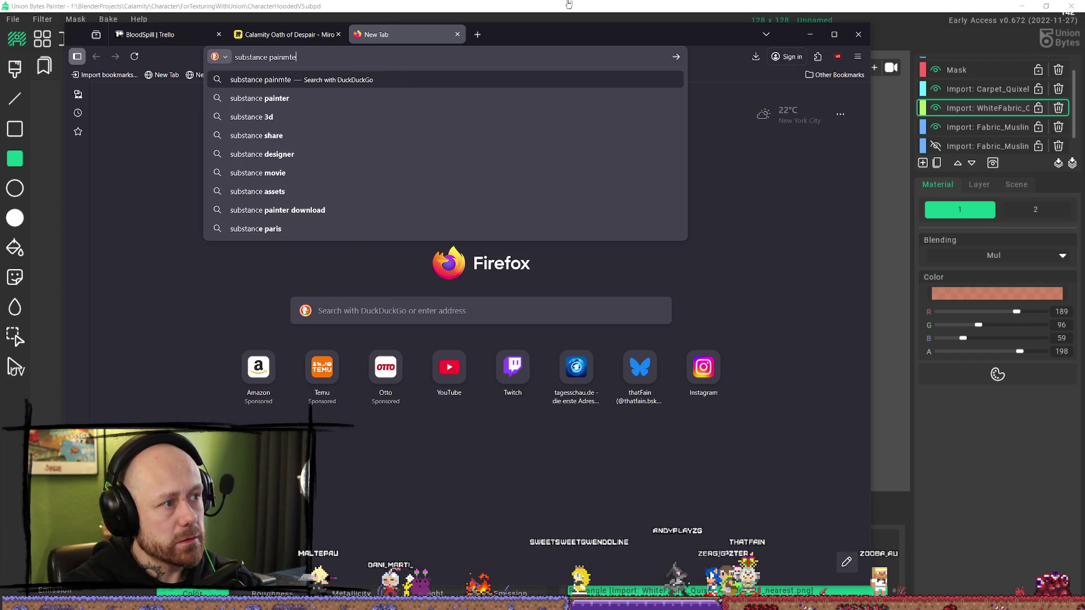
{"action": "type", "text": "ter pix"}
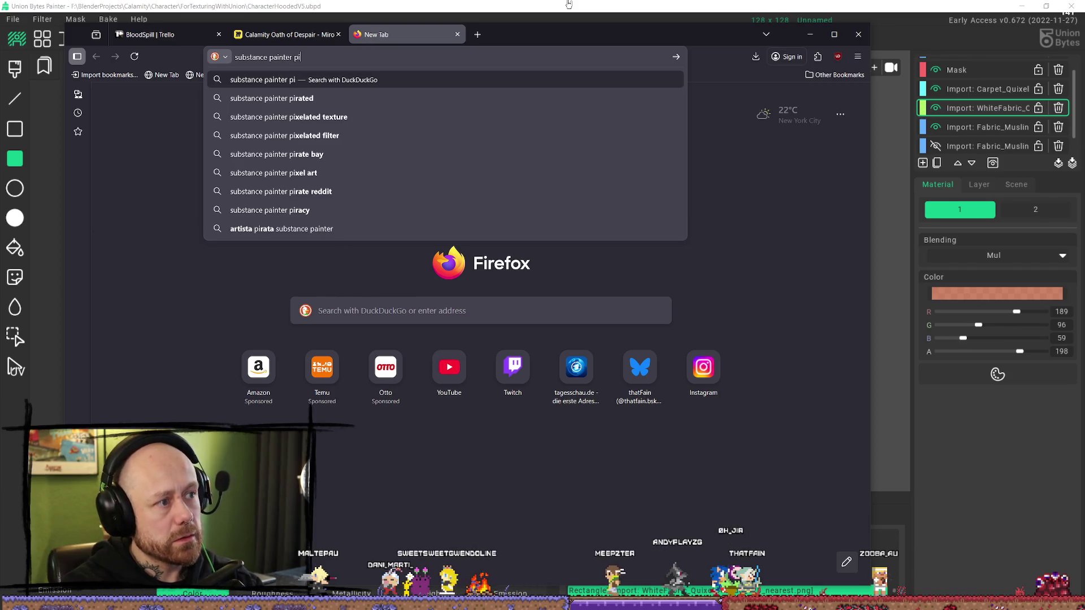
{"action": "key", "text": "Down"}
{"action": "key", "text": "Return"}
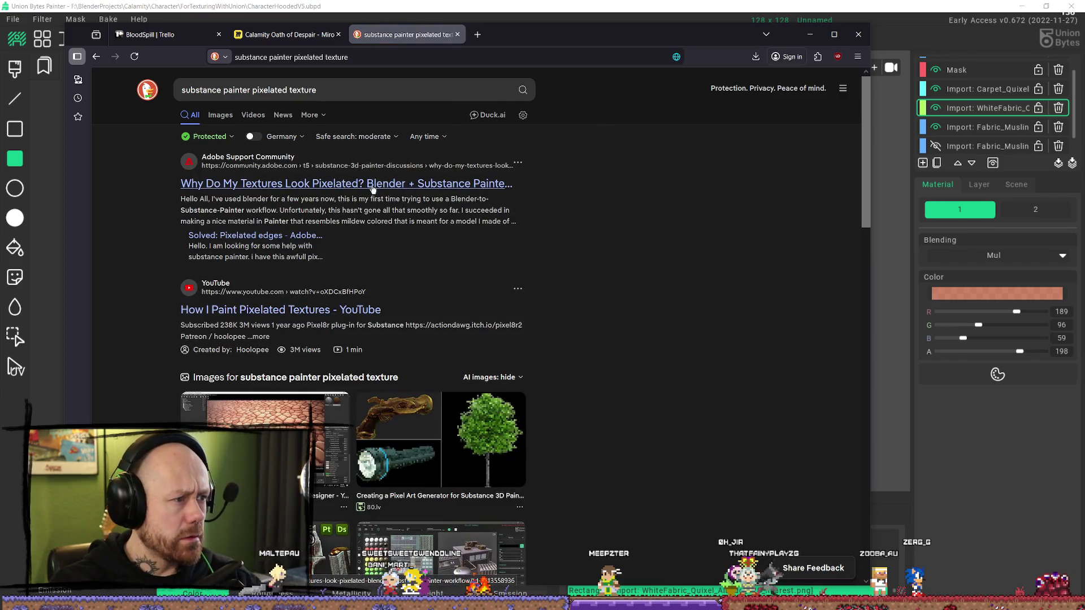
- Open the PIXEL8R v2.5 retro pixel art image from the results in a large preview
{"action": "scroll", "coordinate": [495, 329], "scroll_direction": "down", "scroll_amount": 2}
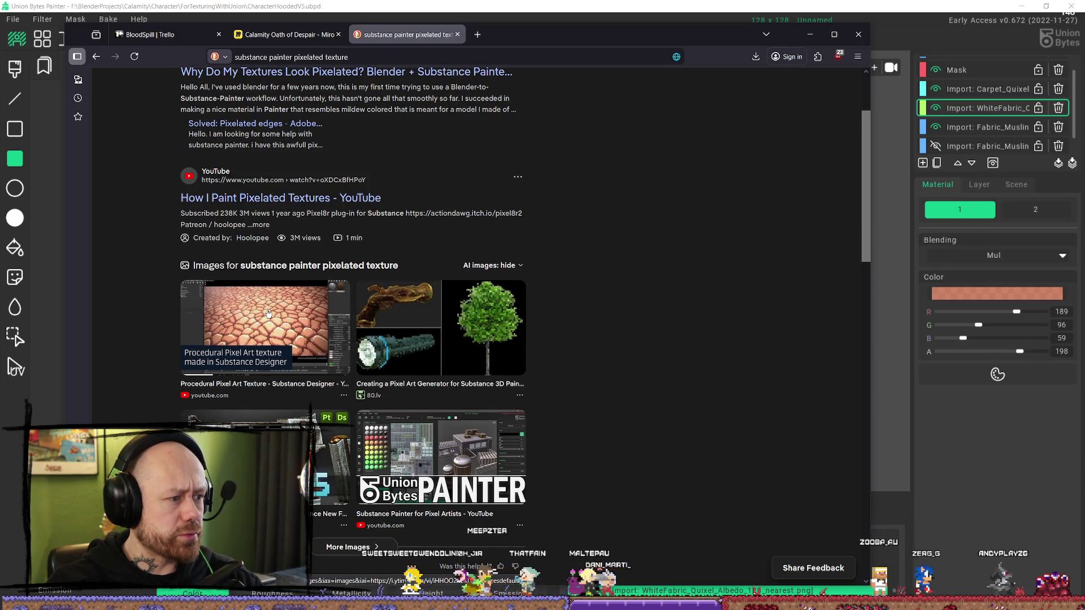
{"action": "scroll", "coordinate": [268, 314], "scroll_direction": "down", "scroll_amount": 3}
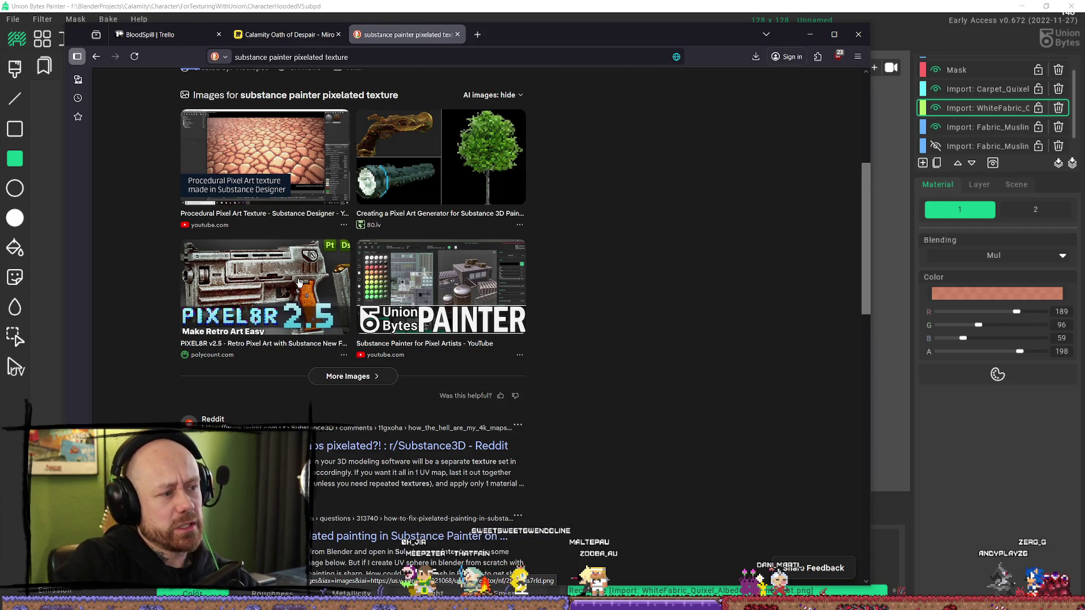
{"action": "left_click", "coordinate": [304, 247]}
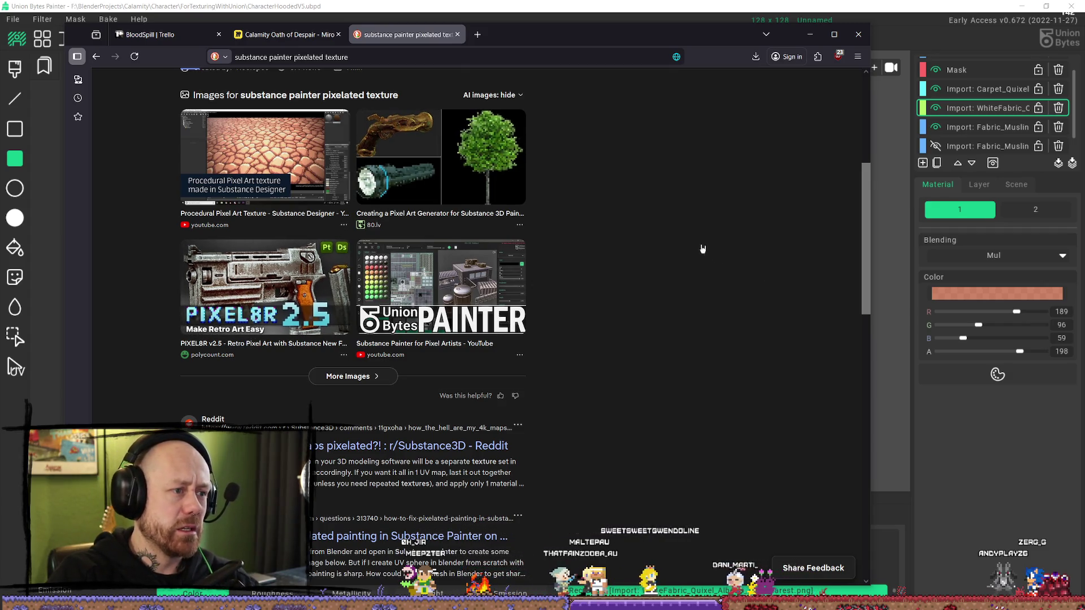
{"action": "scroll", "coordinate": [546, 367], "scroll_direction": "down", "scroll_amount": 1}
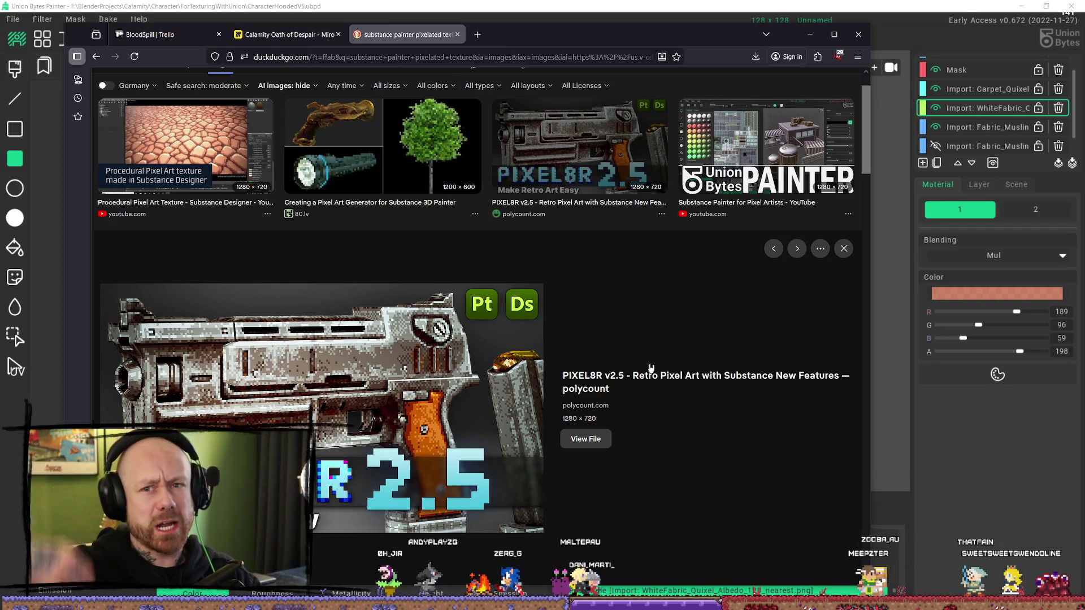
{"action": "scroll", "coordinate": [712, 260], "scroll_direction": "down", "scroll_amount": 4}
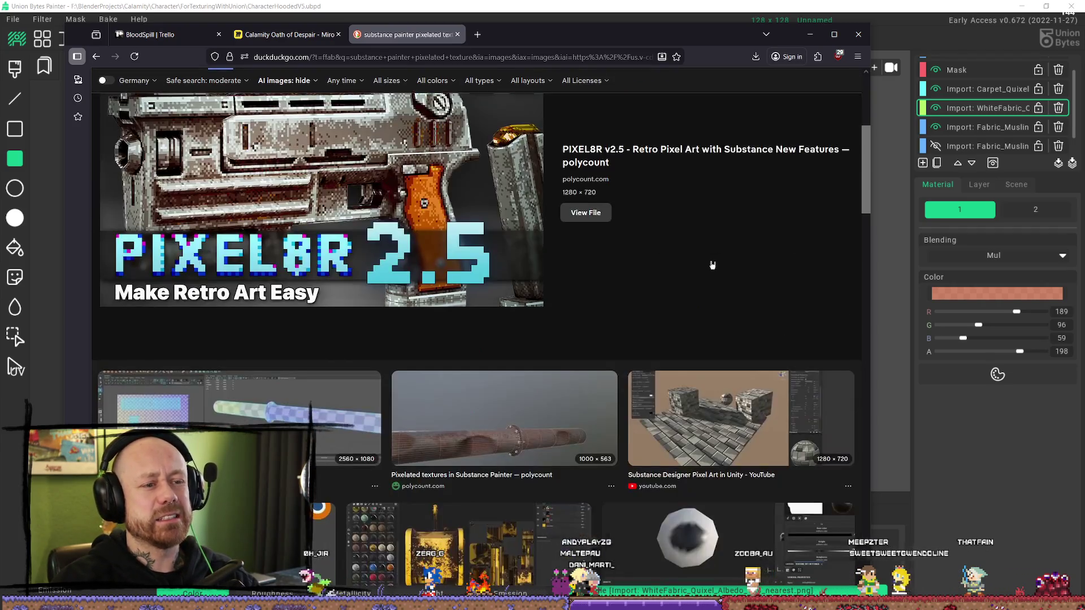
{"action": "scroll", "coordinate": [704, 214], "scroll_direction": "down", "scroll_amount": 7}
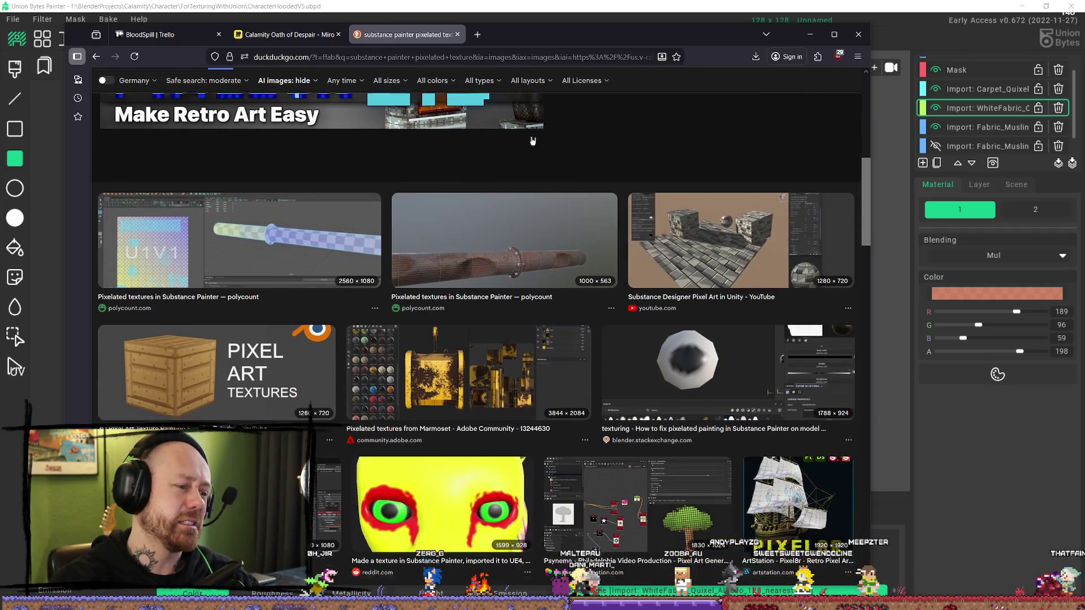
{"action": "scroll", "coordinate": [655, 220], "scroll_direction": "down", "scroll_amount": 3}
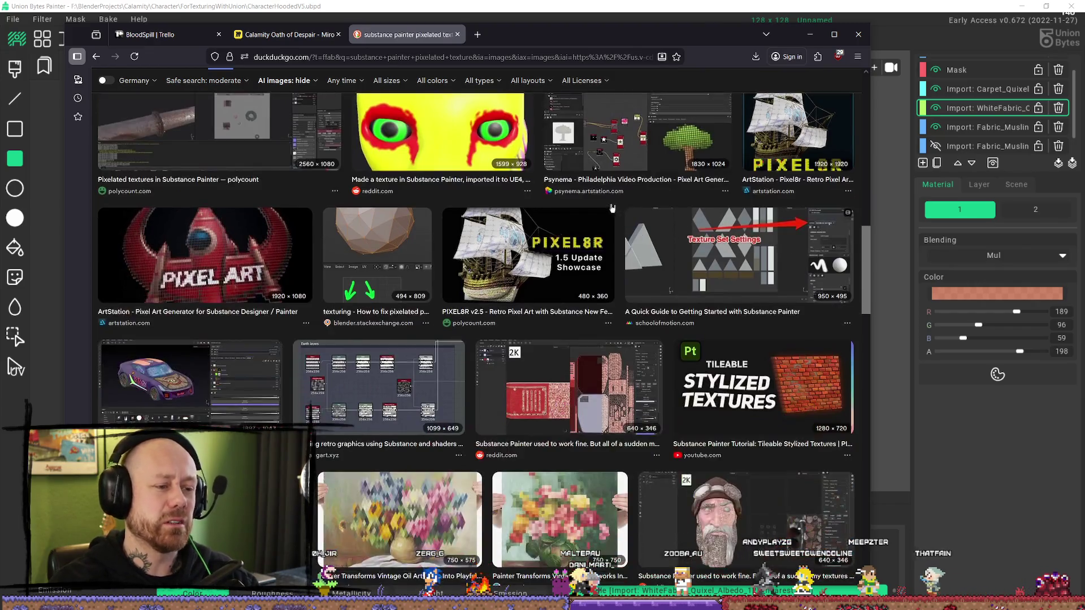
{"action": "scroll", "coordinate": [587, 214], "scroll_direction": "down", "scroll_amount": 7}
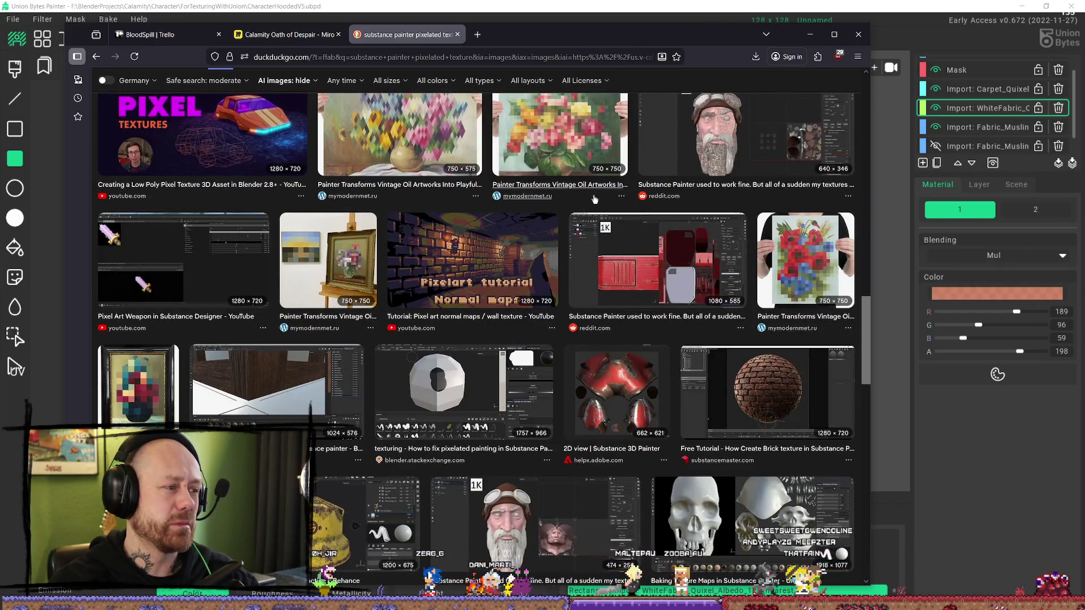
{"action": "scroll", "coordinate": [587, 214], "scroll_direction": "down", "scroll_amount": 5}
{"action": "scroll", "coordinate": [630, 233], "scroll_direction": "down", "scroll_amount": 5}
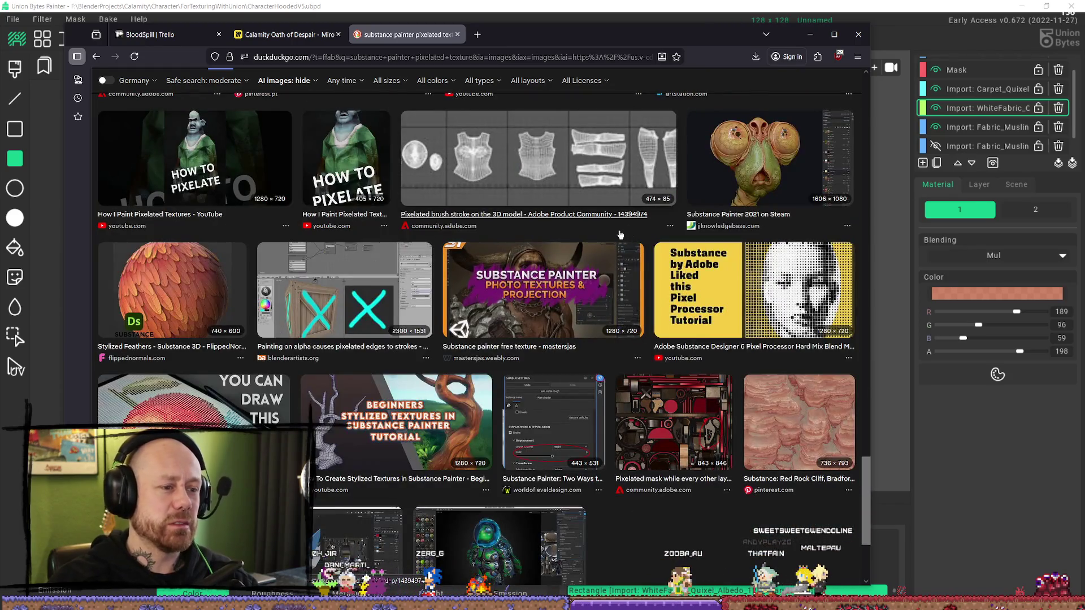
{"action": "scroll", "coordinate": [489, 436], "scroll_direction": "down", "scroll_amount": 3}
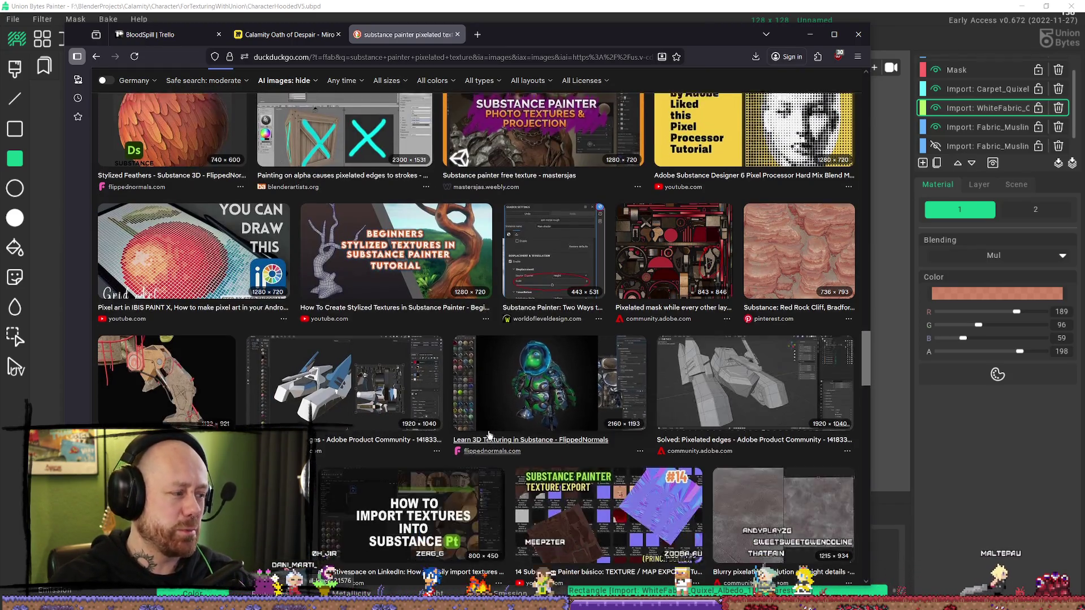
{"action": "scroll", "coordinate": [489, 436], "scroll_direction": "down", "scroll_amount": 10}
{"action": "left_click", "coordinate": [526, 319]}
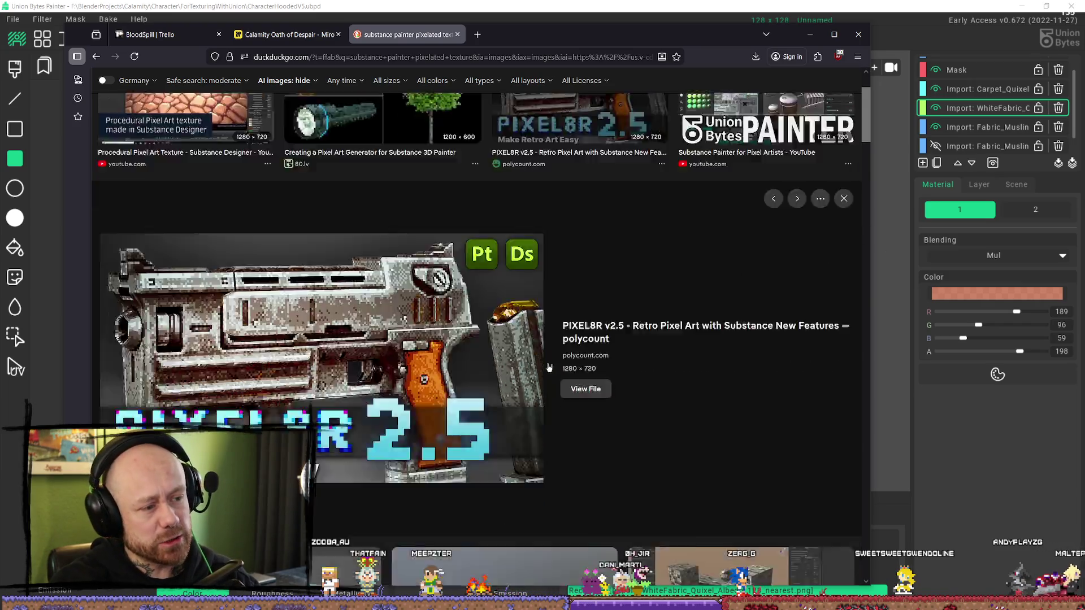
{"action": "scroll", "coordinate": [565, 297], "scroll_direction": "down", "scroll_amount": 5}
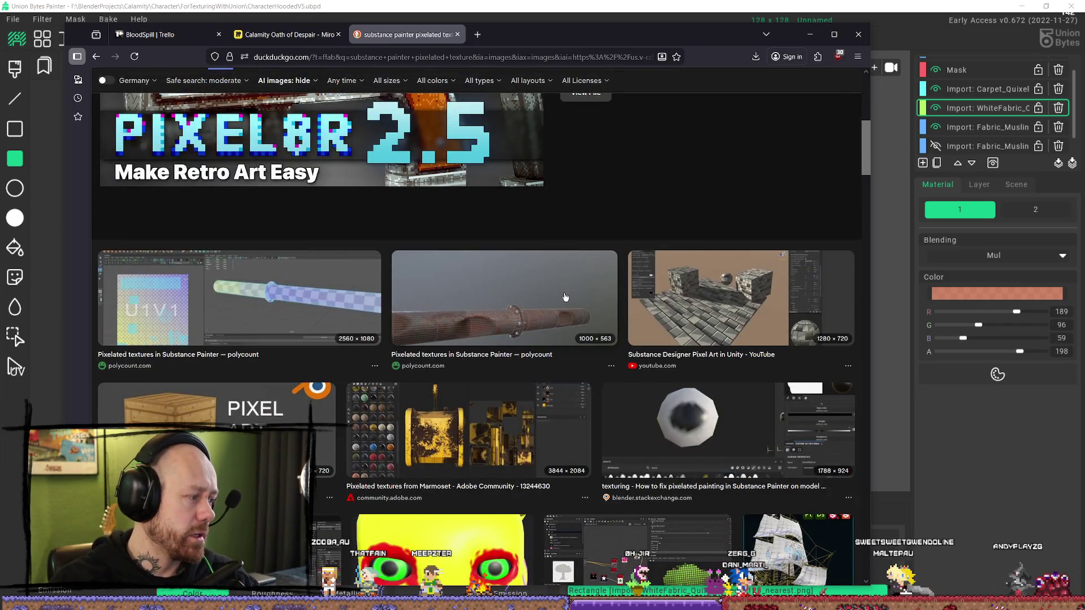
{"action": "scroll", "coordinate": [555, 291], "scroll_direction": "up", "scroll_amount": 5}
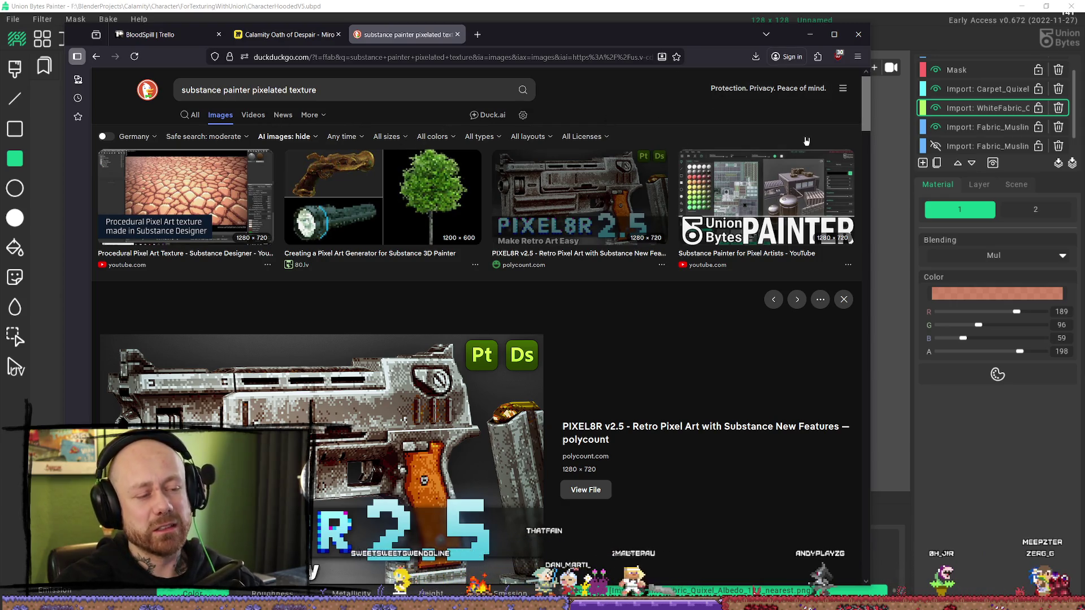
{"action": "scroll", "coordinate": [652, 197], "scroll_direction": "down", "scroll_amount": 15}
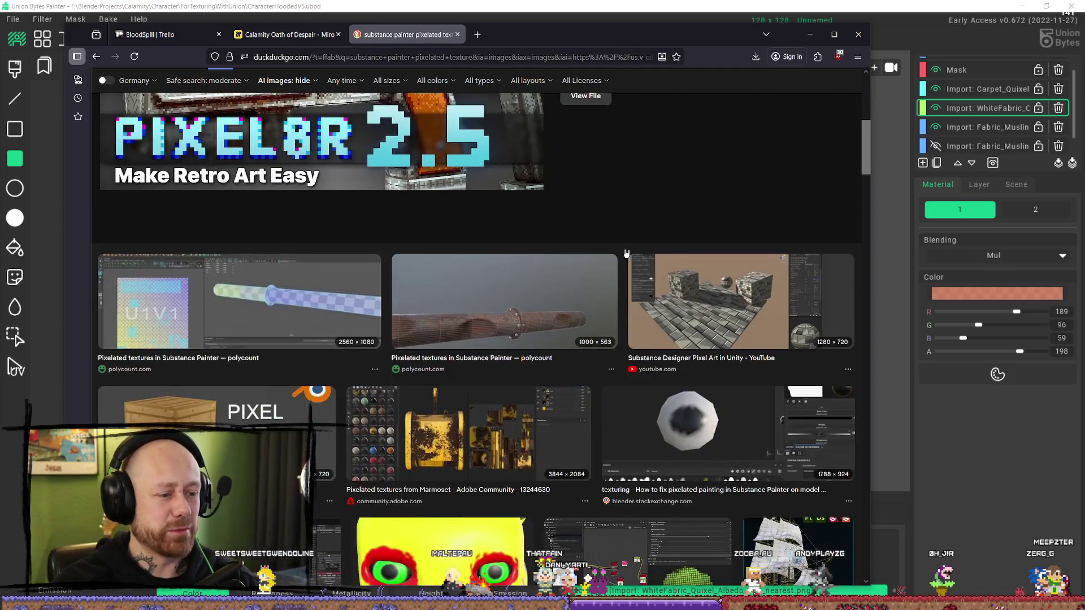
{"action": "scroll", "coordinate": [678, 245], "scroll_direction": "up", "scroll_amount": 15}
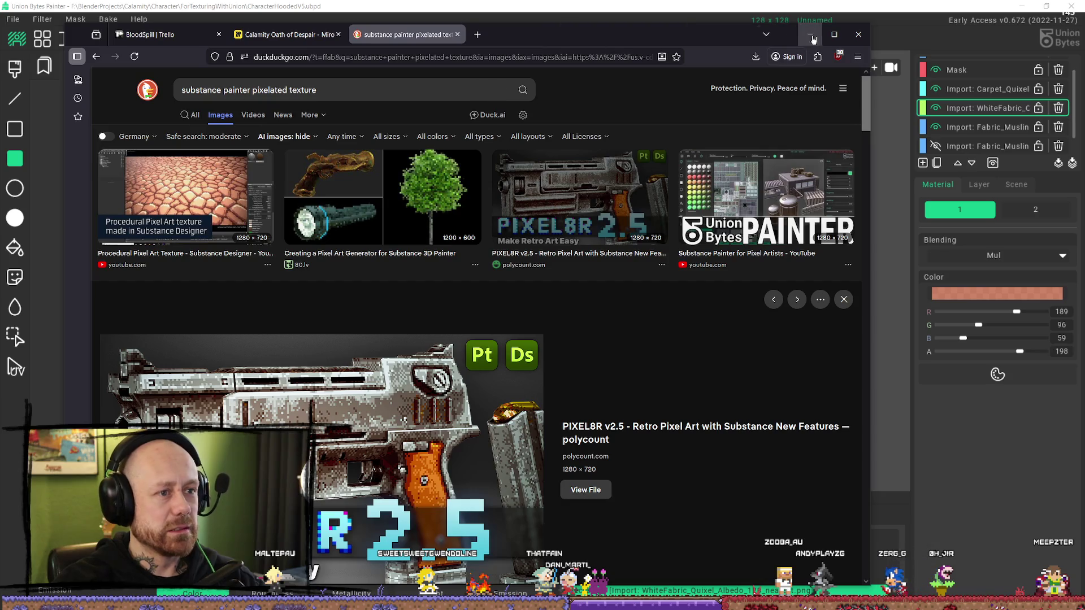
- Return to the painter and toggle WhiteFabric on and off to compare the brown base
{"action": "left_click", "coordinate": [811, 37]}
{"action": "right_click_drag", "start_coordinate": [685, 273], "coordinate": [702, 218]}
{"action": "scroll", "coordinate": [261, 302], "scroll_direction": "up", "scroll_amount": 3}
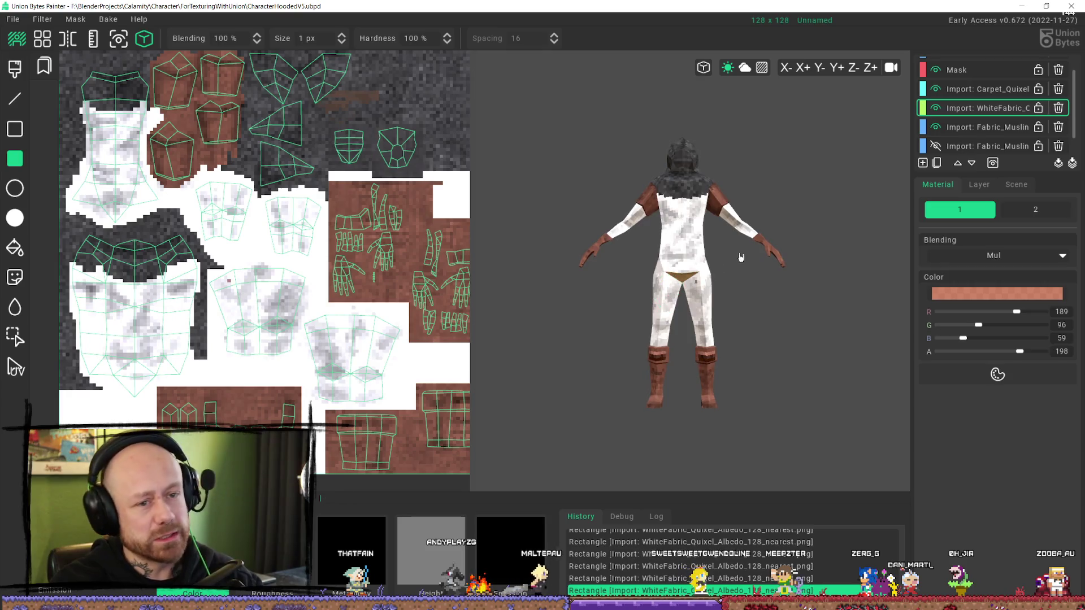
{"action": "left_click", "coordinate": [936, 109]}
{"action": "left_click", "coordinate": [937, 108]}
{"action": "left_click", "coordinate": [936, 108]}
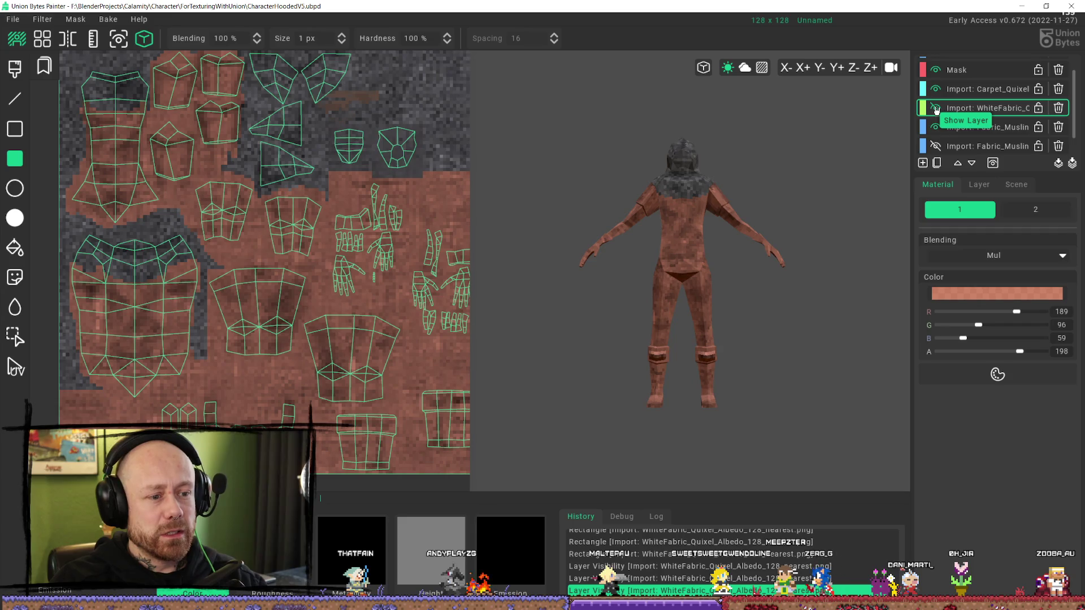
{"action": "left_click", "coordinate": [936, 109]}
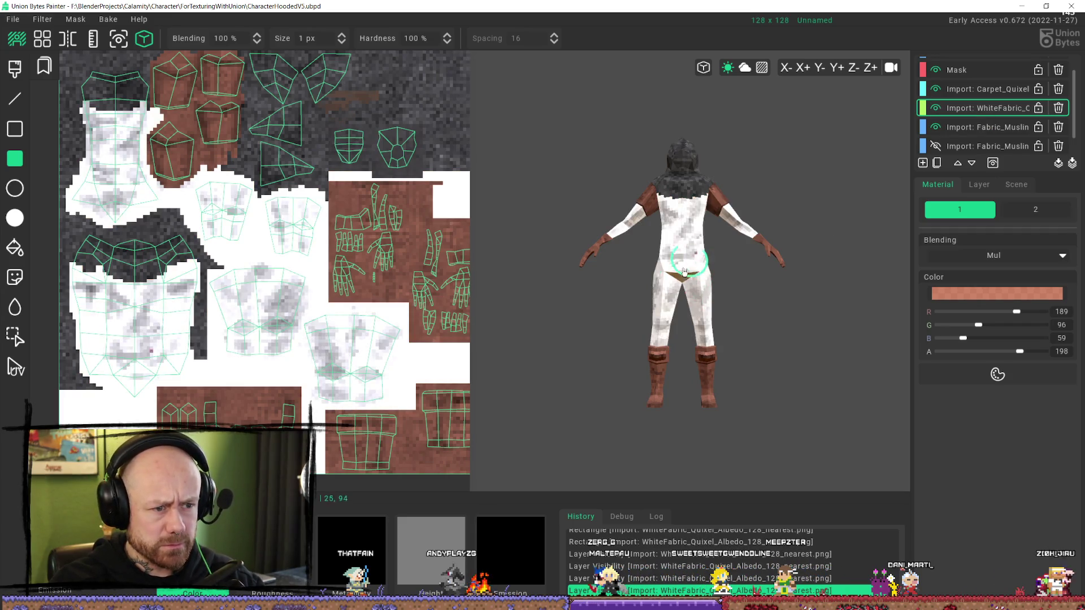
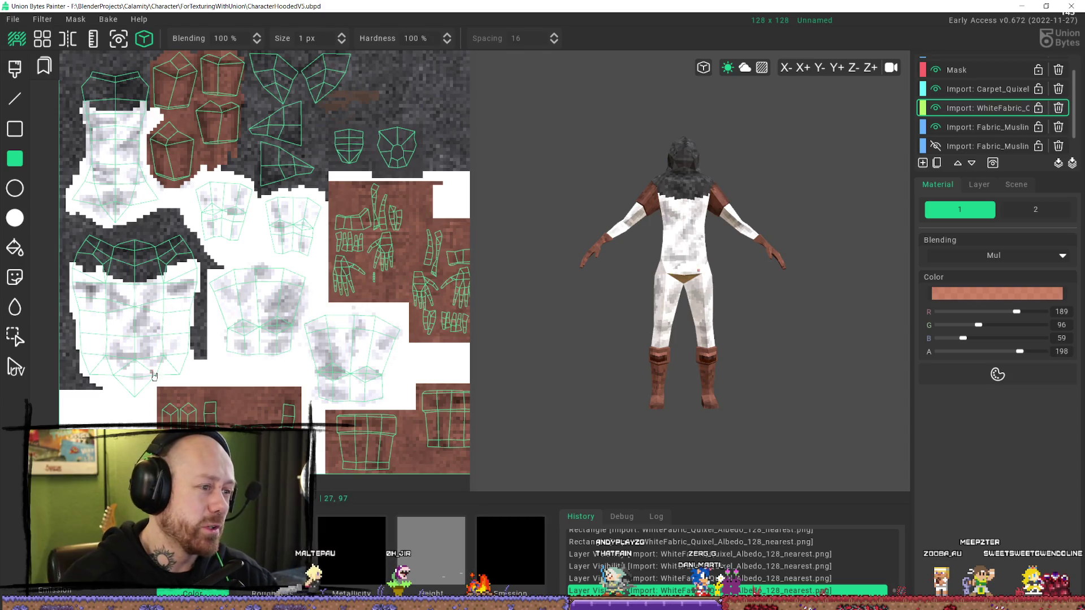
- Set the paint to opaque black (alpha 255) with Normal blending instead of Mul
{"action": "key", "text": "Home"}
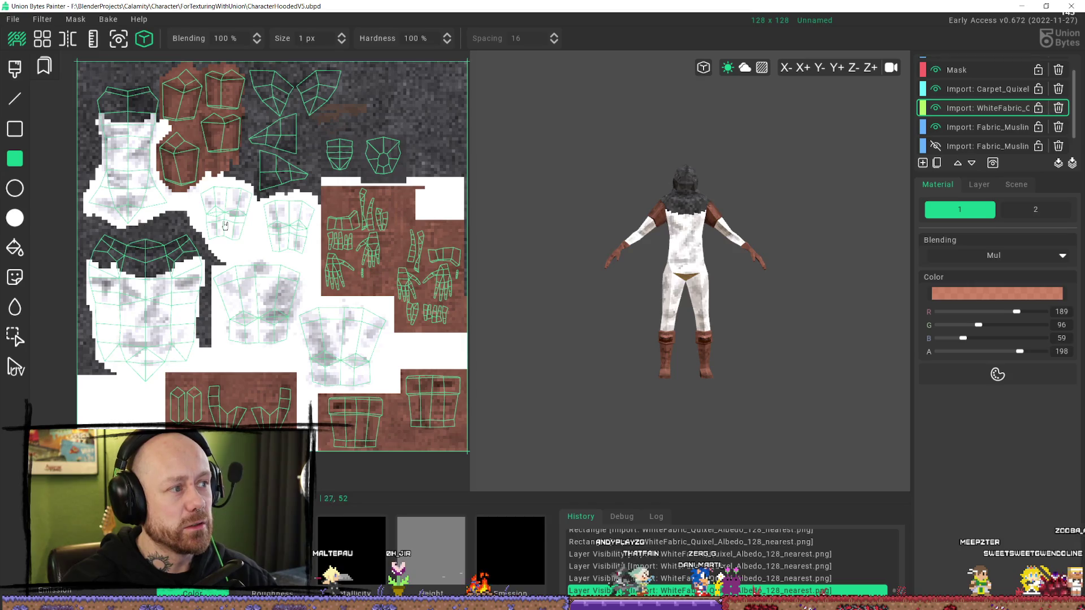
{"action": "scroll", "coordinate": [622, 240], "scroll_direction": "up", "scroll_amount": 4}
{"action": "scroll", "coordinate": [650, 218], "scroll_direction": "down", "scroll_amount": 3}
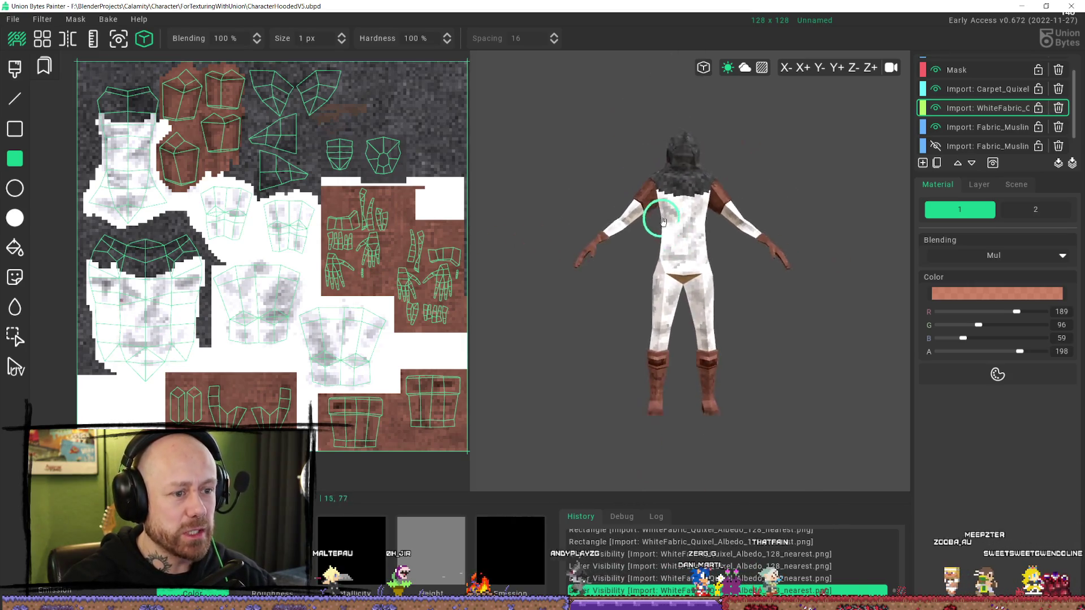
{"action": "scroll", "coordinate": [671, 234], "scroll_direction": "up", "scroll_amount": 2}
{"action": "scroll", "coordinate": [672, 234], "scroll_direction": "up", "scroll_amount": 4}
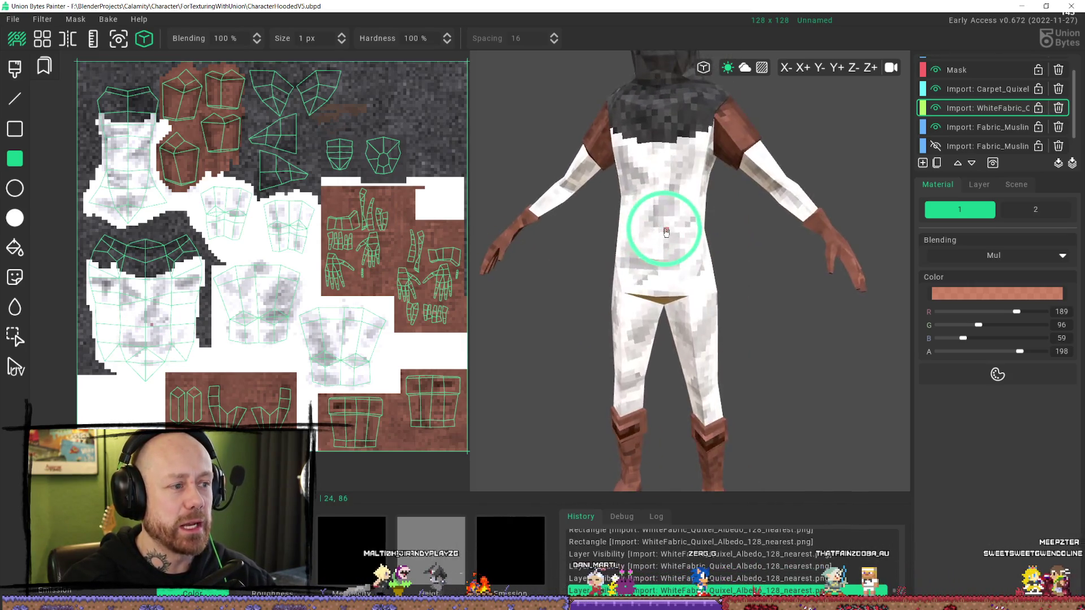
{"action": "scroll", "coordinate": [678, 257], "scroll_direction": "up", "scroll_amount": 2}
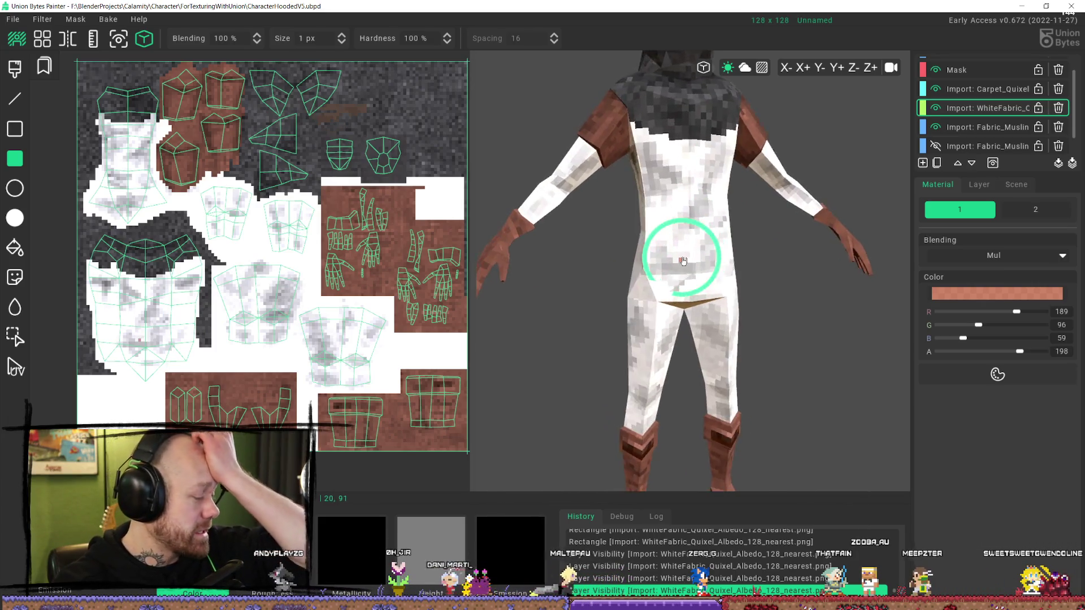
{"action": "middle_click_drag", "start_coordinate": [697, 254], "coordinate": [714, 242]}
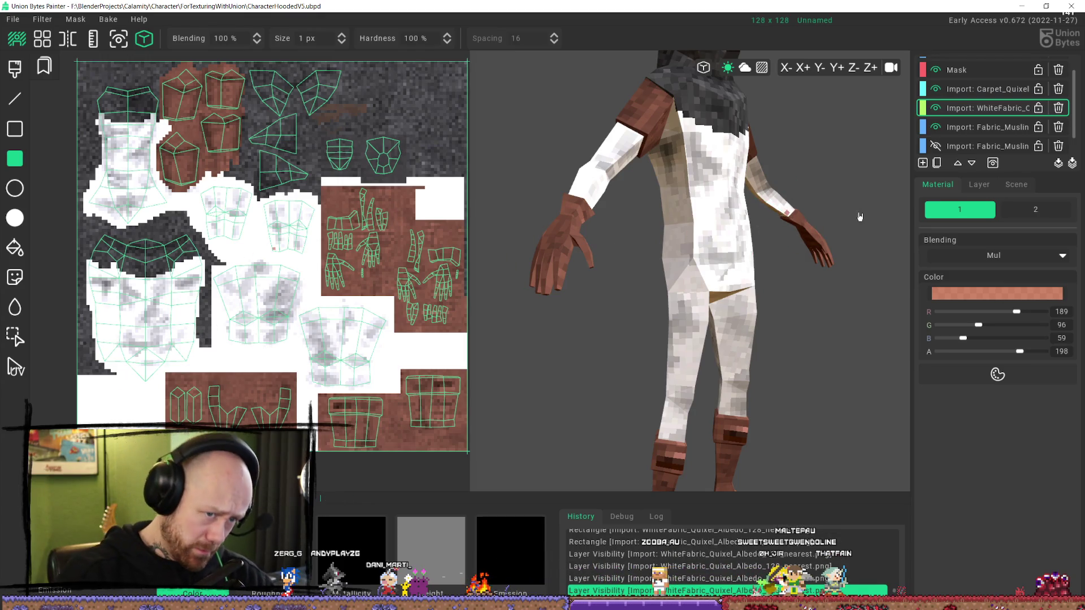
{"action": "mouse_move", "coordinate": [860, 216]}
{"action": "middle_mouse_down"}
{"action": "mouse_move", "coordinate": [702, 169]}
{"action": "mouse_move", "coordinate": [684, 204]}
{"action": "middle_mouse_up"}
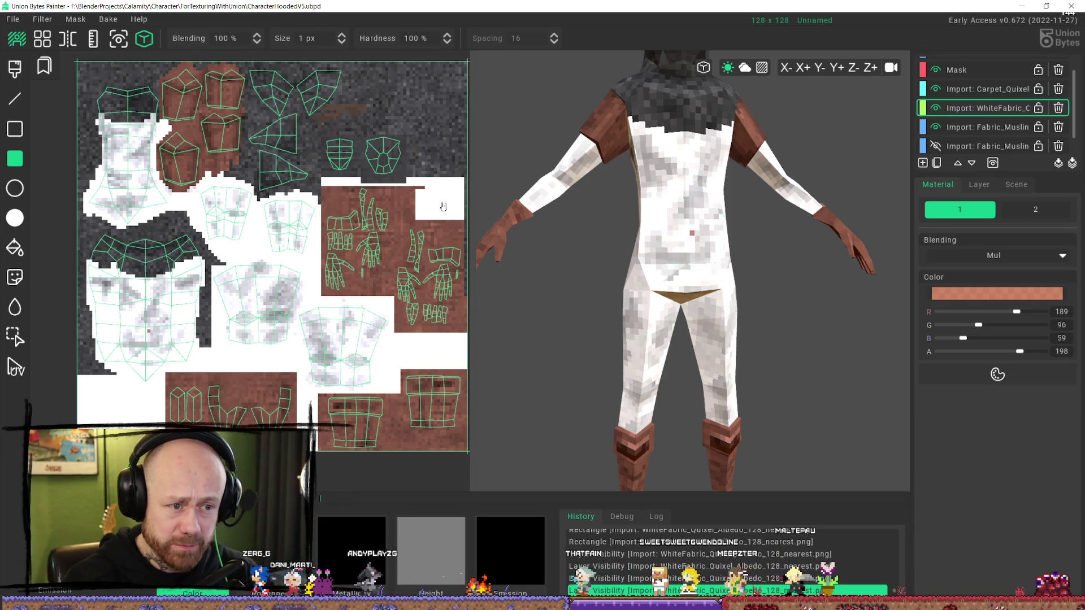
{"action": "left_click", "coordinate": [998, 265]}
{"action": "left_click", "coordinate": [954, 274]}
{"action": "left_click", "coordinate": [941, 293]}
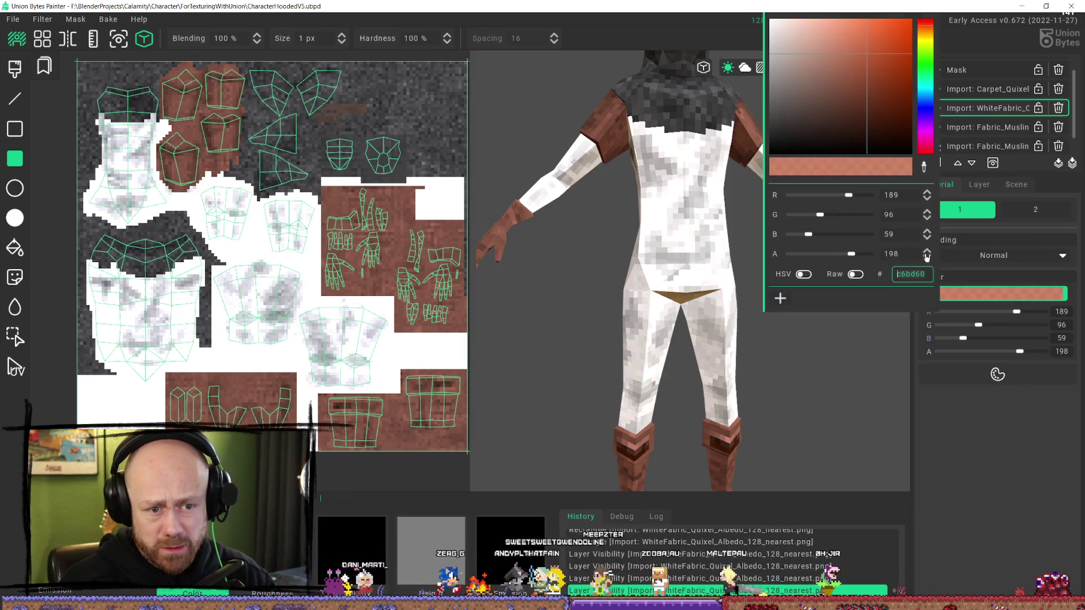
{"action": "left_click_drag", "start_coordinate": [808, 81], "coordinate": [722, 221]}
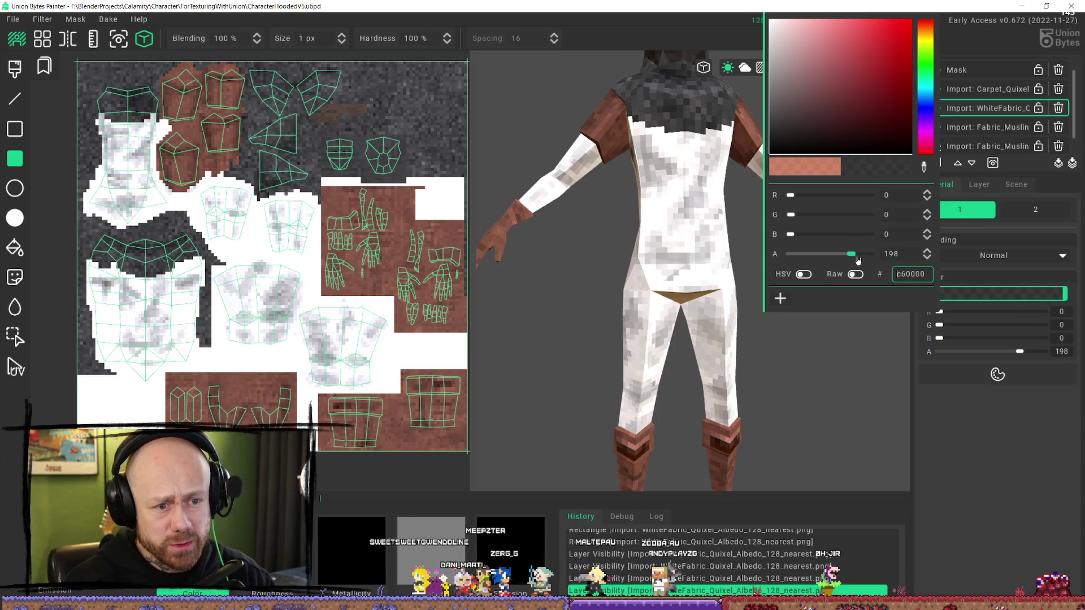
{"action": "left_click_drag", "start_coordinate": [857, 260], "coordinate": [899, 283]}
{"action": "left_click", "coordinate": [830, 415]}
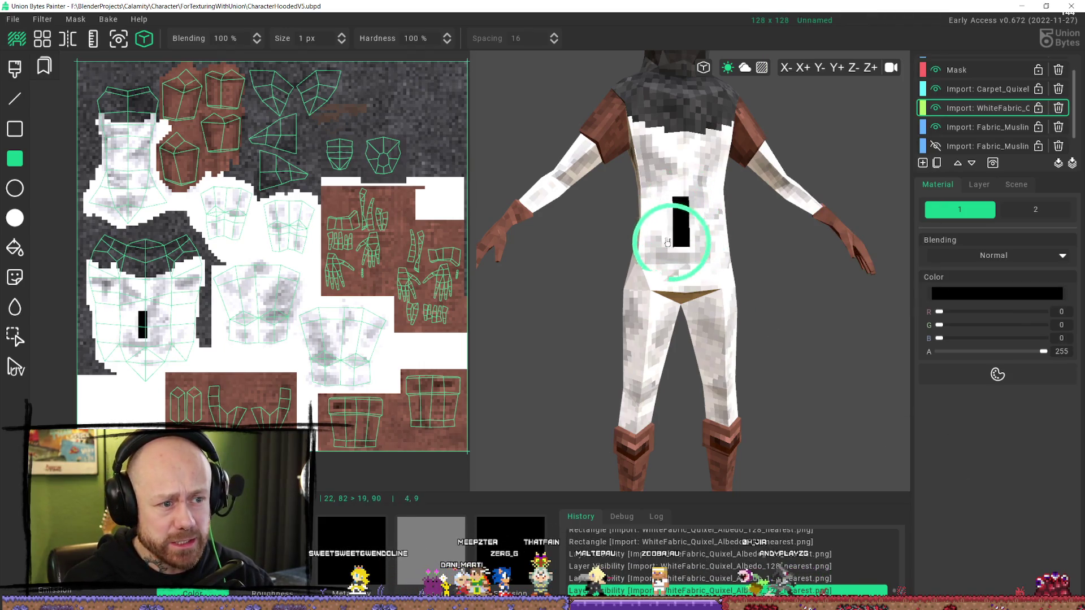
- With the freehand brush, paint test black strokes on the belly and undo them
{"action": "key", "text": "ctrl+z"}
{"action": "key", "text": "b"}
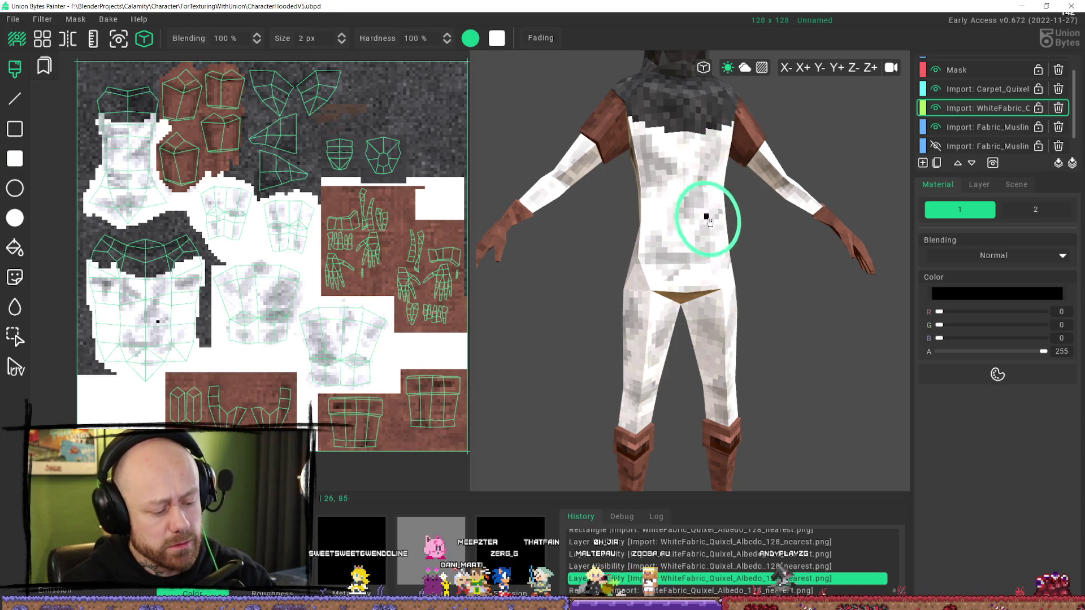
{"action": "left_click", "coordinate": [683, 264]}
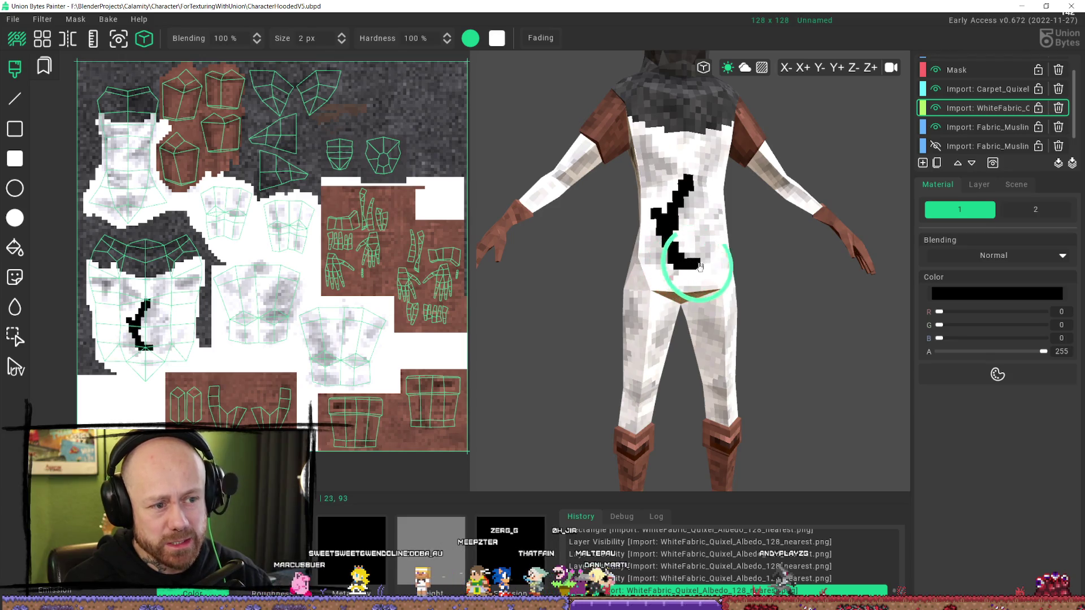
{"action": "left_click_drag", "start_coordinate": [699, 267], "coordinate": [710, 265]}
{"action": "key", "text": "ctrl+z"}
{"action": "key", "text": "ctrl+z"}
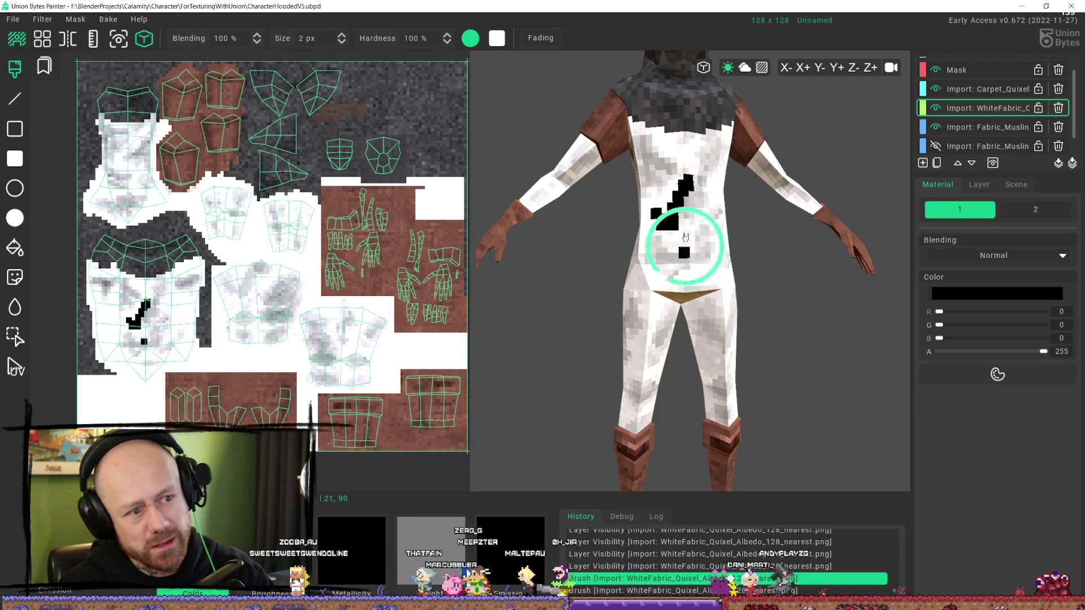
- Paint test black marks on the thigh, belly and torso, then undo them
{"action": "left_click", "coordinate": [628, 331]}
{"action": "key", "text": "ctrl+z"}
{"action": "left_click", "coordinate": [673, 269]}
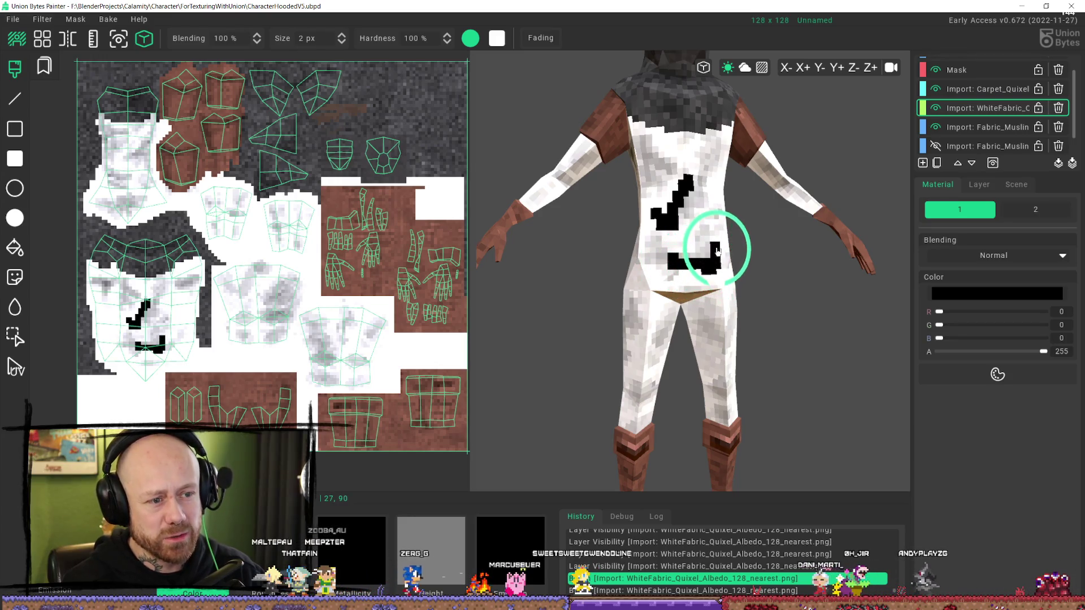
{"action": "left_click", "coordinate": [717, 251]}
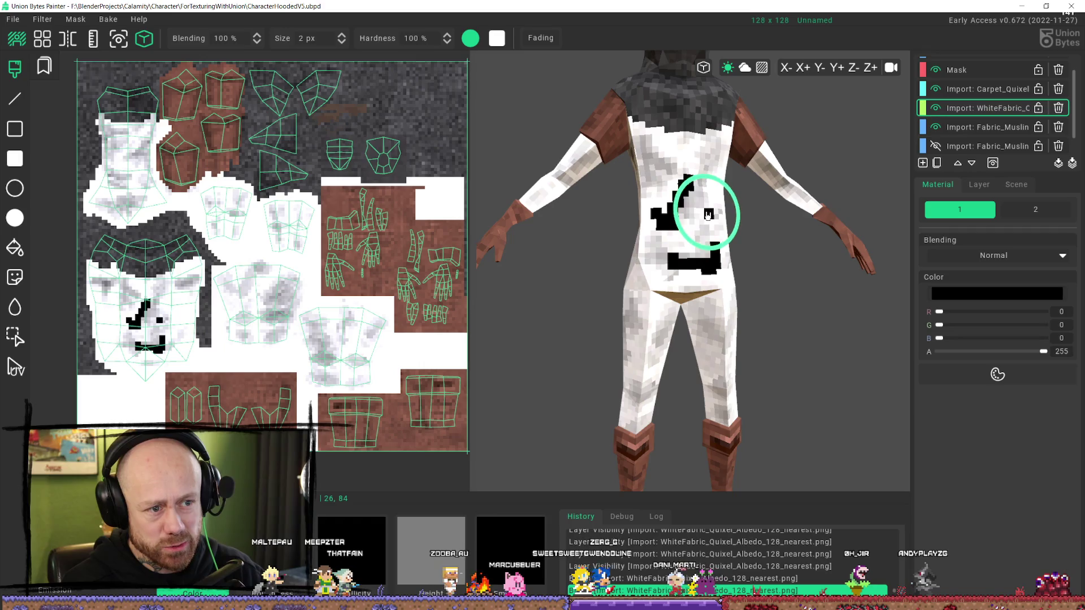
{"action": "left_click_drag", "start_coordinate": [708, 215], "coordinate": [716, 188]}
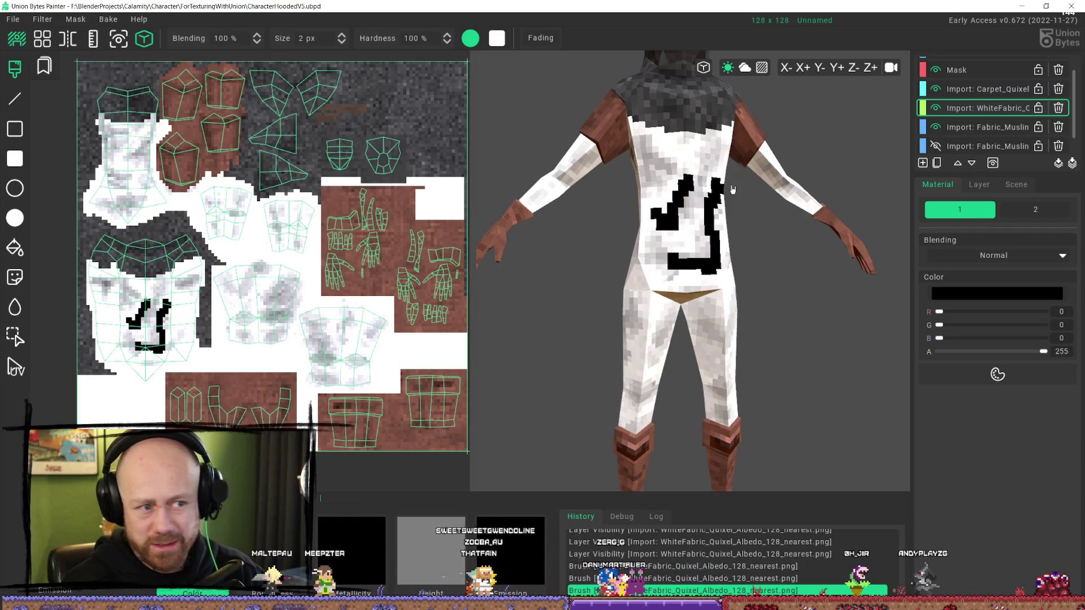
{"action": "key", "text": "ctrl+z"}
{"action": "key", "text": "ctrl+z"}
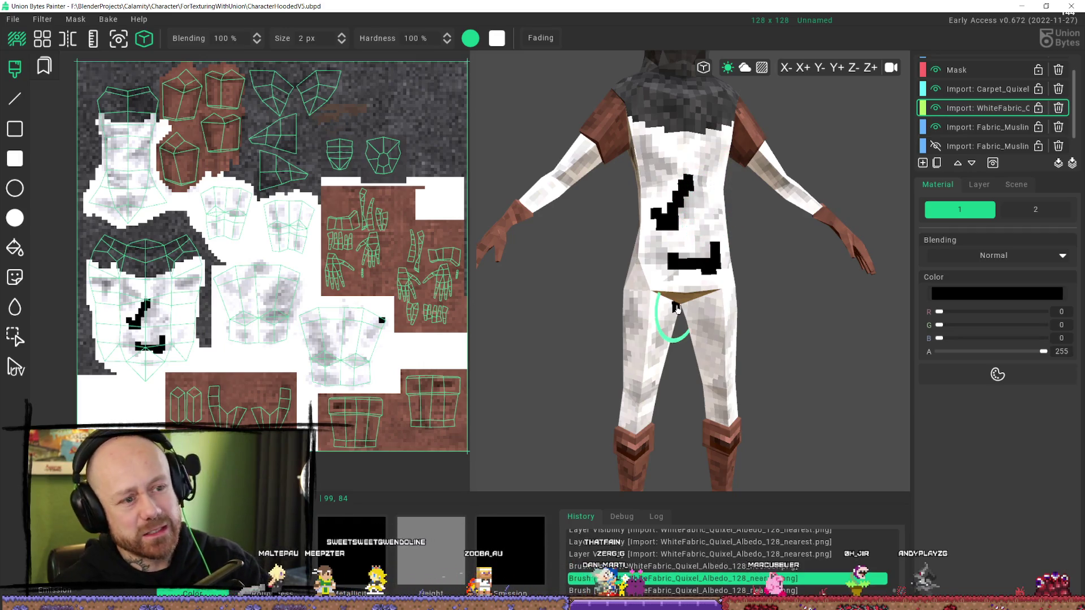
{"action": "key", "text": "ctrl+z"}
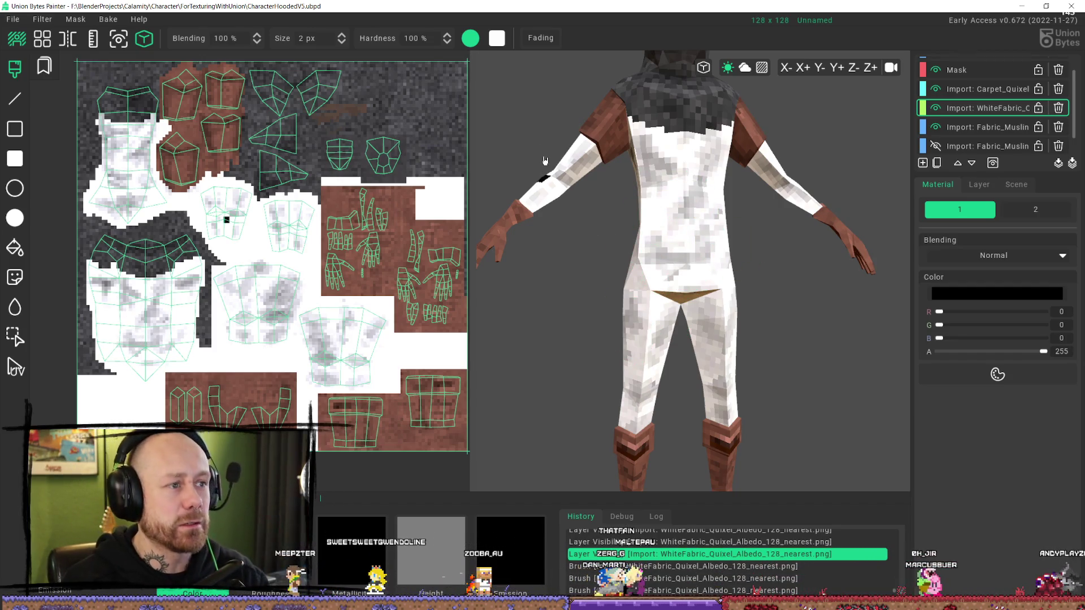
{"action": "mouse_move", "coordinate": [343, 54]}
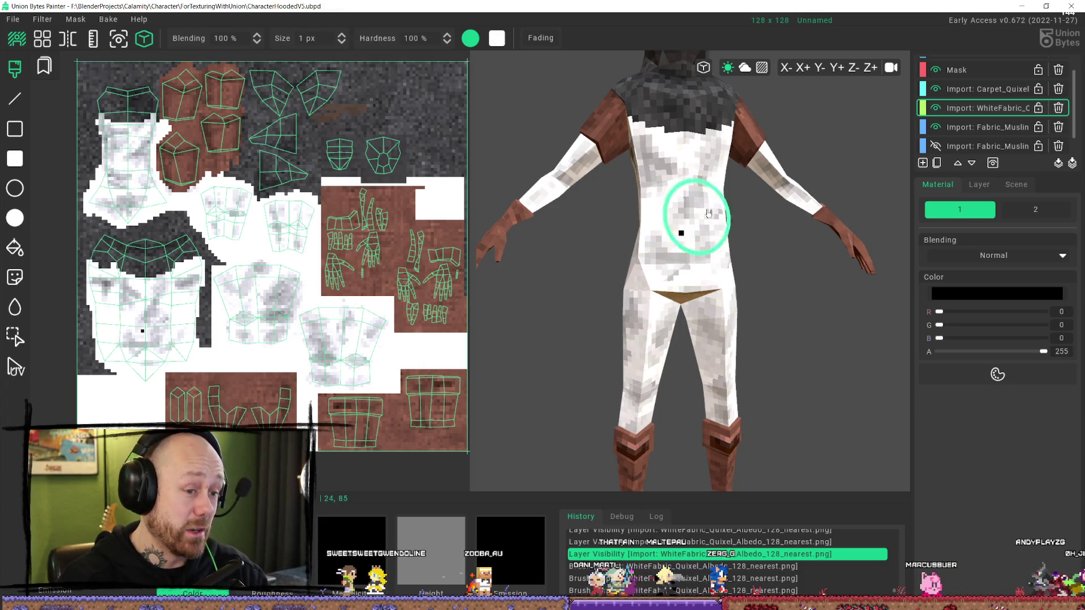
{"action": "mouse_move", "coordinate": [718, 185]}
{"action": "left_mouse_down"}
{"action": "mouse_move", "coordinate": [670, 210]}
{"action": "mouse_move", "coordinate": [708, 247]}
{"action": "mouse_move", "coordinate": [703, 215]}
{"action": "mouse_move", "coordinate": [671, 247]}
{"action": "mouse_move", "coordinate": [701, 227]}
{"action": "mouse_move", "coordinate": [686, 285]}
{"action": "mouse_move", "coordinate": [716, 258]}
{"action": "mouse_move", "coordinate": [727, 286]}
{"action": "mouse_move", "coordinate": [661, 179]}
{"action": "left_mouse_up"}
{"action": "mouse_move", "coordinate": [686, 116]}
{"action": "left_mouse_down"}
{"action": "mouse_move", "coordinate": [709, 169]}
{"action": "mouse_move", "coordinate": [713, 151]}
{"action": "mouse_move", "coordinate": [653, 121]}
{"action": "mouse_move", "coordinate": [637, 165]}
{"action": "mouse_move", "coordinate": [641, 331]}
{"action": "mouse_move", "coordinate": [650, 315]}
{"action": "mouse_move", "coordinate": [662, 327]}
{"action": "left_mouse_up"}
{"action": "mouse_move", "coordinate": [654, 382]}
{"action": "left_mouse_down"}
{"action": "mouse_move", "coordinate": [629, 390]}
{"action": "mouse_move", "coordinate": [642, 368]}
{"action": "left_mouse_up"}
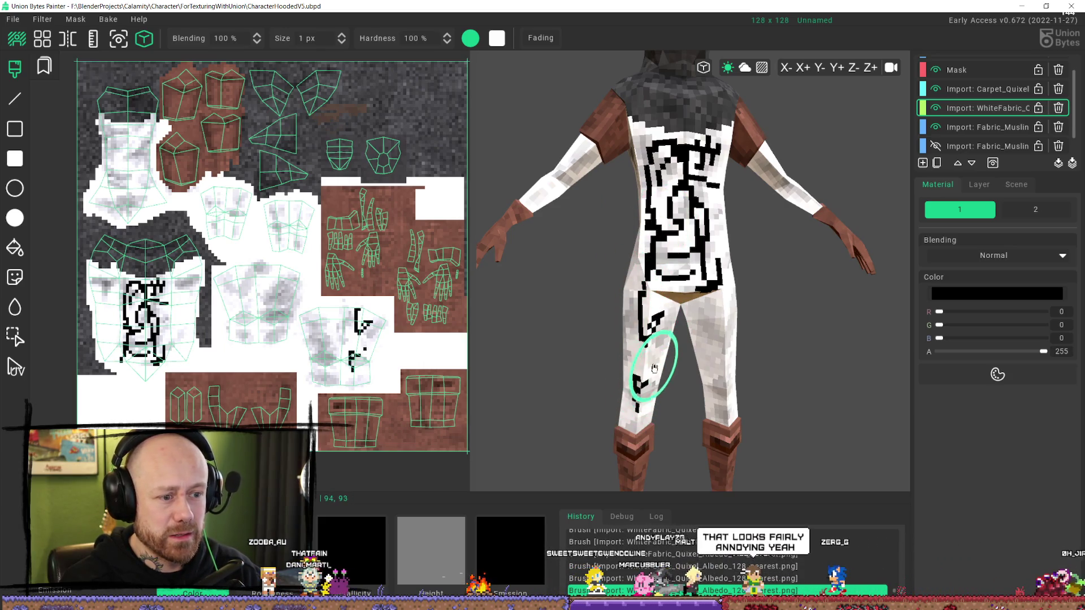
{"action": "mouse_move", "coordinate": [723, 331]}
{"action": "left_mouse_down"}
{"action": "mouse_move", "coordinate": [718, 374]}
{"action": "mouse_move", "coordinate": [722, 346]}
{"action": "mouse_move", "coordinate": [667, 367]}
{"action": "mouse_move", "coordinate": [695, 343]}
{"action": "left_mouse_up"}
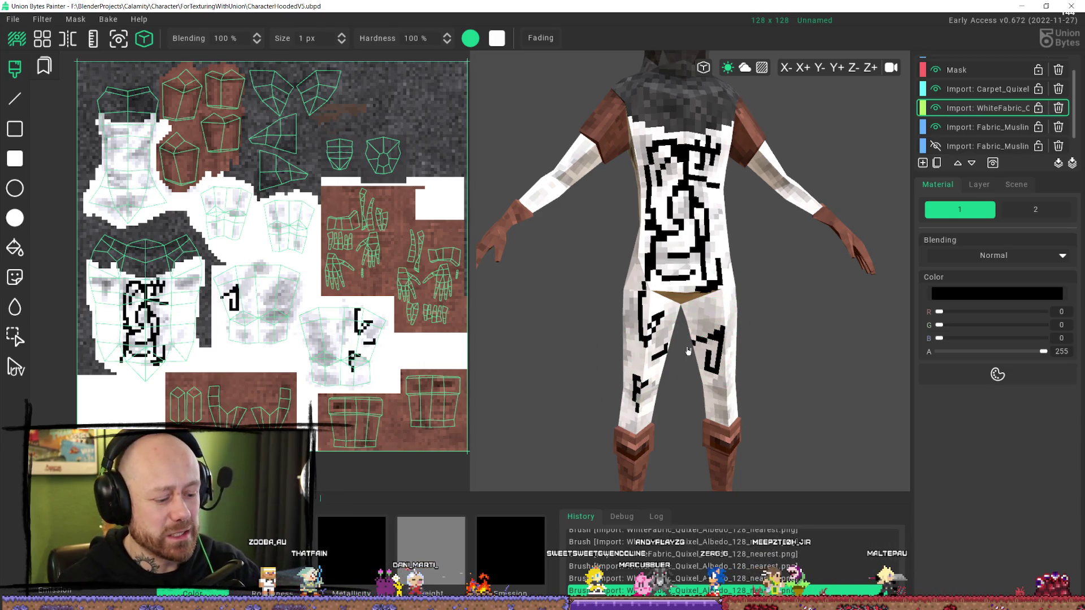
{"action": "key", "text": "ctrl+z"}
{"action": "key", "text": "ctrl+z"}
{"action": "key", "text": "ctrl+z"}
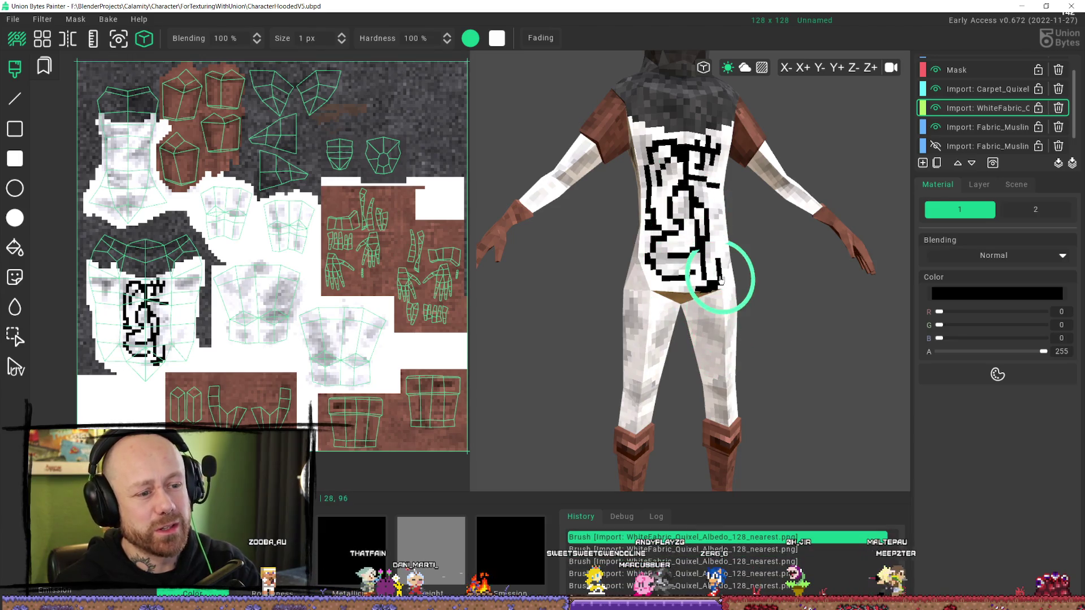
{"action": "key", "text": "ctrl+z"}
{"action": "key", "text": "ctrl+z"}
{"action": "key", "text": "ctrl+z"}
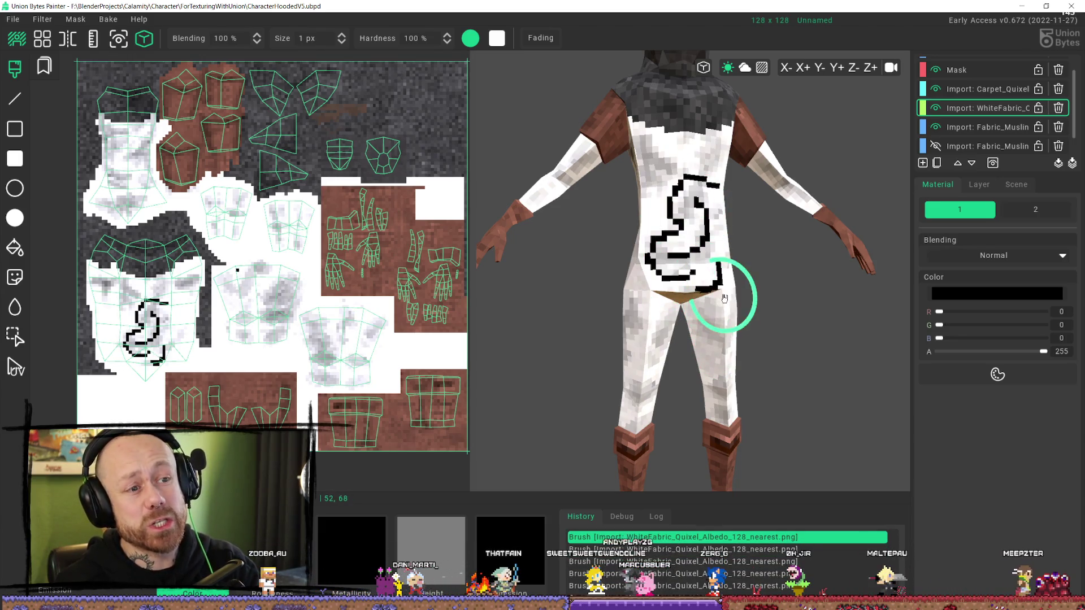
{"action": "key", "text": "ctrl+z"}
{"action": "key", "text": "ctrl+z"}
{"action": "key", "text": "ctrl+z"}
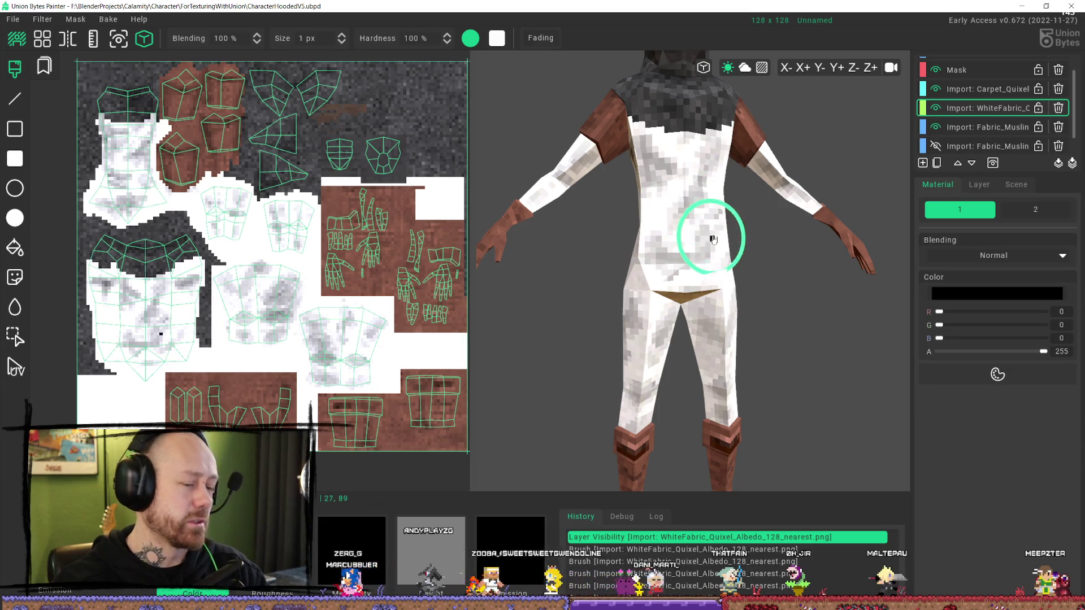
{"action": "mouse_move", "coordinate": [713, 240]}
{"action": "right_mouse_down"}
{"action": "mouse_move", "coordinate": [678, 205]}
{"action": "mouse_move", "coordinate": [642, 113]}
{"action": "mouse_move", "coordinate": [659, 286]}
{"action": "right_mouse_up"}
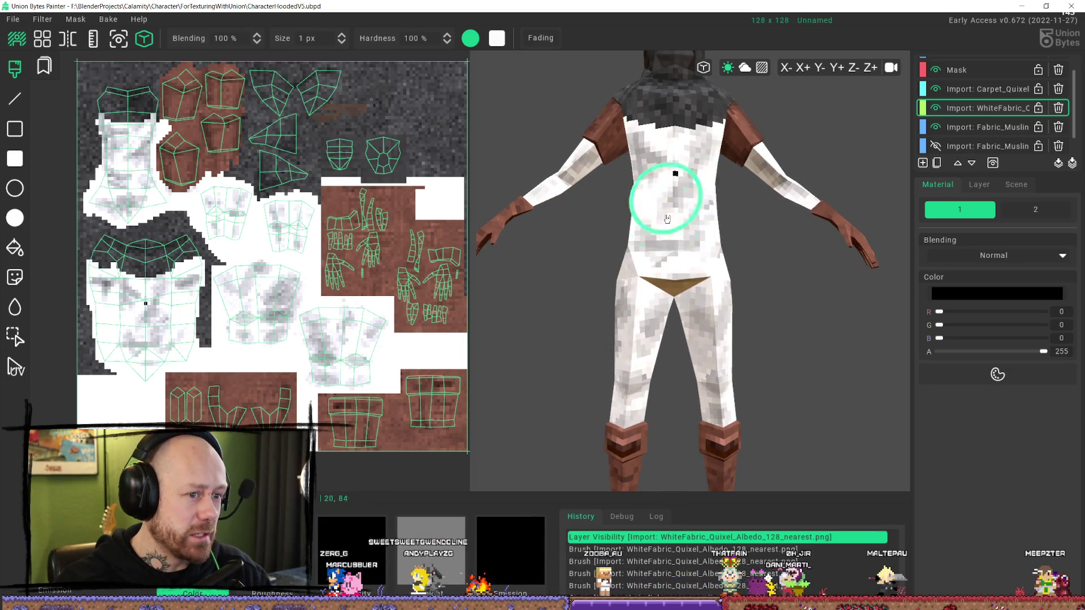
{"action": "mouse_move", "coordinate": [649, 203]}
{"action": "right_mouse_down"}
{"action": "mouse_move", "coordinate": [698, 198]}
{"action": "mouse_move", "coordinate": [654, 194]}
{"action": "right_mouse_up"}
{"action": "right_click_drag", "start_coordinate": [586, 261], "coordinate": [690, 218]}
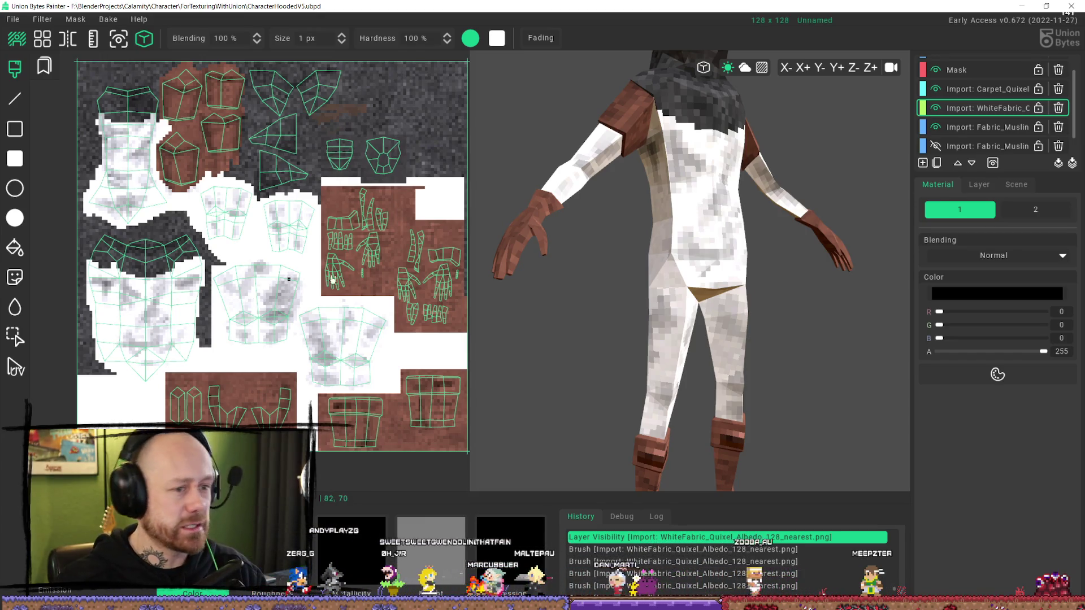
{"action": "mouse_move", "coordinate": [650, 254]}
{"action": "middle_mouse_down"}
{"action": "mouse_move", "coordinate": [702, 254]}
{"action": "mouse_move", "coordinate": [686, 264]}
{"action": "mouse_move", "coordinate": [686, 245]}
{"action": "middle_mouse_up"}
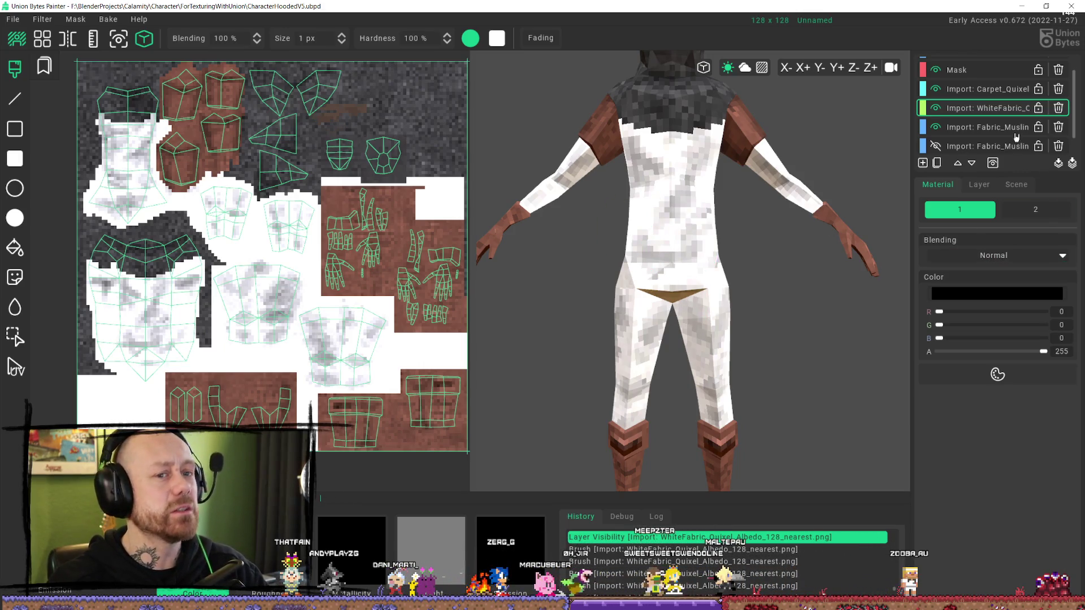
- Toggle the muslin and white fabric layers' visibility to compare them on the model
{"action": "scroll", "coordinate": [1001, 147], "scroll_direction": "down", "scroll_amount": 1}
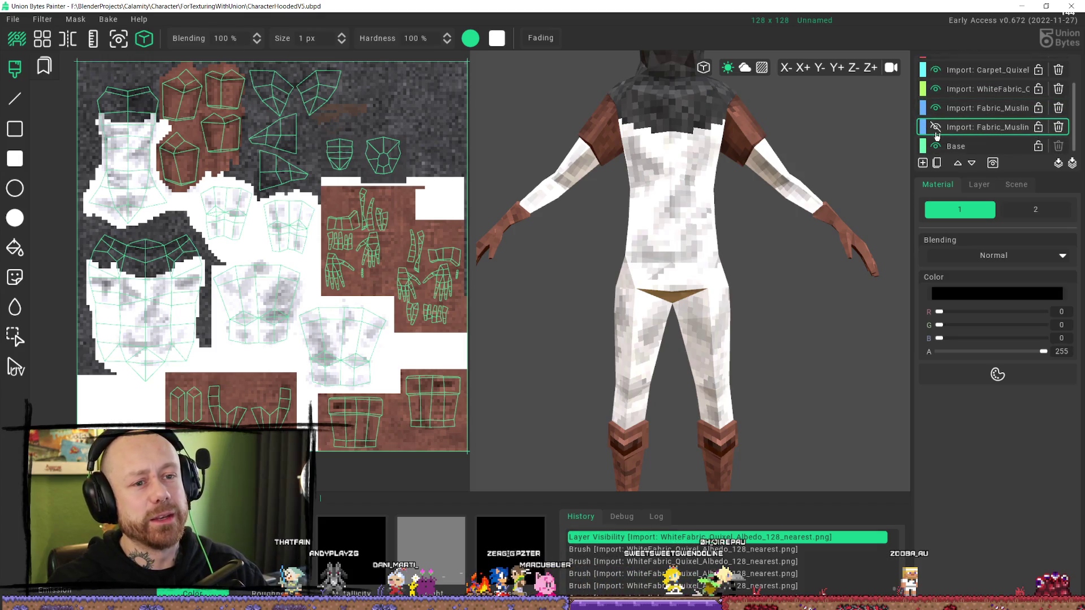
{"action": "left_click", "coordinate": [937, 108]}
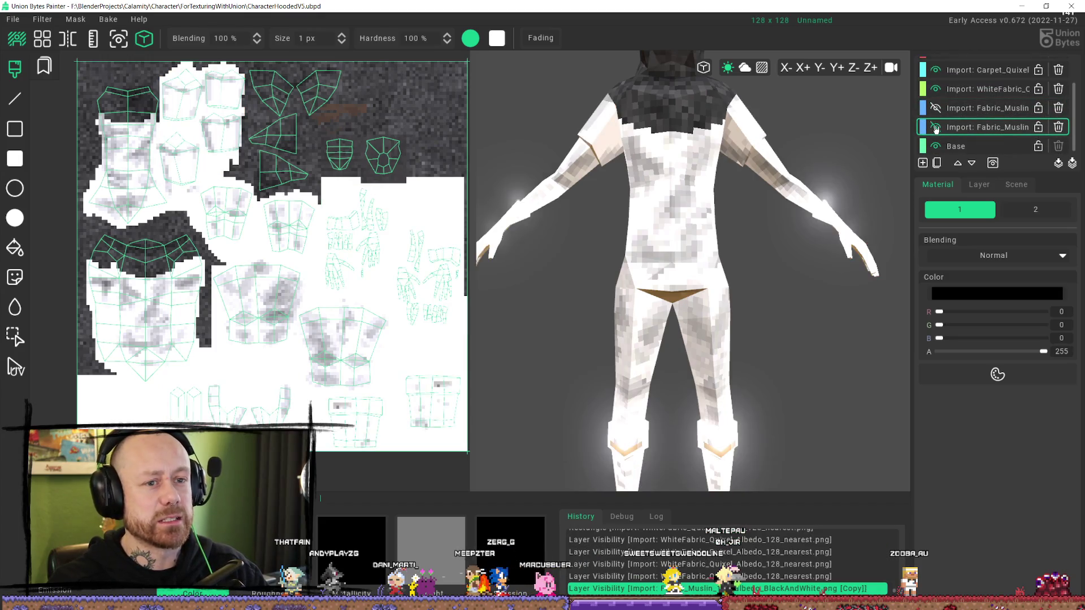
{"action": "left_click", "coordinate": [937, 90]}
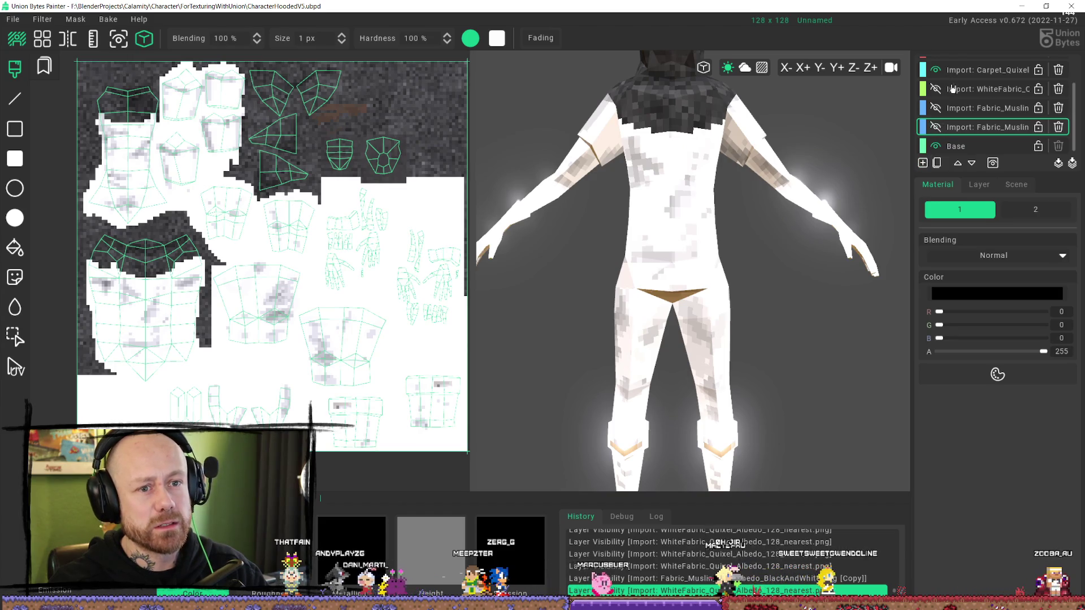
{"action": "scroll", "coordinate": [938, 136], "scroll_direction": "up", "scroll_amount": 1}
{"action": "left_click", "coordinate": [936, 102]}
{"action": "left_click", "coordinate": [936, 102]}
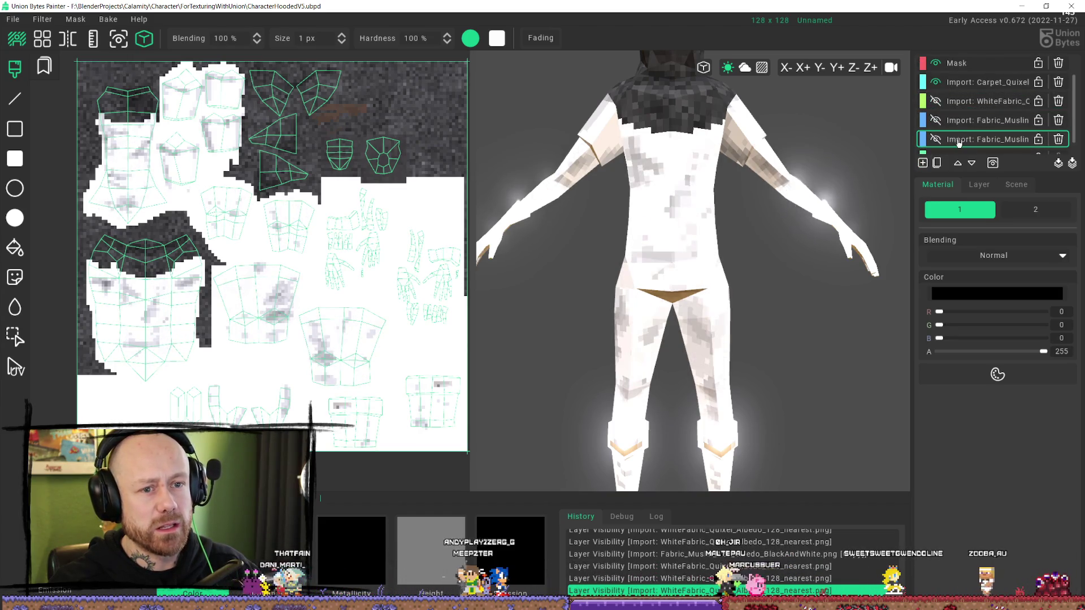
{"action": "left_click", "coordinate": [937, 139]}
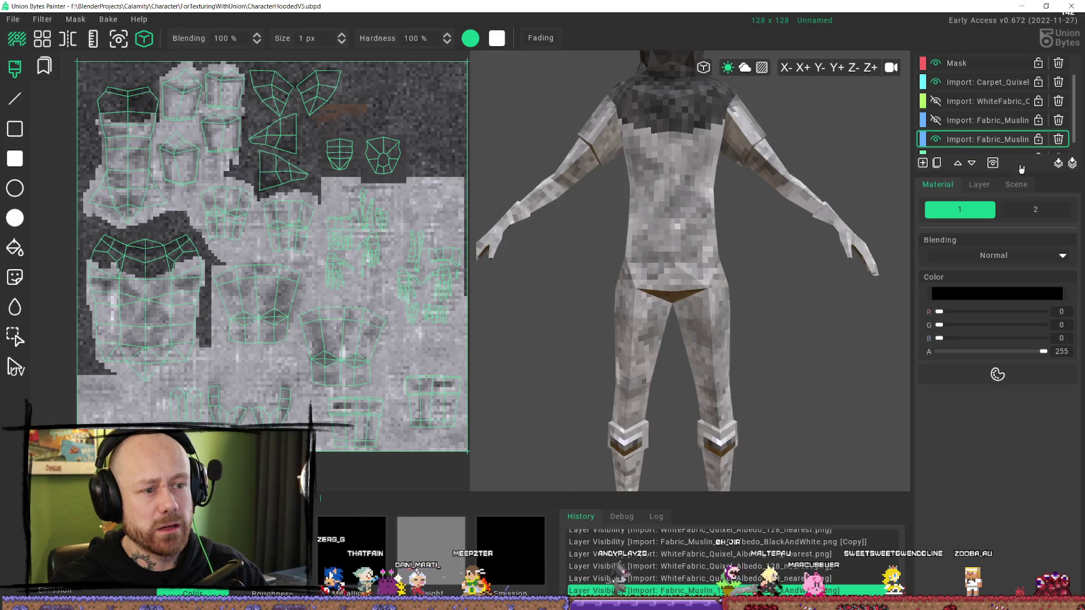
{"action": "scroll", "coordinate": [698, 255], "scroll_direction": "down", "scroll_amount": 3}
{"action": "scroll", "coordinate": [985, 130], "scroll_direction": "down", "scroll_amount": 1}
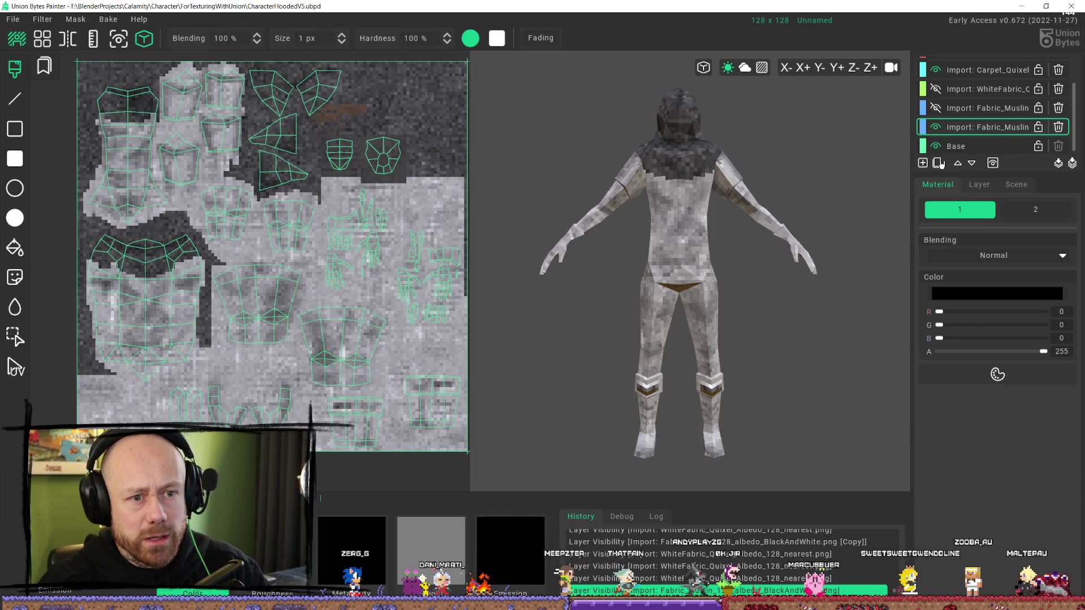
- Duplicate Fabric_Muslin, hide the original, show the copy and begin renaming it
{"action": "left_click", "coordinate": [937, 162]}
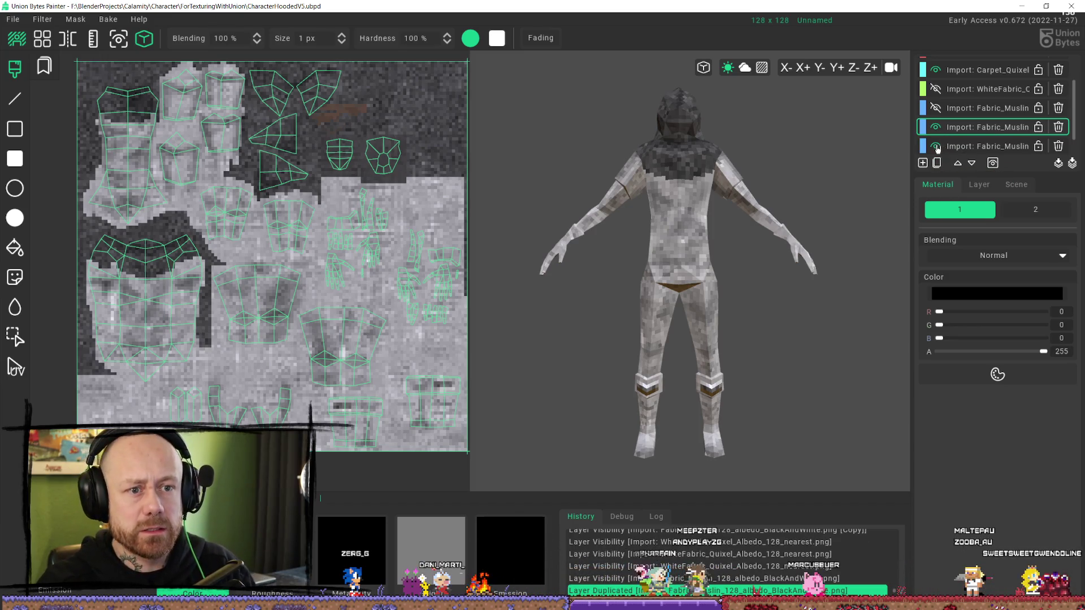
{"action": "left_click", "coordinate": [937, 147]}
{"action": "left_click", "coordinate": [935, 108]}
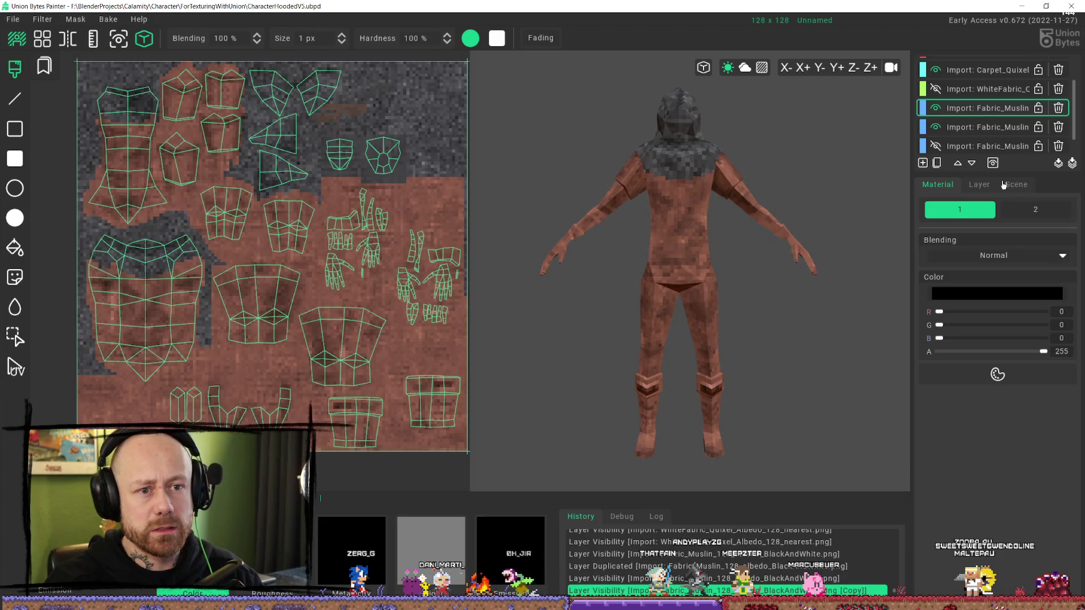
{"action": "left_click", "coordinate": [979, 188]}
{"action": "left_click", "coordinate": [1062, 209]}
{"action": "type", "text": "brownBootsHandsSh"}
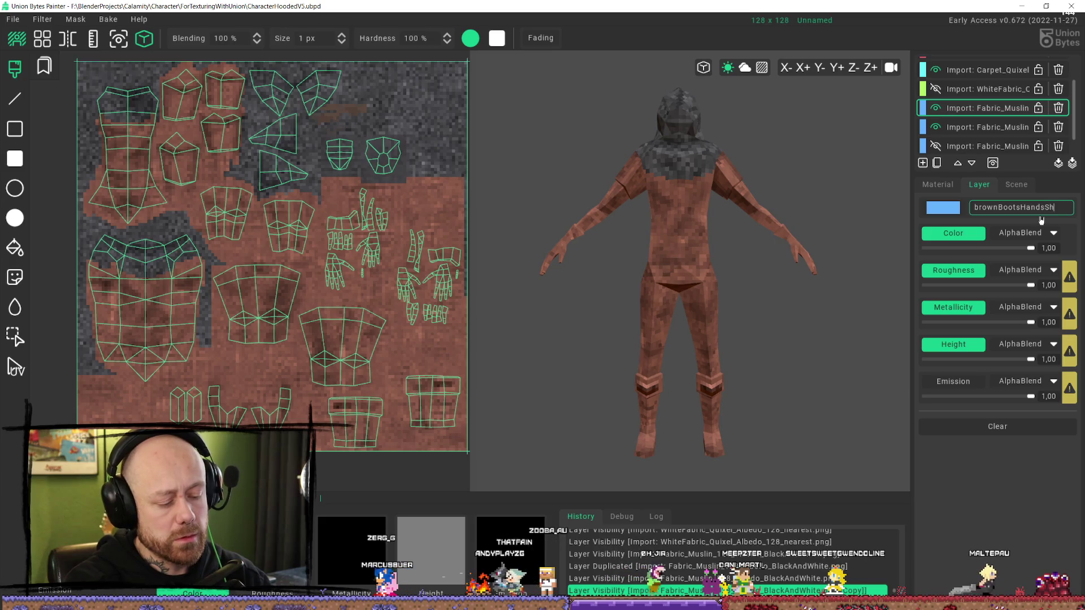
- Name the copy brownBootsHandsShoulders, then show WhiteFabric and rename it WhiteFabric_Body
{"action": "type", "text": "oulders"}
{"action": "key", "text": "Return"}
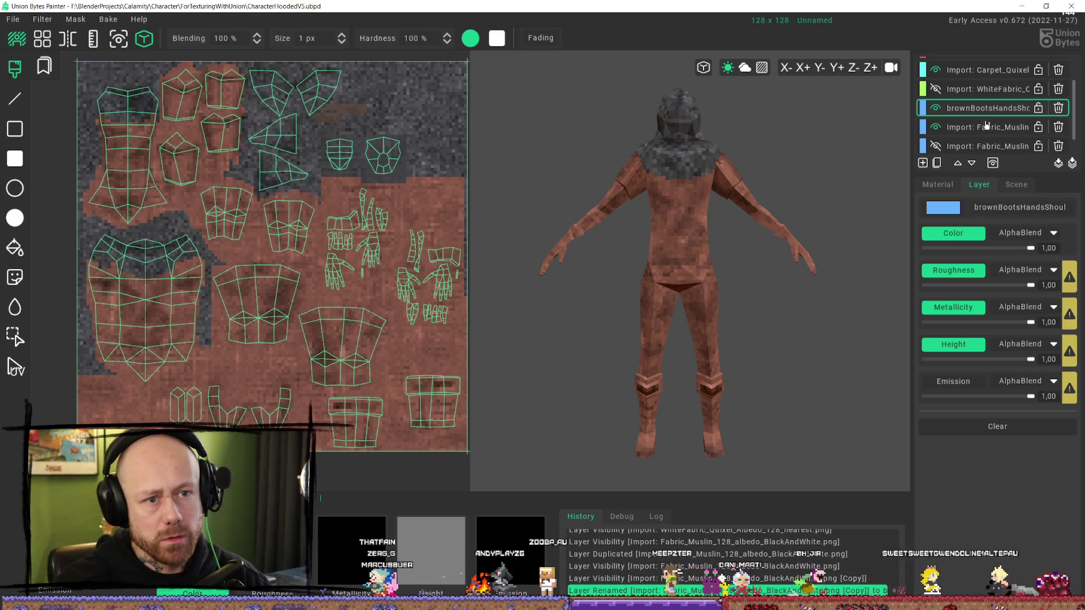
{"action": "left_click", "coordinate": [986, 126]}
{"action": "left_click", "coordinate": [937, 91]}
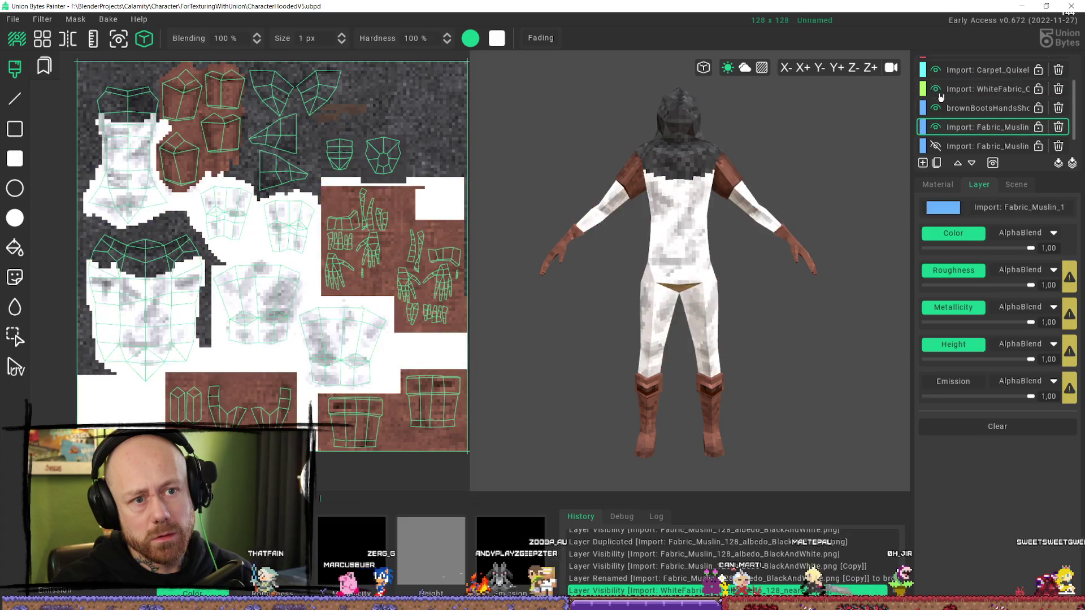
{"action": "left_click", "coordinate": [973, 89]}
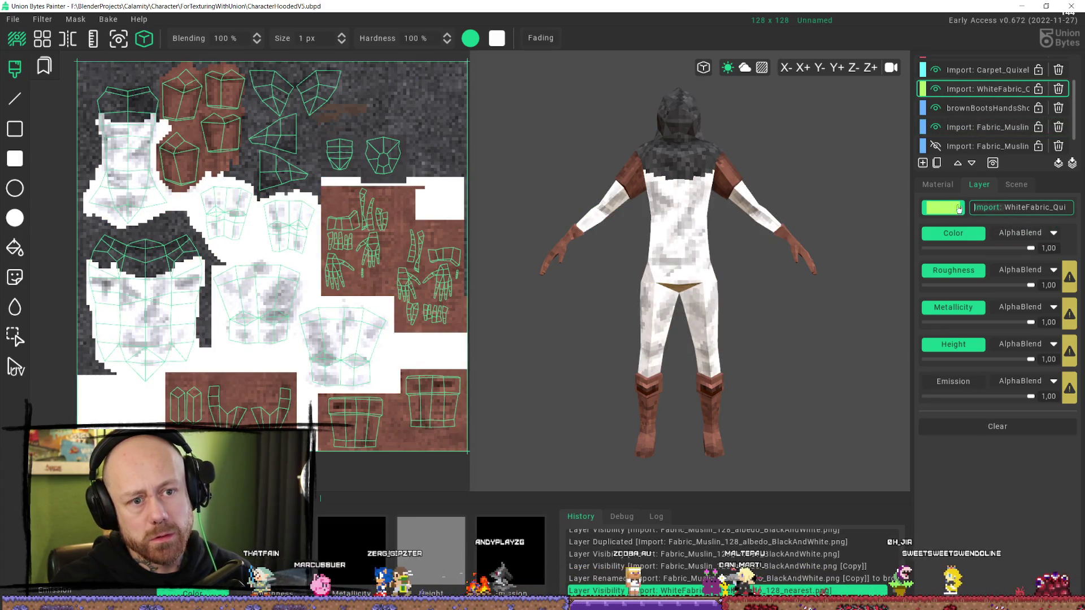
{"action": "left_click", "coordinate": [1004, 206]}
{"action": "key", "text": "BackSpace"}
{"action": "key", "text": "BackSpace"}
{"action": "key", "text": "BackSpace"}
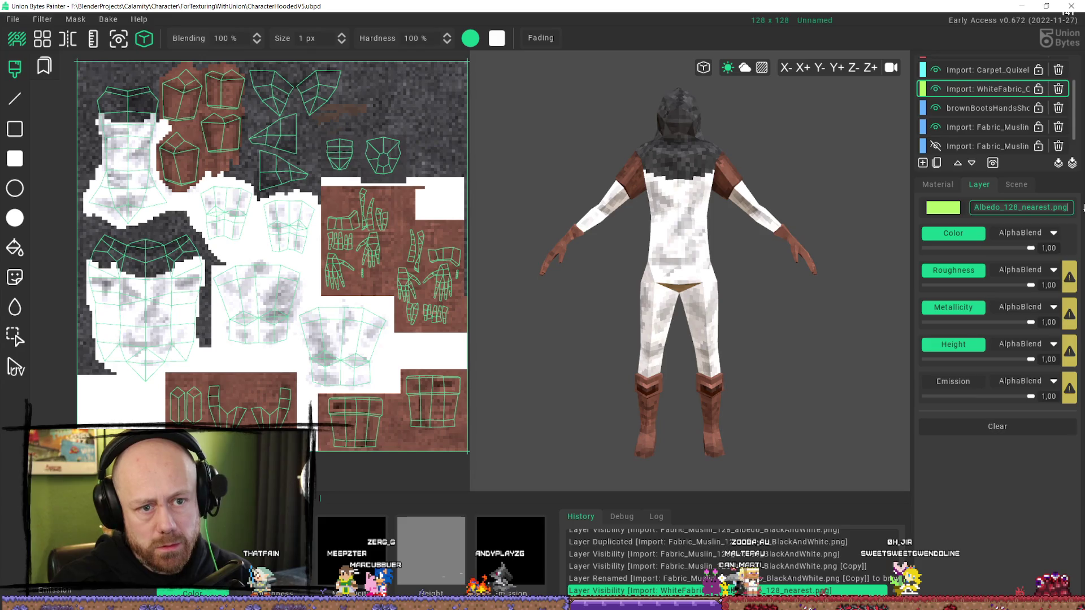
{"action": "type", "text": "WhiteFabric_Body"}
{"action": "key", "text": "Return"}
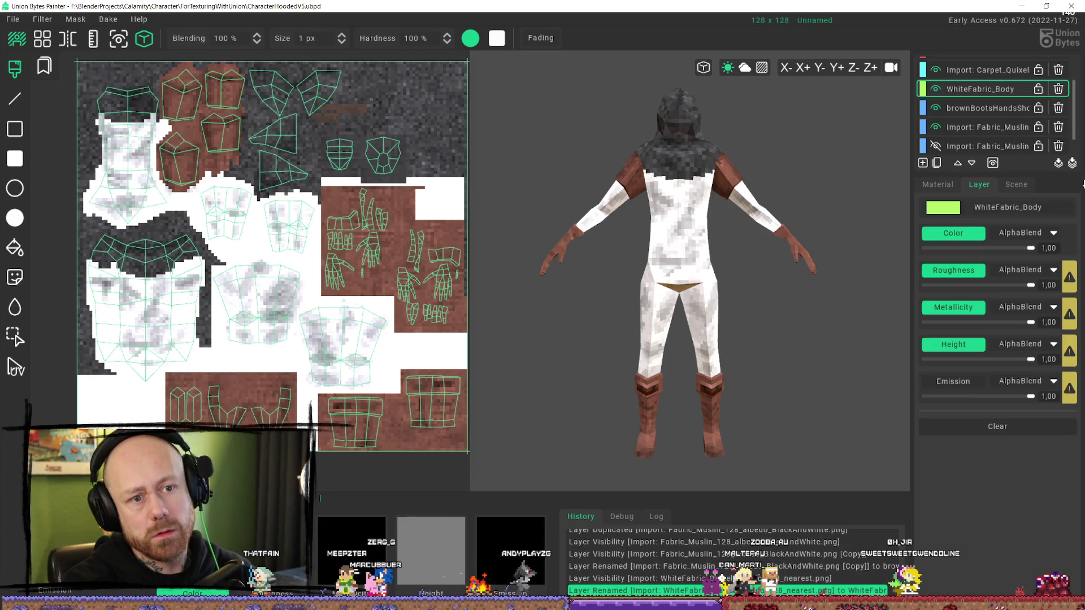
- Rename the Fabric_Muslin layer to 'Pants and arms'
{"action": "left_click", "coordinate": [1002, 109]}
{"action": "left_click", "coordinate": [956, 129]}
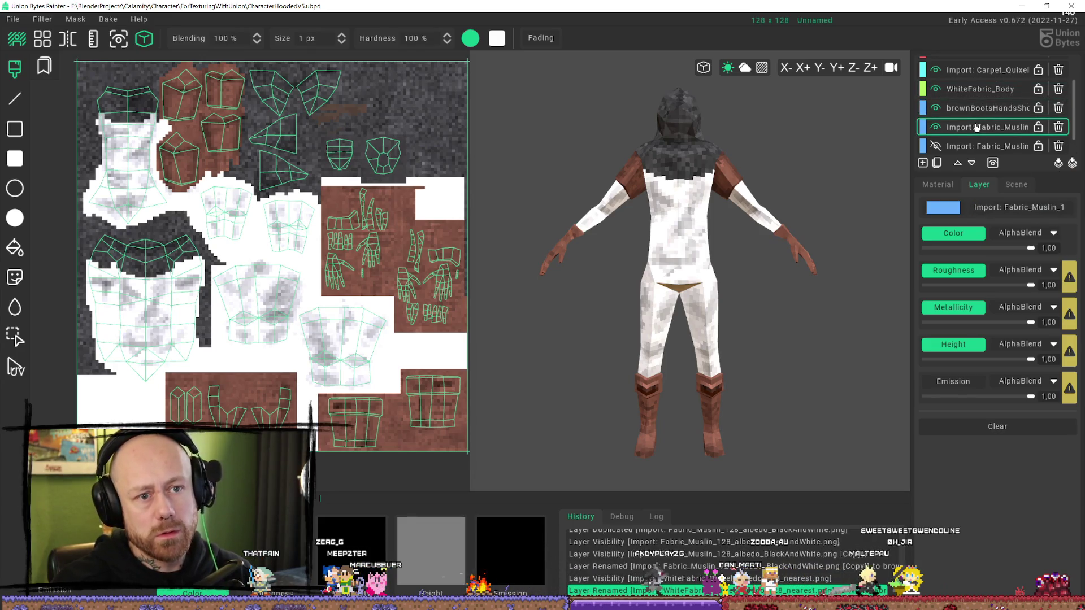
{"action": "left_click", "coordinate": [1037, 207]}
{"action": "type", "text": "Pants"}
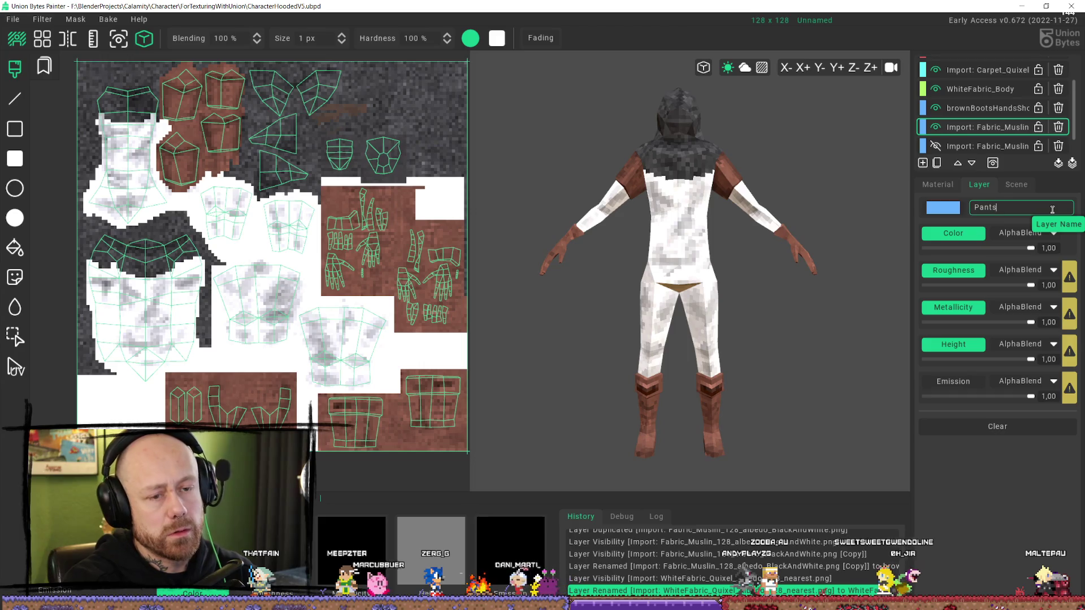
{"action": "type", "text": "and arms"}
{"action": "key", "text": "Return"}
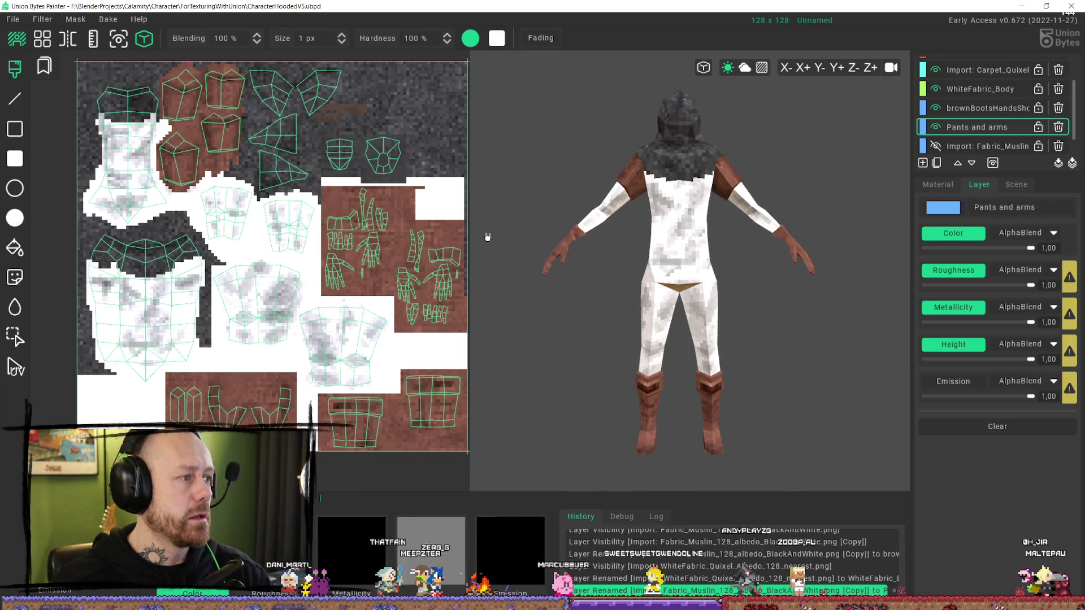
- Check the model from several angles, then start clearing white from the crotch on WhiteFabric_Body
{"action": "left_click", "coordinate": [703, 253]}
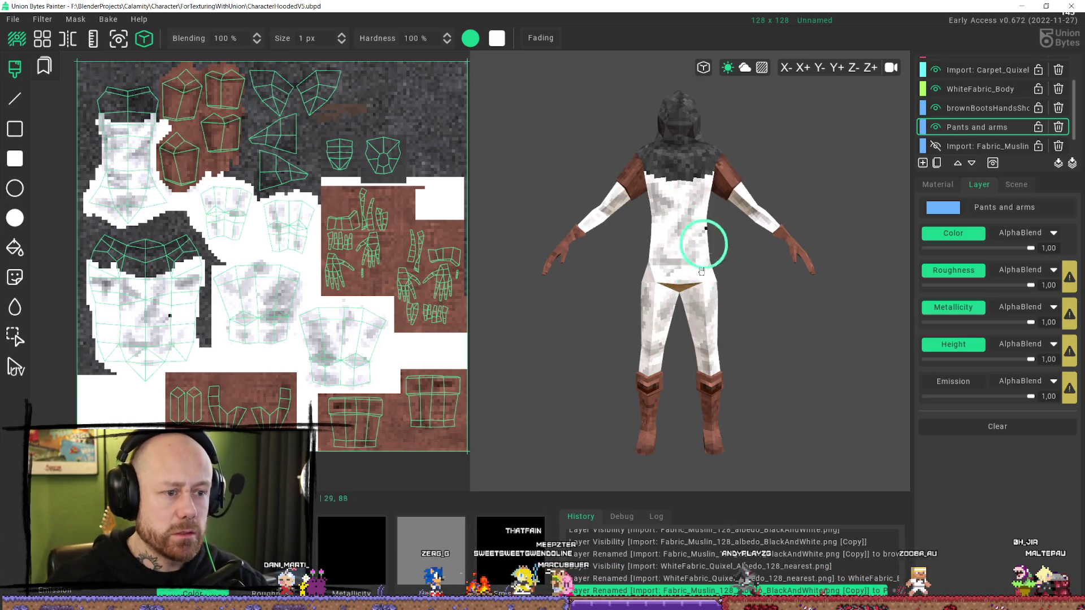
{"action": "right_click_drag", "start_coordinate": [713, 254], "coordinate": [713, 242]}
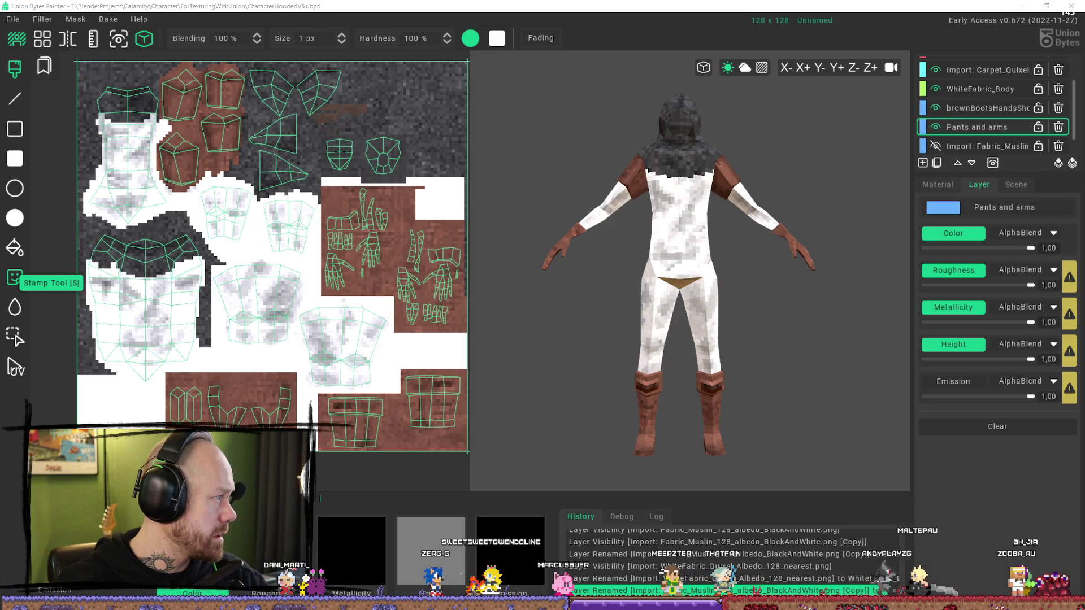
{"action": "mouse_move", "coordinate": [712, 303]}
{"action": "right_mouse_down"}
{"action": "mouse_move", "coordinate": [710, 293]}
{"action": "mouse_move", "coordinate": [758, 313]}
{"action": "mouse_move", "coordinate": [872, 322]}
{"action": "mouse_move", "coordinate": [832, 375]}
{"action": "mouse_move", "coordinate": [702, 307]}
{"action": "mouse_move", "coordinate": [637, 323]}
{"action": "mouse_move", "coordinate": [554, 300]}
{"action": "mouse_move", "coordinate": [624, 339]}
{"action": "mouse_move", "coordinate": [697, 310]}
{"action": "mouse_move", "coordinate": [712, 325]}
{"action": "right_mouse_up"}
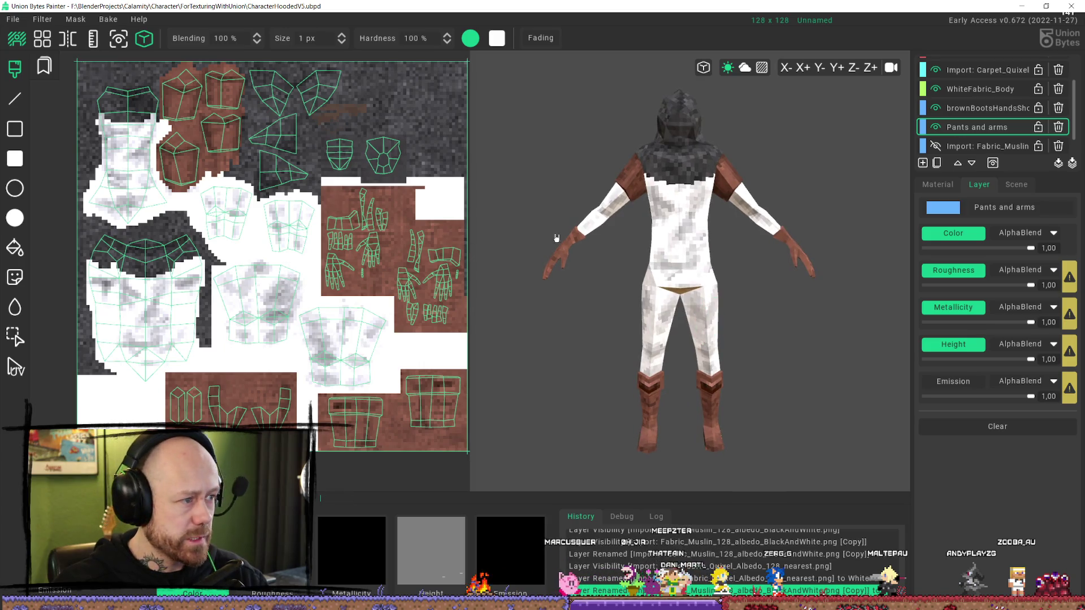
{"action": "right_click_drag", "start_coordinate": [556, 238], "coordinate": [688, 198]}
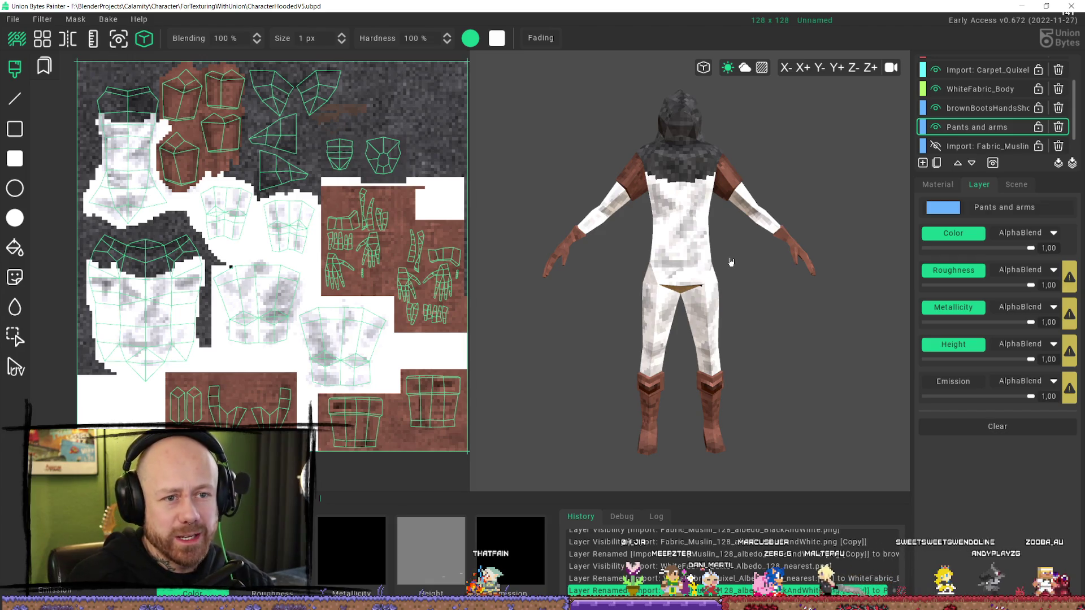
{"action": "left_click", "coordinate": [1000, 93]}
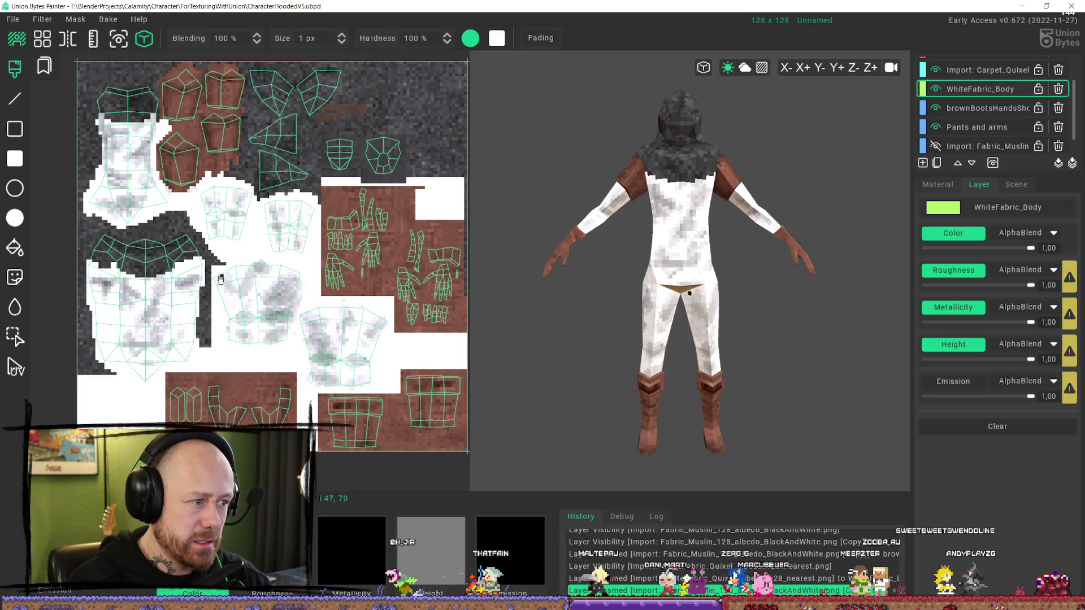
{"action": "left_click", "coordinate": [224, 277], "text": "shift"}
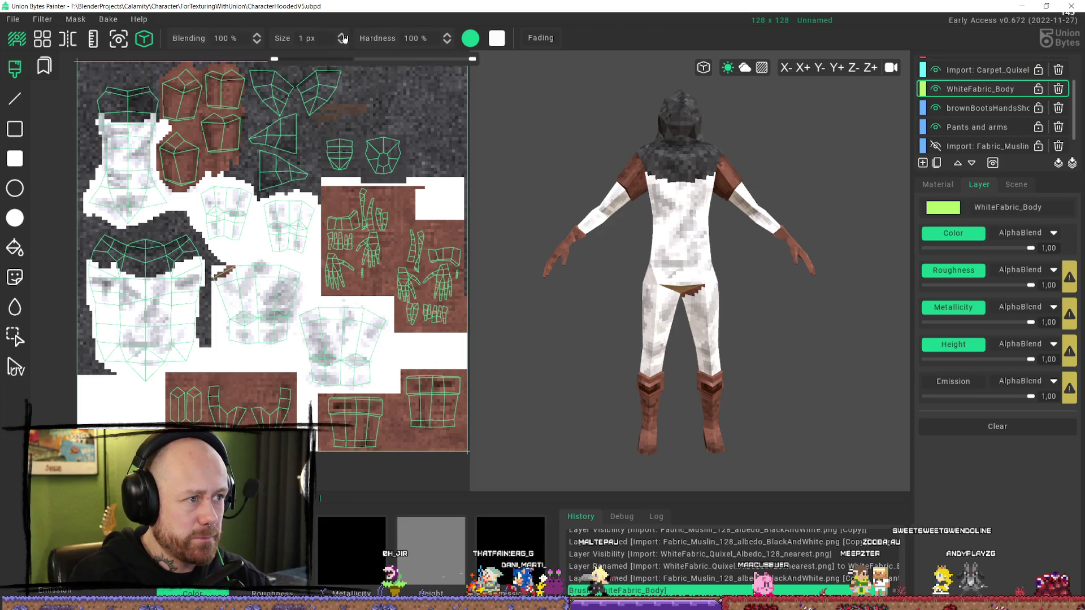
- With a 4 px brush, clear white fabric from both pants islands, then move Pants and arms up
{"action": "scroll", "coordinate": [343, 38], "scroll_direction": "up", "scroll_amount": 8}
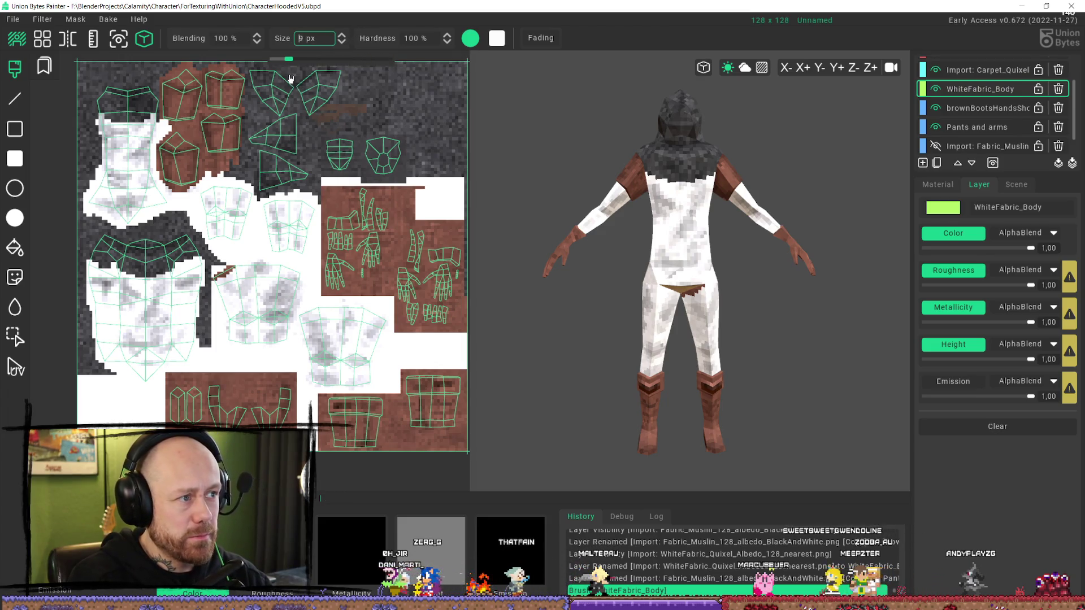
{"action": "key", "text": "Down"}
{"action": "key", "text": "Down"}
{"action": "key", "text": "Down"}
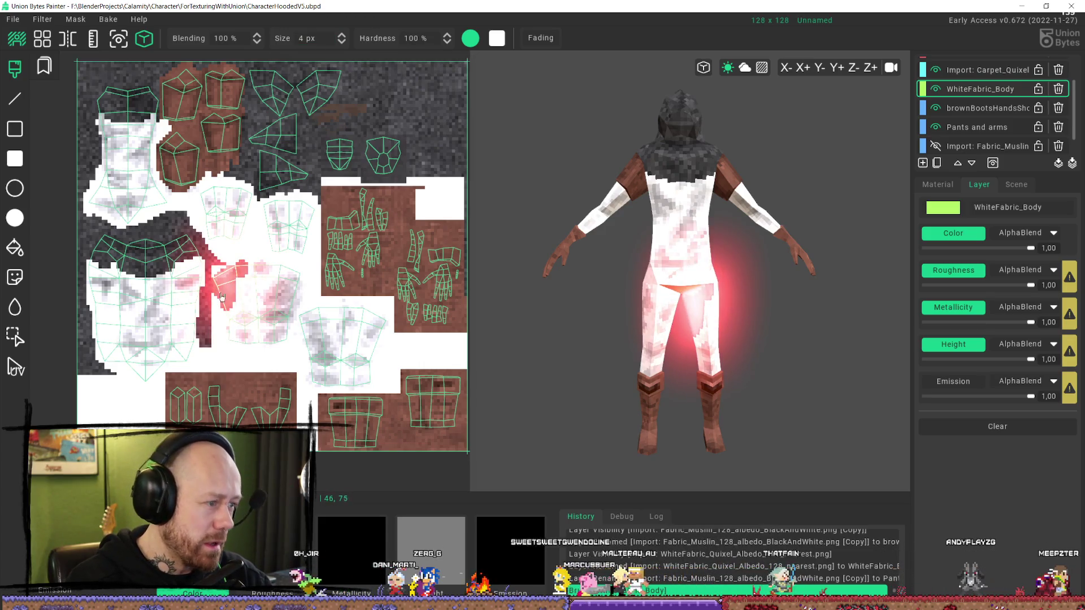
{"action": "left_click_drag", "start_coordinate": [223, 300], "coordinate": [226, 347]}
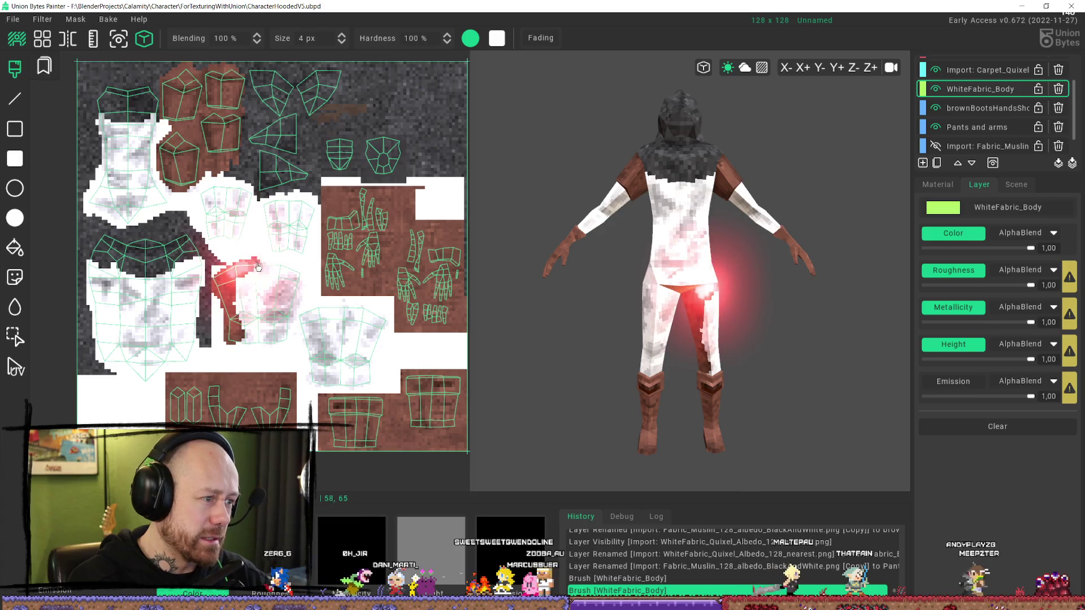
{"action": "mouse_move", "coordinate": [258, 266]}
{"action": "left_mouse_down"}
{"action": "mouse_move", "coordinate": [295, 274]}
{"action": "mouse_move", "coordinate": [289, 339]}
{"action": "mouse_move", "coordinate": [233, 342]}
{"action": "mouse_move", "coordinate": [239, 289]}
{"action": "left_mouse_up"}
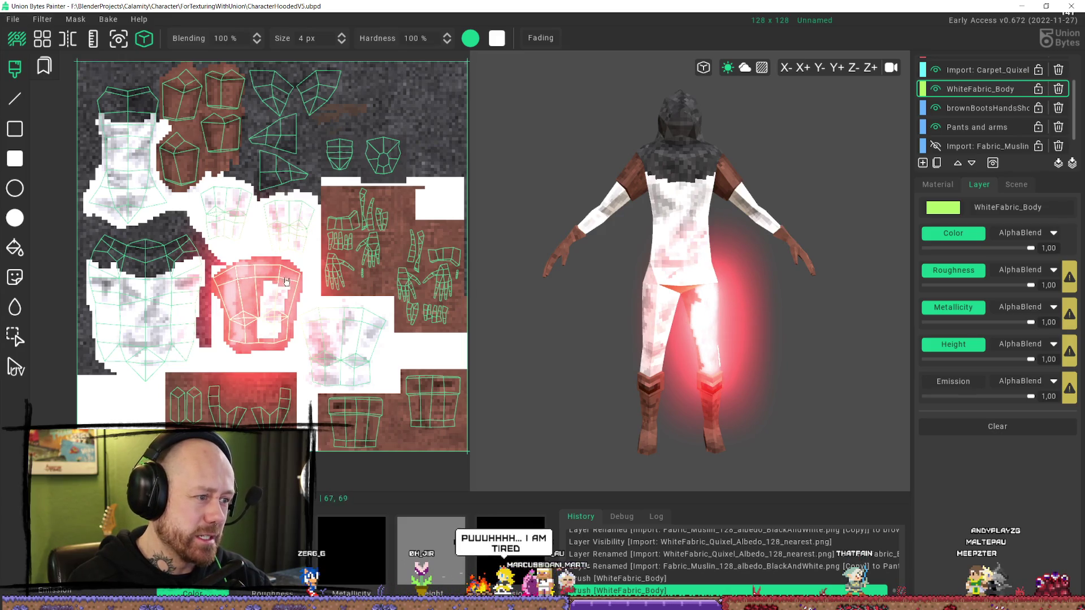
{"action": "left_click_drag", "start_coordinate": [270, 333], "coordinate": [270, 339]}
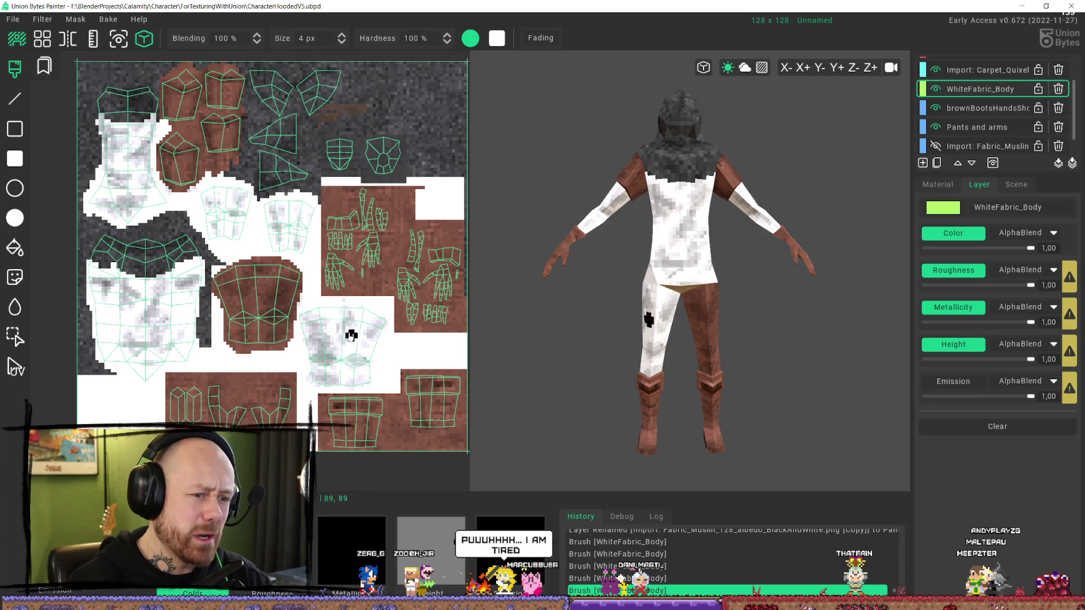
{"action": "mouse_move", "coordinate": [294, 316]}
{"action": "left_mouse_down"}
{"action": "mouse_move", "coordinate": [367, 309]}
{"action": "mouse_move", "coordinate": [383, 319]}
{"action": "mouse_move", "coordinate": [368, 378]}
{"action": "mouse_move", "coordinate": [343, 386]}
{"action": "mouse_move", "coordinate": [321, 376]}
{"action": "mouse_move", "coordinate": [300, 333]}
{"action": "left_mouse_up"}
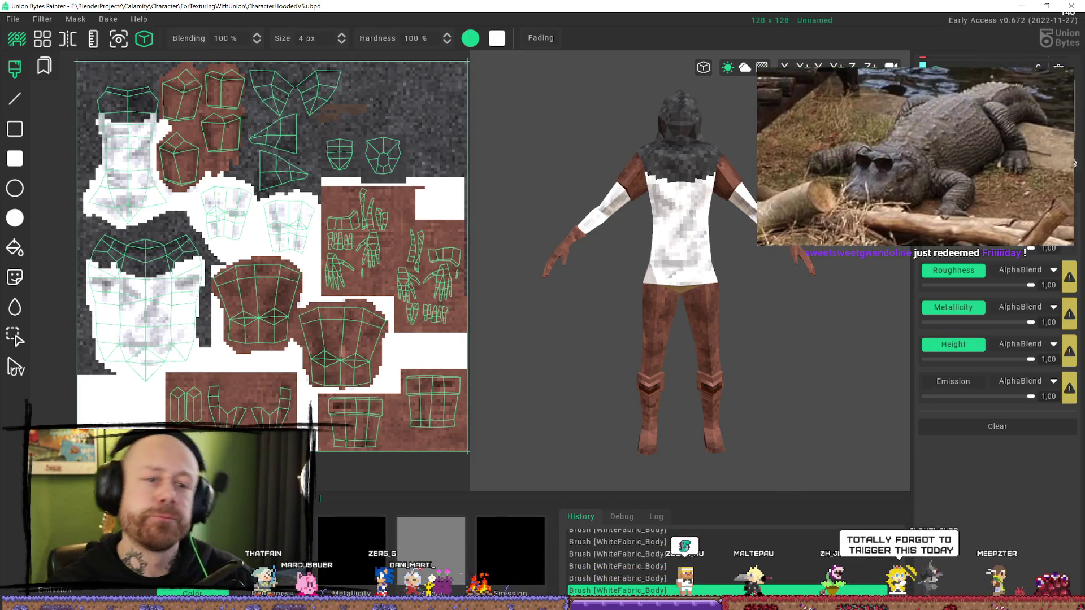
{"action": "key", "text": "ctrl+Up"}
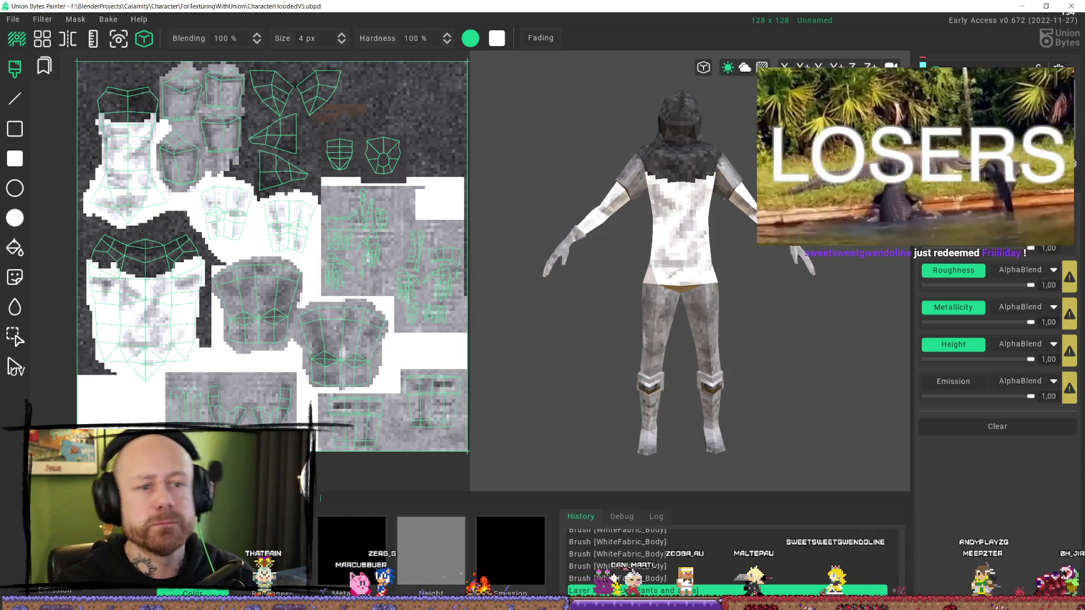
- Move Pants and arms back down and erase brown from both pants islands, undoing one stray stroke
{"action": "key", "text": "ctrl+Down"}
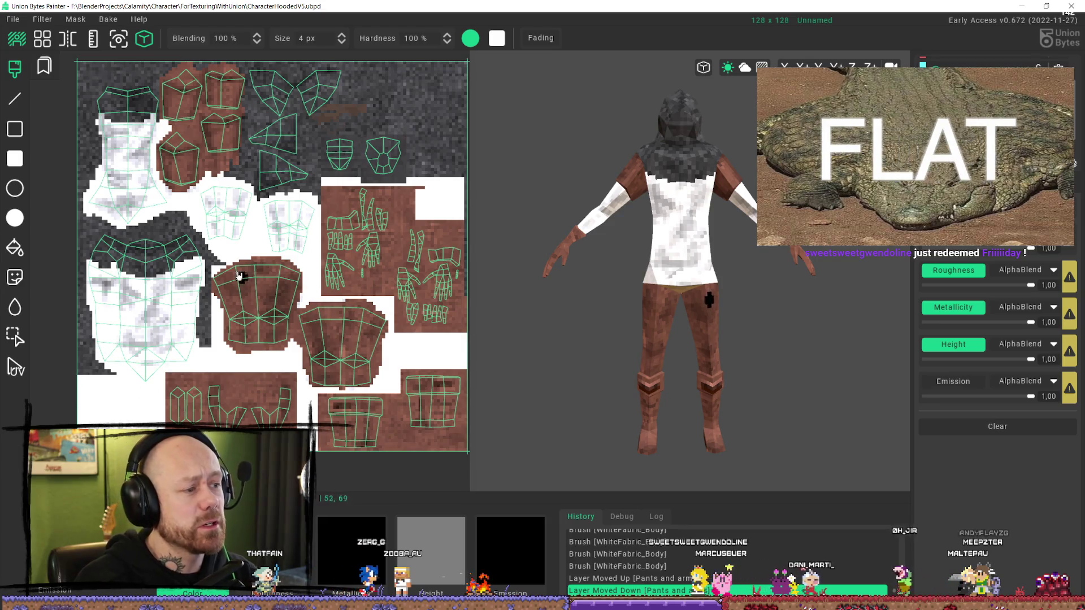
{"action": "mouse_move", "coordinate": [244, 265]}
{"action": "left_mouse_down"}
{"action": "mouse_move", "coordinate": [293, 279]}
{"action": "mouse_move", "coordinate": [243, 333]}
{"action": "mouse_move", "coordinate": [283, 339]}
{"action": "mouse_move", "coordinate": [323, 312]}
{"action": "left_mouse_up"}
{"action": "key", "text": "ctrl+z"}
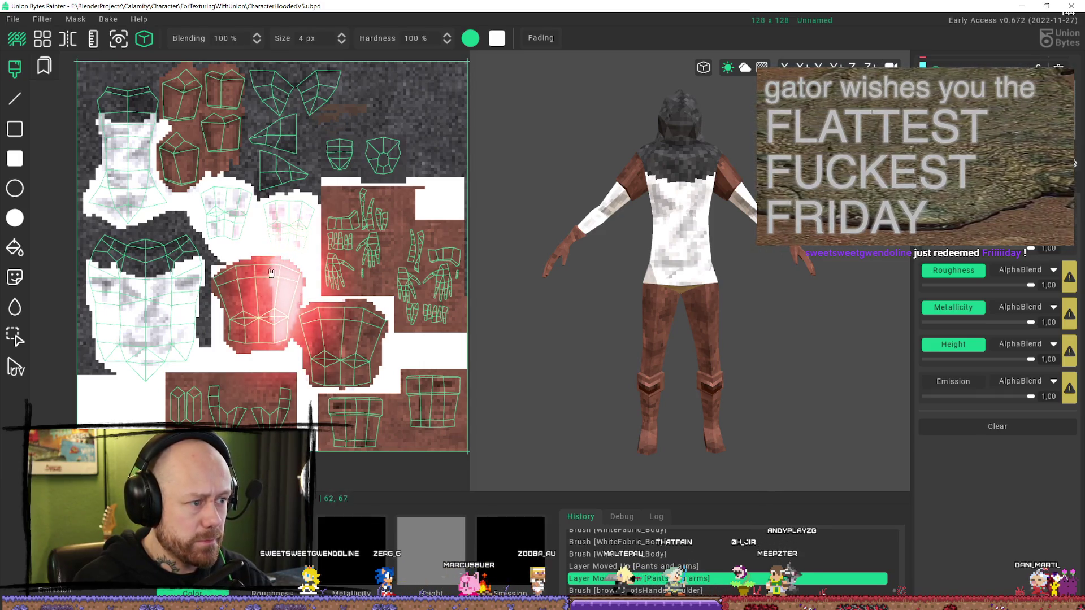
{"action": "mouse_move", "coordinate": [249, 287]}
{"action": "left_mouse_down"}
{"action": "mouse_move", "coordinate": [233, 334]}
{"action": "mouse_move", "coordinate": [281, 340]}
{"action": "left_mouse_up"}
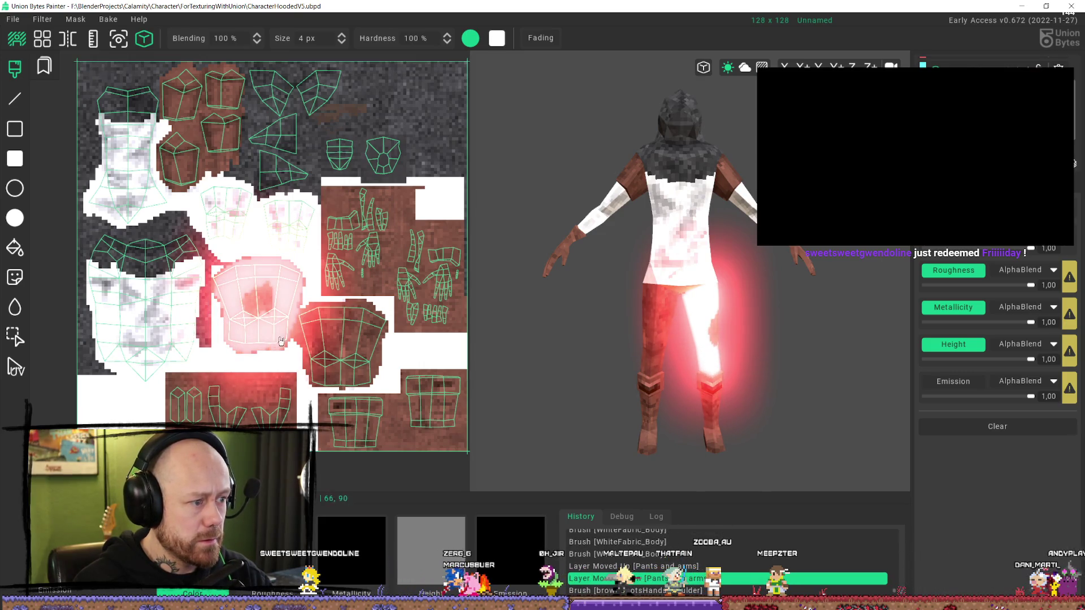
{"action": "left_click", "coordinate": [253, 320]}
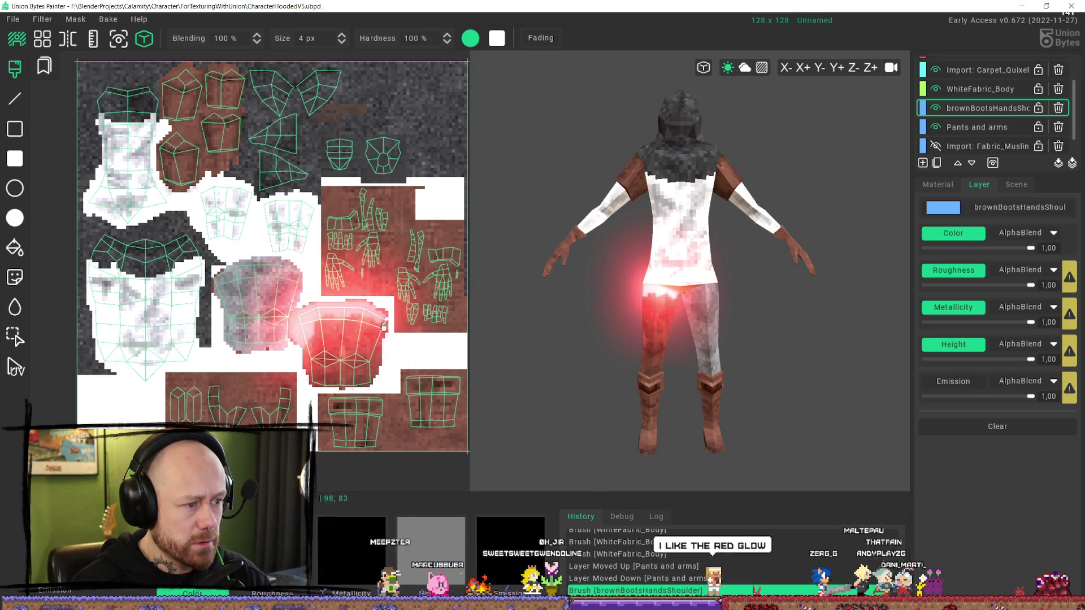
{"action": "mouse_move", "coordinate": [337, 313]}
{"action": "left_mouse_down"}
{"action": "mouse_move", "coordinate": [357, 322]}
{"action": "mouse_move", "coordinate": [320, 382]}
{"action": "mouse_move", "coordinate": [344, 359]}
{"action": "mouse_move", "coordinate": [332, 385]}
{"action": "mouse_move", "coordinate": [355, 388]}
{"action": "mouse_move", "coordinate": [341, 326]}
{"action": "mouse_move", "coordinate": [334, 331]}
{"action": "mouse_move", "coordinate": [375, 345]}
{"action": "left_mouse_up"}
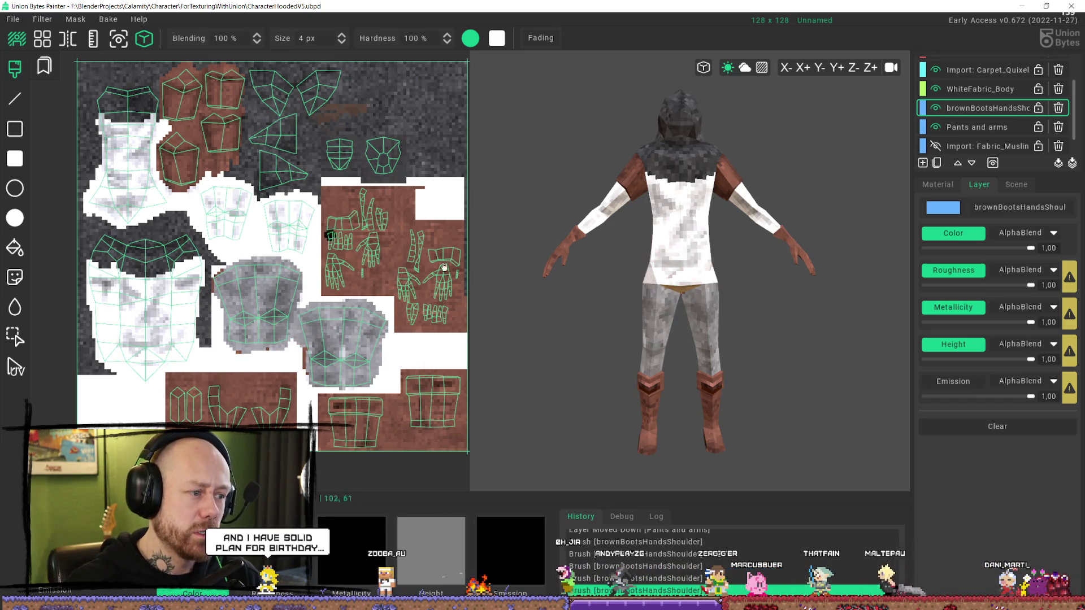
{"action": "left_click_drag", "start_coordinate": [220, 276], "coordinate": [216, 290]}
{"action": "mouse_move", "coordinate": [660, 374]}
{"action": "middle_mouse_down"}
{"action": "mouse_move", "coordinate": [712, 293]}
{"action": "mouse_move", "coordinate": [678, 339]}
{"action": "mouse_move", "coordinate": [578, 358]}
{"action": "mouse_move", "coordinate": [461, 358]}
{"action": "mouse_move", "coordinate": [685, 375]}
{"action": "mouse_move", "coordinate": [709, 339]}
{"action": "middle_mouse_up"}
{"action": "scroll", "coordinate": [717, 300], "scroll_direction": "down", "scroll_amount": 5}
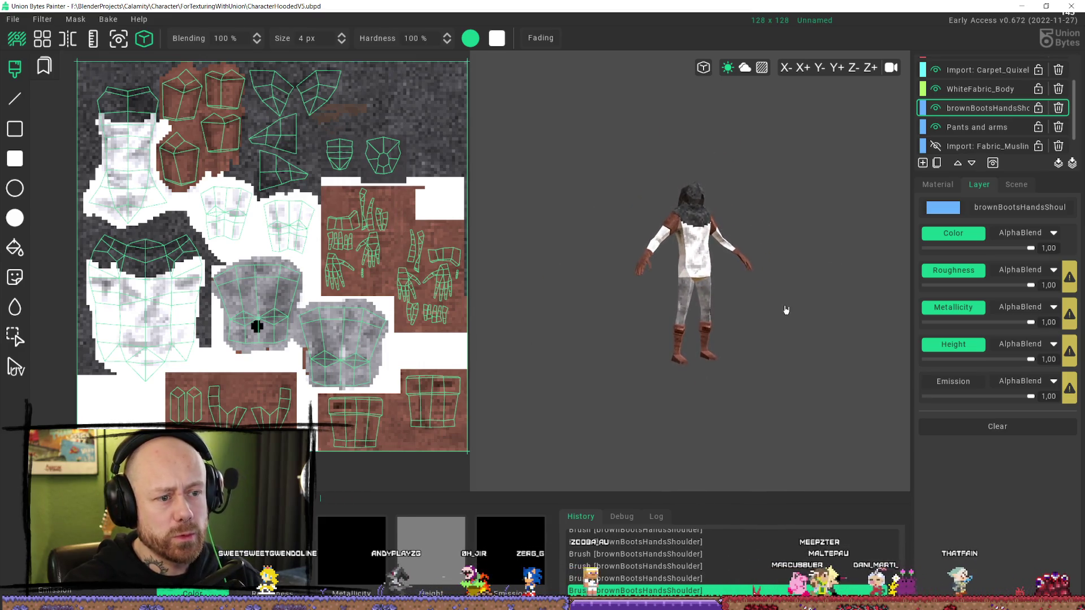
{"action": "scroll", "coordinate": [713, 308], "scroll_direction": "up", "scroll_amount": 2}
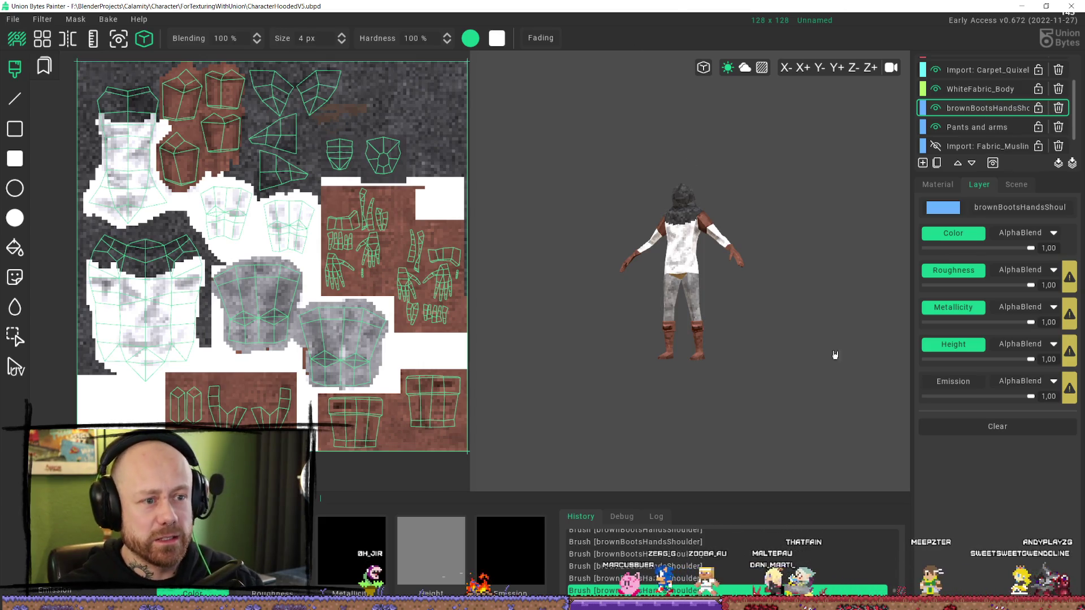
{"action": "scroll", "coordinate": [702, 215], "scroll_direction": "up", "scroll_amount": 8}
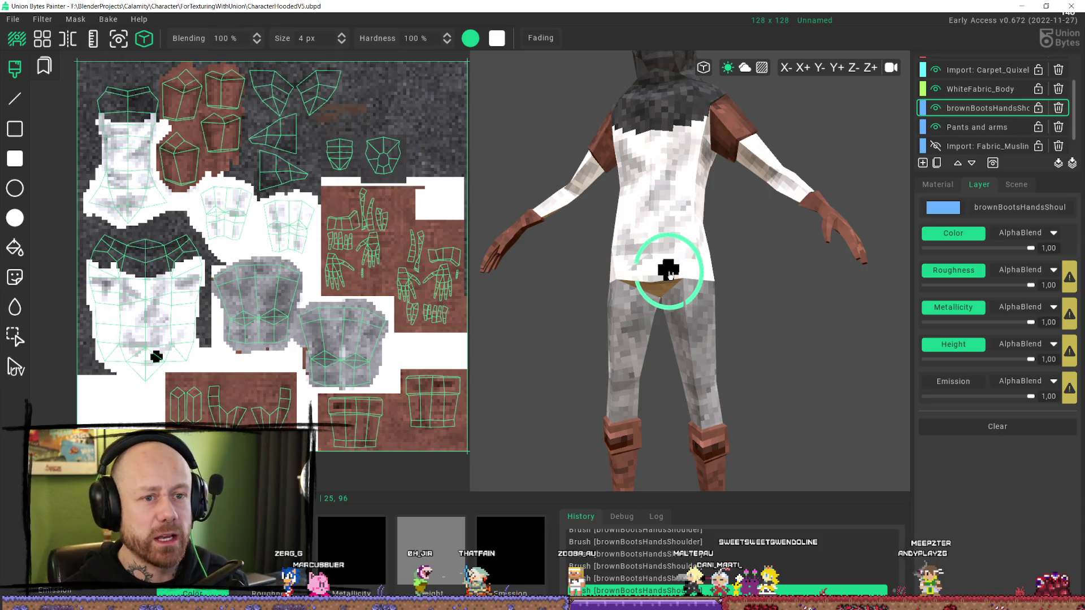
{"action": "scroll", "coordinate": [983, 100], "scroll_direction": "up", "scroll_amount": 2}
{"action": "scroll", "coordinate": [991, 109], "scroll_direction": "down", "scroll_amount": 2}
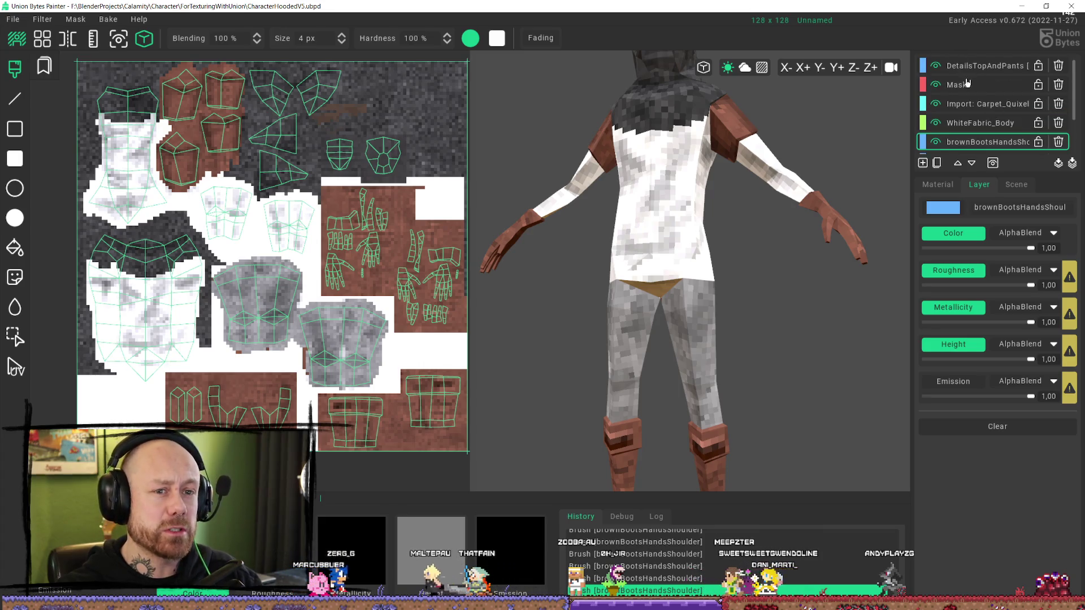
{"action": "scroll", "coordinate": [986, 96], "scroll_direction": "down", "scroll_amount": 1}
{"action": "scroll", "coordinate": [804, 126], "scroll_direction": "down", "scroll_amount": 3}
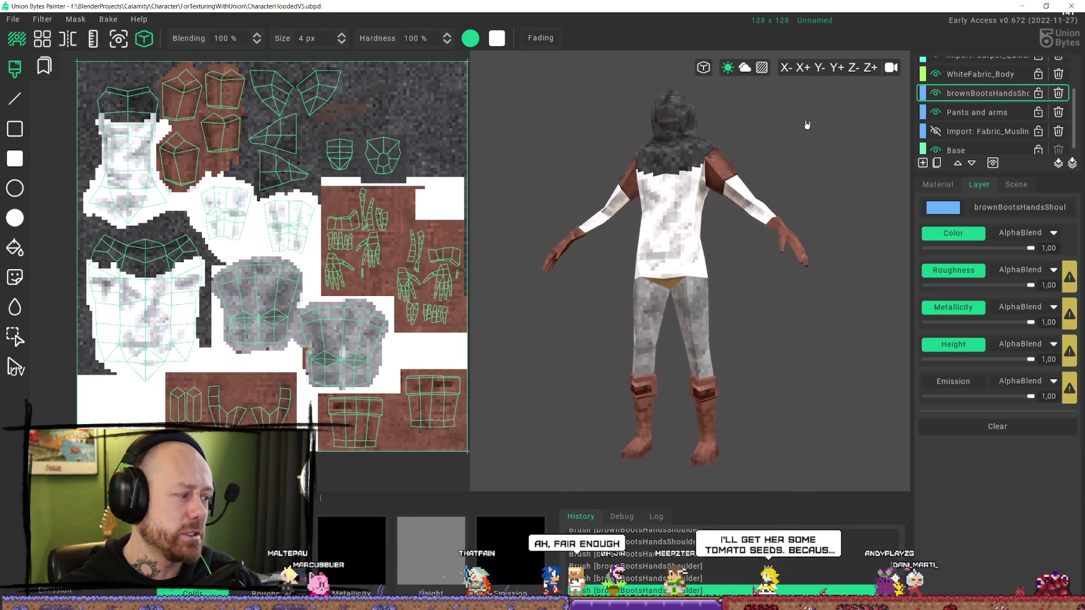
{"action": "scroll", "coordinate": [666, 188], "scroll_direction": "up", "scroll_amount": 3}
{"action": "scroll", "coordinate": [666, 189], "scroll_direction": "up", "scroll_amount": 1}
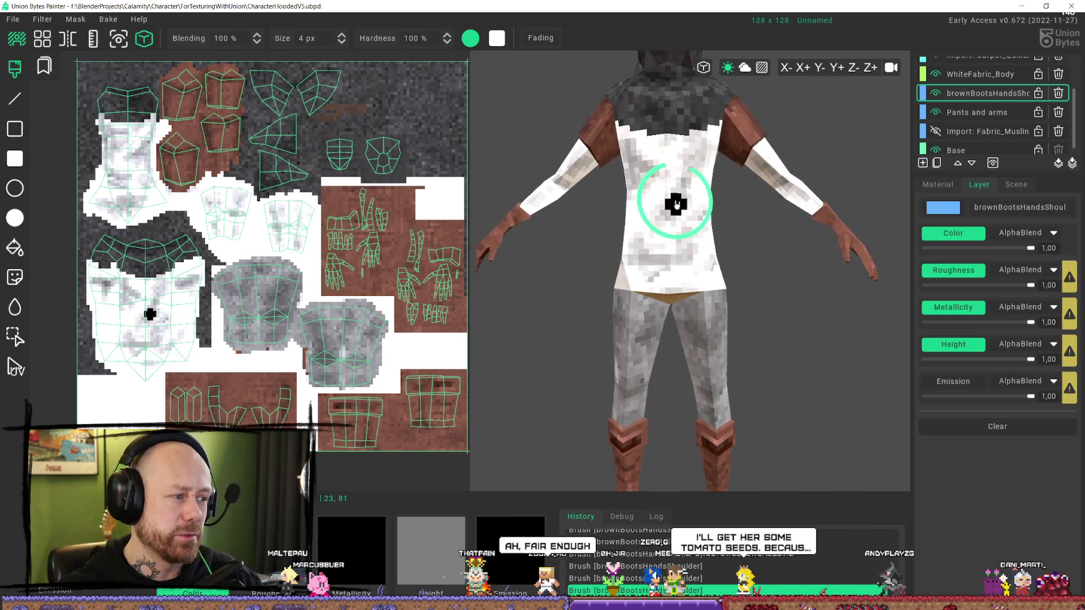
{"action": "mouse_move", "coordinate": [668, 192]}
{"action": "right_mouse_down"}
{"action": "mouse_move", "coordinate": [685, 224]}
{"action": "mouse_move", "coordinate": [777, 213]}
{"action": "right_mouse_up"}
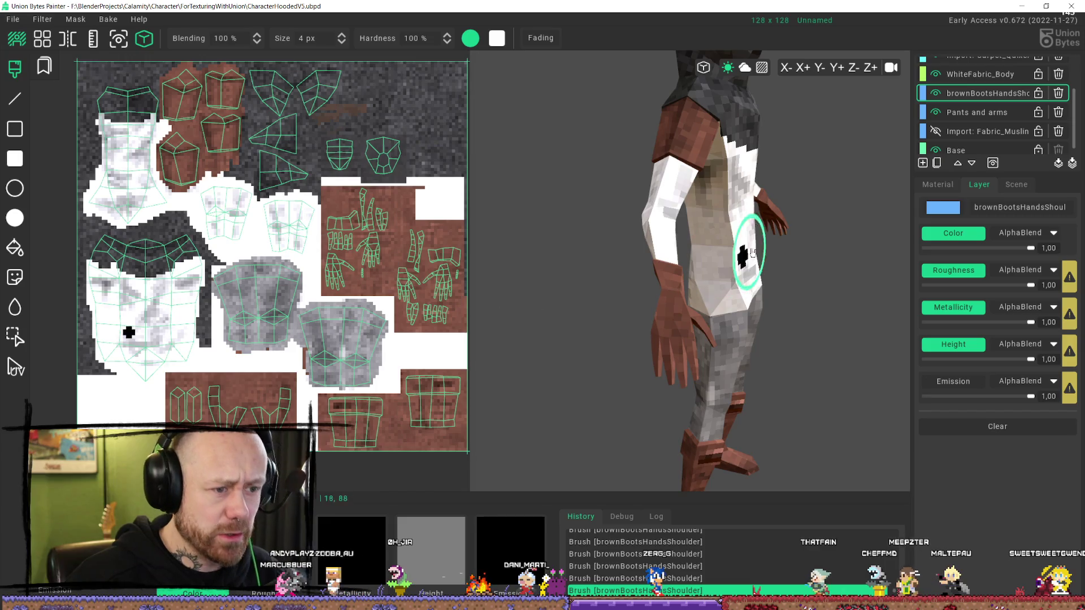
- On WhiteFabric_Body, clear white fabric from the upper sleeve and forearm sleeve islands
{"action": "mouse_move", "coordinate": [746, 257]}
{"action": "right_mouse_down"}
{"action": "mouse_move", "coordinate": [630, 153]}
{"action": "mouse_move", "coordinate": [671, 209]}
{"action": "right_mouse_up"}
{"action": "scroll", "coordinate": [229, 192], "scroll_direction": "up", "scroll_amount": 3}
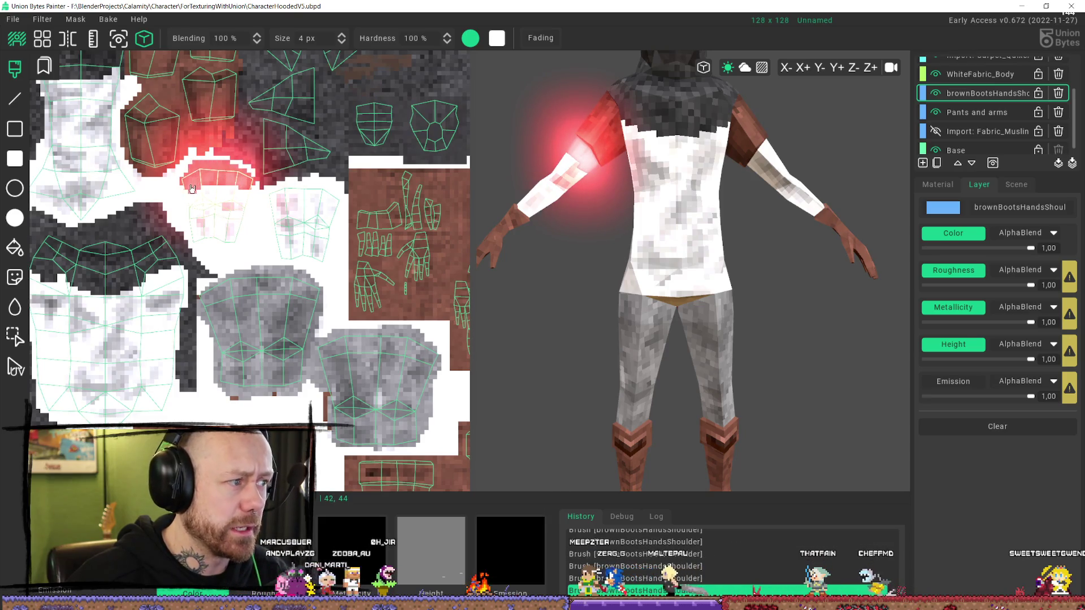
{"action": "mouse_move", "coordinate": [190, 205]}
{"action": "left_mouse_down"}
{"action": "mouse_move", "coordinate": [202, 237]}
{"action": "mouse_move", "coordinate": [247, 200]}
{"action": "mouse_move", "coordinate": [217, 201]}
{"action": "left_mouse_up"}
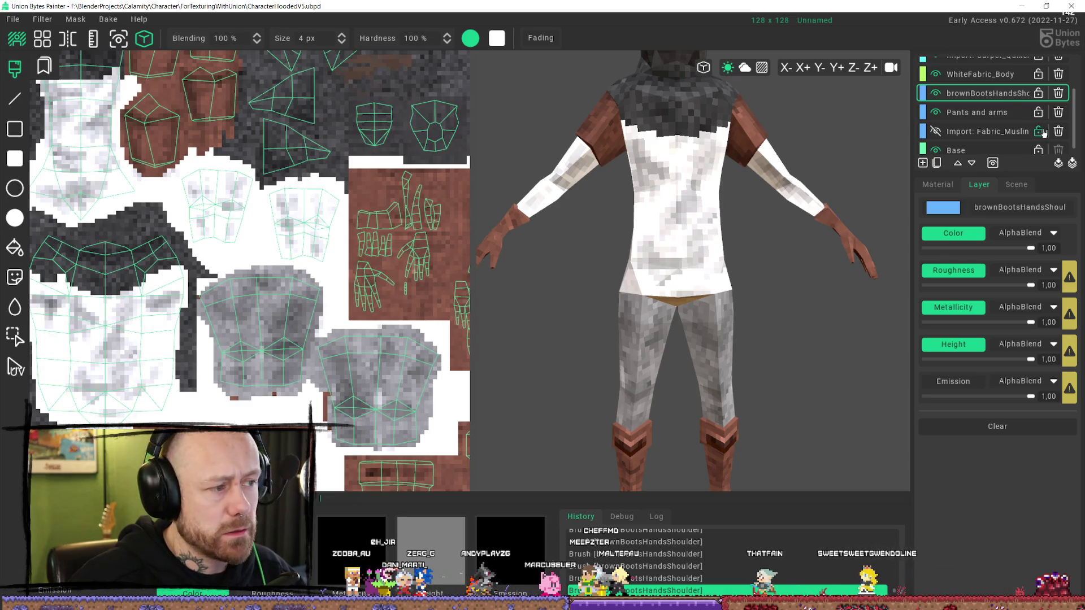
{"action": "left_click", "coordinate": [980, 74]}
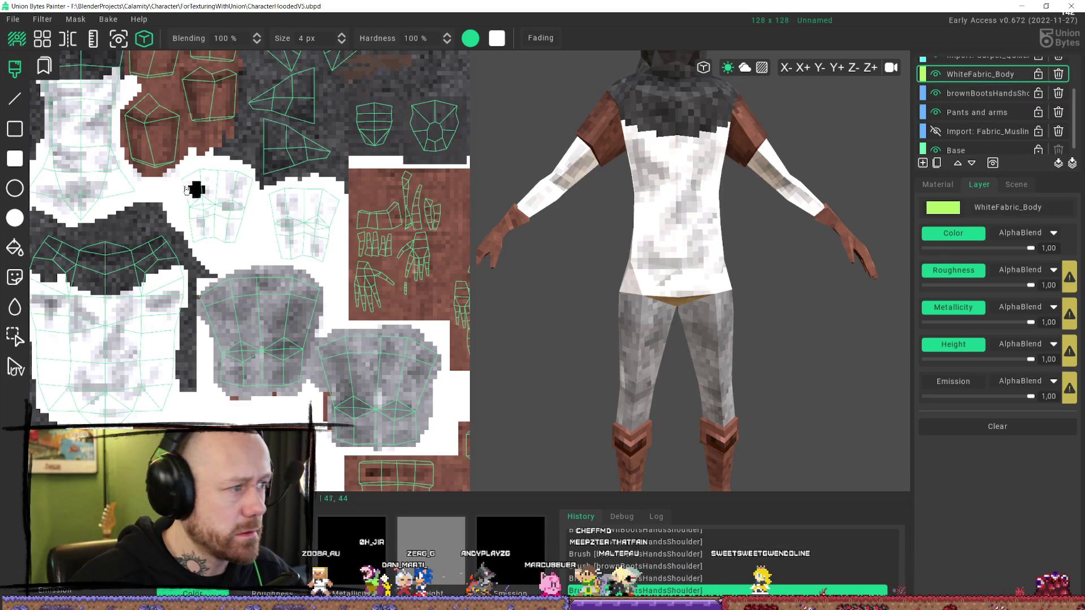
{"action": "mouse_move", "coordinate": [188, 190]}
{"action": "left_mouse_down"}
{"action": "mouse_move", "coordinate": [184, 163]}
{"action": "mouse_move", "coordinate": [234, 149]}
{"action": "mouse_move", "coordinate": [247, 195]}
{"action": "mouse_move", "coordinate": [232, 240]}
{"action": "mouse_move", "coordinate": [202, 240]}
{"action": "mouse_move", "coordinate": [190, 257]}
{"action": "left_mouse_up"}
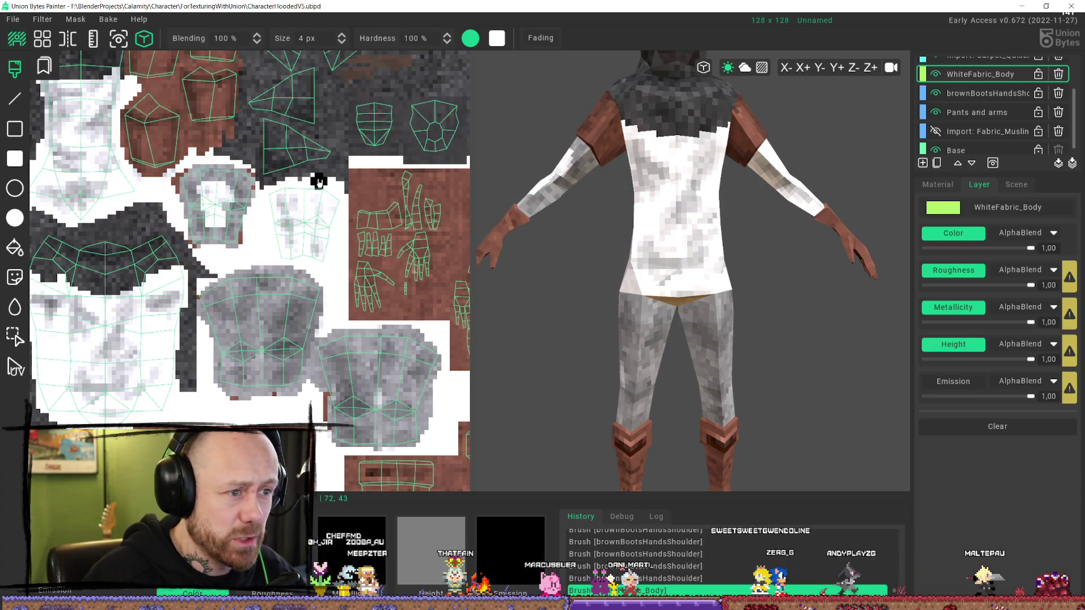
{"action": "mouse_move", "coordinate": [206, 196]}
{"action": "left_mouse_down"}
{"action": "mouse_move", "coordinate": [224, 207]}
{"action": "mouse_move", "coordinate": [226, 188]}
{"action": "mouse_move", "coordinate": [295, 257]}
{"action": "mouse_move", "coordinate": [334, 214]}
{"action": "mouse_move", "coordinate": [317, 182]}
{"action": "mouse_move", "coordinate": [291, 184]}
{"action": "mouse_move", "coordinate": [273, 201]}
{"action": "mouse_move", "coordinate": [285, 208]}
{"action": "mouse_move", "coordinate": [299, 194]}
{"action": "mouse_move", "coordinate": [314, 209]}
{"action": "mouse_move", "coordinate": [331, 262]}
{"action": "left_mouse_up"}
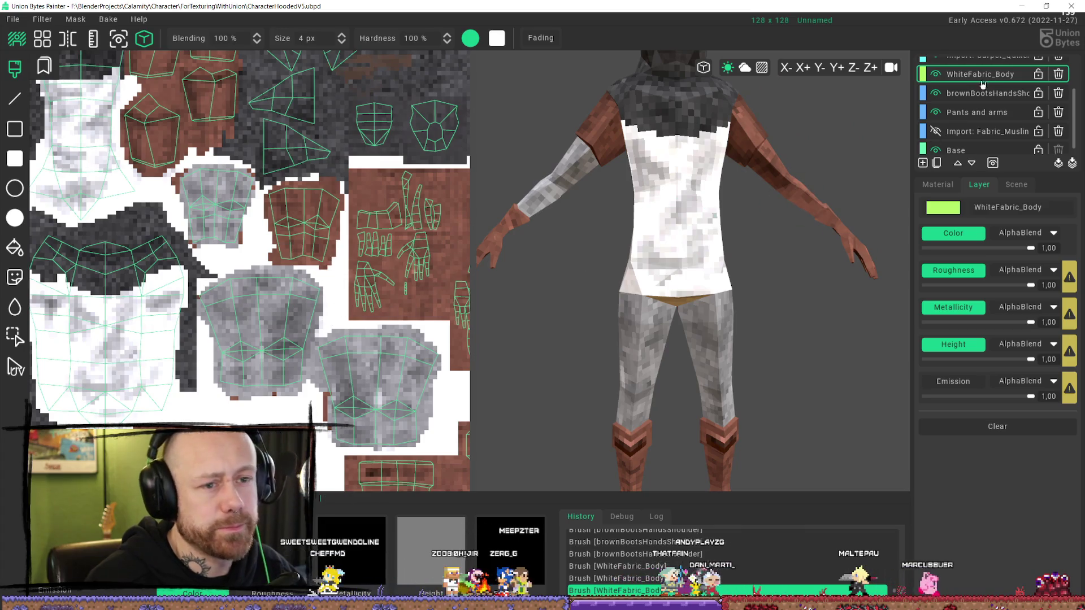
- On brownBootsHandsShoulder, clear the other sleeve, then orbit the model to check it
{"action": "left_click", "coordinate": [996, 96]}
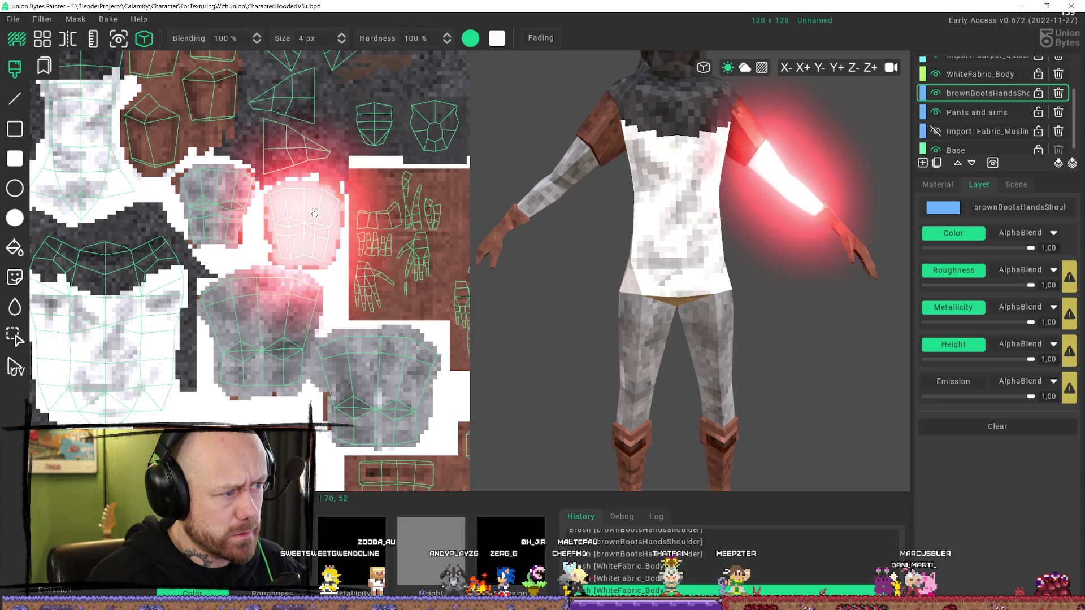
{"action": "left_click_drag", "start_coordinate": [314, 212], "coordinate": [322, 226]}
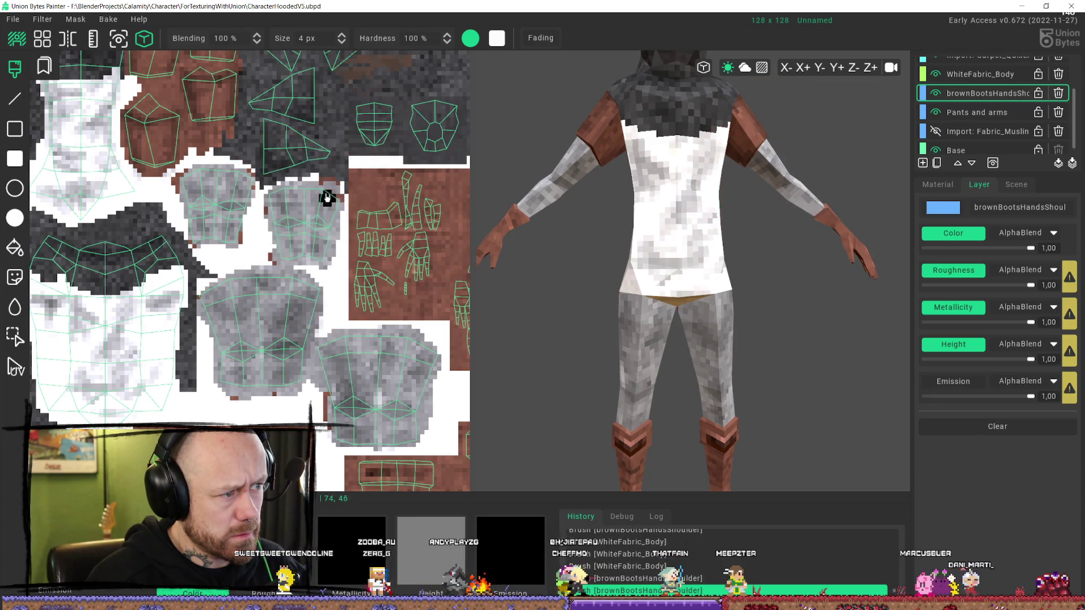
{"action": "scroll", "coordinate": [743, 305], "scroll_direction": "down", "scroll_amount": 5}
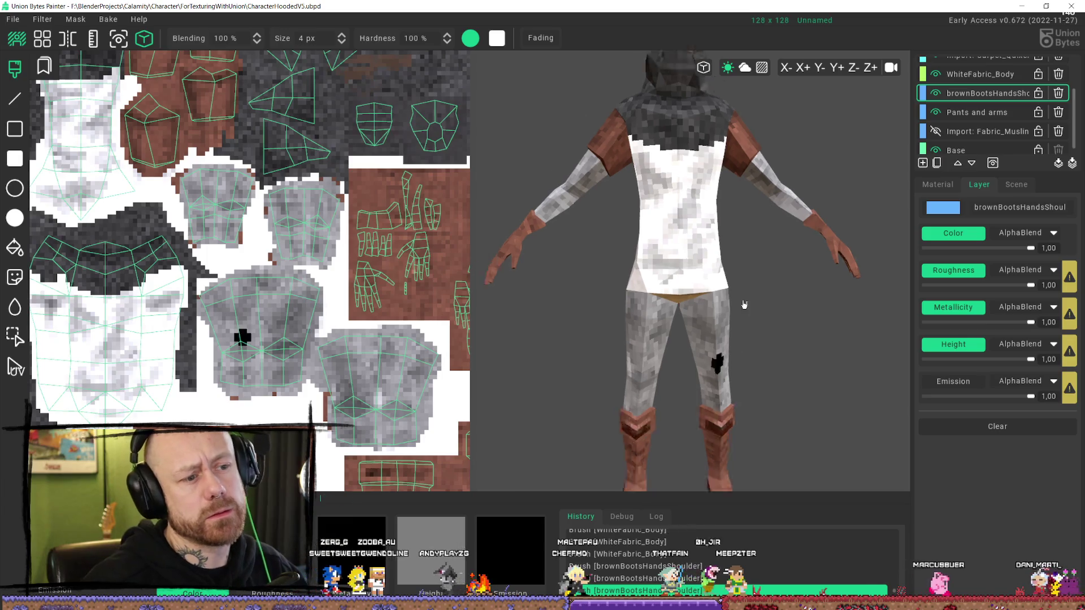
{"action": "mouse_move", "coordinate": [703, 315]}
{"action": "right_mouse_down"}
{"action": "mouse_move", "coordinate": [751, 291]}
{"action": "mouse_move", "coordinate": [693, 249]}
{"action": "mouse_move", "coordinate": [588, 249]}
{"action": "mouse_move", "coordinate": [765, 314]}
{"action": "mouse_move", "coordinate": [731, 265]}
{"action": "mouse_move", "coordinate": [717, 269]}
{"action": "right_mouse_up"}
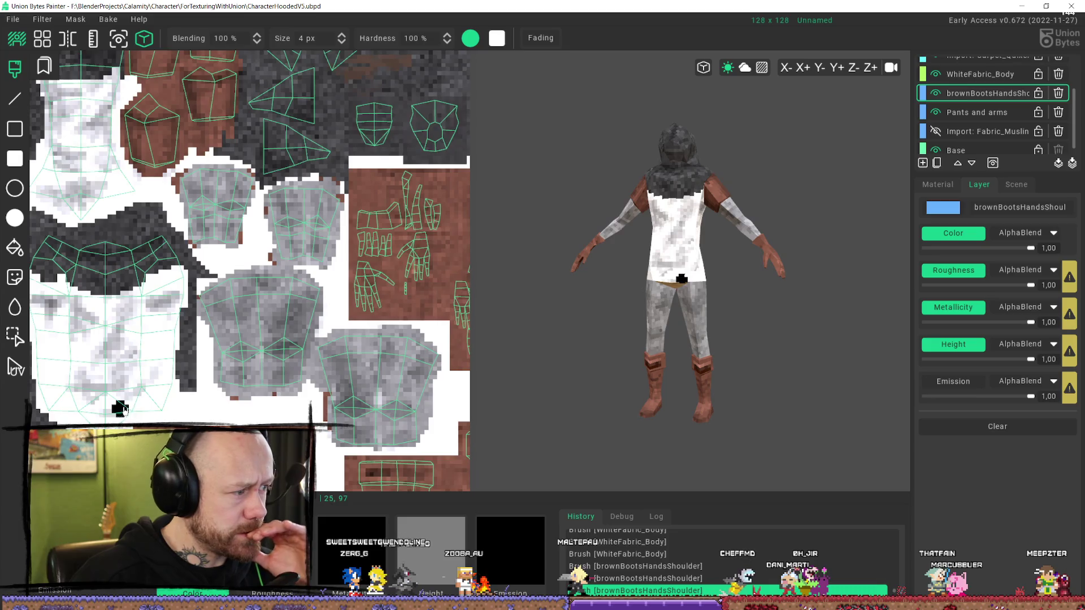
{"action": "right_click_drag", "start_coordinate": [120, 408], "coordinate": [225, 377]}
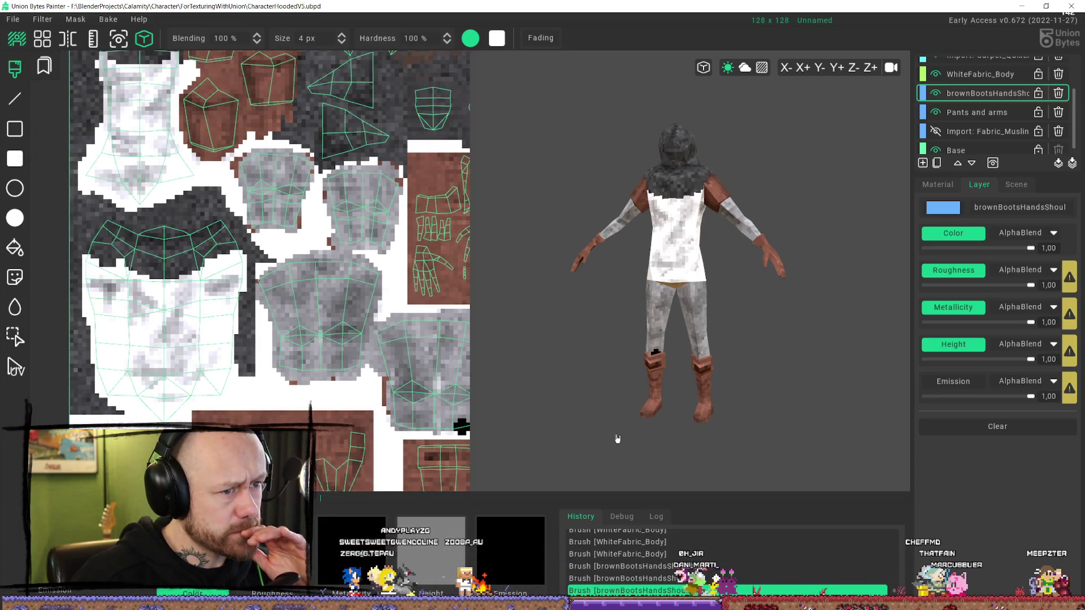
{"action": "mouse_move", "coordinate": [738, 354]}
{"action": "right_mouse_down"}
{"action": "mouse_move", "coordinate": [748, 302]}
{"action": "mouse_move", "coordinate": [778, 337]}
{"action": "right_mouse_up"}
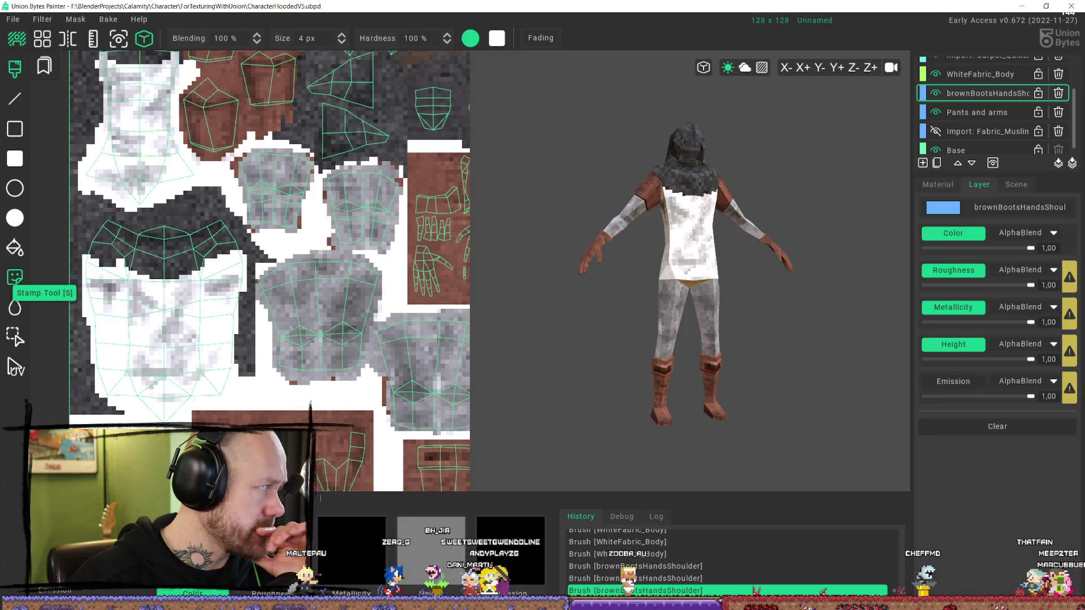
{"action": "left_click", "coordinate": [962, 118]}
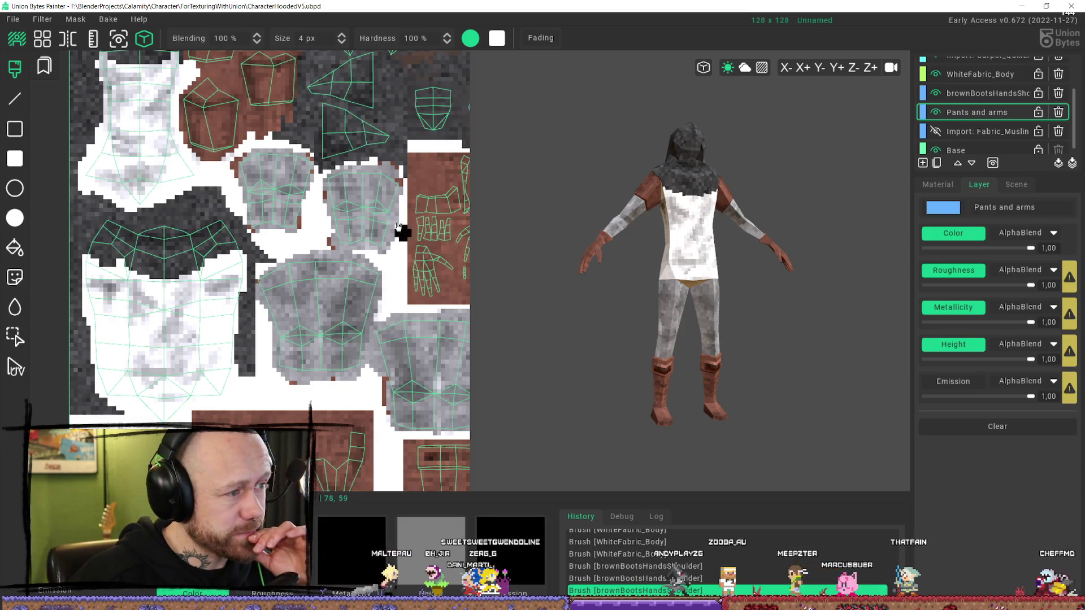
- Set the paint to a strong red with Mul blending at 203 opacity
{"action": "middle_click_drag", "start_coordinate": [282, 261], "coordinate": [360, 199]}
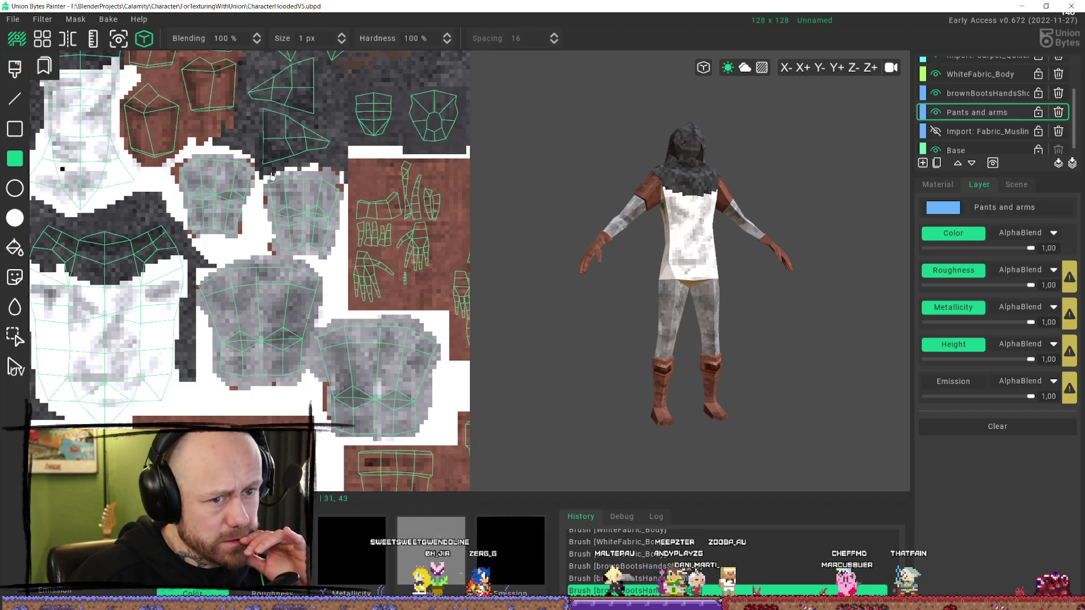
{"action": "left_click", "coordinate": [937, 184]}
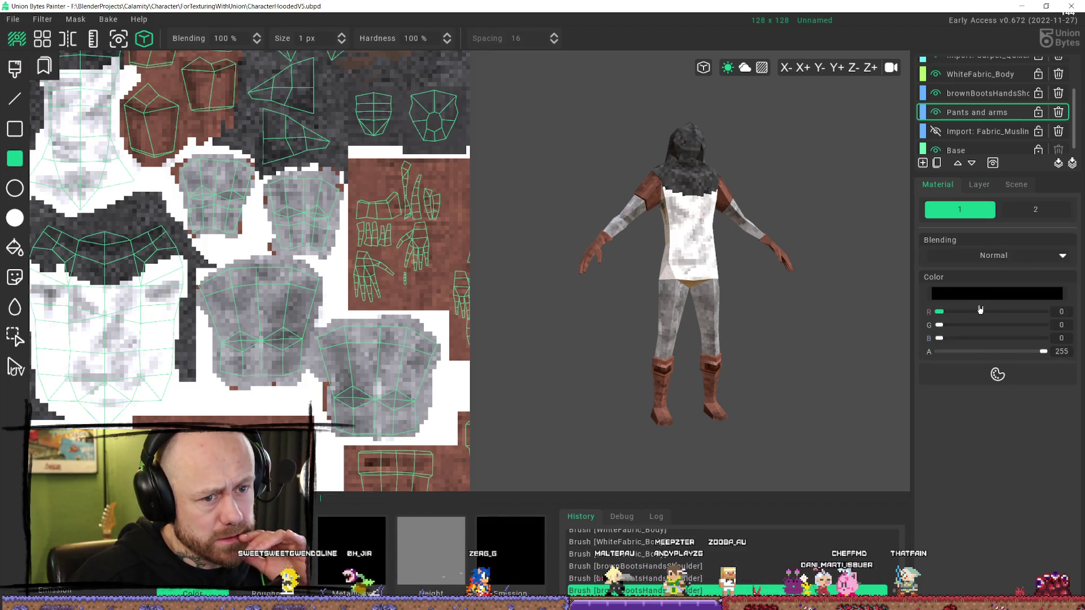
{"action": "left_click", "coordinate": [998, 298]}
{"action": "mouse_move", "coordinate": [825, 107]}
{"action": "left_mouse_down"}
{"action": "mouse_move", "coordinate": [799, 109]}
{"action": "mouse_move", "coordinate": [844, 98]}
{"action": "left_mouse_up"}
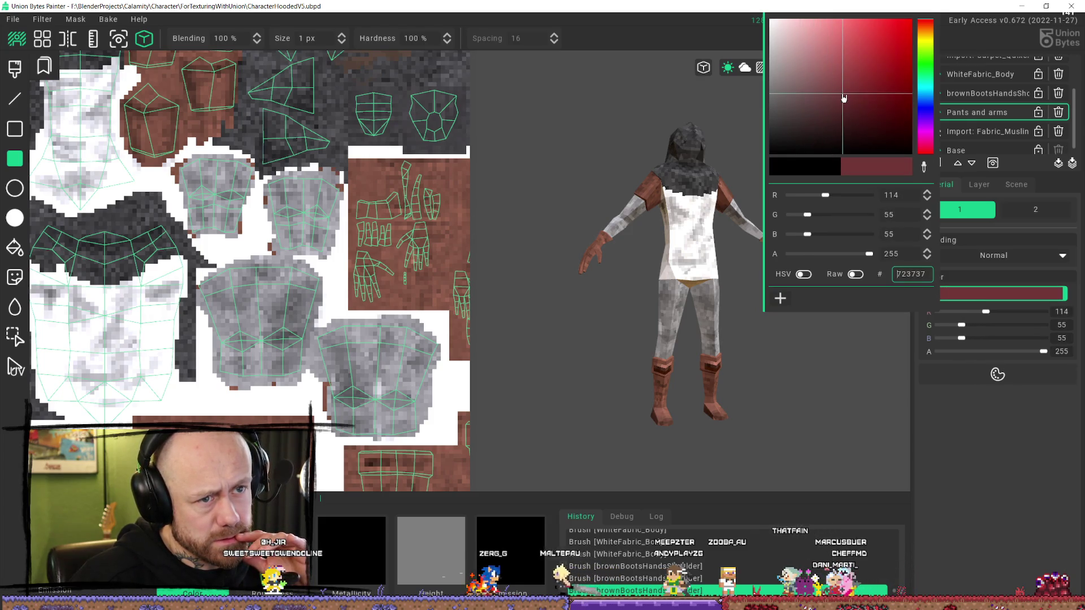
{"action": "mouse_move", "coordinate": [858, 62]}
{"action": "left_mouse_down"}
{"action": "mouse_move", "coordinate": [845, 78]}
{"action": "mouse_move", "coordinate": [863, 59]}
{"action": "left_mouse_up"}
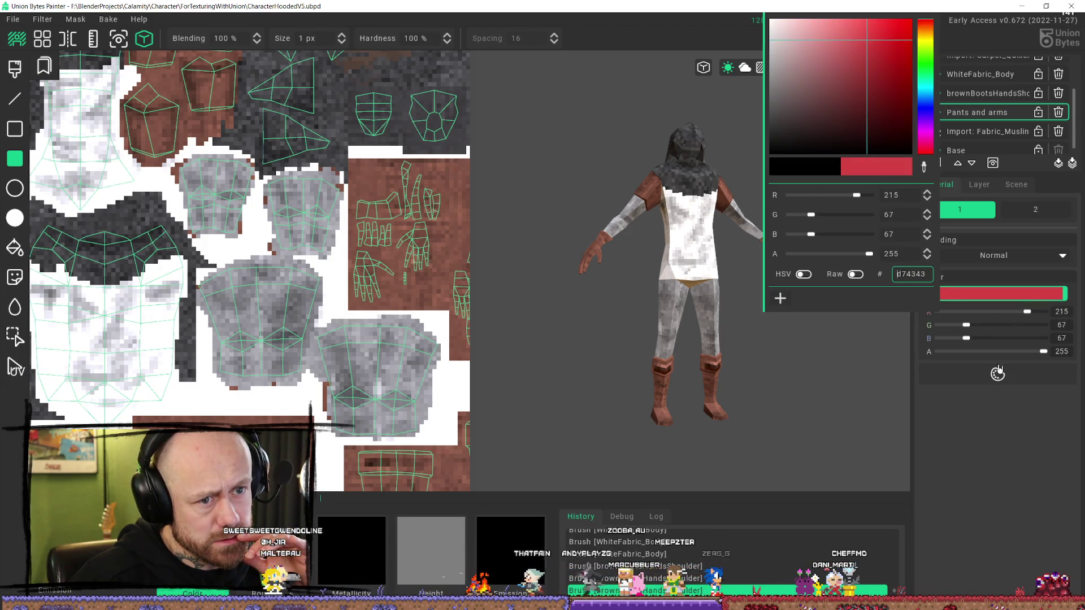
{"action": "left_click", "coordinate": [1050, 504]}
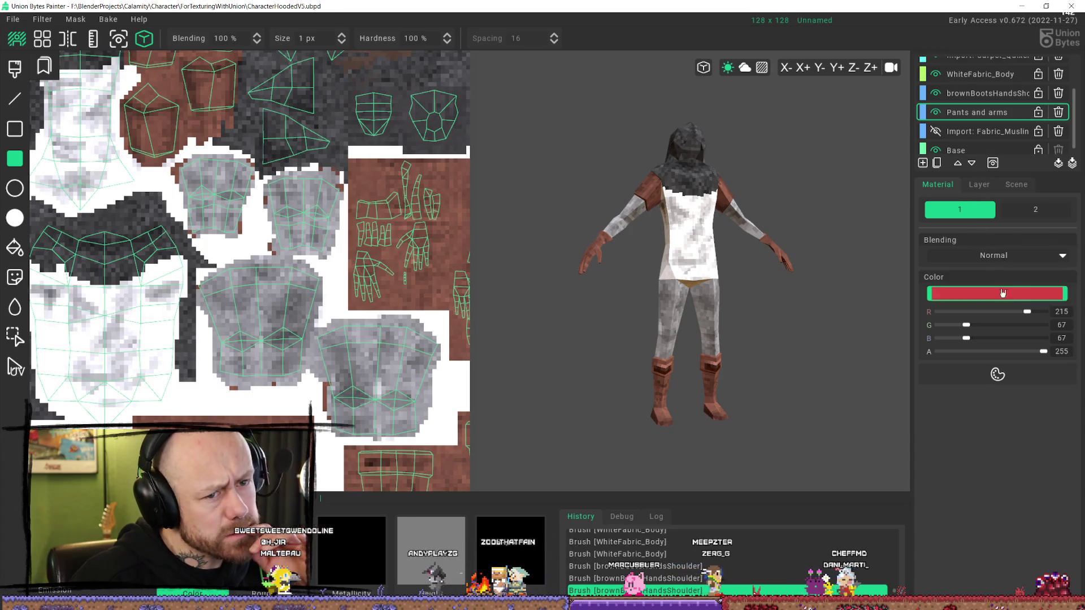
{"action": "left_click", "coordinate": [1008, 257]}
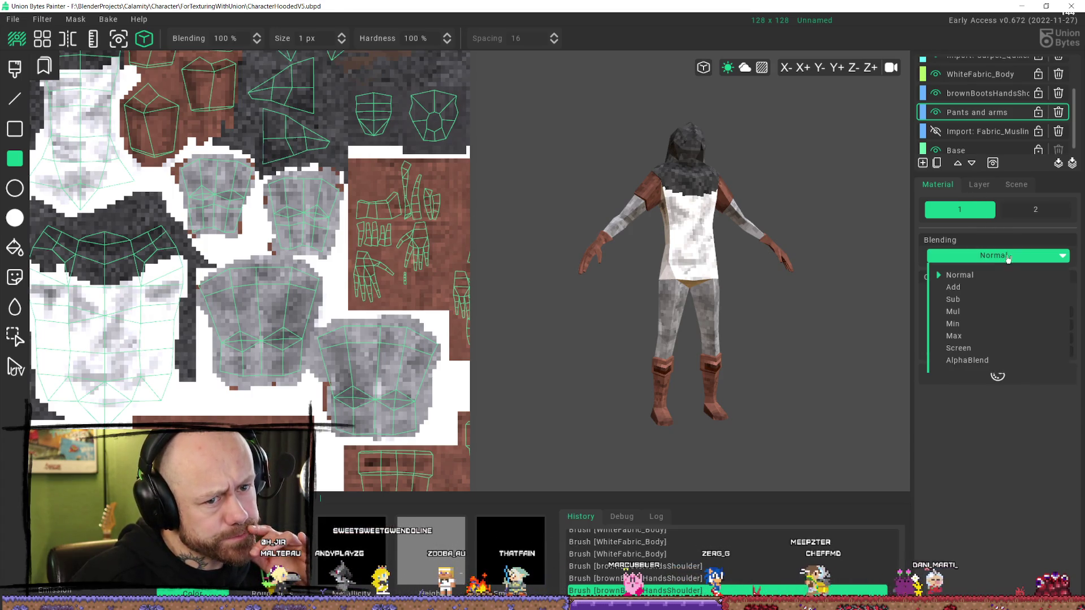
{"action": "left_click", "coordinate": [980, 312]}
{"action": "left_click", "coordinate": [966, 356]}
{"action": "left_click_drag", "start_coordinate": [966, 355], "coordinate": [998, 370]}
- Tint the pants and arms pieces red, check it from the sides, then undo it
{"action": "scroll", "coordinate": [171, 157], "scroll_direction": "down", "scroll_amount": 3}
{"action": "scroll", "coordinate": [171, 157], "scroll_direction": "down", "scroll_amount": 1}
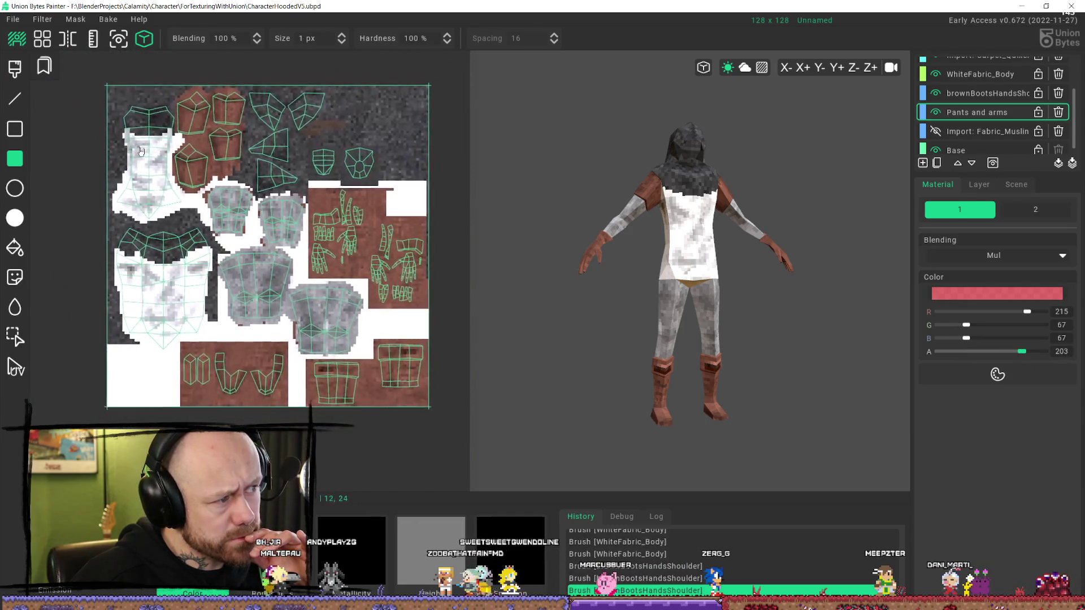
{"action": "left_click_drag", "start_coordinate": [108, 85], "coordinate": [432, 408]}
{"action": "scroll", "coordinate": [666, 271], "scroll_direction": "down", "scroll_amount": 1}
{"action": "mouse_move", "coordinate": [667, 271]}
{"action": "middle_mouse_down"}
{"action": "mouse_move", "coordinate": [632, 277]}
{"action": "mouse_move", "coordinate": [678, 280]}
{"action": "mouse_move", "coordinate": [660, 279]}
{"action": "middle_mouse_up"}
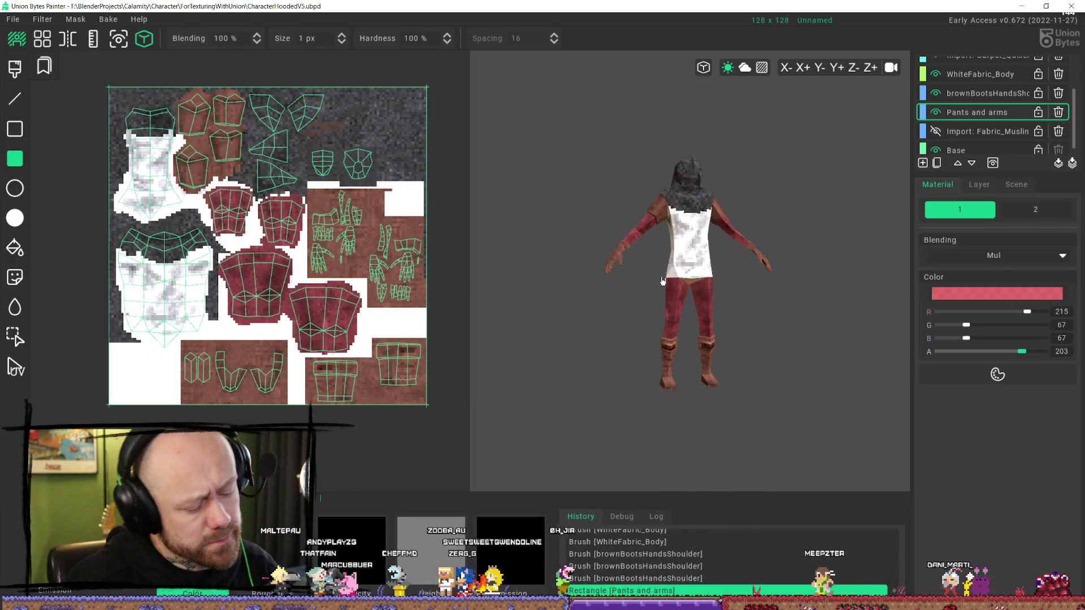
{"action": "key", "text": "ctrl+z"}
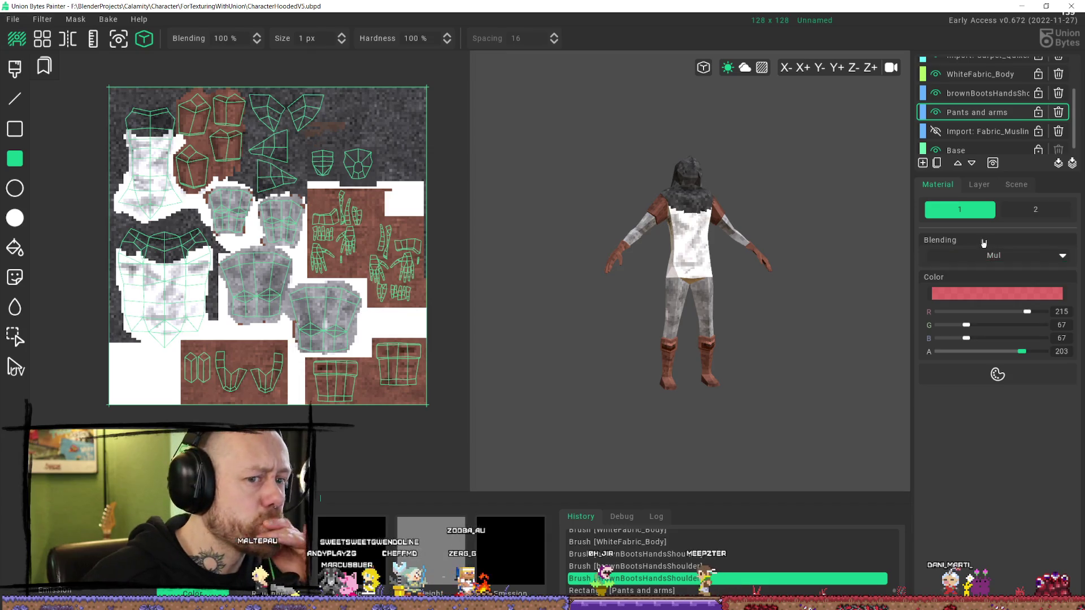
- Change the paint to mid grey and multiply it over the pants and sleeves
{"action": "left_click", "coordinate": [1006, 293]}
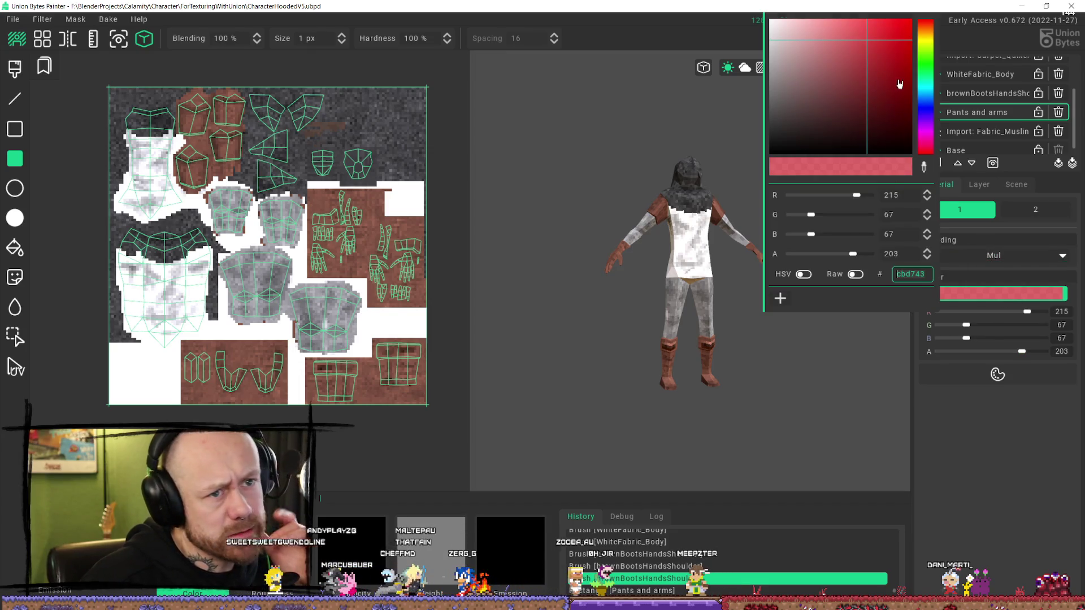
{"action": "left_click_drag", "start_coordinate": [854, 64], "coordinate": [756, 89]}
{"action": "left_click", "coordinate": [1001, 528]}
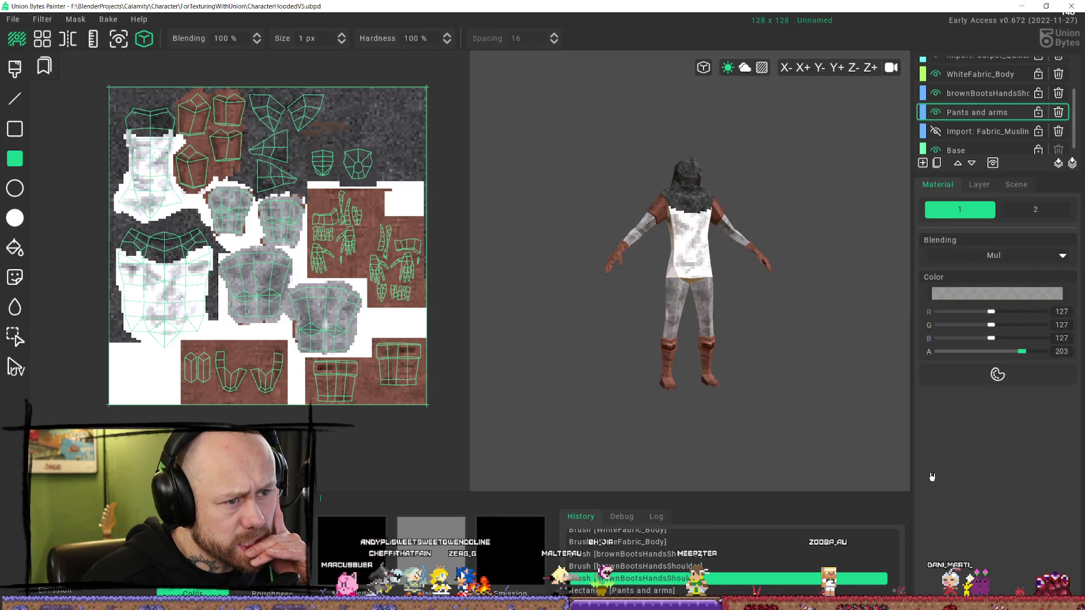
{"action": "mouse_move", "coordinate": [143, 166]}
{"action": "left_mouse_down"}
{"action": "mouse_move", "coordinate": [333, 367]}
{"action": "mouse_move", "coordinate": [426, 362]}
{"action": "left_mouse_up"}
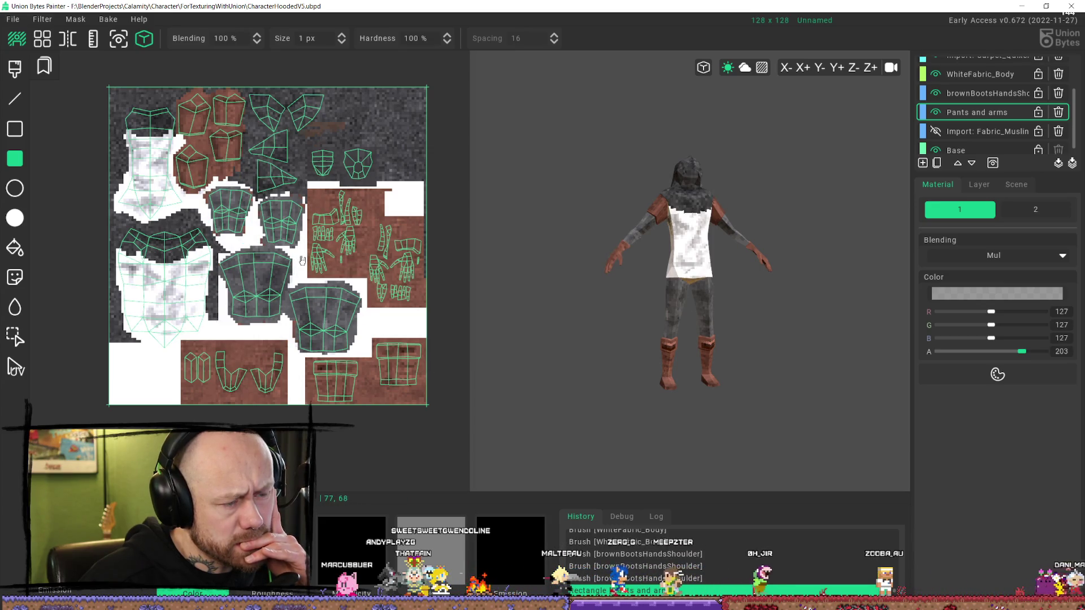
- Change the layer colour to a lighter grey (182, 180, 180) and reapply the fill
{"action": "left_click", "coordinate": [1005, 293]}
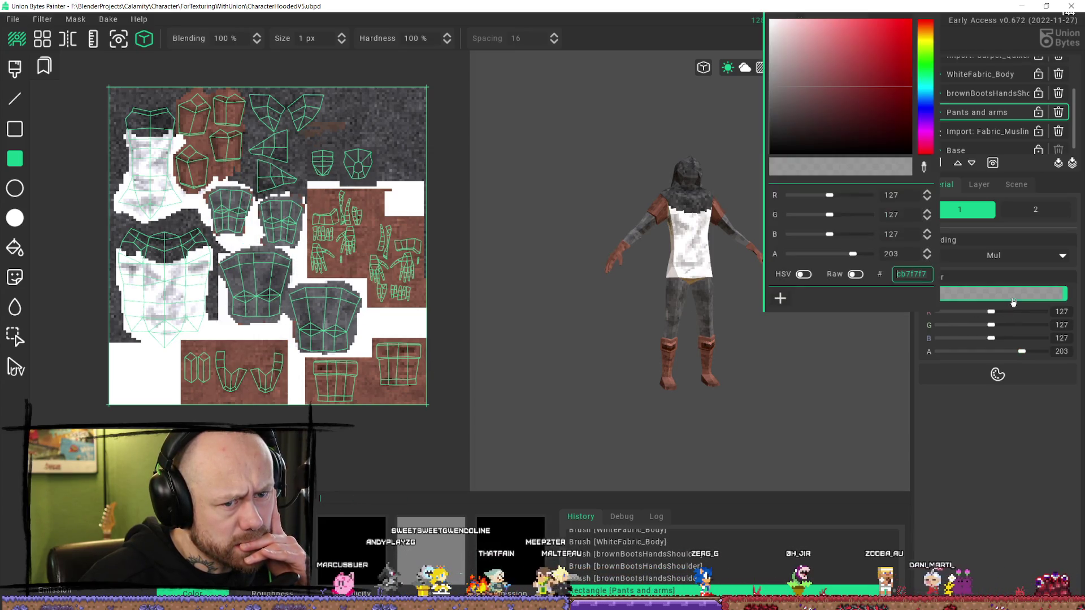
{"action": "mouse_move", "coordinate": [782, 107]}
{"action": "left_mouse_down"}
{"action": "mouse_move", "coordinate": [799, 83]}
{"action": "mouse_move", "coordinate": [773, 61]}
{"action": "left_mouse_up"}
{"action": "left_click", "coordinate": [1029, 495]}
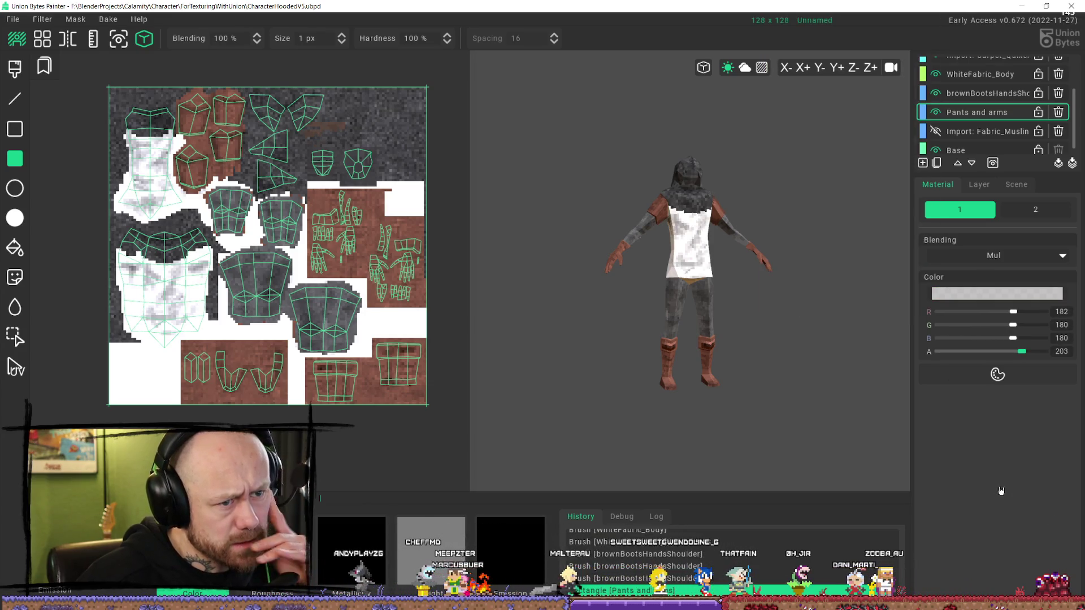
{"action": "key", "text": "ctrl+y"}
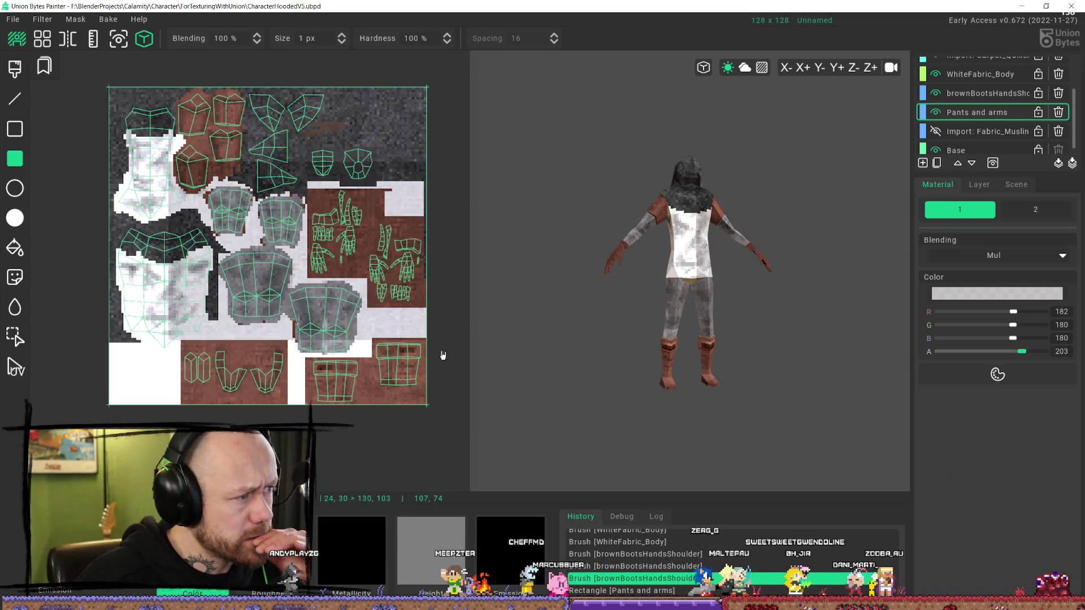
- Inspect the brightened pants from several angles, then switch to a new Firefox window
{"action": "mouse_move", "coordinate": [776, 351]}
{"action": "right_mouse_down"}
{"action": "mouse_move", "coordinate": [758, 264]}
{"action": "mouse_move", "coordinate": [765, 315]}
{"action": "mouse_move", "coordinate": [823, 310]}
{"action": "mouse_move", "coordinate": [1083, 338]}
{"action": "right_mouse_up"}
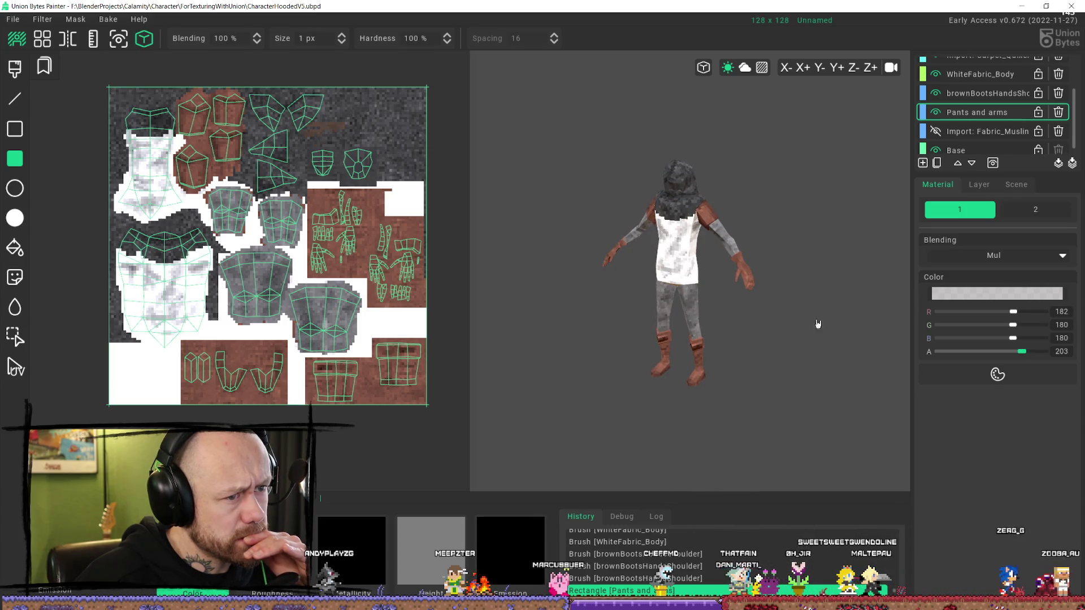
{"action": "right_click_drag", "start_coordinate": [816, 322], "coordinate": [806, 308]}
{"action": "scroll", "coordinate": [806, 307], "scroll_direction": "up", "scroll_amount": 5}
{"action": "scroll", "coordinate": [782, 280], "scroll_direction": "down", "scroll_amount": 5}
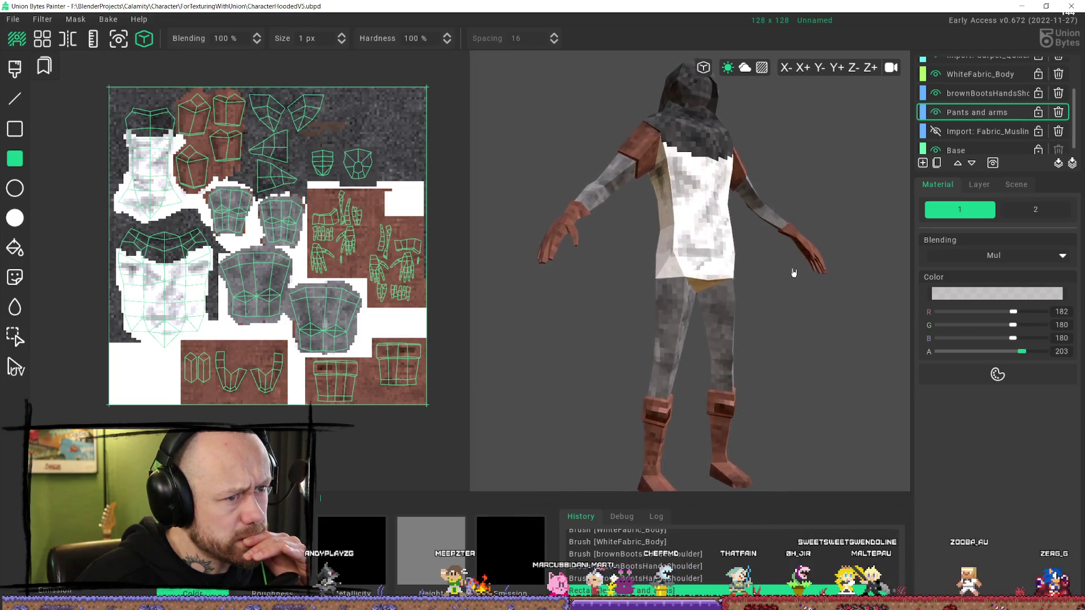
{"action": "scroll", "coordinate": [758, 291], "scroll_direction": "down", "scroll_amount": 1}
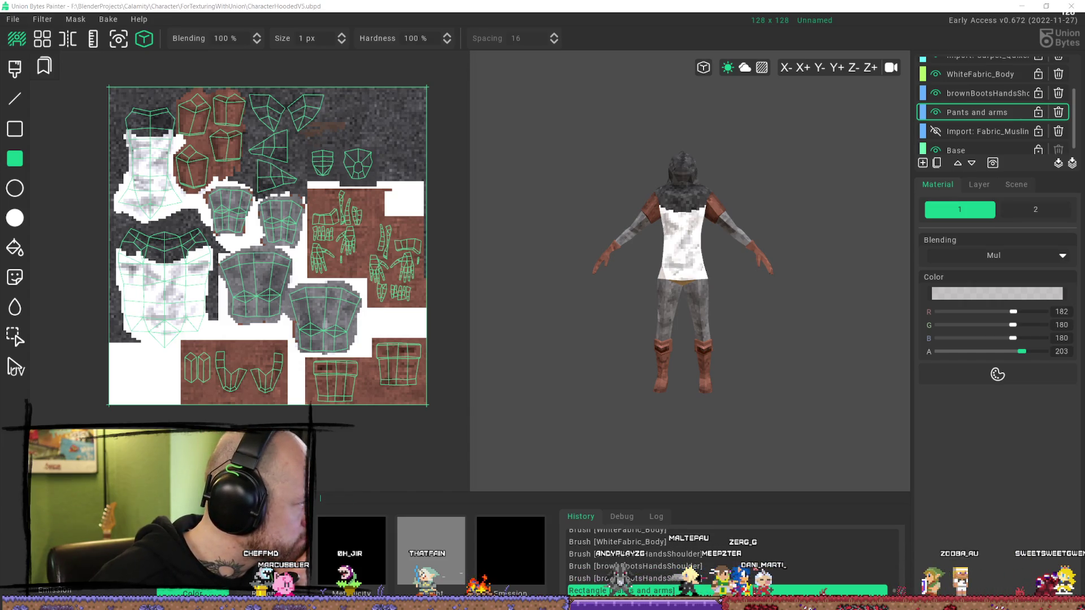
{"action": "key", "text": "alt+Tab"}
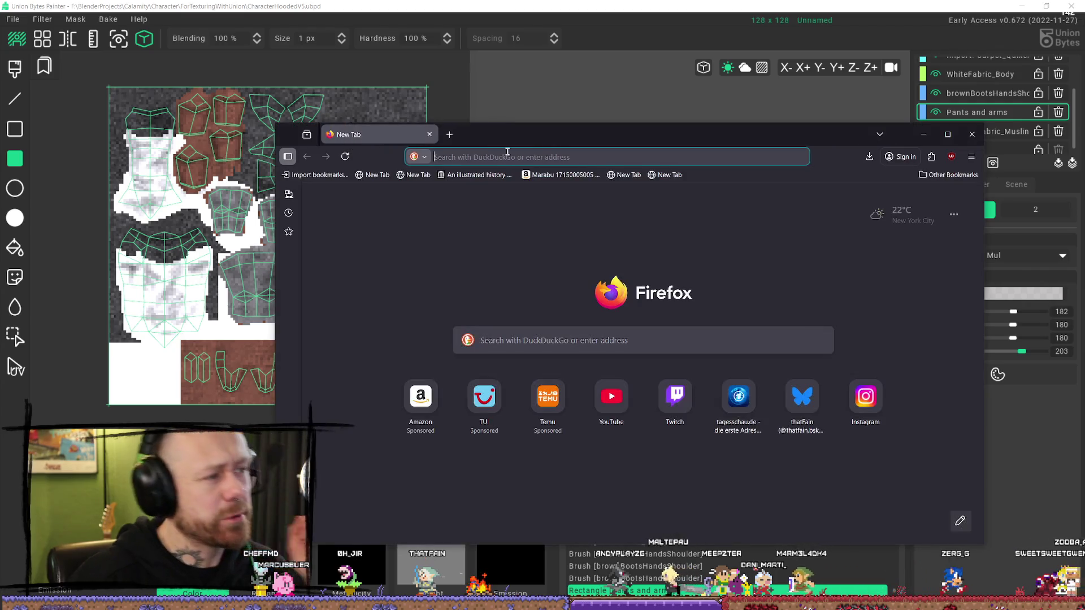
- Search Google for 'video games character visibility' and open the Thinking Modular YouTube video, maximised
{"action": "type", "text": "google.com/"}
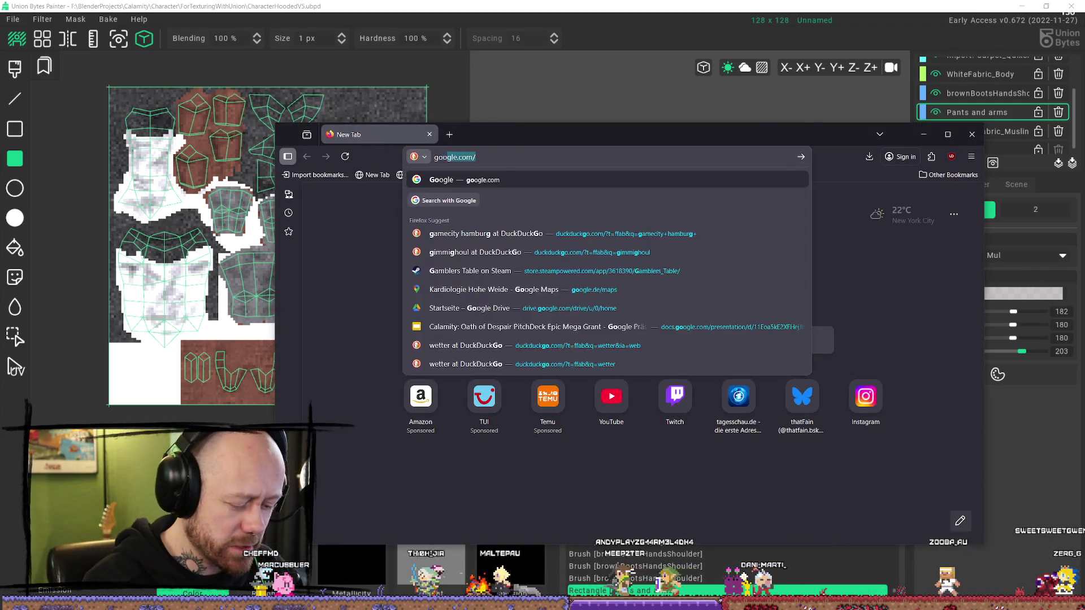
{"action": "key", "text": "Return"}
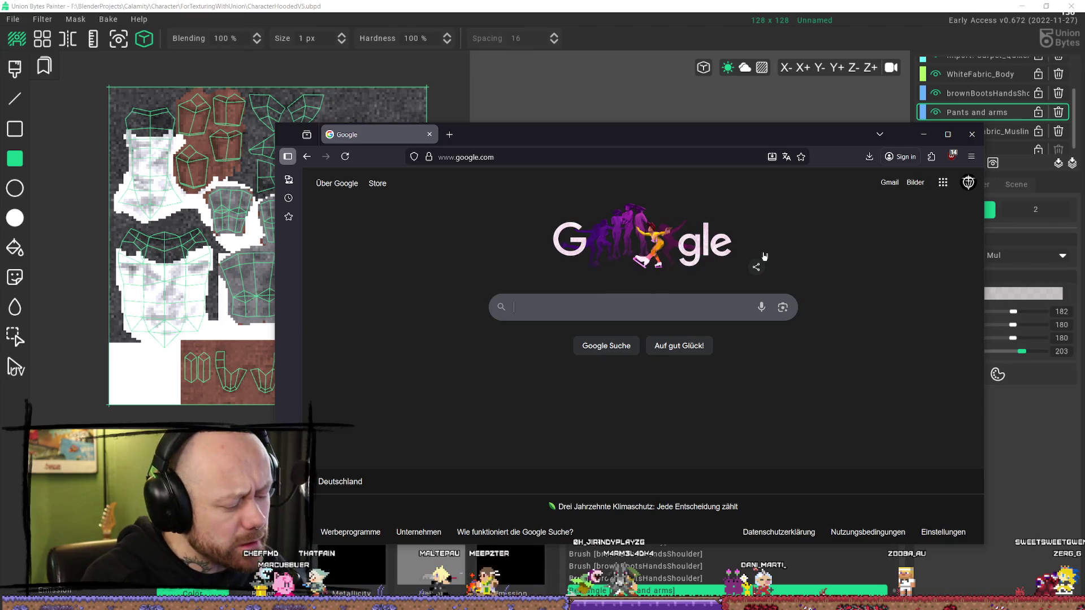
{"action": "type", "text": "vis"}
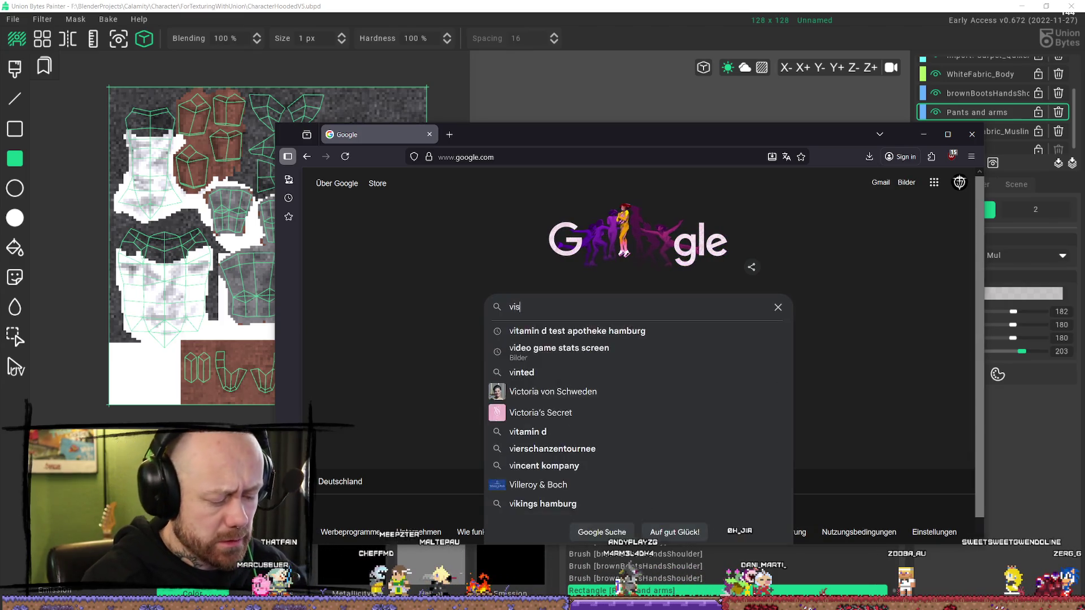
{"action": "key", "text": "BackSpace"}
{"action": "key", "text": "BackSpace"}
{"action": "type", "text": "vid"}
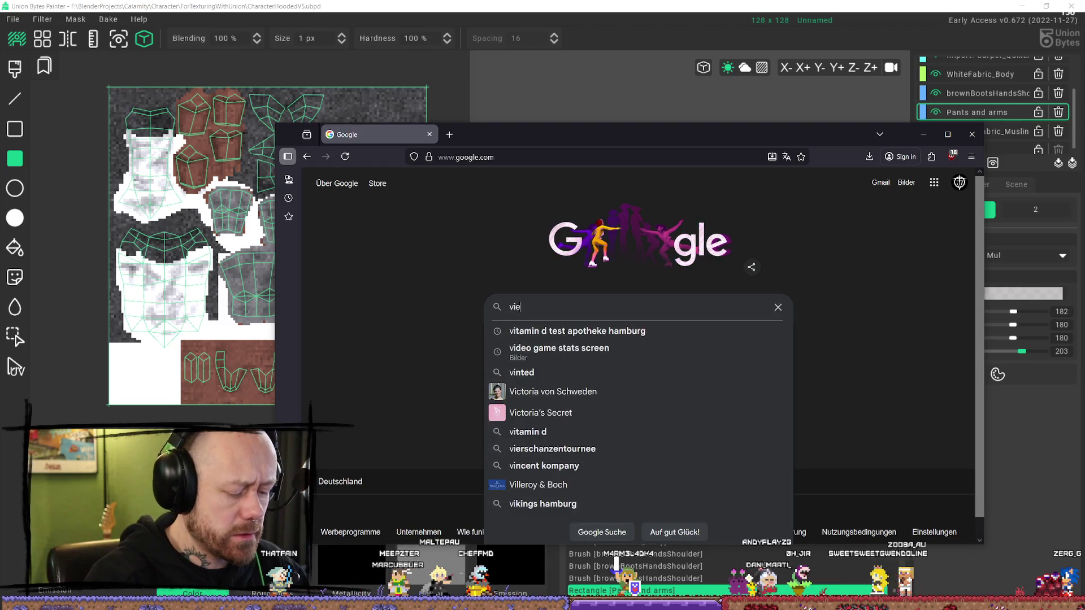
{"action": "key", "text": "BackSpace"}
{"action": "type", "text": "deo g"}
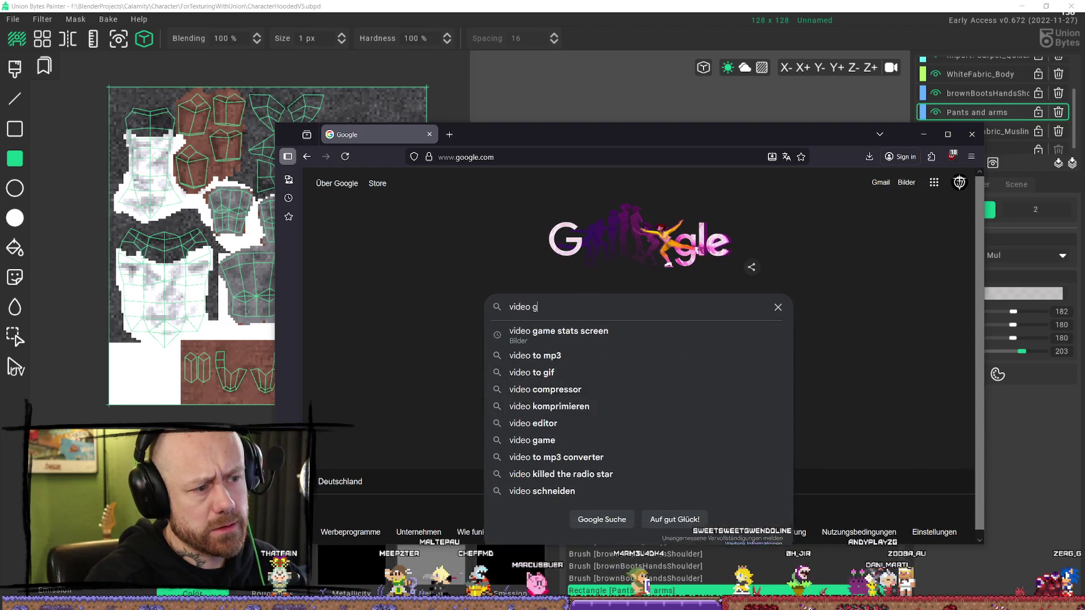
{"action": "type", "text": "ames character"}
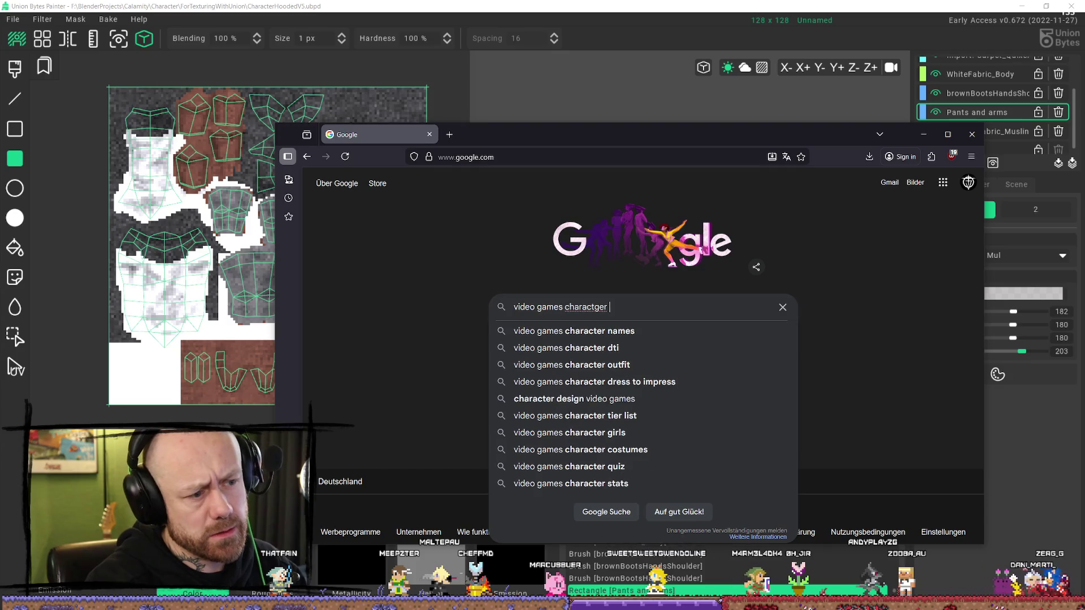
{"action": "key", "text": "BackSpace"}
{"action": "key", "text": "BackSpace"}
{"action": "type", "text": "er v"}
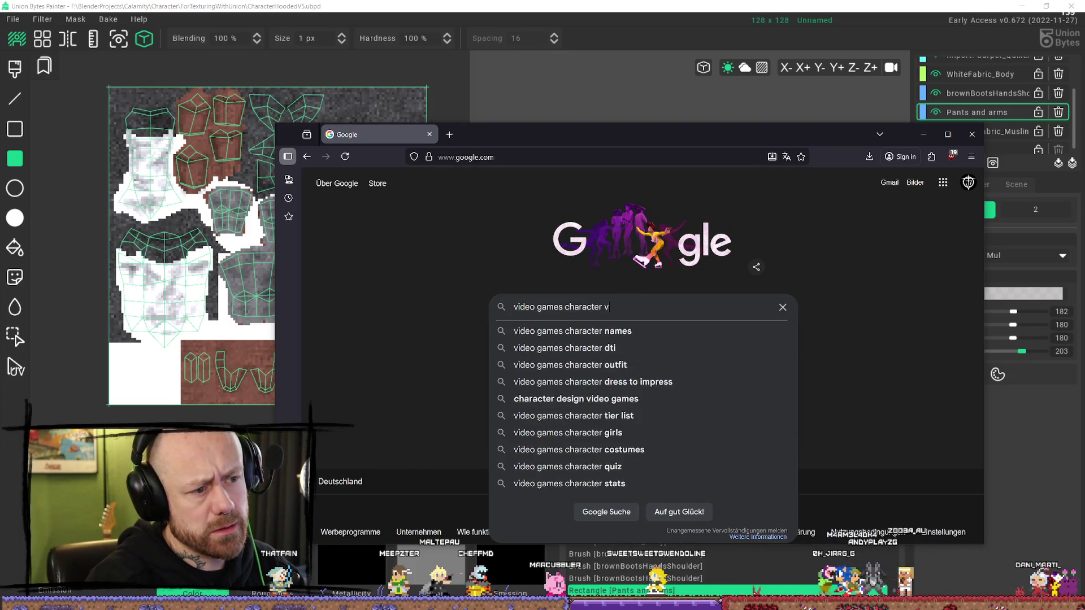
{"action": "type", "text": "isibility"}
{"action": "key", "text": "Return"}
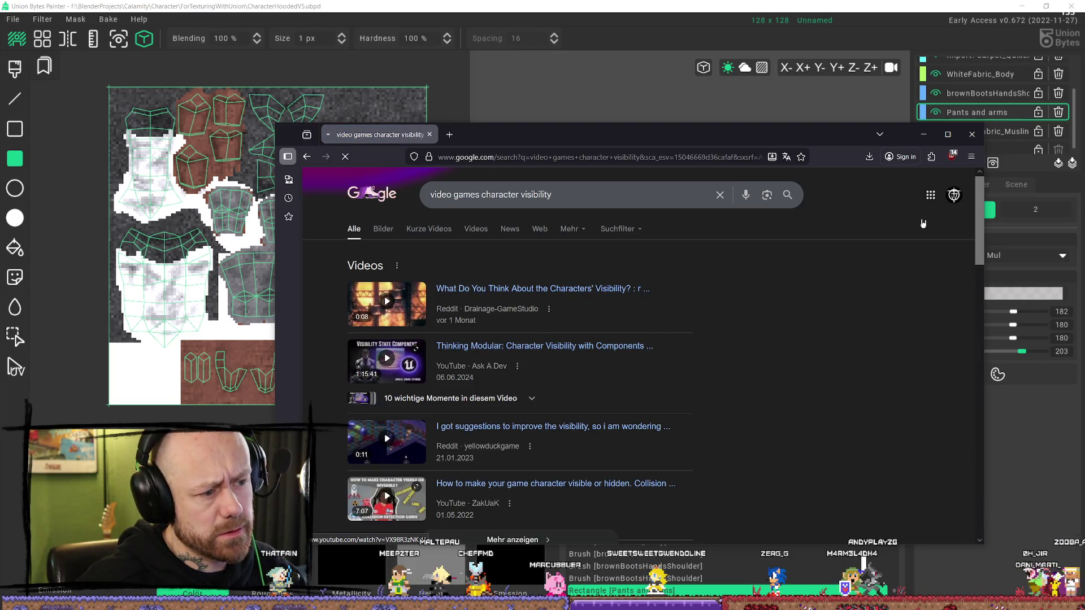
{"action": "left_click", "coordinate": [650, 351]}
{"action": "left_click", "coordinate": [945, 141]}
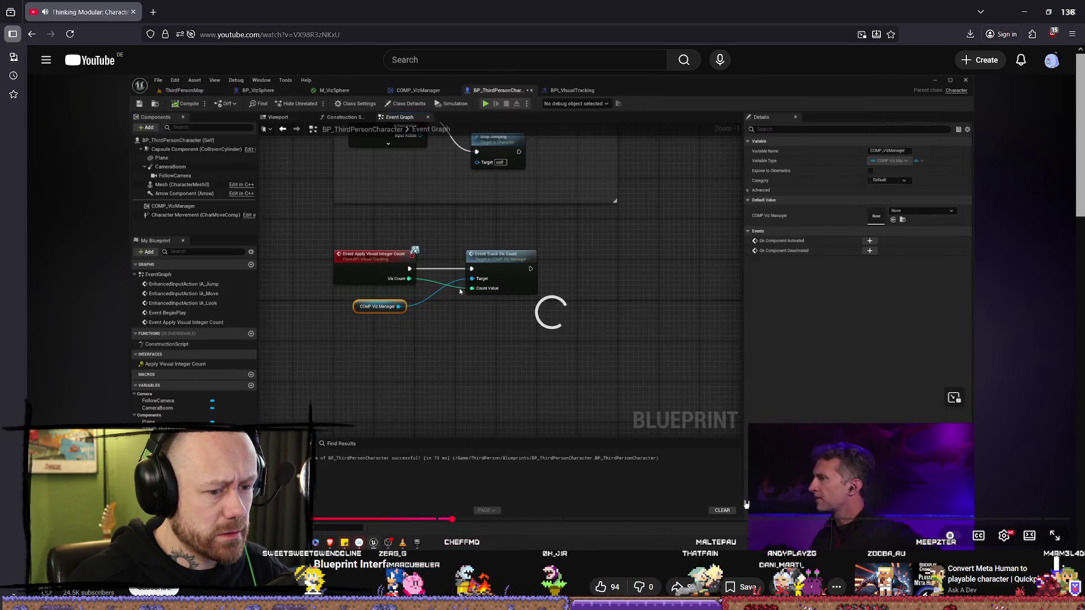
- Go back and open the Valorant Best Visibility Settings video from Google's image results
{"action": "key", "text": "alt+Left"}
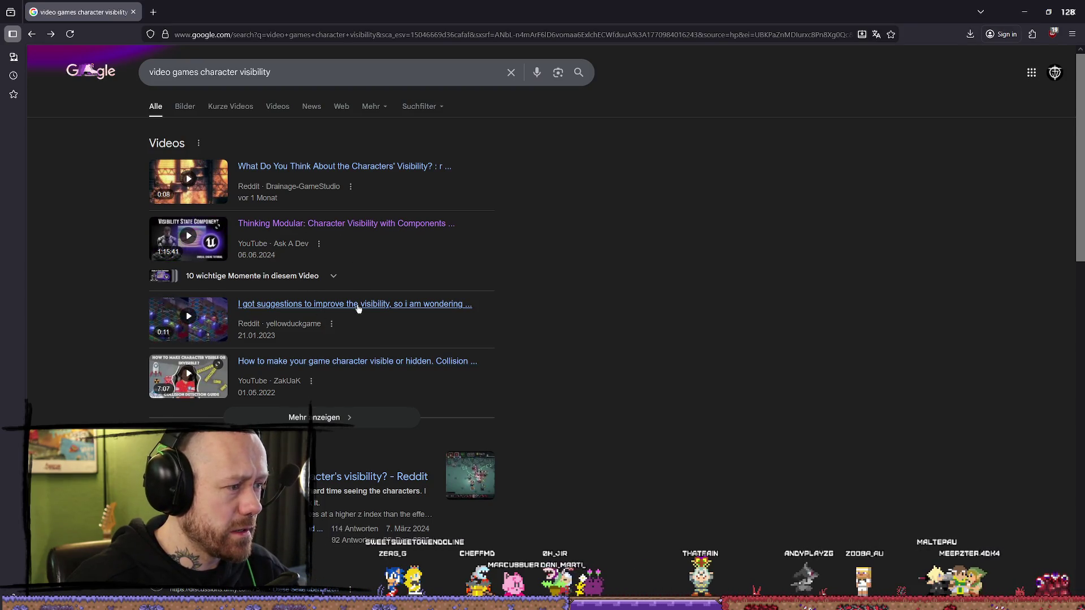
{"action": "left_click", "coordinate": [185, 106]}
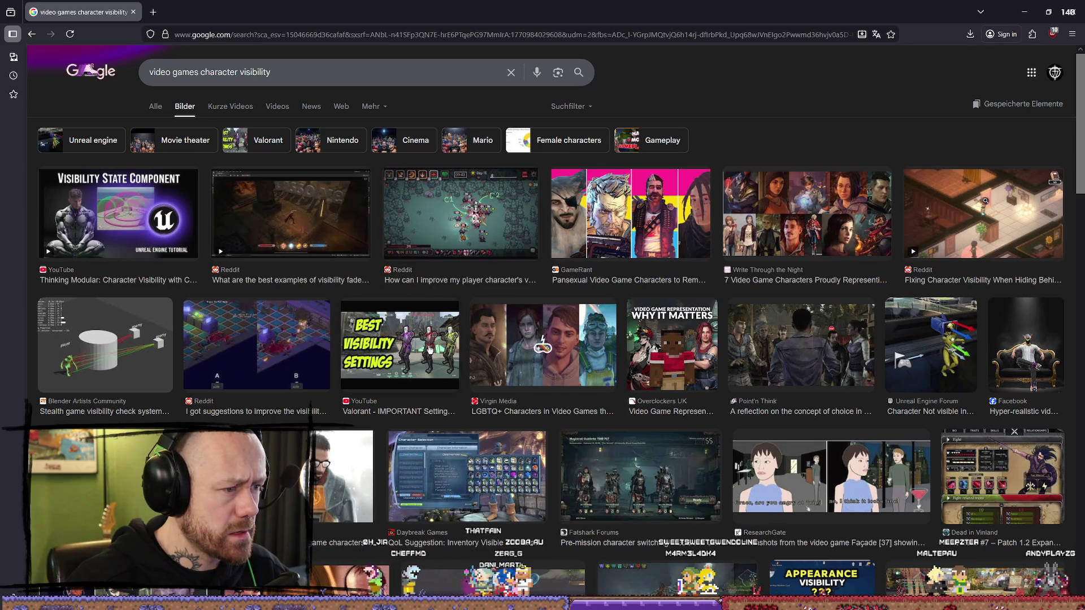
{"action": "left_click", "coordinate": [458, 344]}
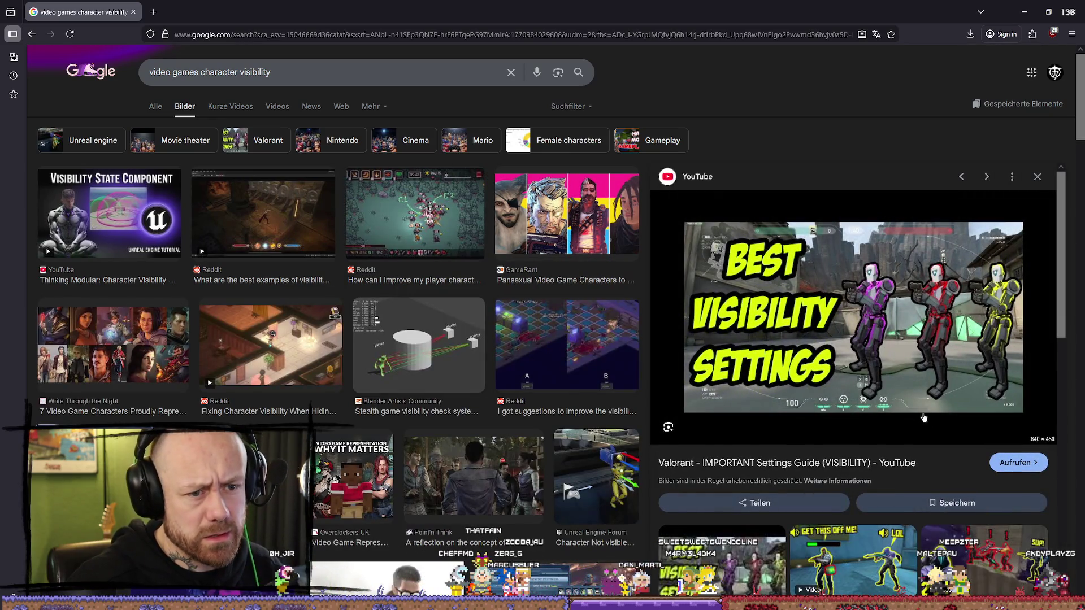
{"action": "left_click", "coordinate": [953, 318]}
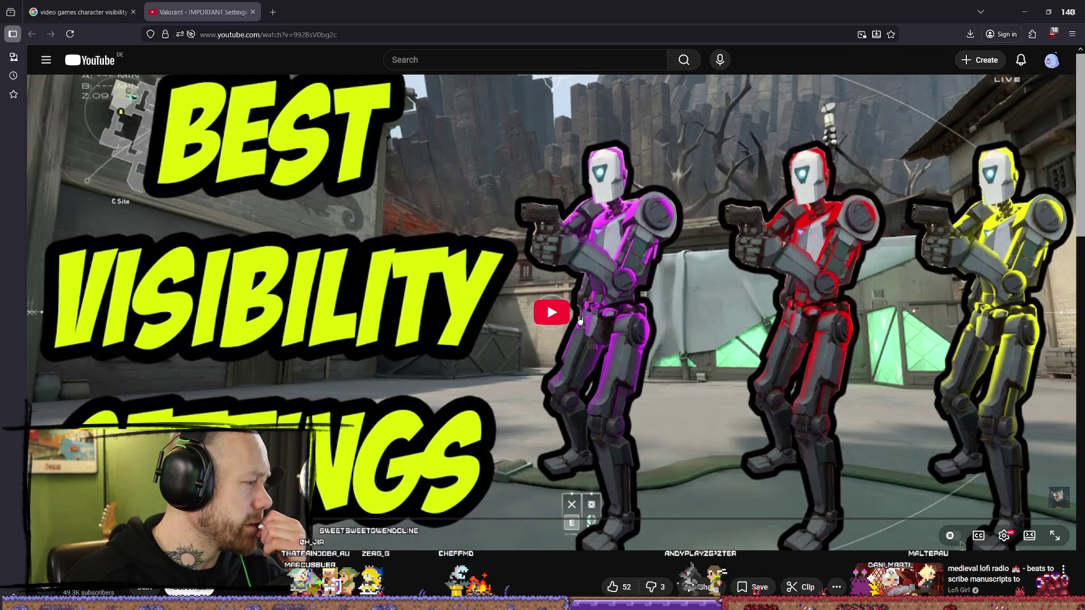
- Play the Valorant video and skip ahead to the gameplay footage around 4:13
{"action": "left_click", "coordinate": [573, 308]}
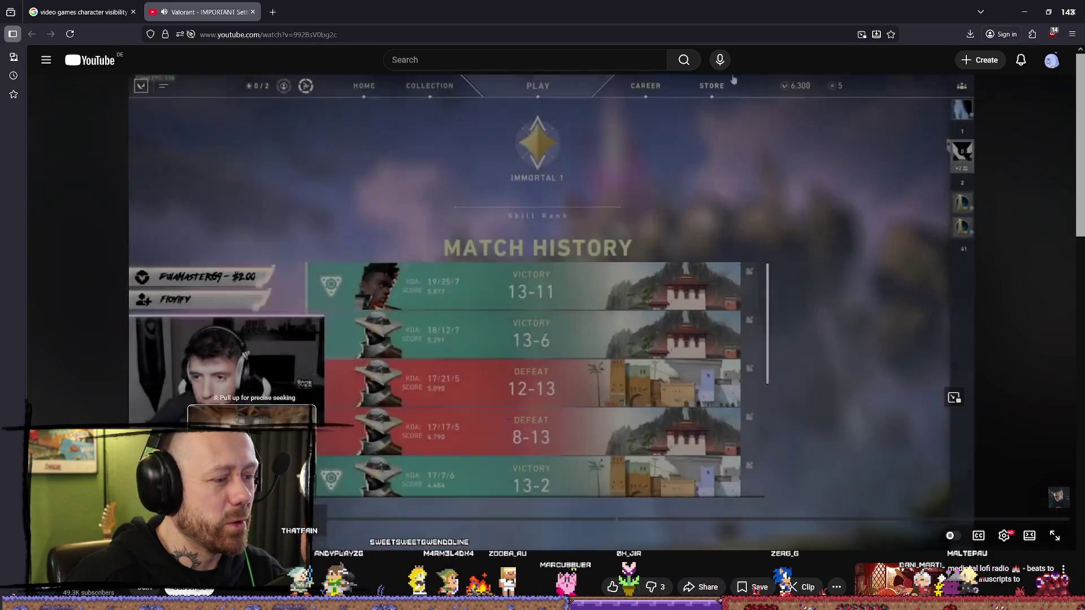
{"action": "left_click_drag", "start_coordinate": [340, 520], "coordinate": [408, 518]}
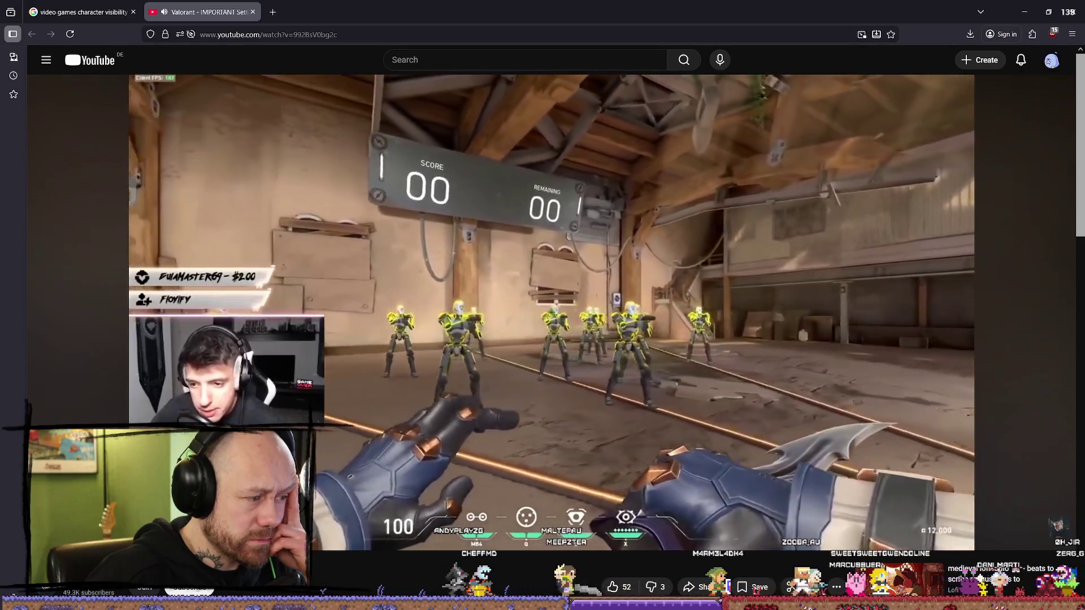
{"action": "mouse_move", "coordinate": [400, 530]}
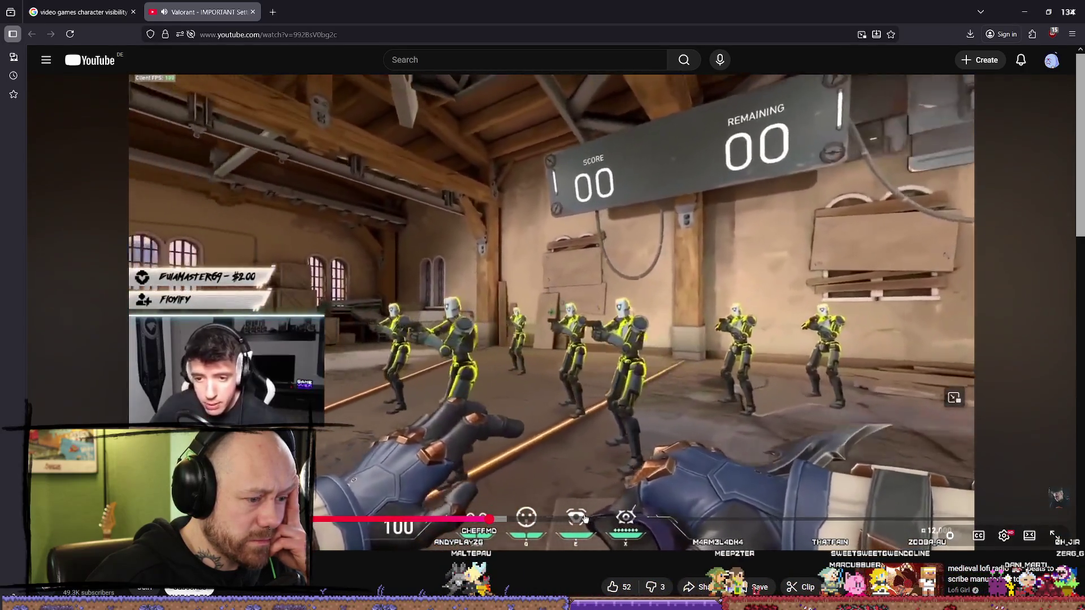
{"action": "left_click_drag", "start_coordinate": [585, 519], "coordinate": [676, 519]}
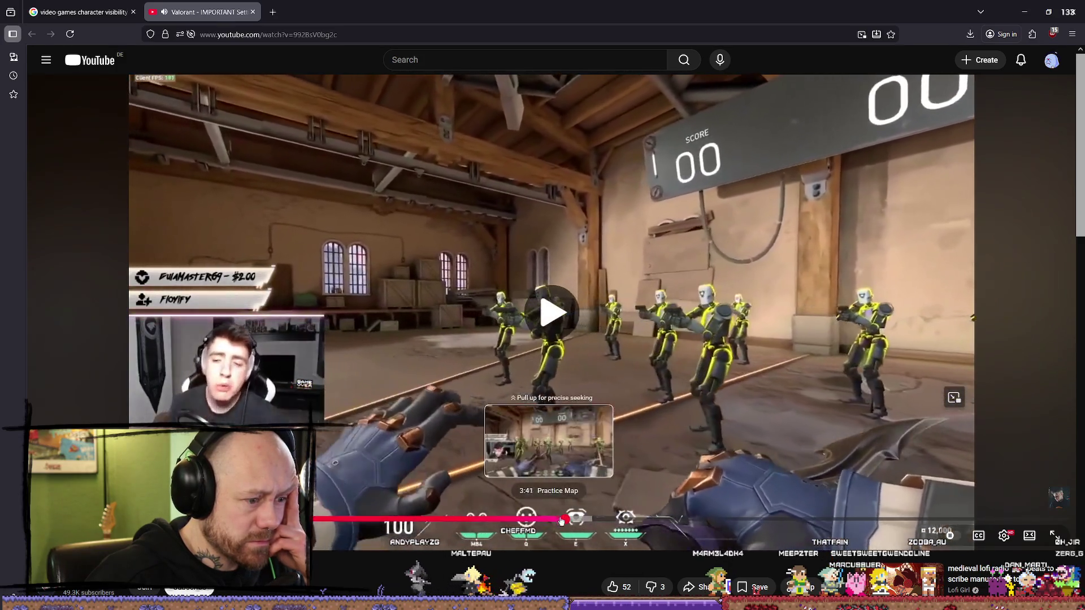
{"action": "left_click_drag", "start_coordinate": [568, 518], "coordinate": [641, 519]}
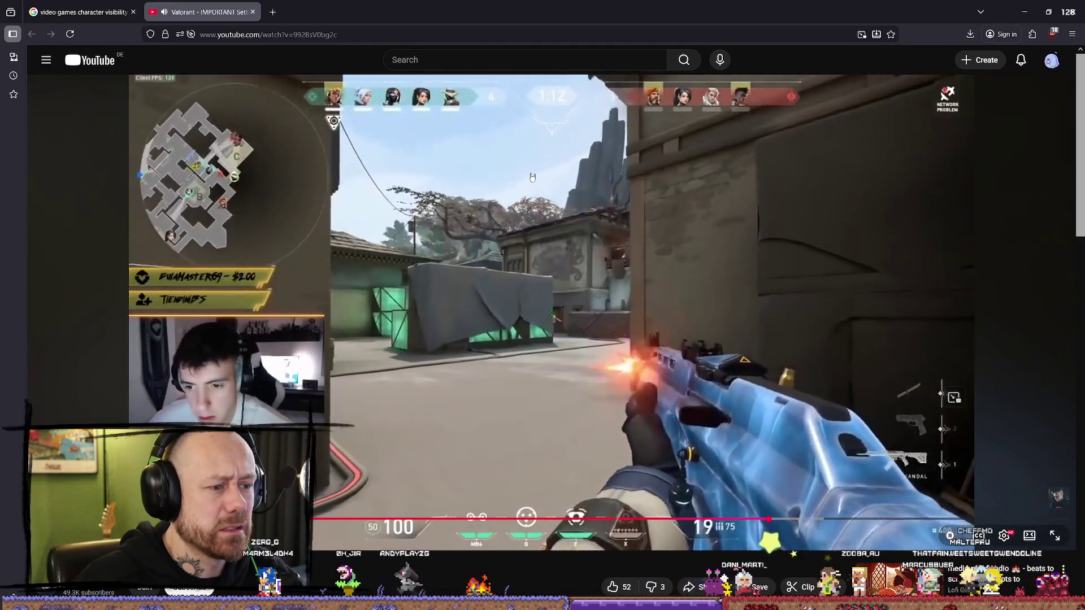
{"action": "key", "text": "/"}
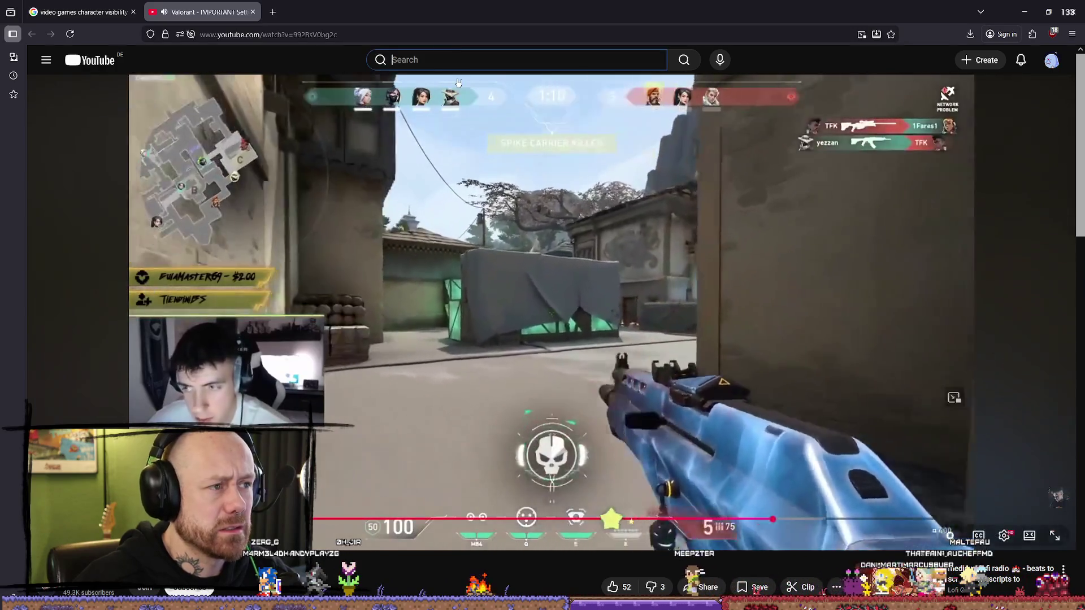
- Search YouTube for 'valorant', open the 10 Minutes of Satisfying Gameplay video and pause it
{"action": "key", "text": "BackSpace"}
{"action": "key", "text": "BackSpace"}
{"action": "type", "text": "alorant"}
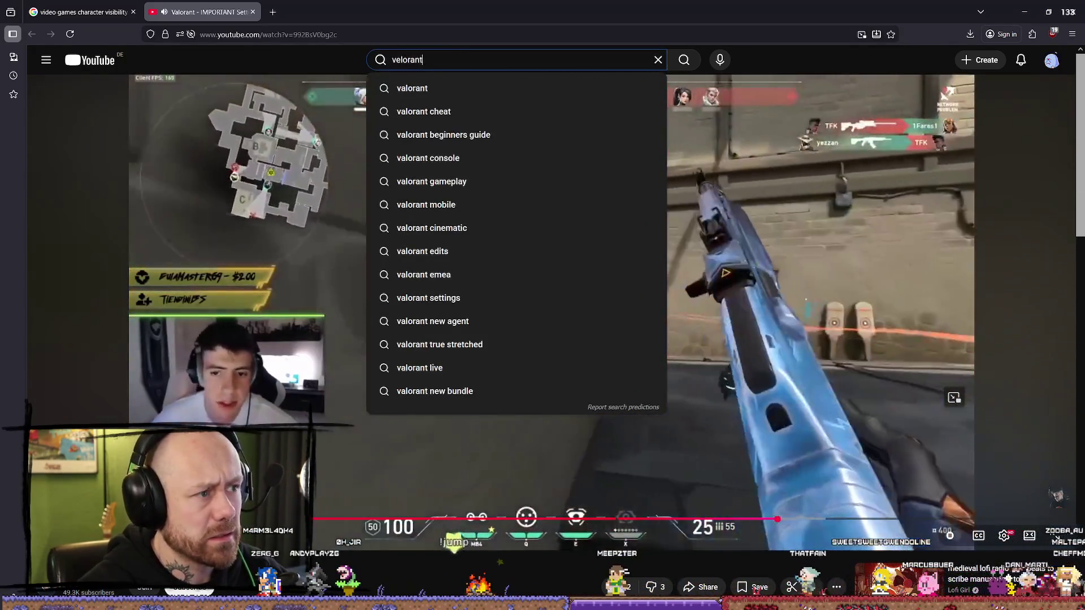
{"action": "key", "text": "Return"}
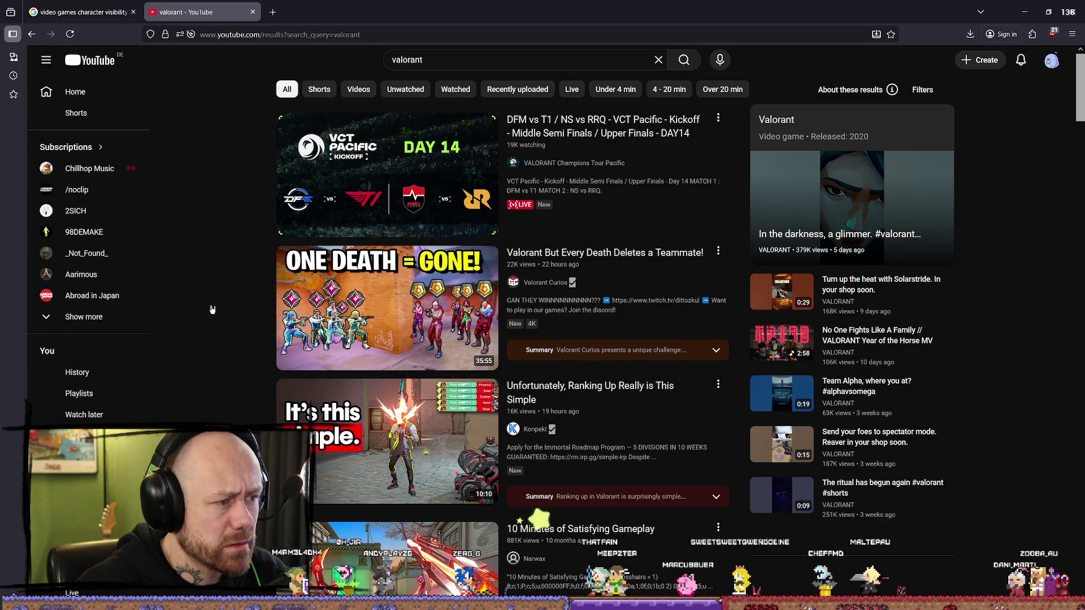
{"action": "scroll", "coordinate": [247, 302], "scroll_direction": "down", "scroll_amount": 2}
{"action": "left_click", "coordinate": [374, 440]}
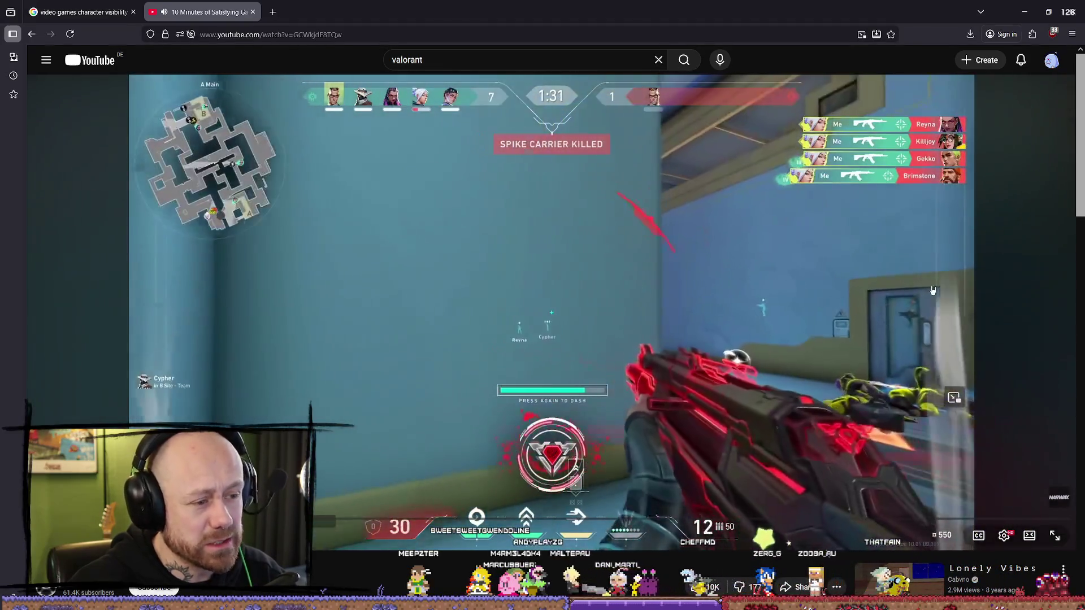
{"action": "left_click", "coordinate": [487, 77]}
- Replace the search text with 'unreal tournament 1999' and run the search
{"action": "left_click", "coordinate": [484, 60]}
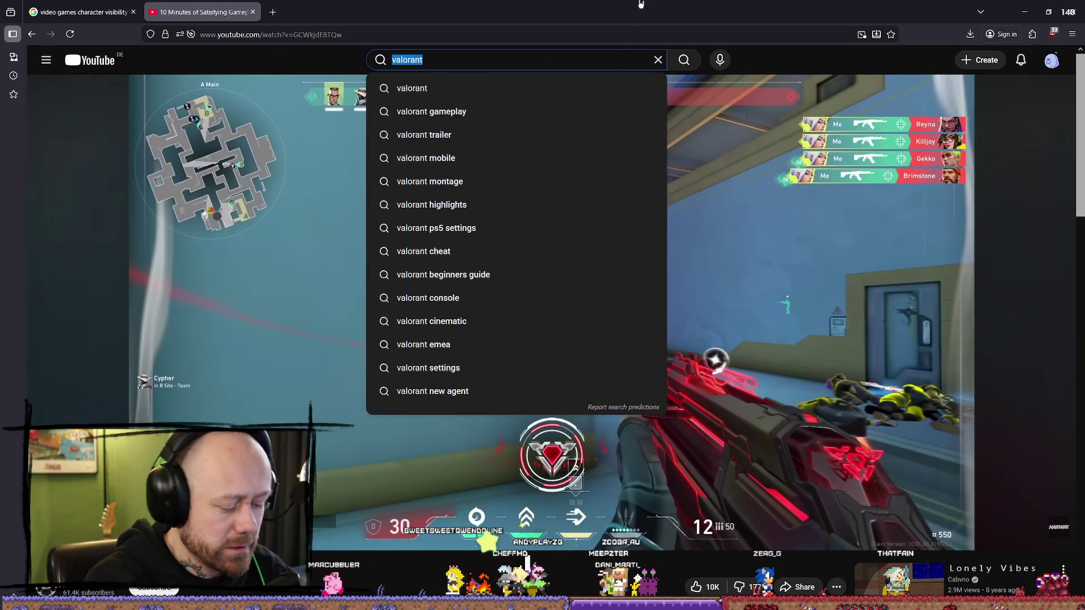
{"action": "key", "text": "BackSpace"}
{"action": "type", "text": "unreal tournament "}
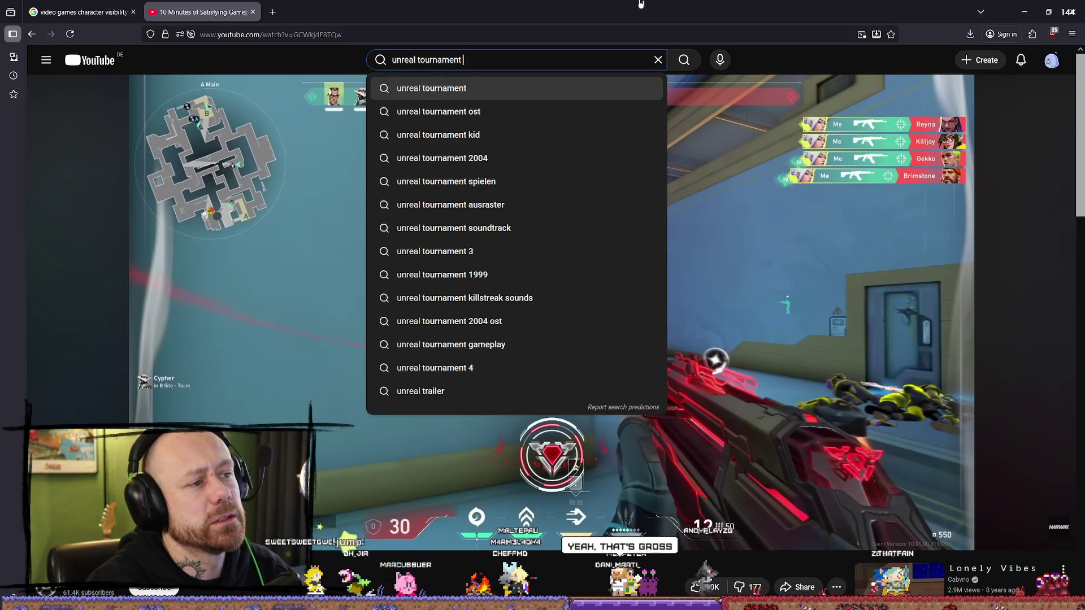
{"action": "type", "text": "1999"}
{"action": "key", "text": "Return"}
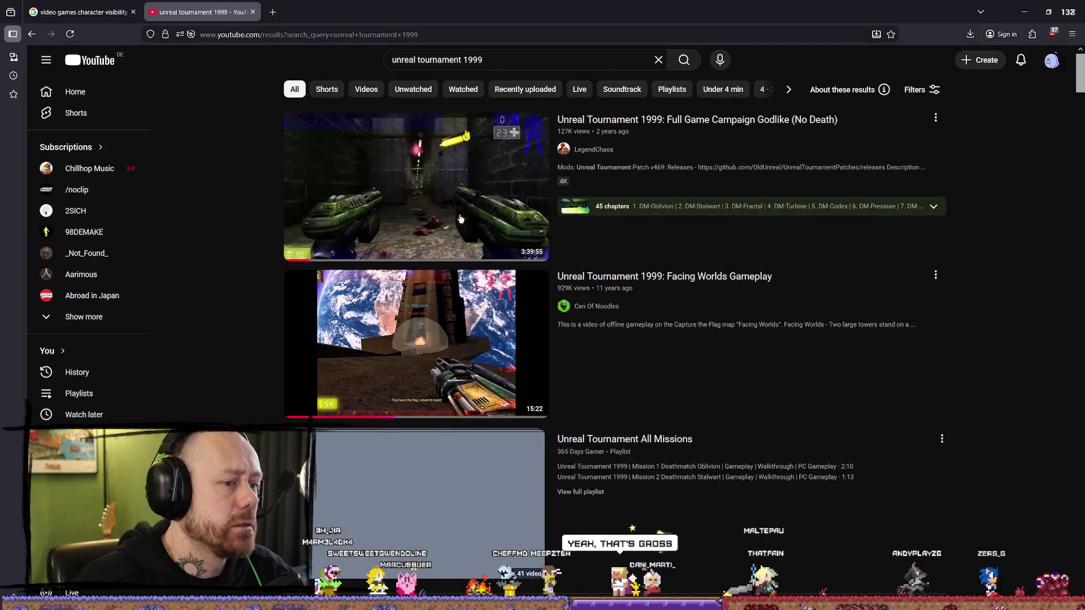
- Watch the Unreal Tournament 1999 Full Game Campaign video full screen, pause it, then select the search query
{"action": "left_click", "coordinate": [462, 318]}
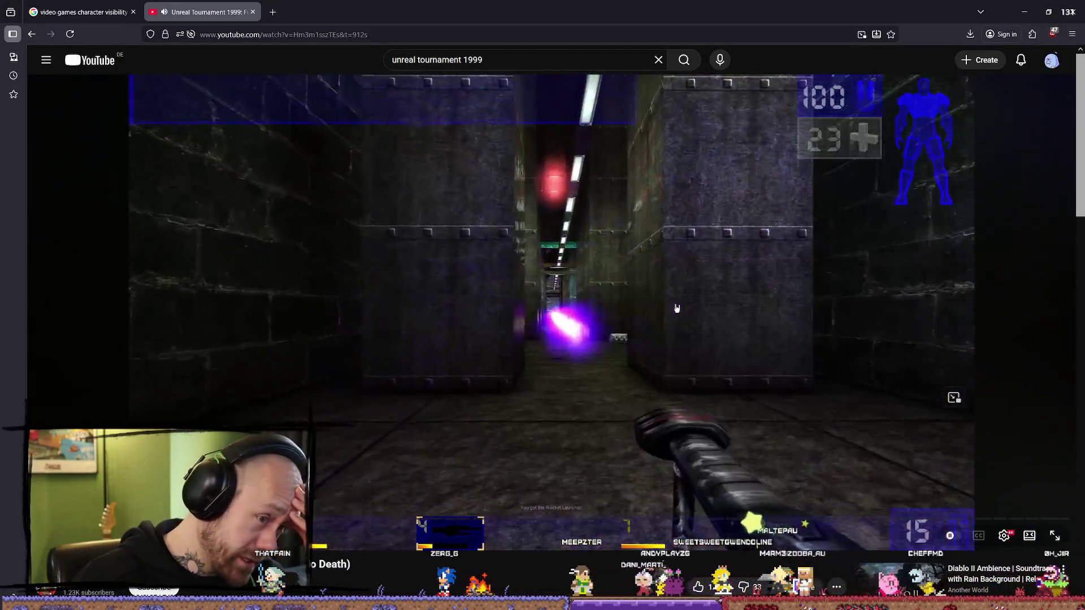
{"action": "double_click", "coordinate": [677, 308]}
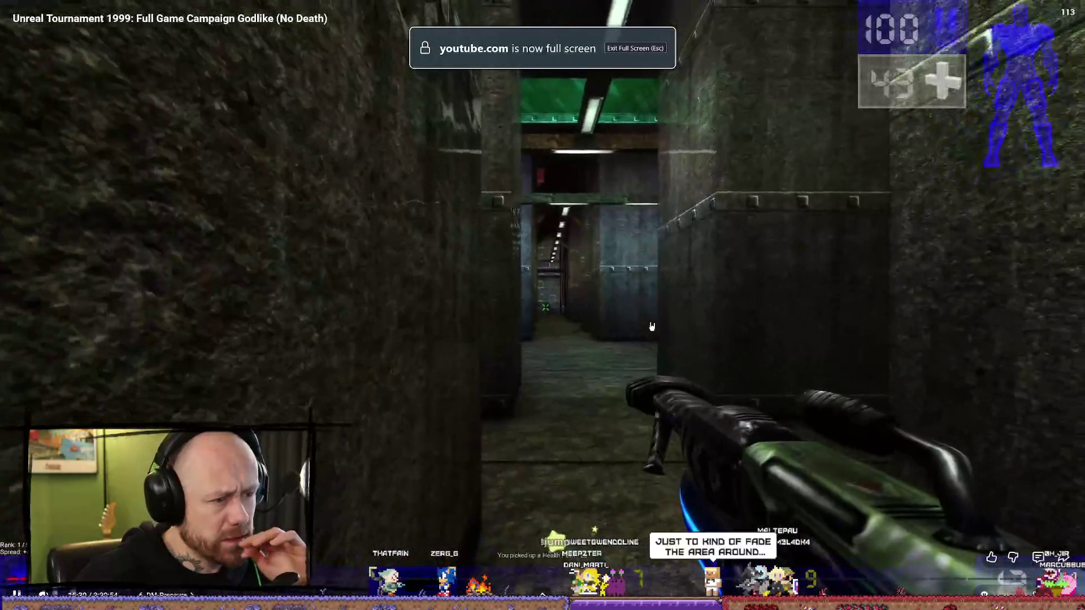
{"action": "key", "text": "space"}
{"action": "key", "text": "space"}
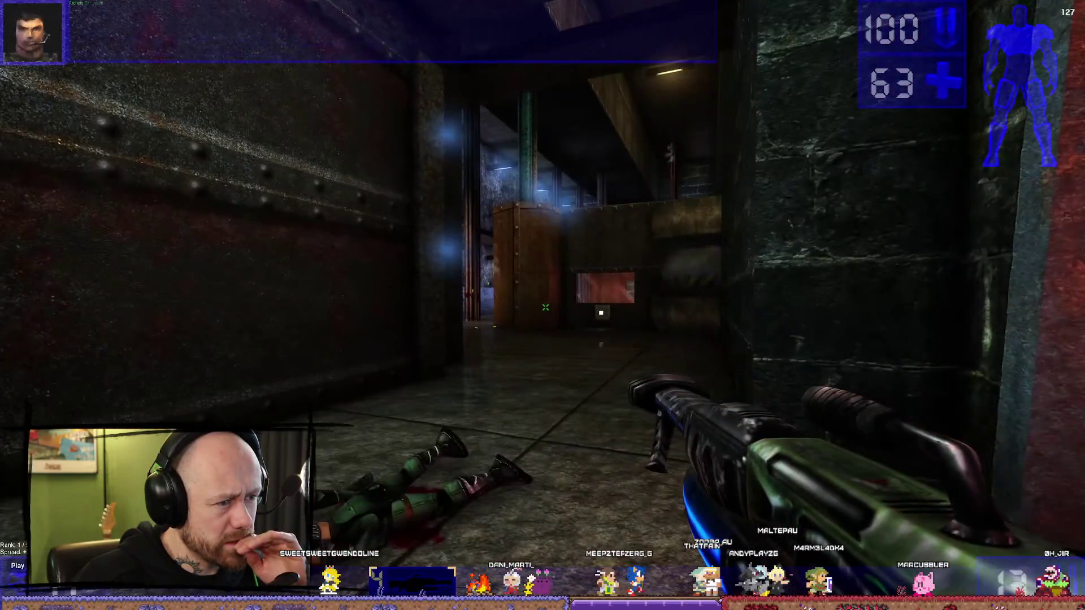
{"action": "key", "text": "space"}
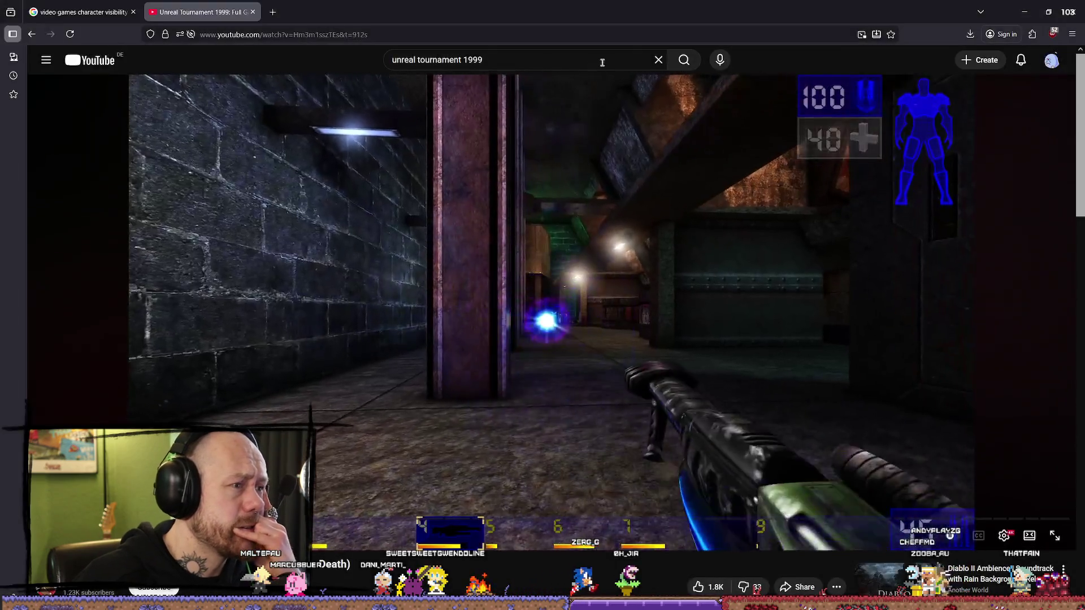
{"action": "left_click", "coordinate": [588, 62]}
{"action": "left_click_drag", "start_coordinate": [589, 62], "coordinate": [380, 65]}
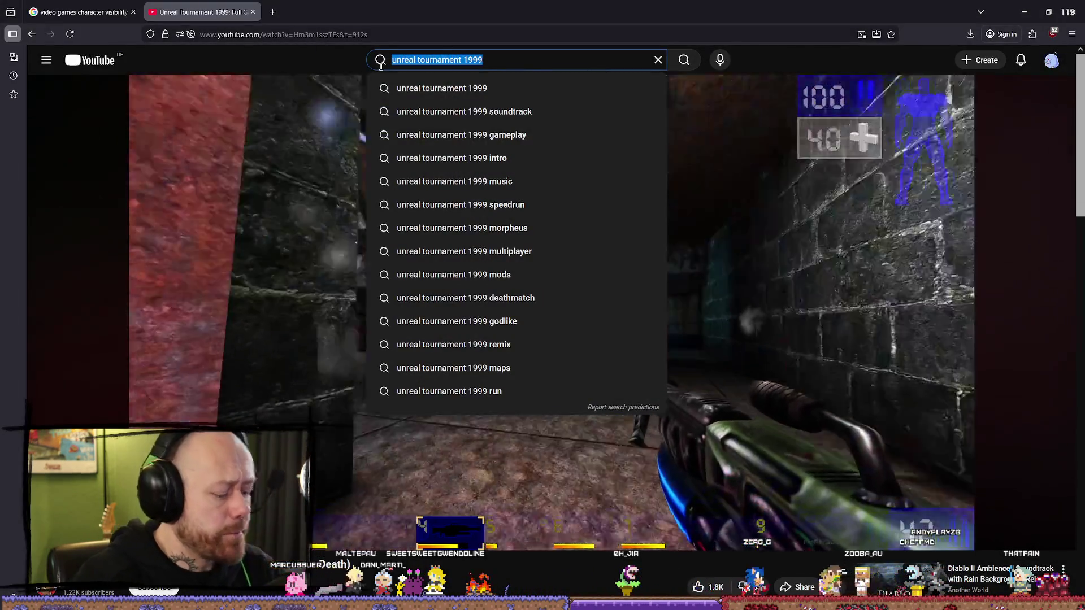
- Search YouTube for 'counter strike 1.6' and open the Counter-Strike 1.6 (2019) Gameplay PC HD video
{"action": "type", "text": "counter strol"}
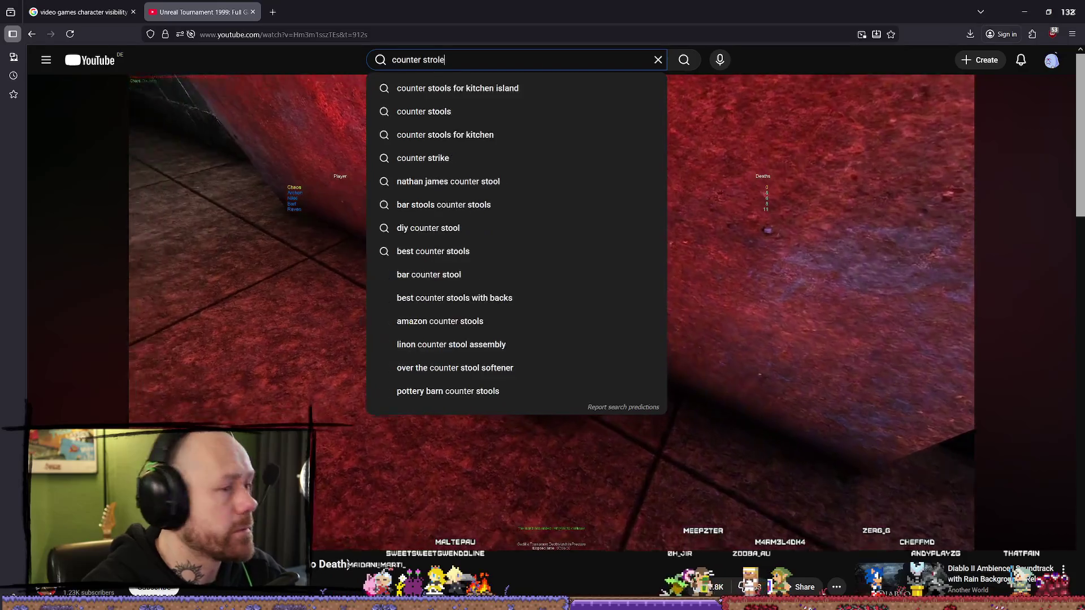
{"action": "key", "text": "BackSpace"}
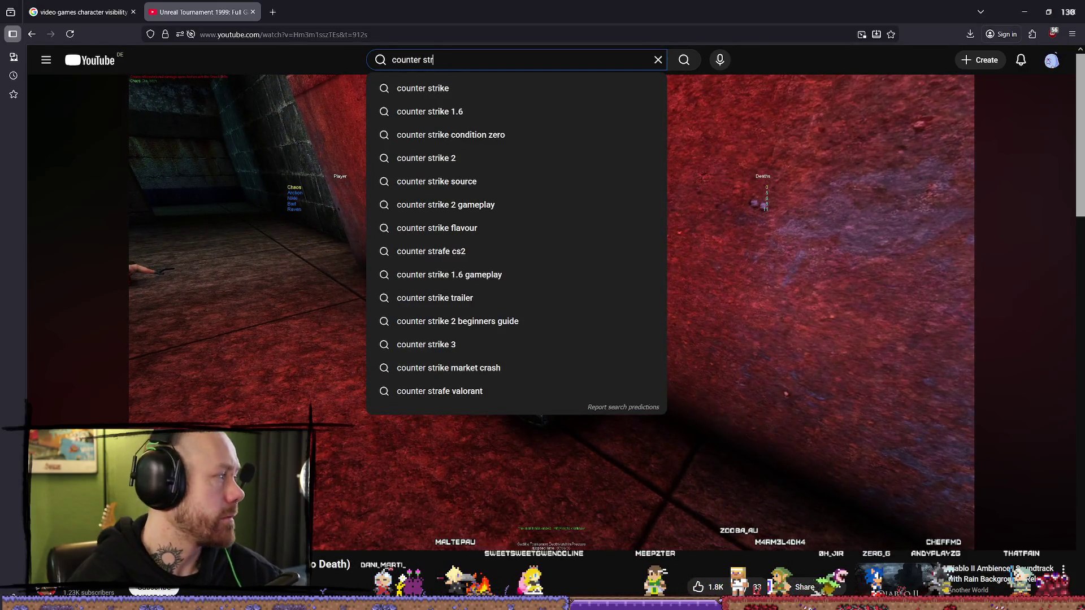
{"action": "type", "text": "ike"}
{"action": "key", "text": "Down"}
{"action": "key", "text": "Down"}
{"action": "key", "text": "Return"}
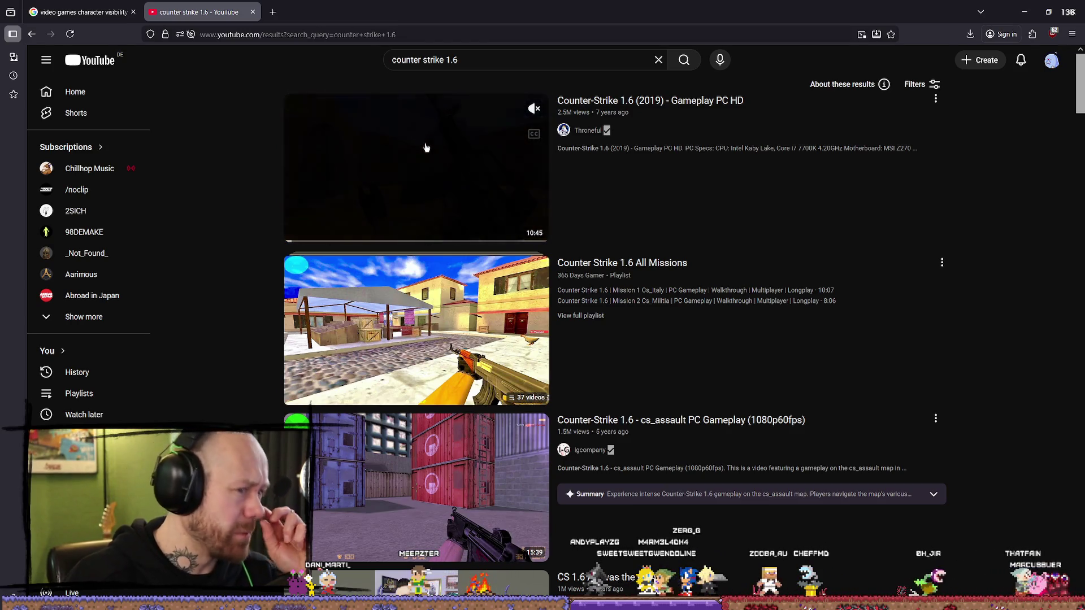
{"action": "left_click", "coordinate": [421, 162]}
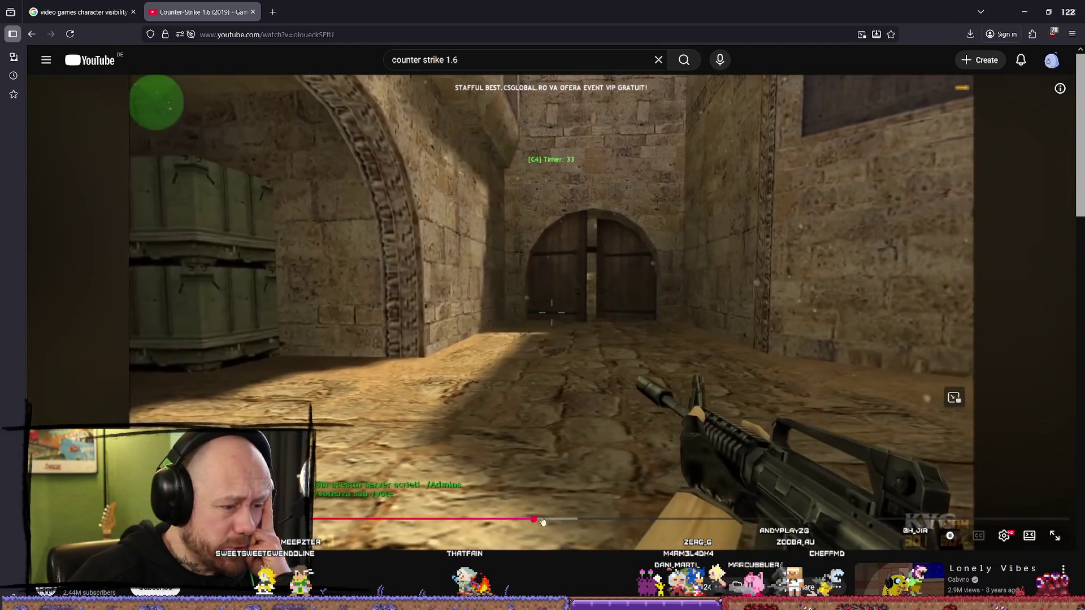
- Skip the video ahead past five minutes to the crate corridor scene, then jump to the next video
{"action": "left_click_drag", "start_coordinate": [543, 521], "coordinate": [558, 521]}
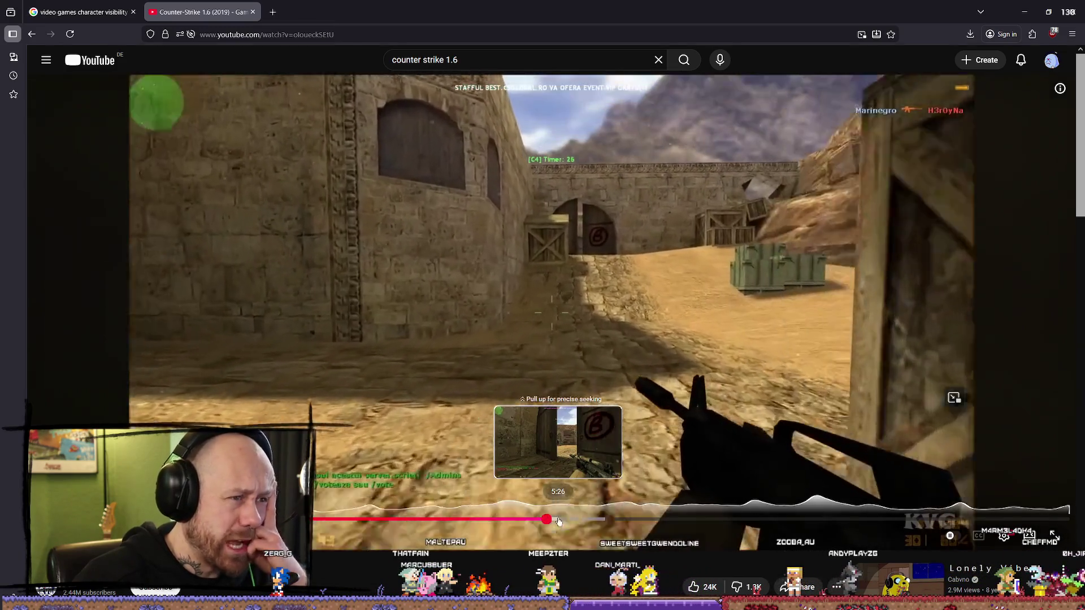
{"action": "left_click_drag", "start_coordinate": [558, 521], "coordinate": [599, 519]}
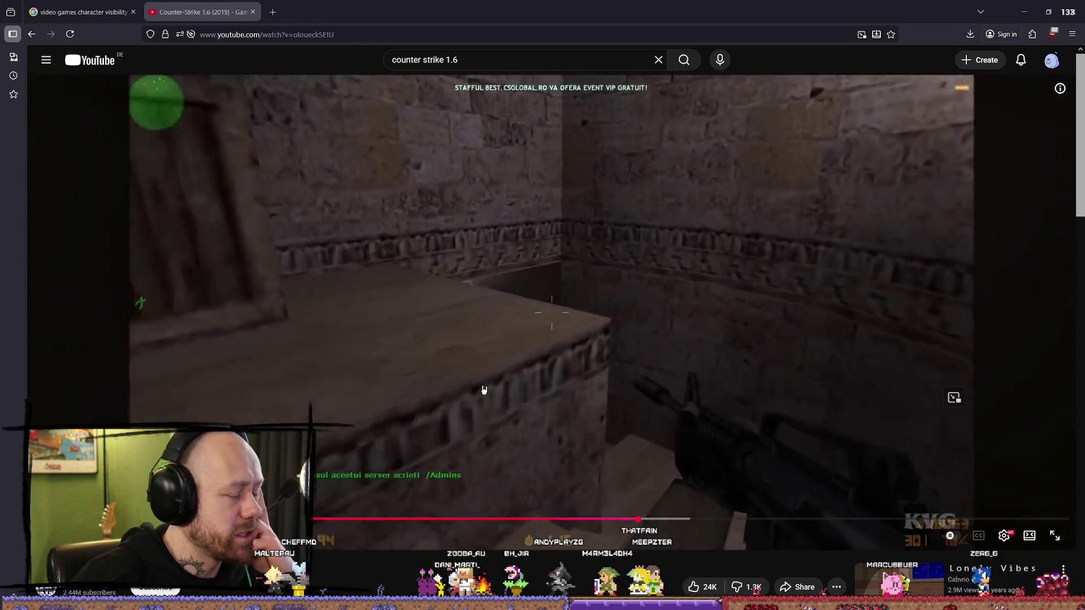
{"action": "mouse_move", "coordinate": [706, 514]}
{"action": "left_mouse_down"}
{"action": "mouse_move", "coordinate": [680, 518]}
{"action": "mouse_move", "coordinate": [812, 522]}
{"action": "left_mouse_up"}
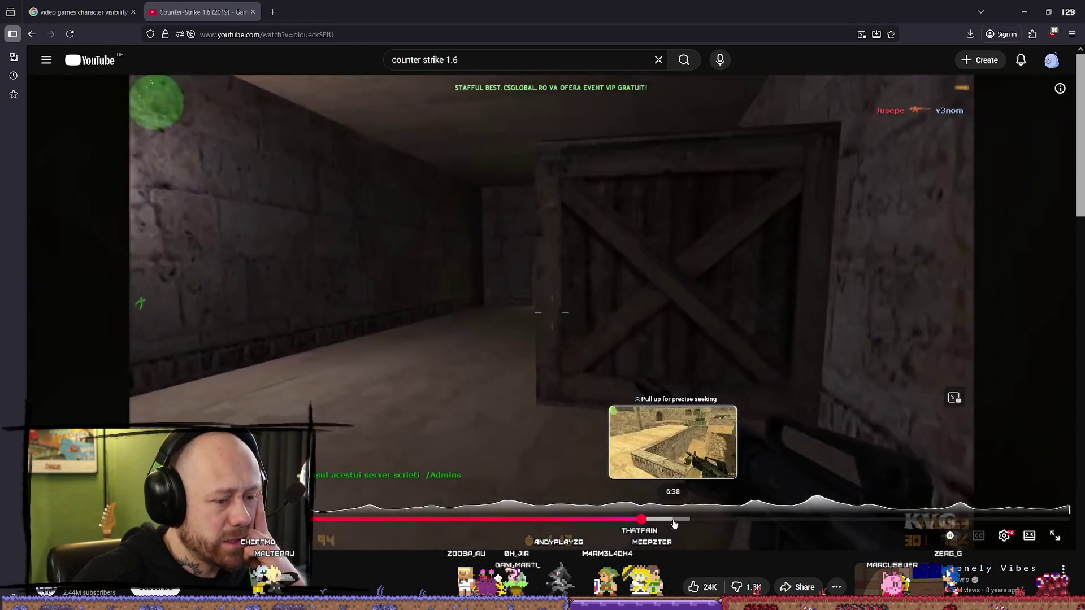
{"action": "key", "text": "shift+n"}
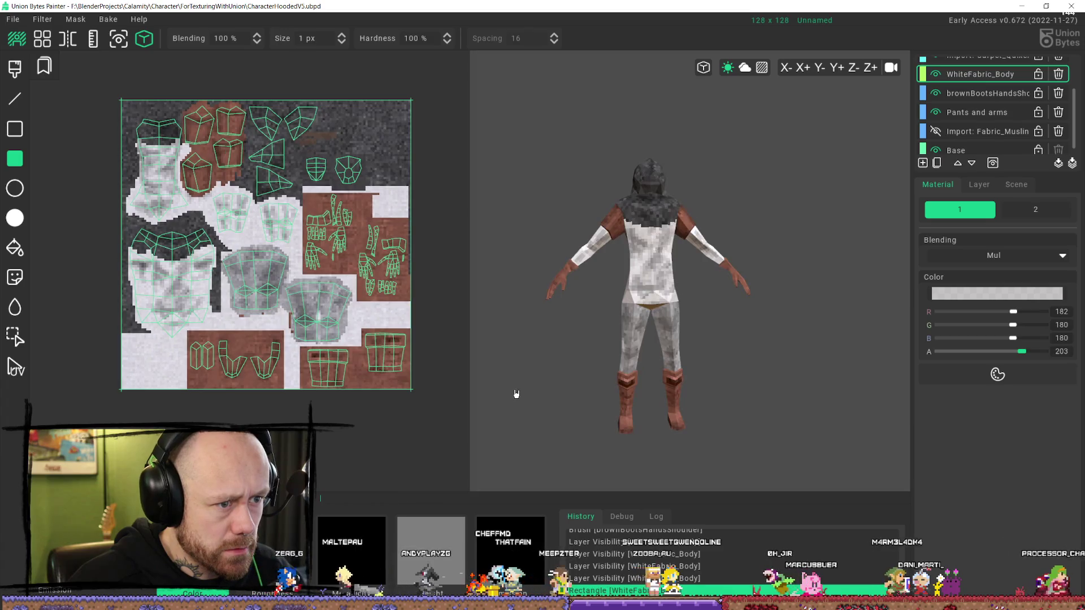
{"action": "key", "text": "ctrl+z"}
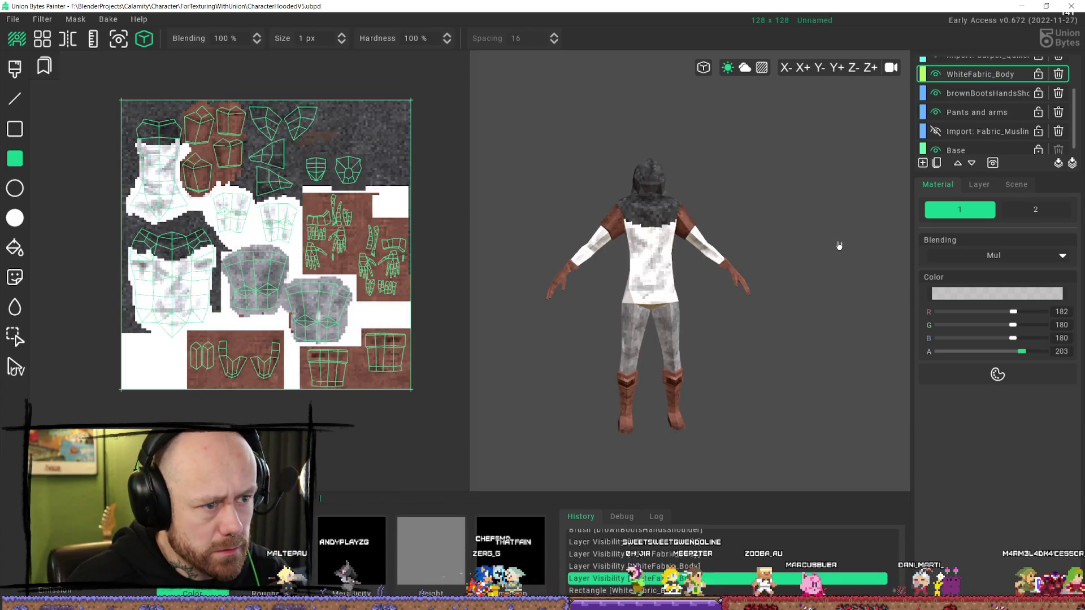
{"action": "key", "text": "ctrl+y"}
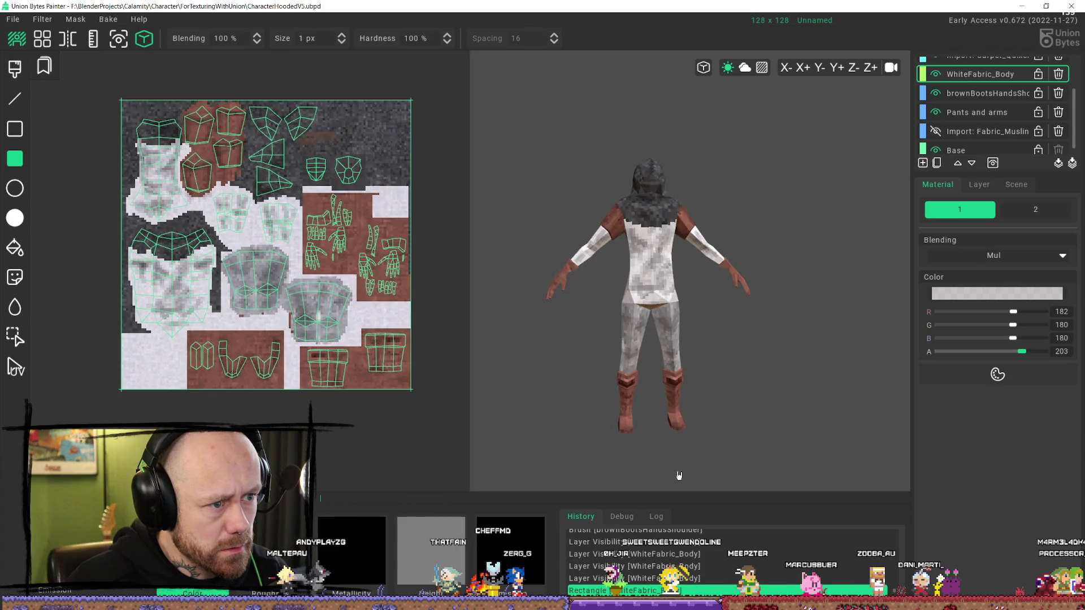
- Compare the model with and without the grey overlay and raise the paint colour's alpha to 212
{"action": "key", "text": "ctrl+z"}
{"action": "key", "text": "ctrl+y"}
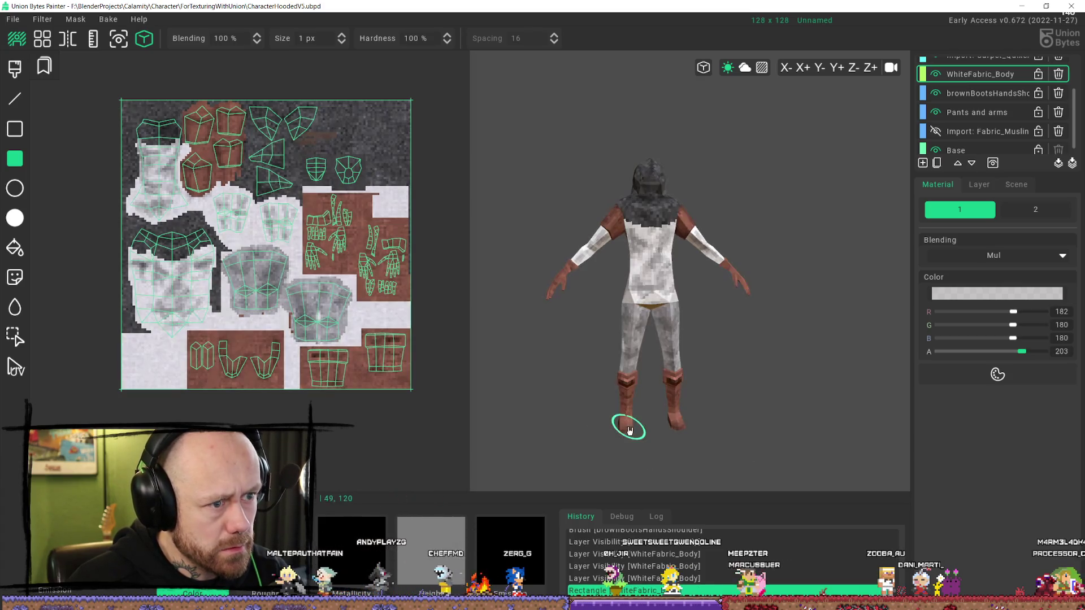
{"action": "key", "text": "ctrl+z"}
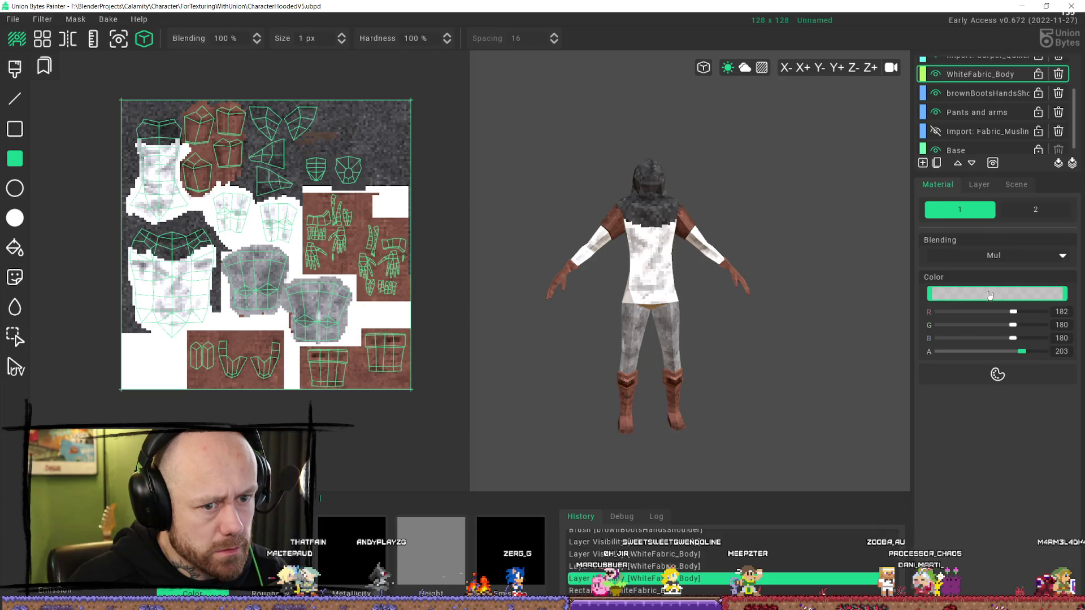
{"action": "left_click", "coordinate": [989, 296]}
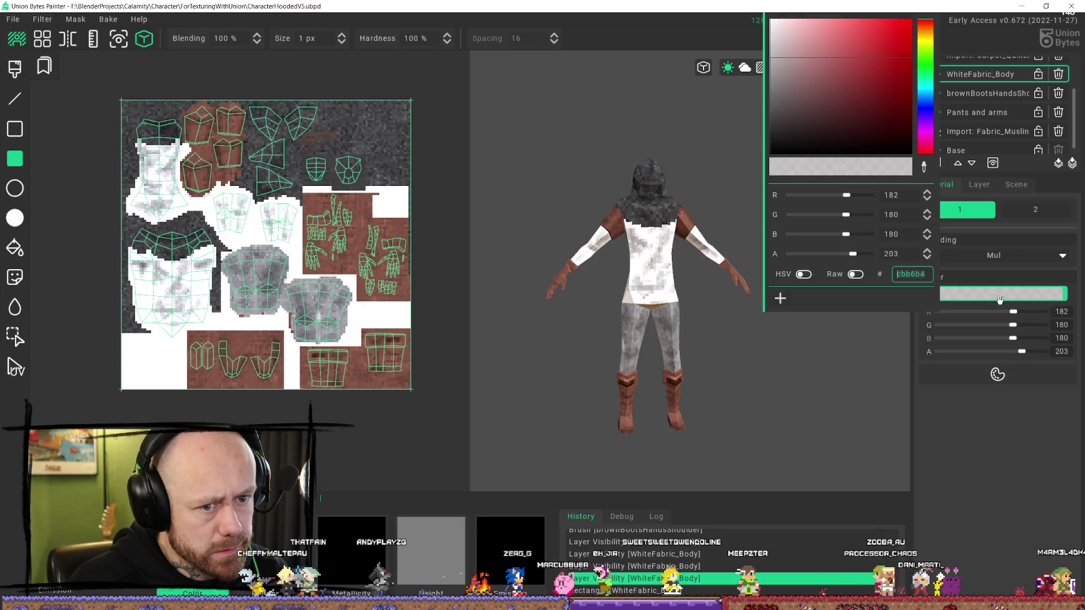
{"action": "left_click", "coordinate": [995, 411]}
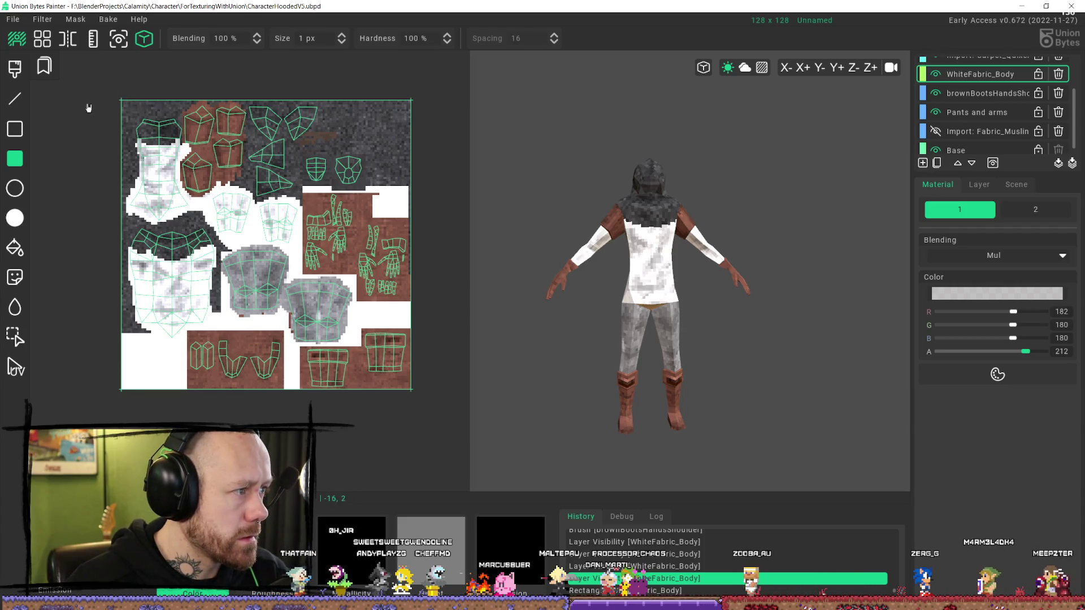
- Reapply the grey overlay on the fabric, inspect the character, and select the boots and hands layer
{"action": "key", "text": "ctrl+y"}
{"action": "mouse_move", "coordinate": [805, 359]}
{"action": "right_mouse_down"}
{"action": "mouse_move", "coordinate": [761, 412]}
{"action": "mouse_move", "coordinate": [729, 406]}
{"action": "mouse_move", "coordinate": [845, 416]}
{"action": "mouse_move", "coordinate": [835, 400]}
{"action": "mouse_move", "coordinate": [742, 395]}
{"action": "mouse_move", "coordinate": [765, 400]}
{"action": "mouse_move", "coordinate": [752, 412]}
{"action": "right_mouse_up"}
{"action": "middle_click_drag", "start_coordinate": [766, 432], "coordinate": [739, 373]}
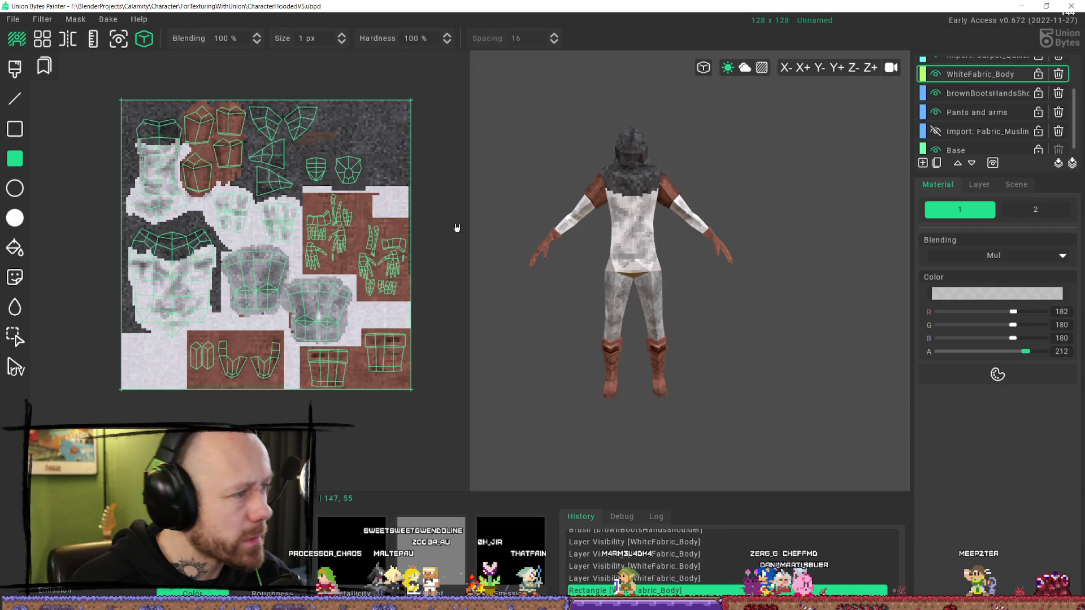
{"action": "left_click", "coordinate": [990, 96]}
{"action": "scroll", "coordinate": [1014, 132], "scroll_direction": "up", "scroll_amount": 1}
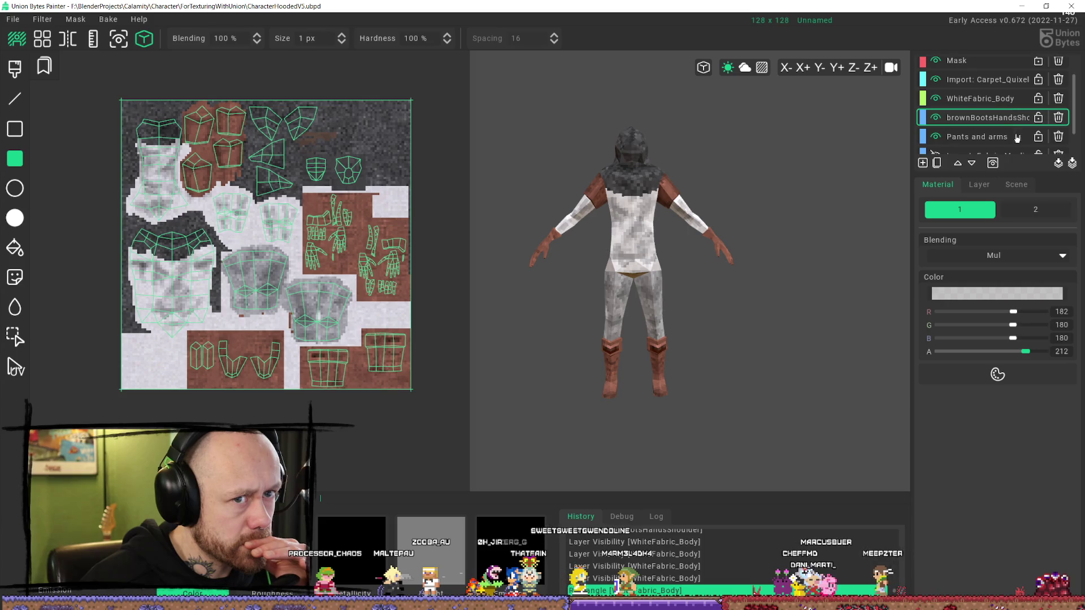
- Toggle the Import: Carpet_Quixel layer's visibility off and back on
{"action": "left_click", "coordinate": [936, 81]}
{"action": "left_click", "coordinate": [937, 82]}
{"action": "scroll", "coordinate": [472, 104], "scroll_direction": "up", "scroll_amount": 1}
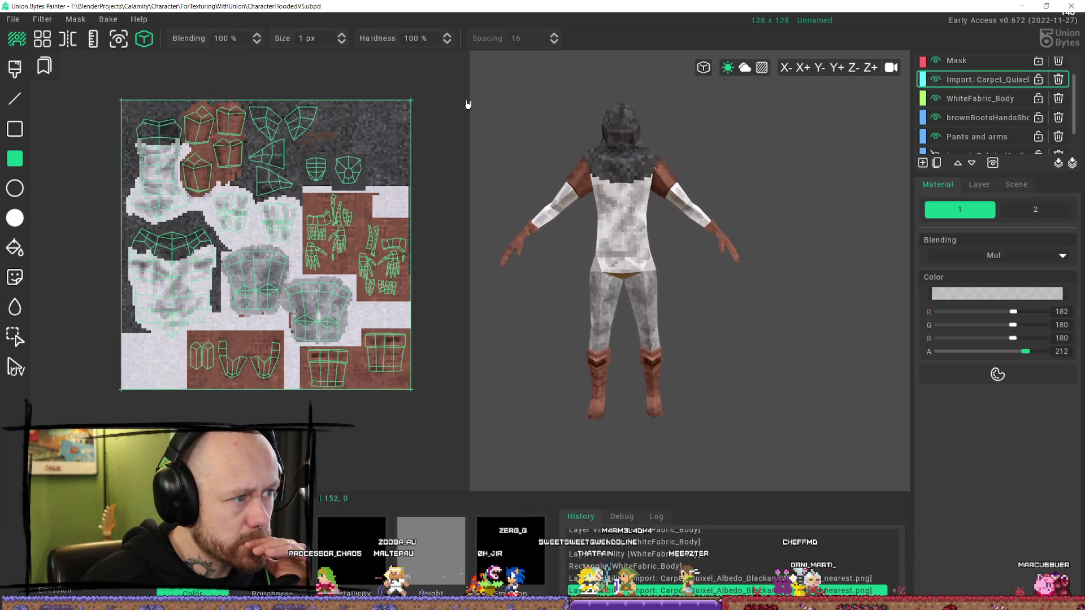
{"action": "scroll", "coordinate": [169, 196], "scroll_direction": "down", "scroll_amount": 1}
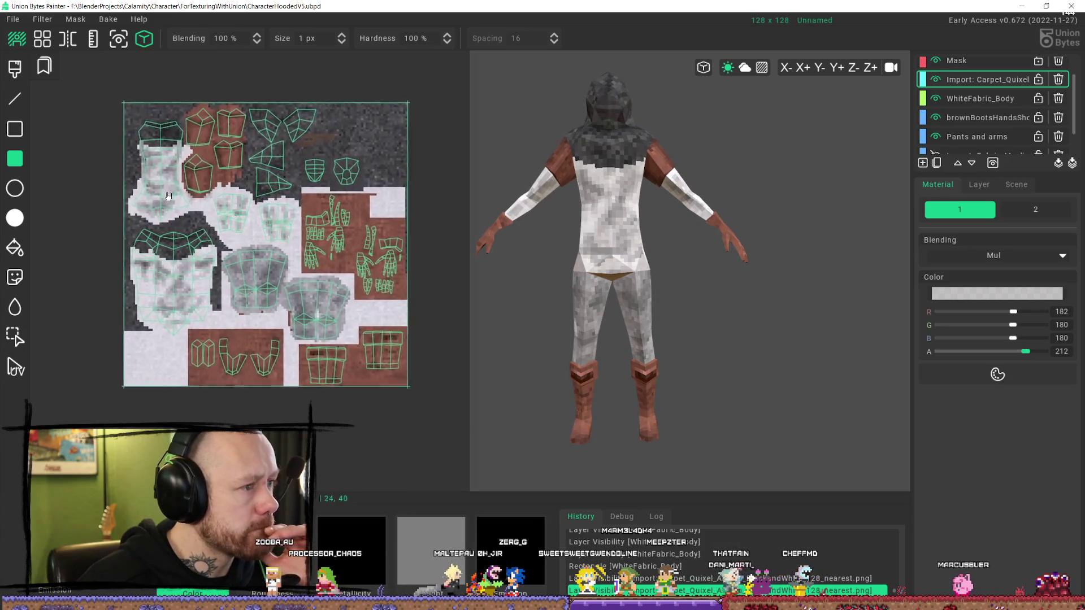
{"action": "scroll", "coordinate": [169, 197], "scroll_direction": "up", "scroll_amount": 1}
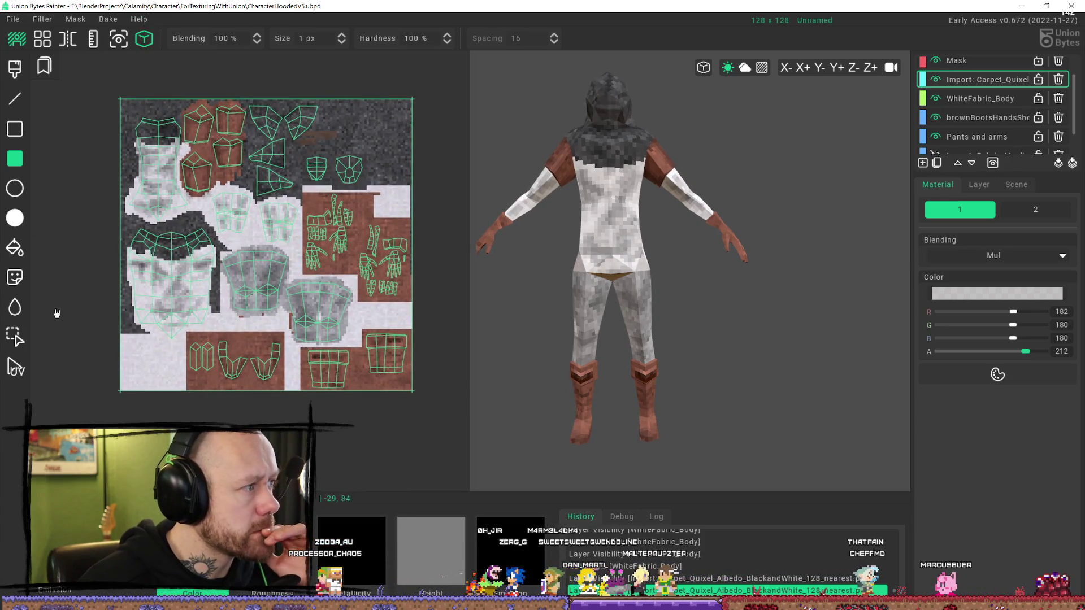
- Box-select a square patch at the carpet texture's top-right corner and load it as a decal
{"action": "left_click", "coordinate": [14, 336]}
{"action": "left_click", "coordinate": [398, 148]}
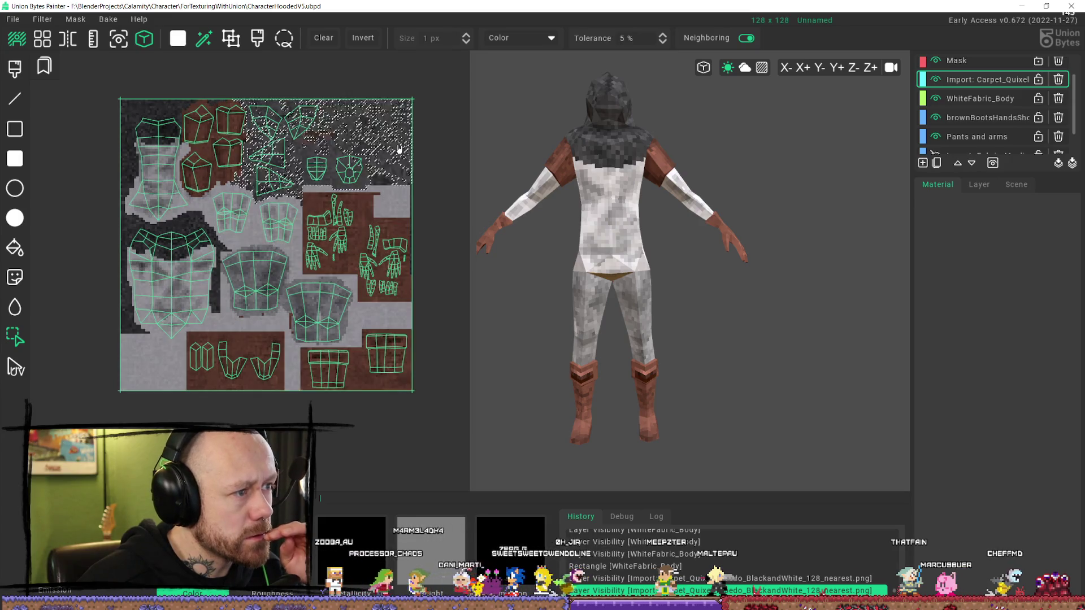
{"action": "left_click", "coordinate": [453, 106]}
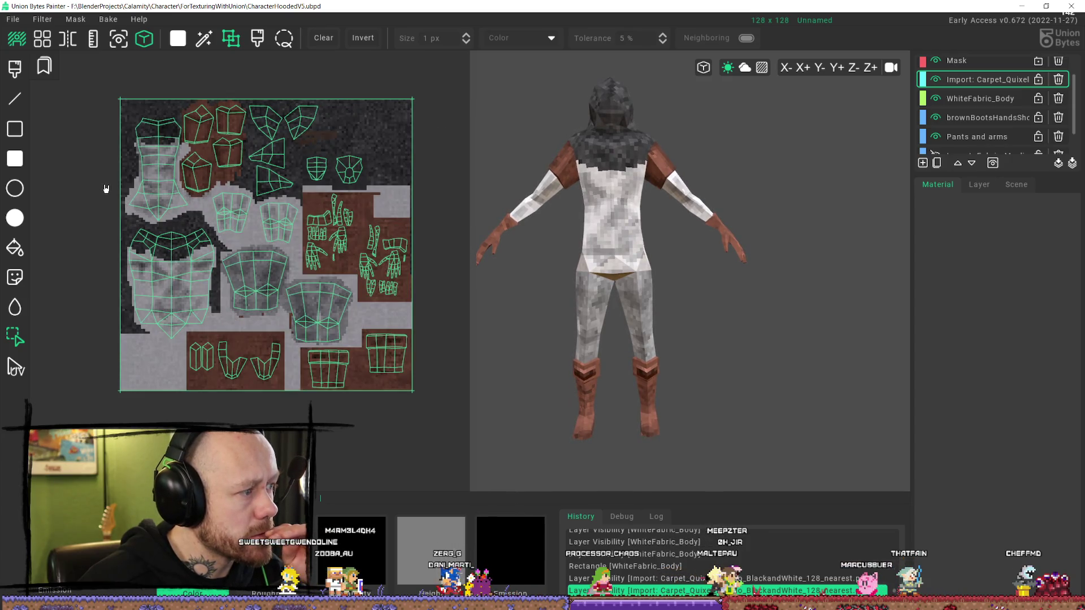
{"action": "left_click", "coordinate": [18, 341]}
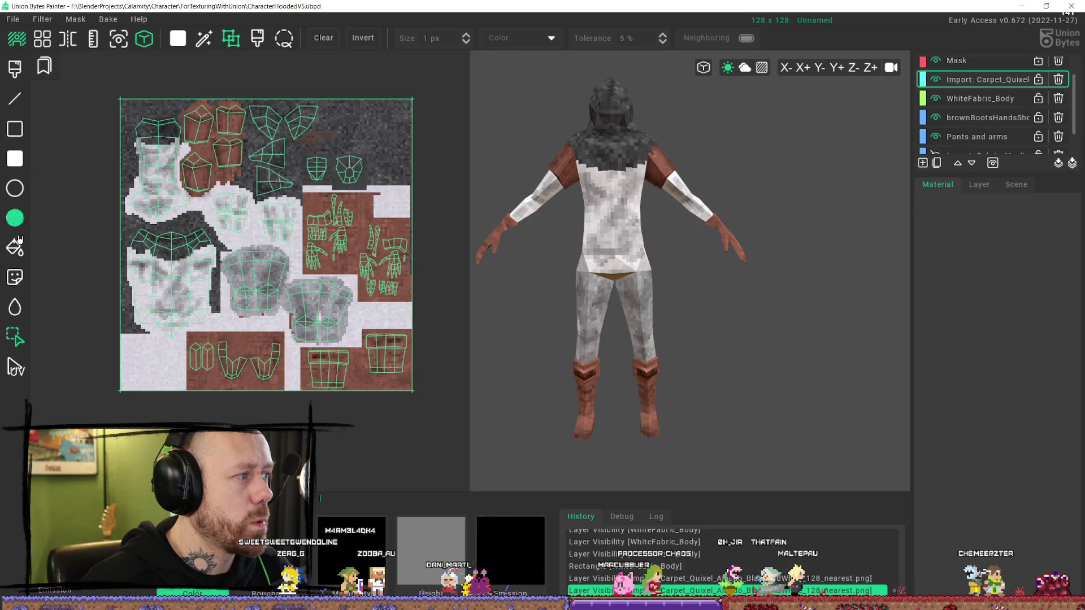
{"action": "left_click", "coordinate": [14, 217]}
{"action": "left_click_drag", "start_coordinate": [342, 99], "coordinate": [415, 158]}
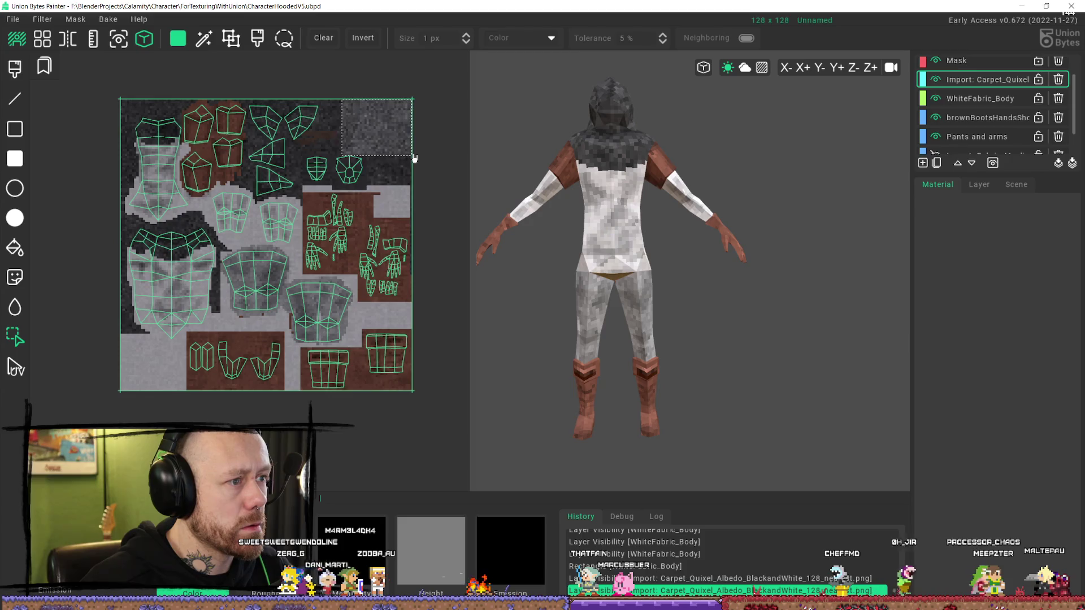
{"action": "key", "text": "ctrl+c"}
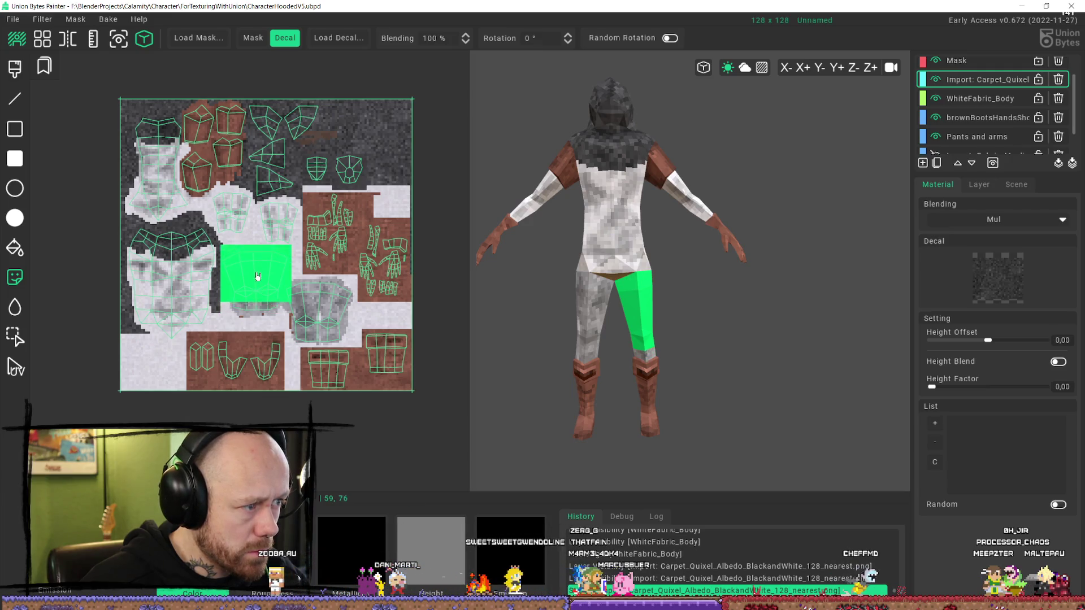
- Stamp the carpet patch onto the pants legs three times
{"action": "left_click", "coordinate": [256, 290]}
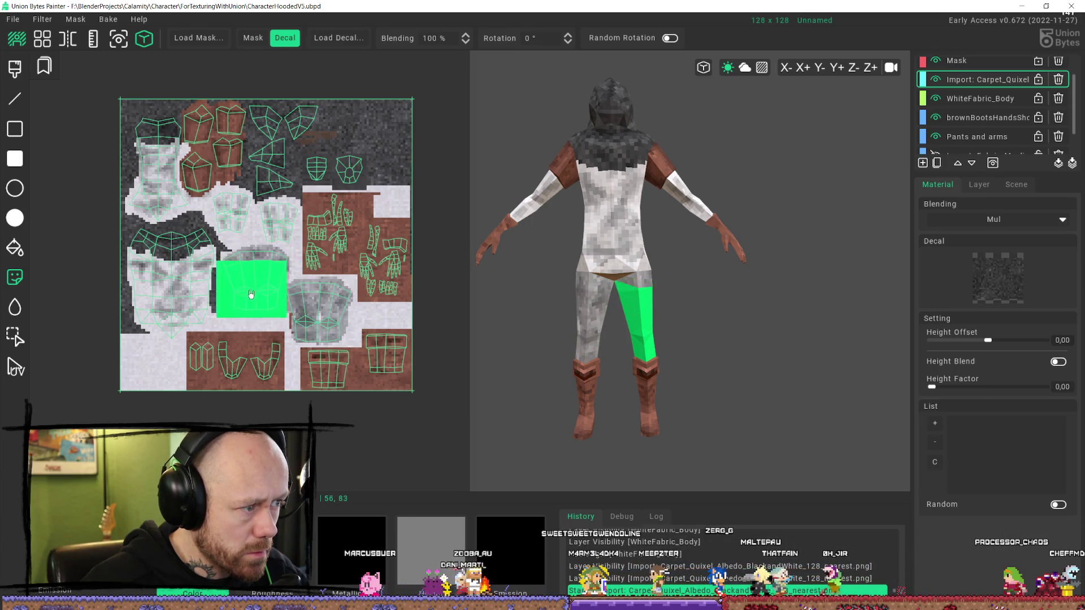
{"action": "left_click", "coordinate": [254, 296]}
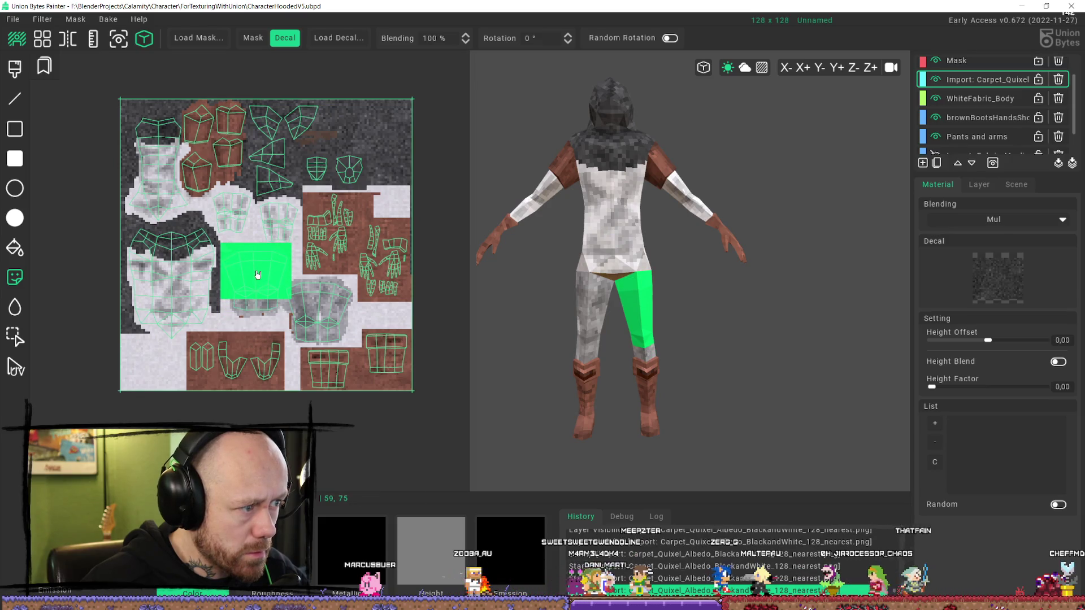
{"action": "left_click", "coordinate": [257, 276]}
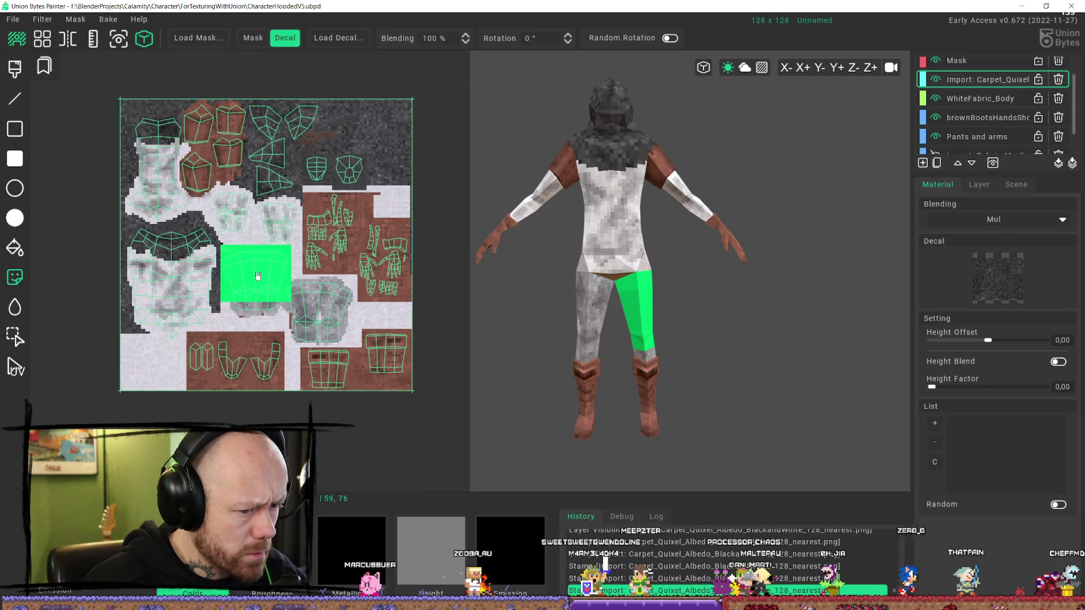
- Toggle the carpet texture layer on and off to compare, leaving it visible
{"action": "left_click", "coordinate": [937, 80]}
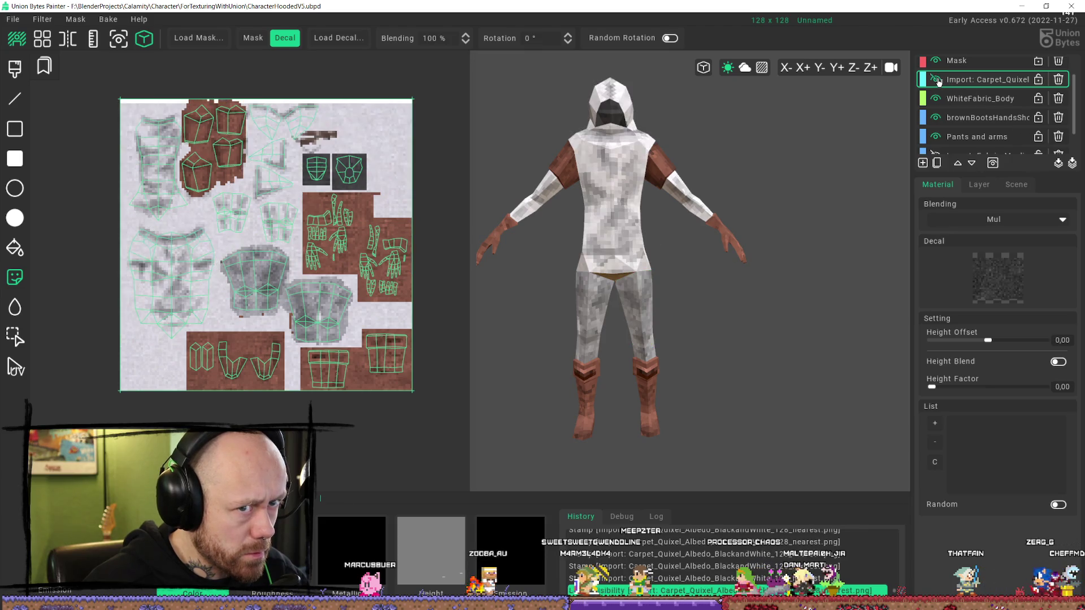
{"action": "left_click", "coordinate": [936, 80]}
{"action": "left_click", "coordinate": [937, 80]}
{"action": "left_click", "coordinate": [936, 80]}
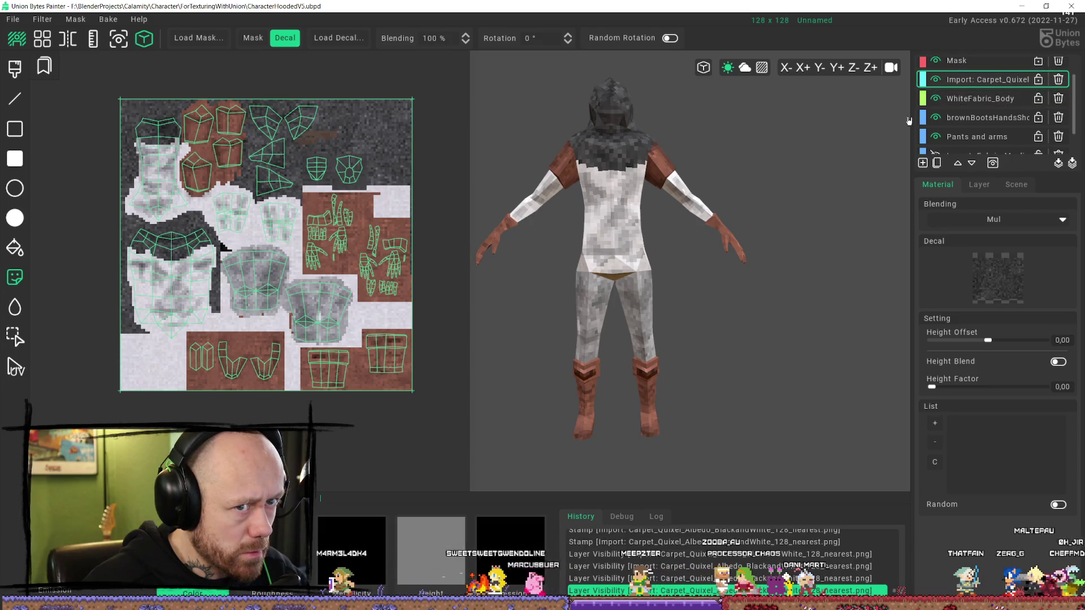
{"action": "scroll", "coordinate": [259, 291], "scroll_direction": "up", "scroll_amount": 2}
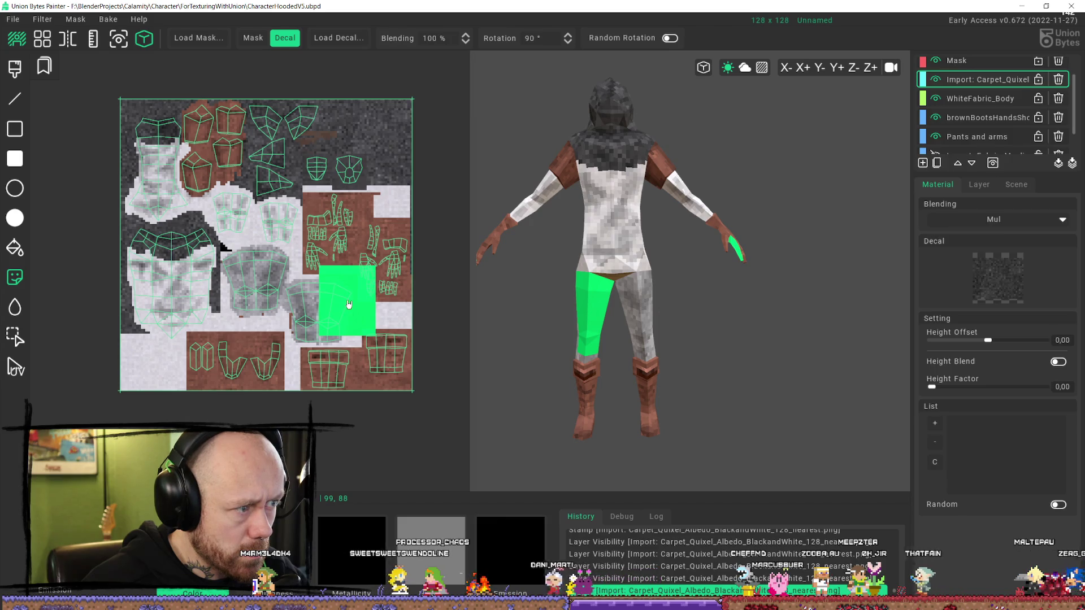
- Try the stamp's Mask mode, return to decal mode, and box a taller strip at the UV map's top-right
{"action": "left_click", "coordinate": [253, 38]}
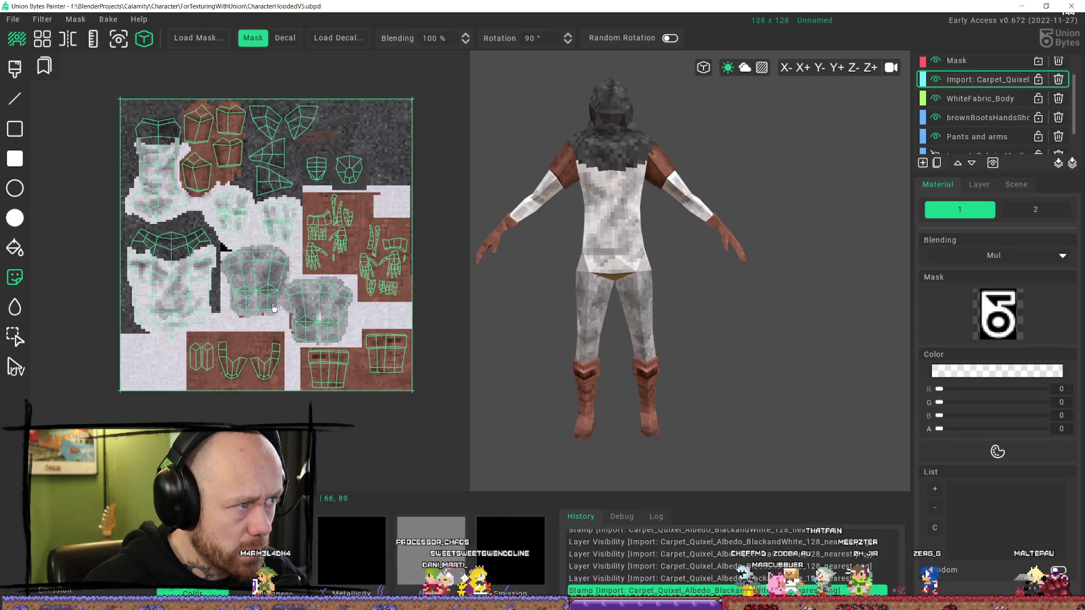
{"action": "left_click", "coordinate": [280, 39]}
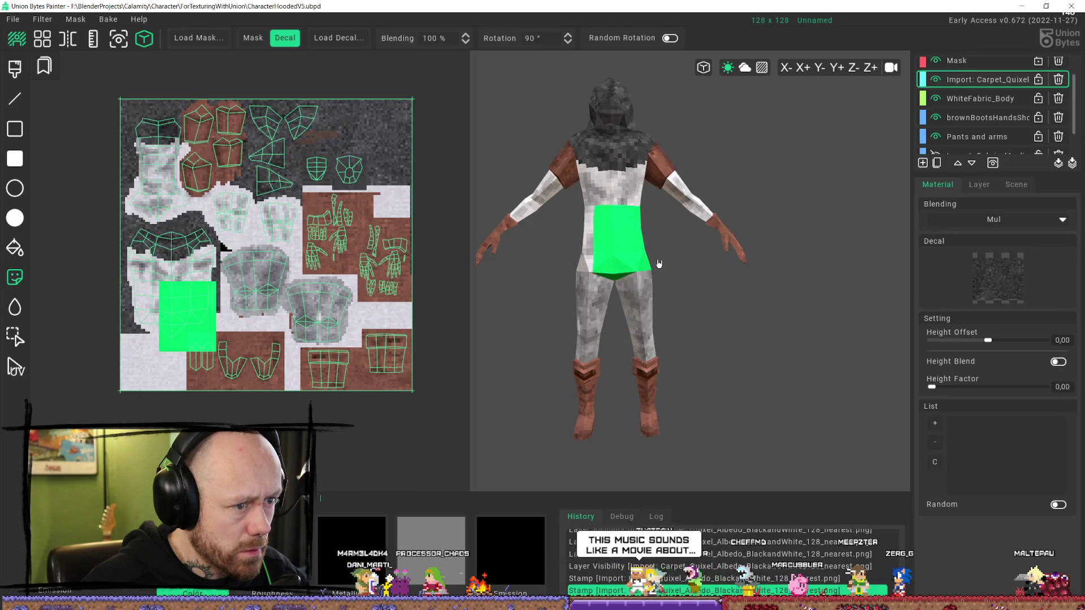
{"action": "left_click", "coordinate": [15, 337]}
{"action": "mouse_move", "coordinate": [367, 104]}
{"action": "left_mouse_down"}
{"action": "mouse_move", "coordinate": [408, 153]}
{"action": "mouse_move", "coordinate": [417, 189]}
{"action": "left_mouse_up"}
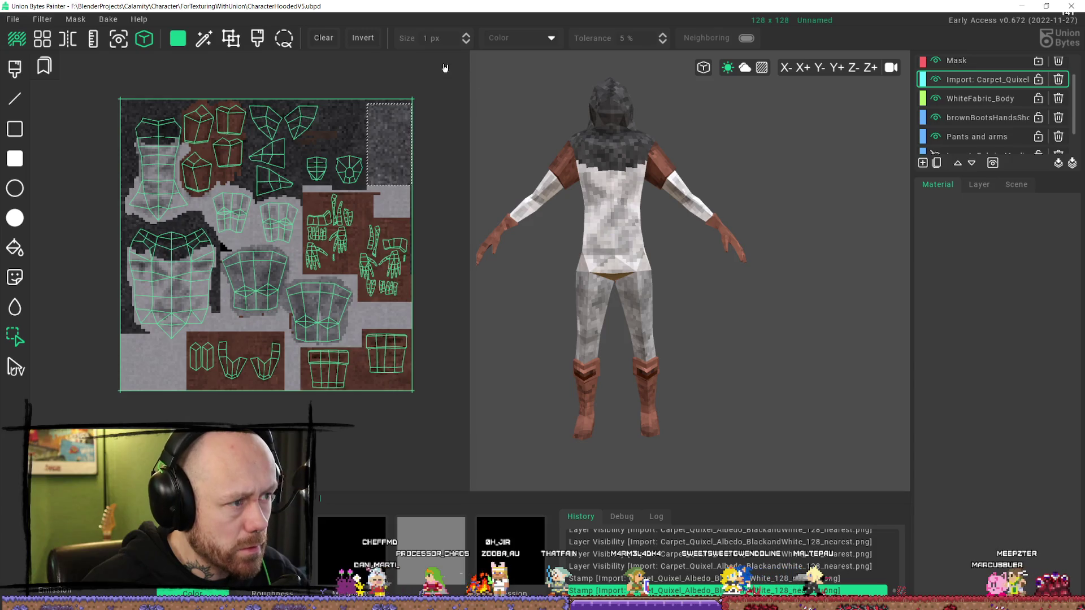
- Turn the selected carpet patch into a decal, test-stamp the UV map and back, then undo those stamps
{"action": "left_click", "coordinate": [374, 110]}
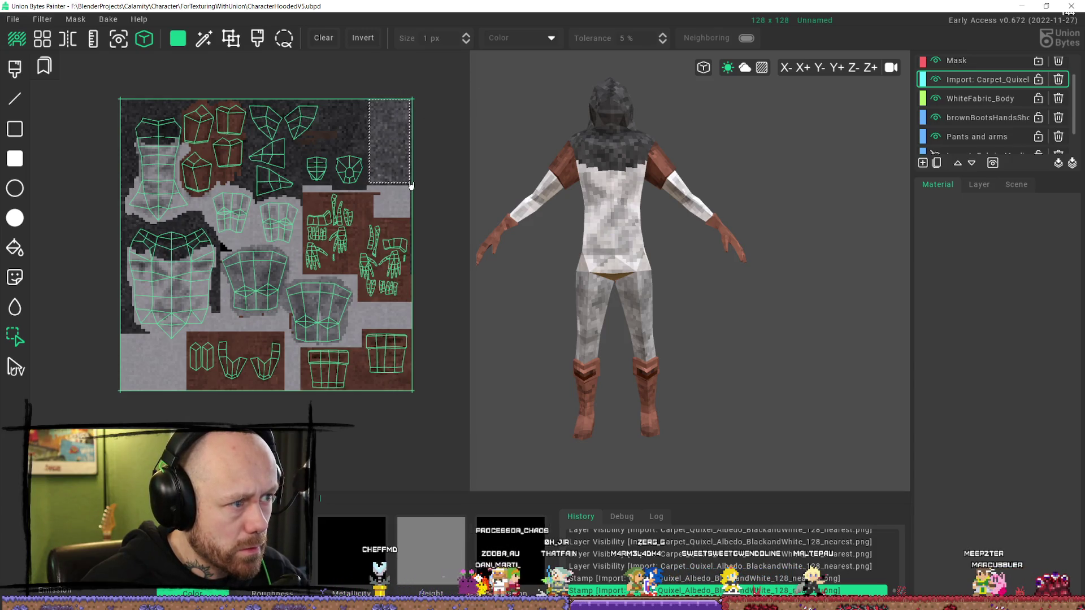
{"action": "key", "text": "d"}
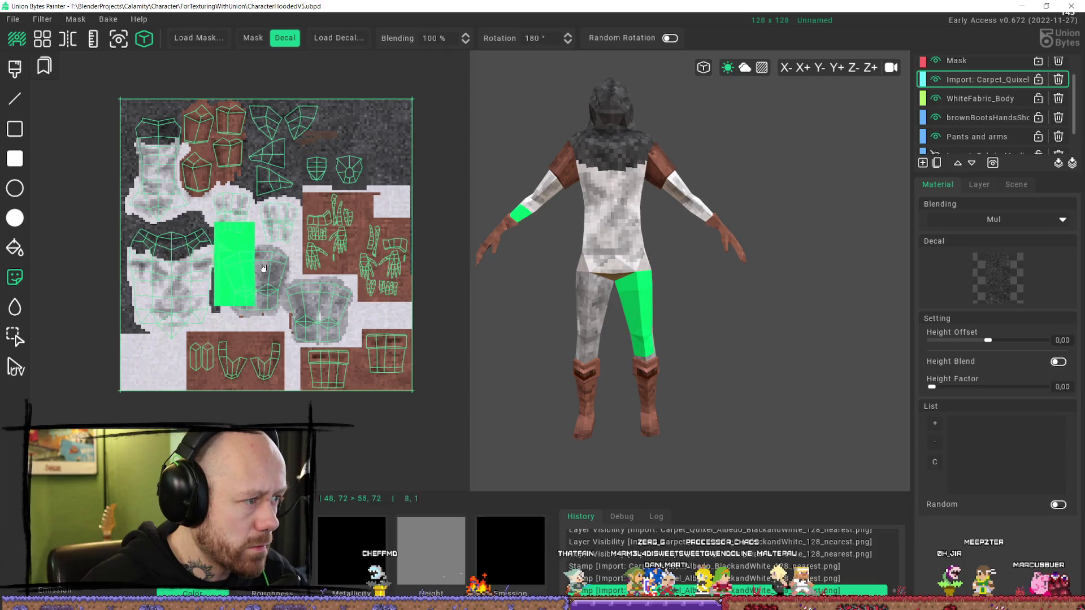
{"action": "left_click", "coordinate": [240, 271]}
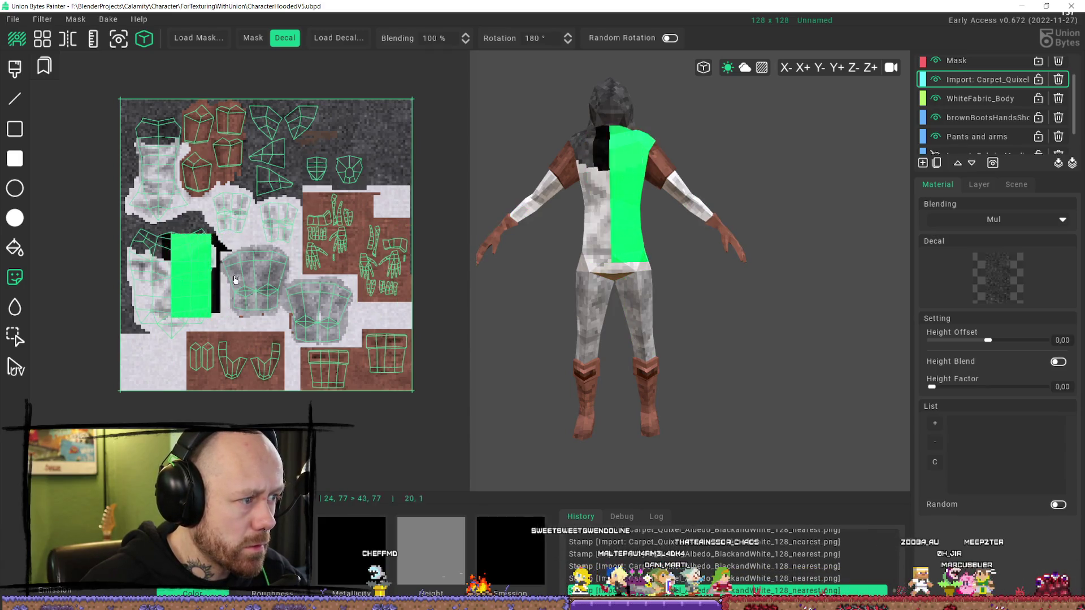
{"action": "left_click", "coordinate": [178, 271]}
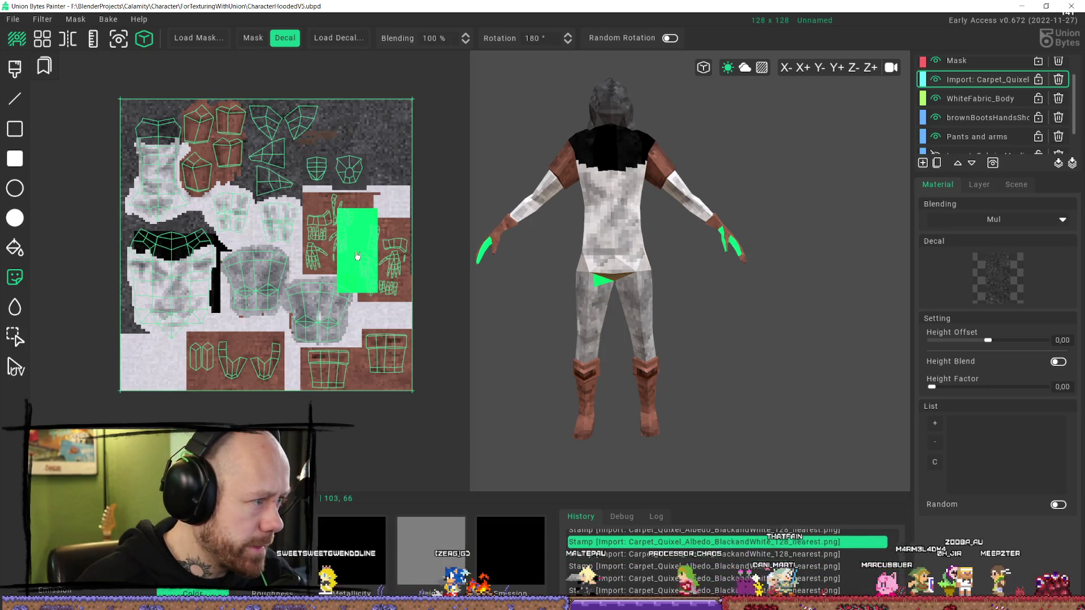
{"action": "key", "text": "ctrl+z"}
{"action": "key", "text": "ctrl+z"}
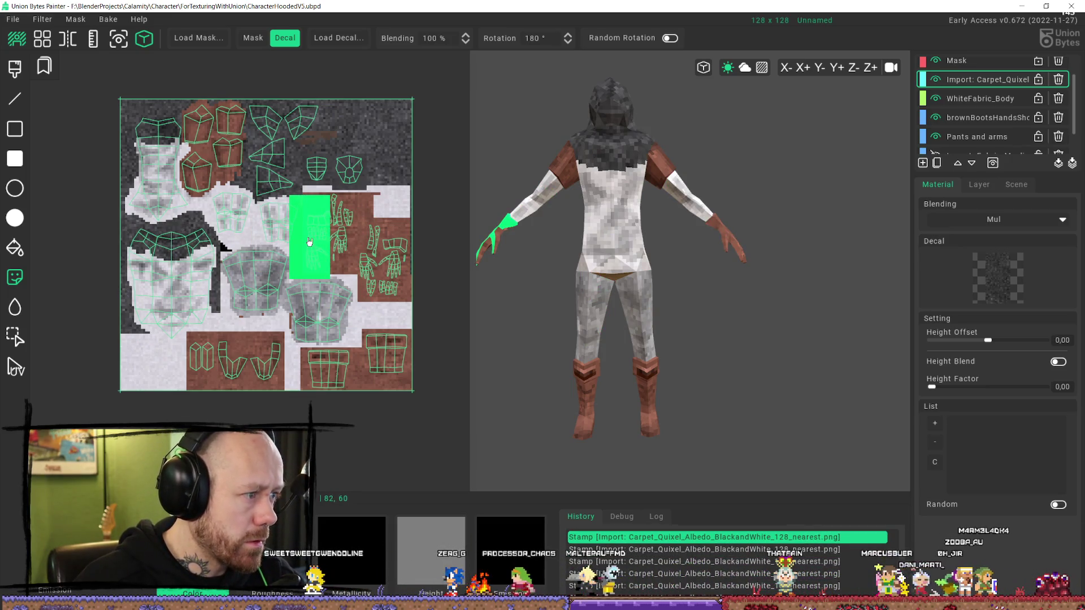
{"action": "key", "text": "h"}
{"action": "key", "text": "ctrl+z"}
{"action": "key", "text": "ctrl+y"}
{"action": "key", "text": "ctrl+z"}
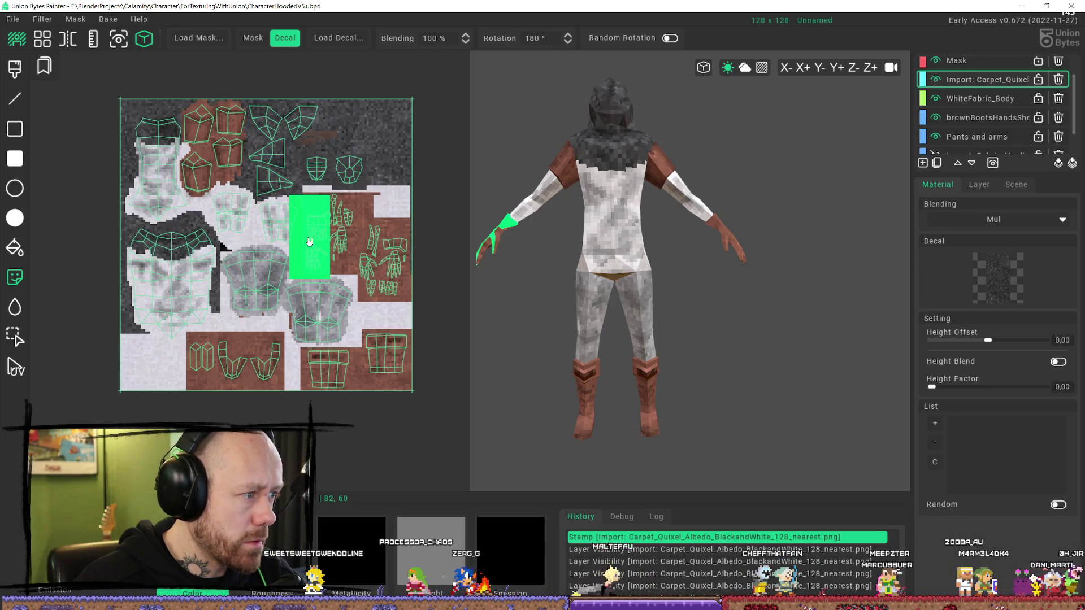
- Change the decal blending from Mul to Normal, testing stamps on the hand and leg
{"action": "left_click", "coordinate": [309, 242]}
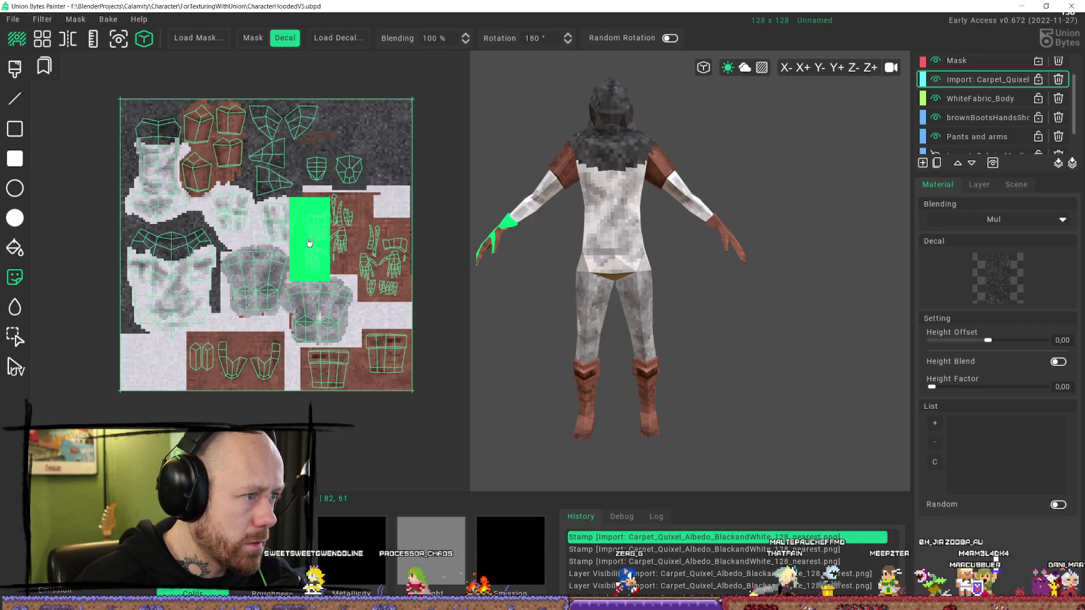
{"action": "left_click", "coordinate": [1022, 225]}
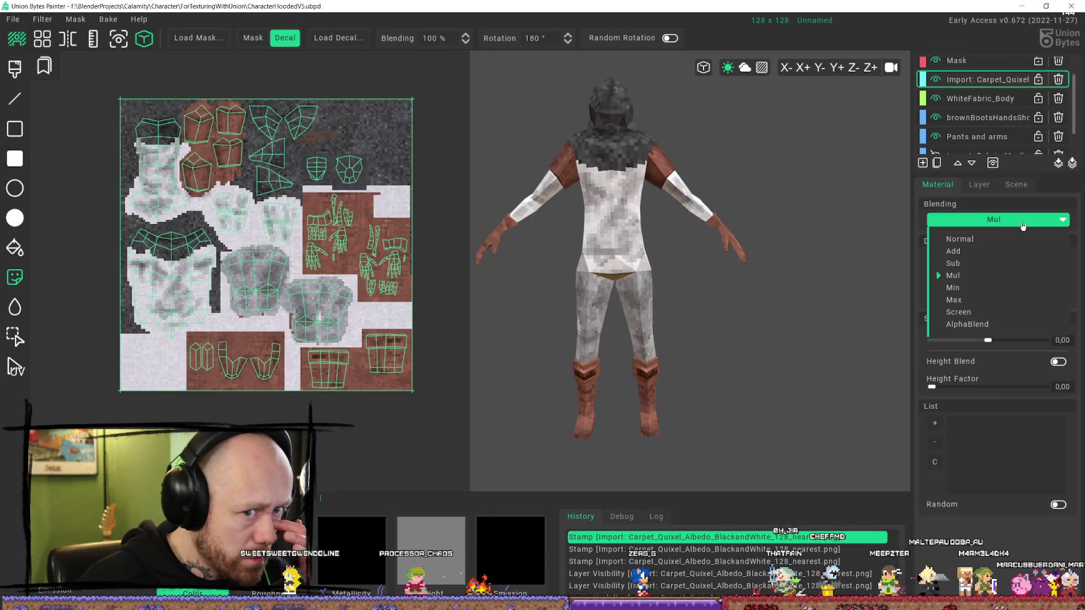
{"action": "left_click", "coordinate": [991, 240]}
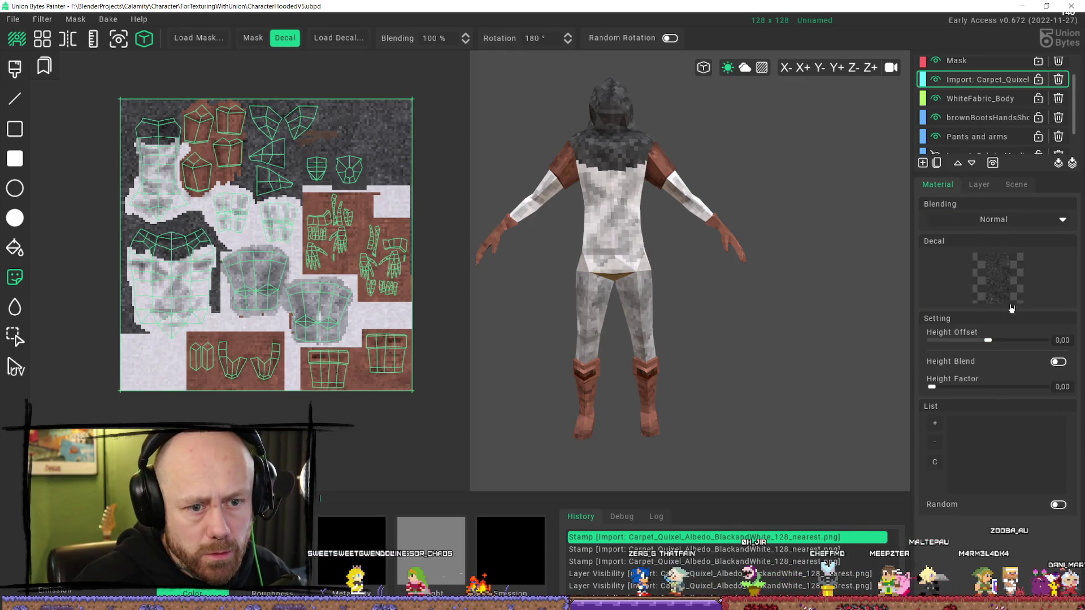
{"action": "left_click", "coordinate": [242, 284]}
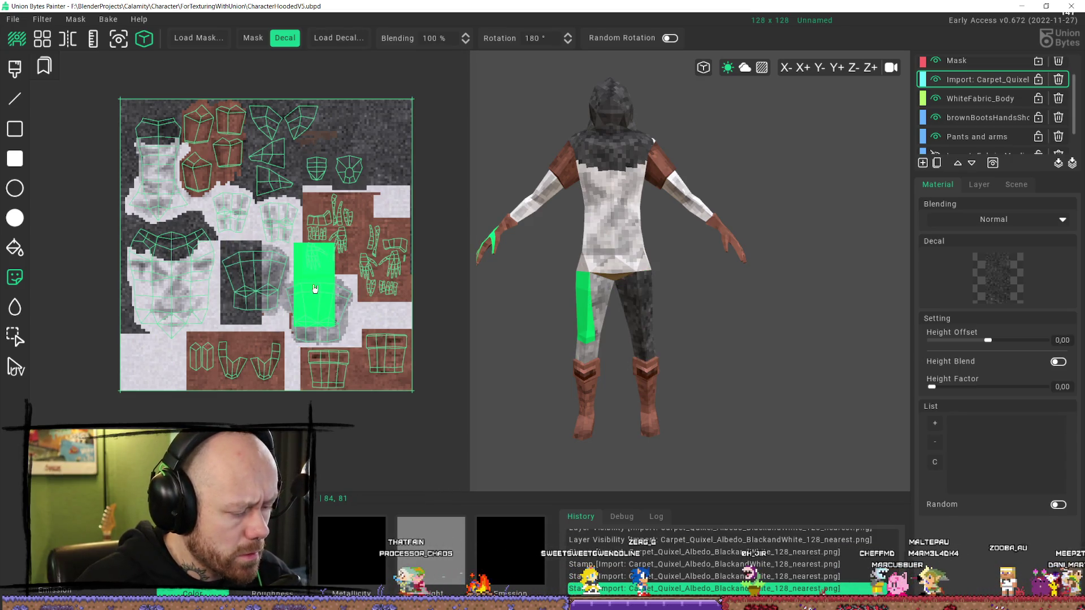
{"action": "key", "text": "ctrl+z"}
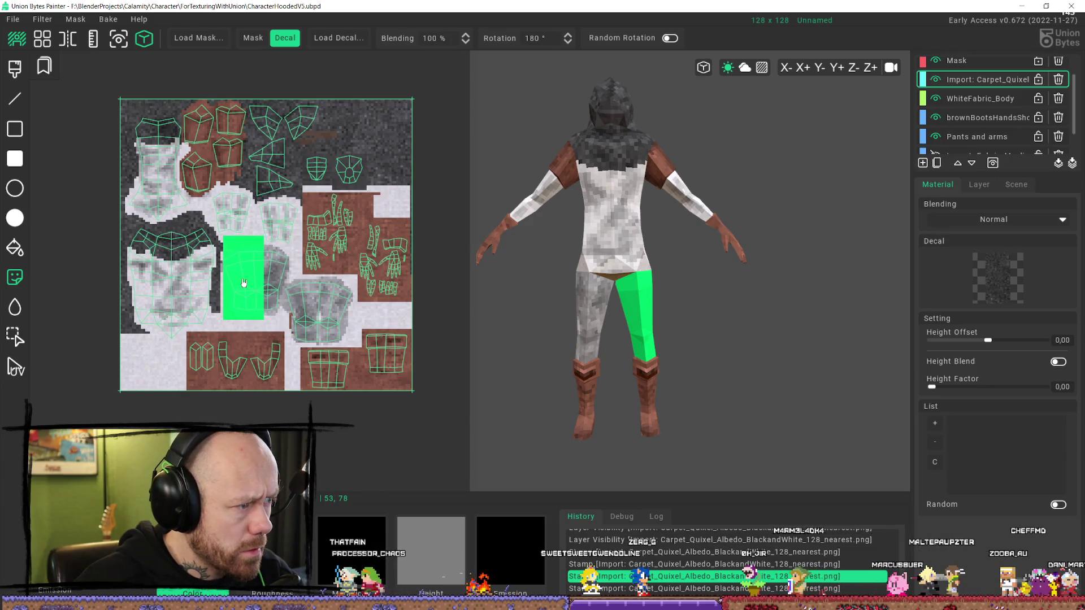
{"action": "left_click", "coordinate": [17, 335]}
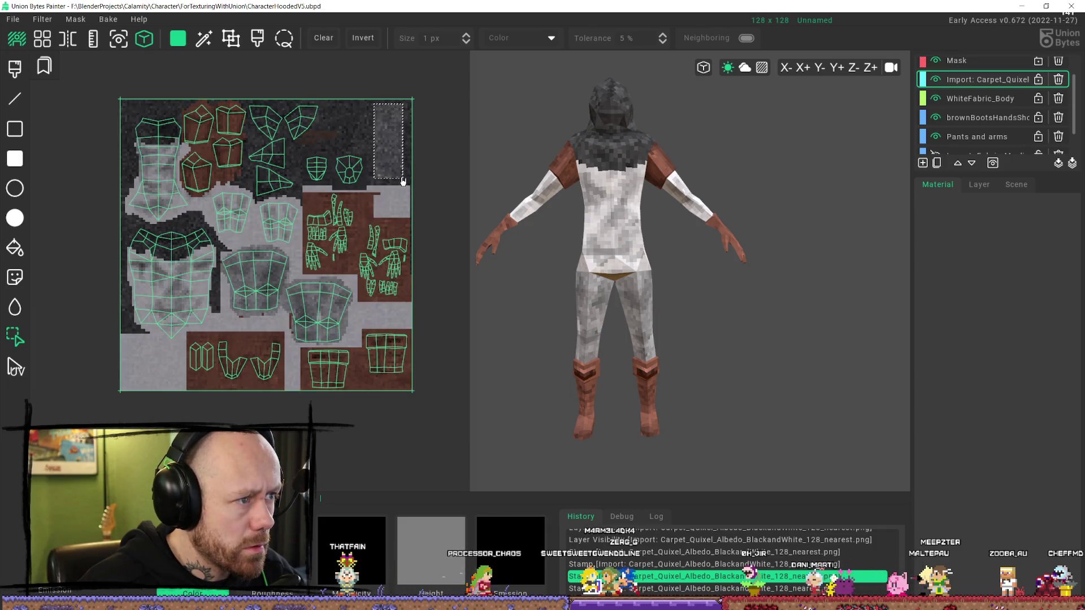
- Make a small top-right carpet patch the decal and test leg stamps, undoing each one
{"action": "left_click_drag", "start_coordinate": [403, 181], "coordinate": [408, 186]}
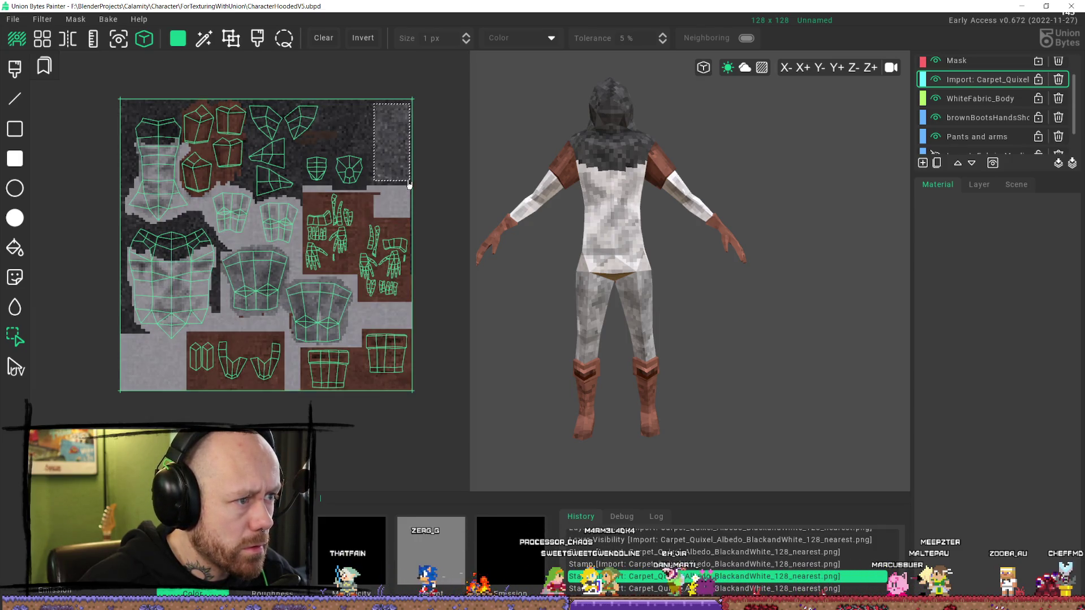
{"action": "key", "text": "d"}
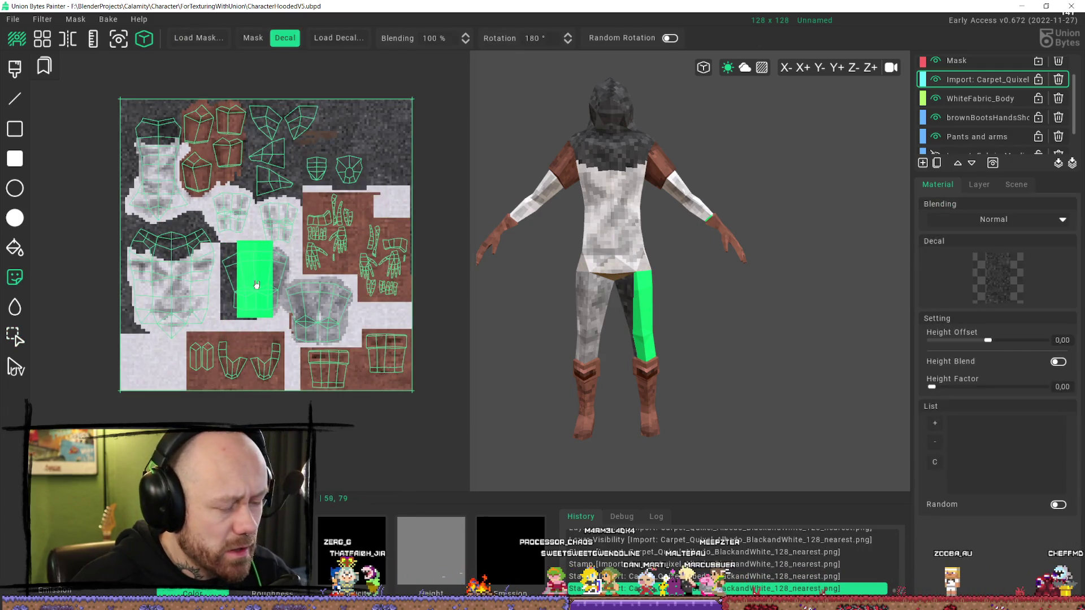
{"action": "key", "text": "ctrl+z"}
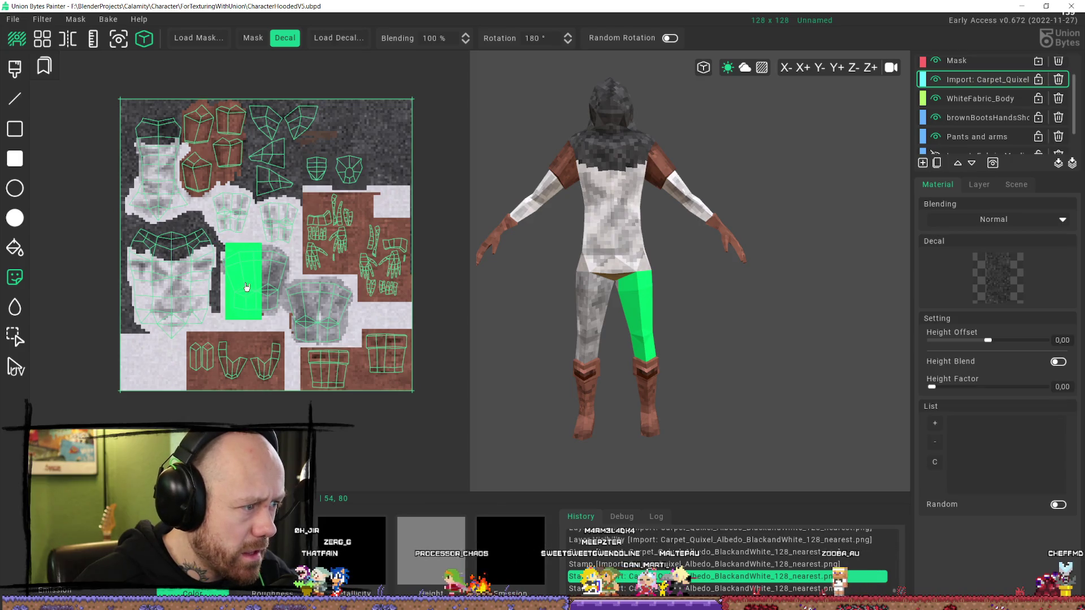
{"action": "left_click", "coordinate": [247, 287]}
{"action": "key", "text": "ctrl+z"}
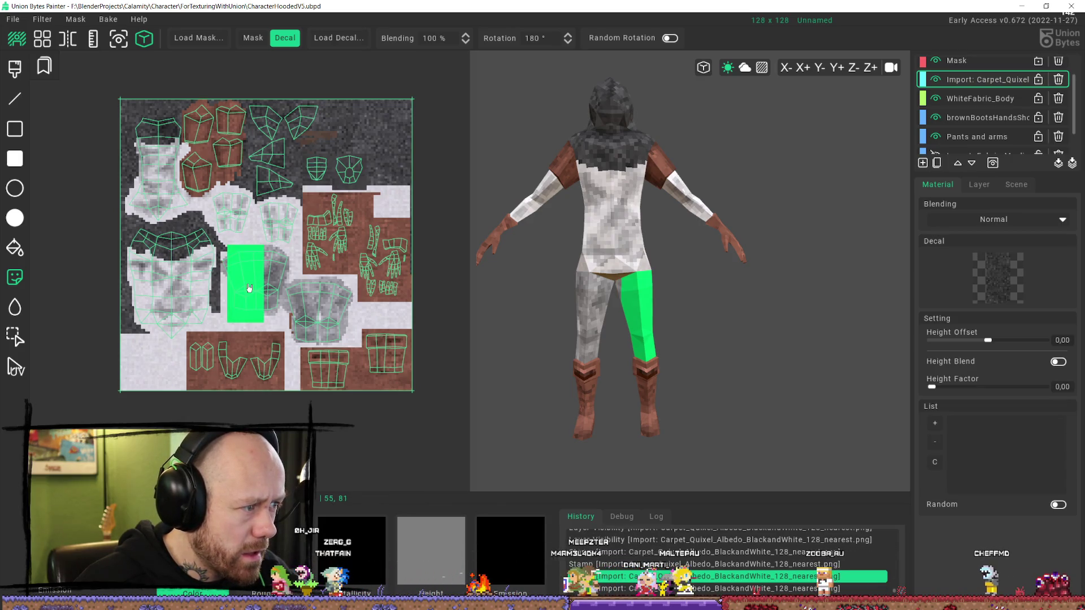
{"action": "left_click", "coordinate": [256, 286]}
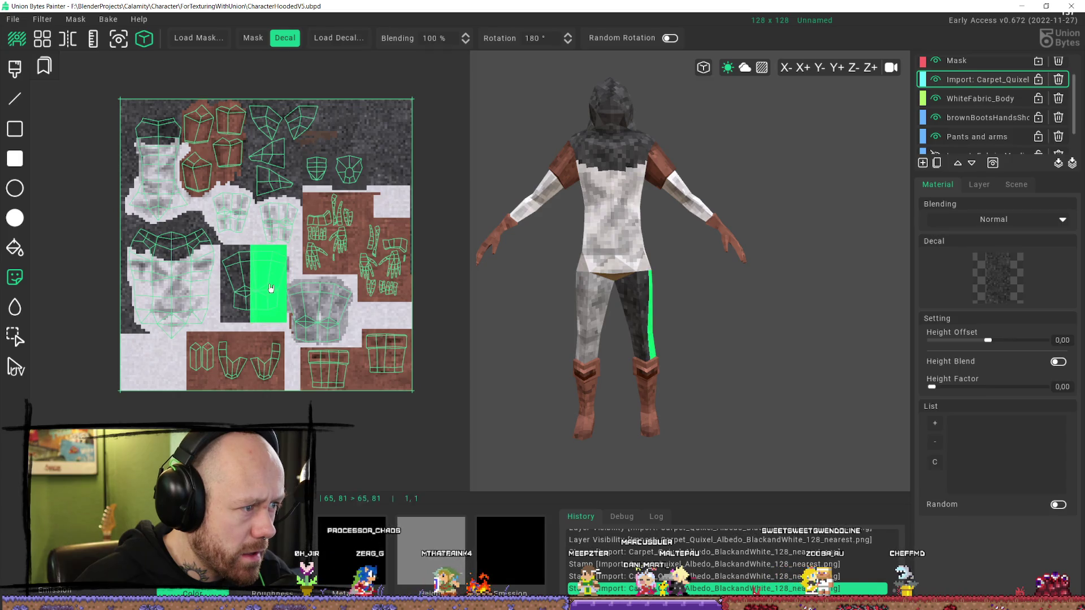
{"action": "key", "text": "ctrl+z"}
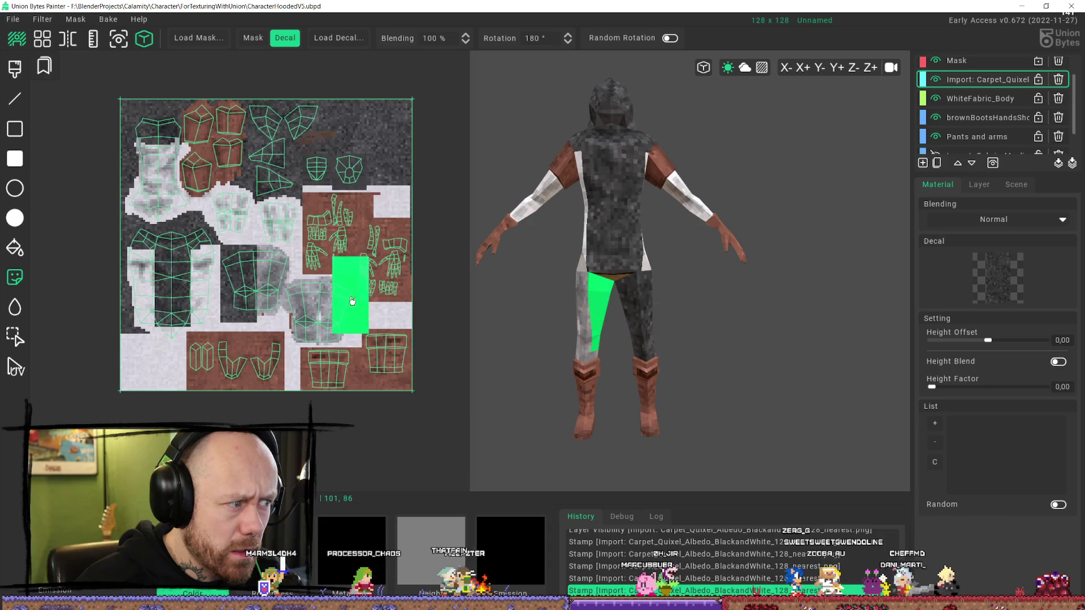
{"action": "key", "text": "ctrl+z"}
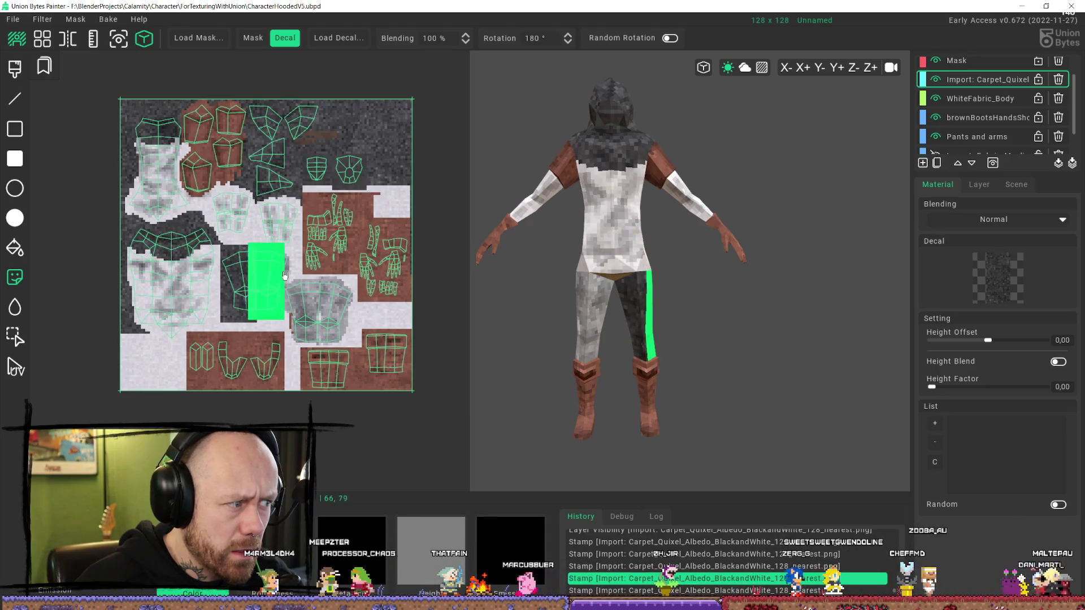
- Toggle the carpet texture layer to compare and make it the active layer
{"action": "left_click", "coordinate": [23, 338]}
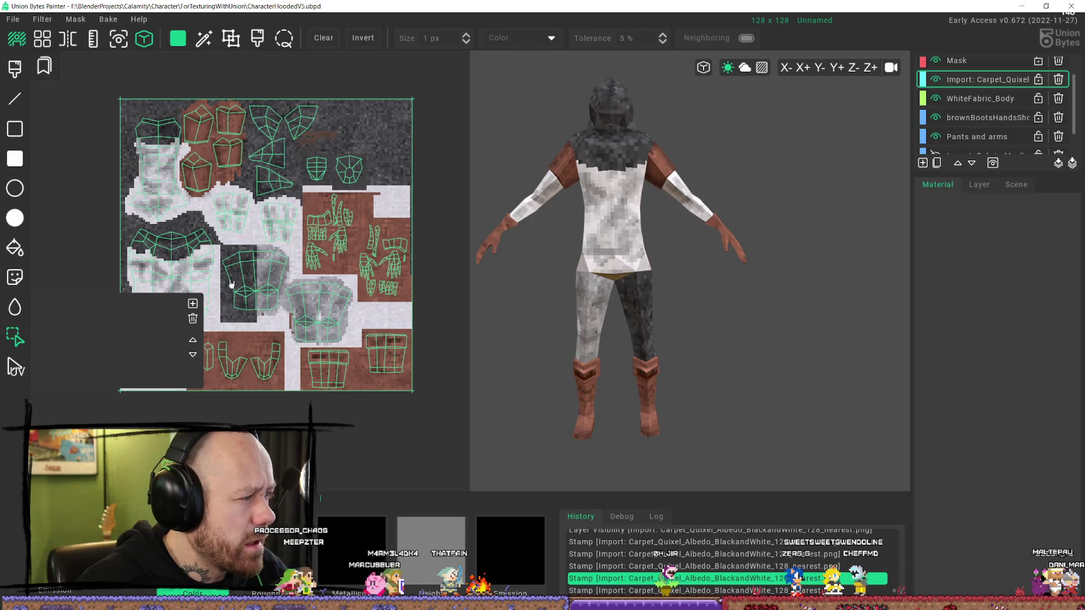
{"action": "left_click", "coordinate": [936, 80]}
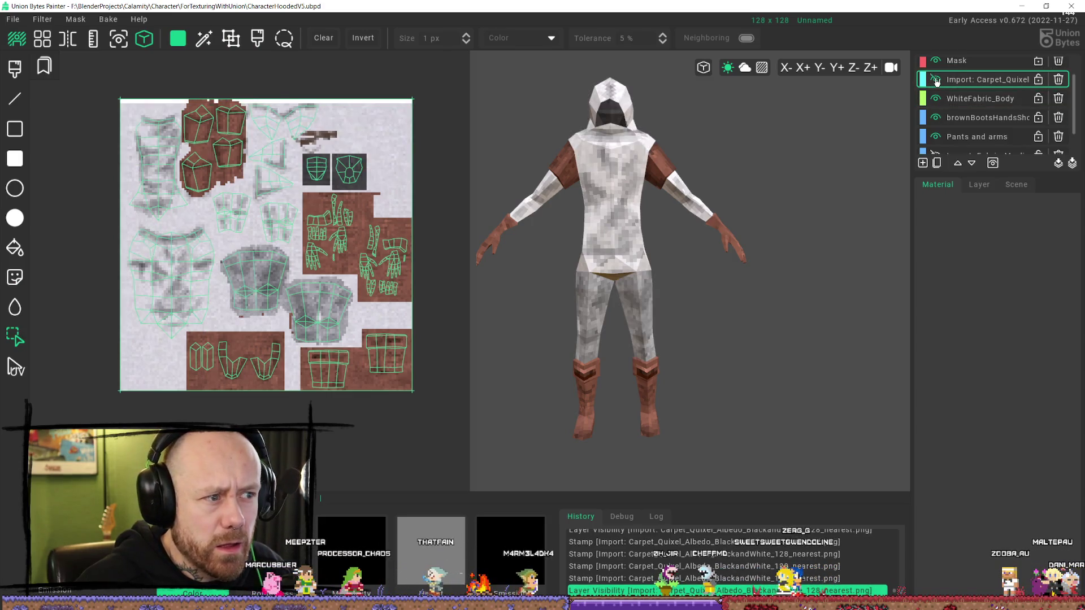
{"action": "left_click", "coordinate": [936, 81]}
{"action": "left_click", "coordinate": [936, 80]}
{"action": "left_click", "coordinate": [935, 80]}
{"action": "left_click", "coordinate": [935, 80]}
{"action": "left_click", "coordinate": [936, 81]}
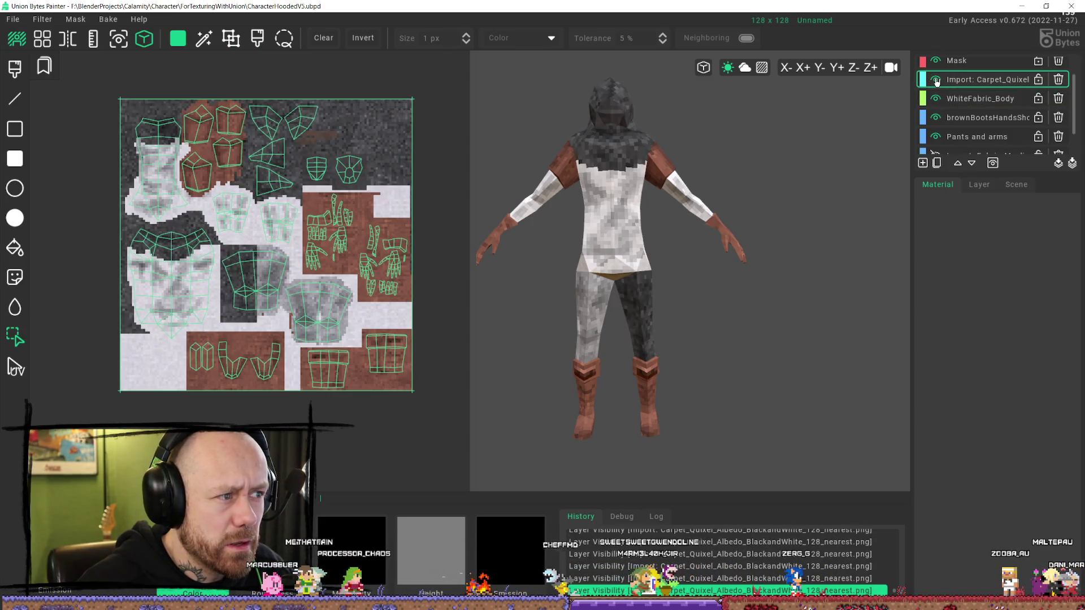
{"action": "left_click", "coordinate": [972, 80]}
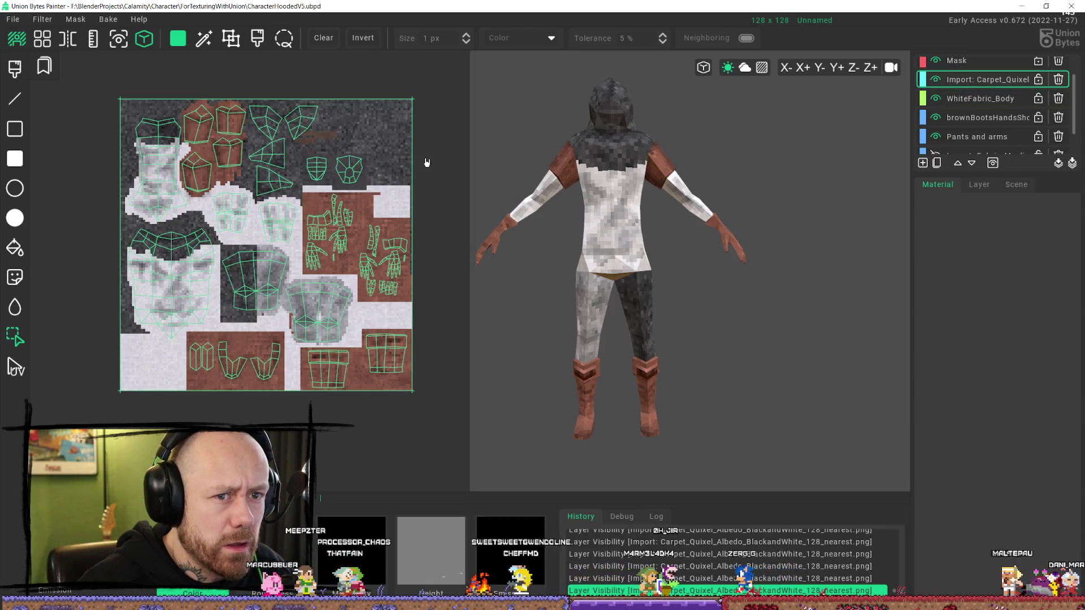
- Load a larger carpet patch from the texture's top-right as the decal, test-stamp it and undo
{"action": "scroll", "coordinate": [424, 165], "scroll_direction": "up", "scroll_amount": 3}
{"action": "mouse_move", "coordinate": [393, 67]}
{"action": "left_mouse_down"}
{"action": "mouse_move", "coordinate": [423, 79]}
{"action": "mouse_move", "coordinate": [457, 120]}
{"action": "left_mouse_up"}
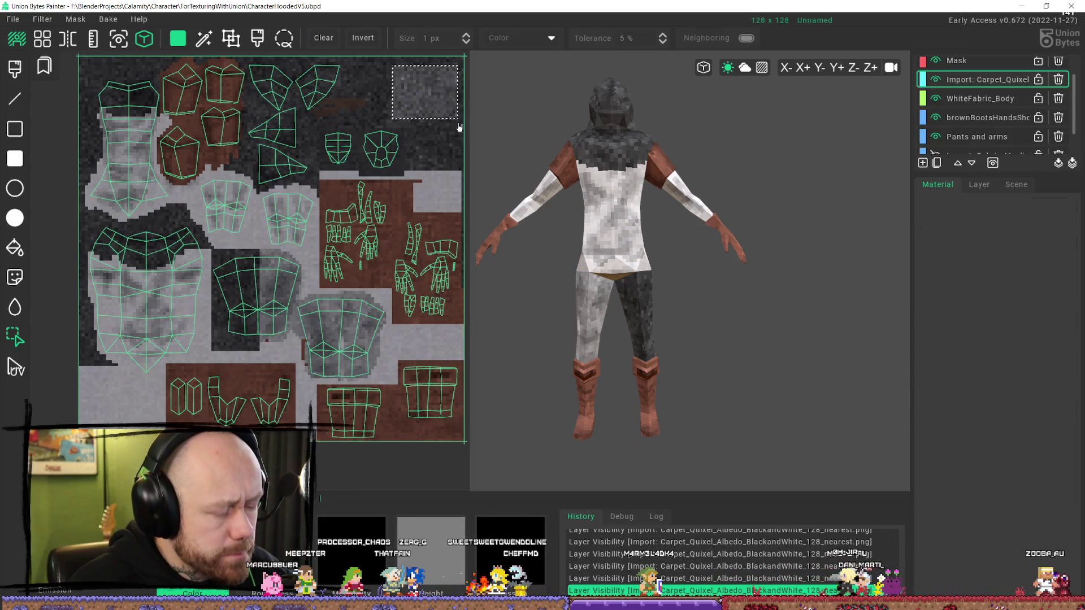
{"action": "key", "text": "ctrl+c"}
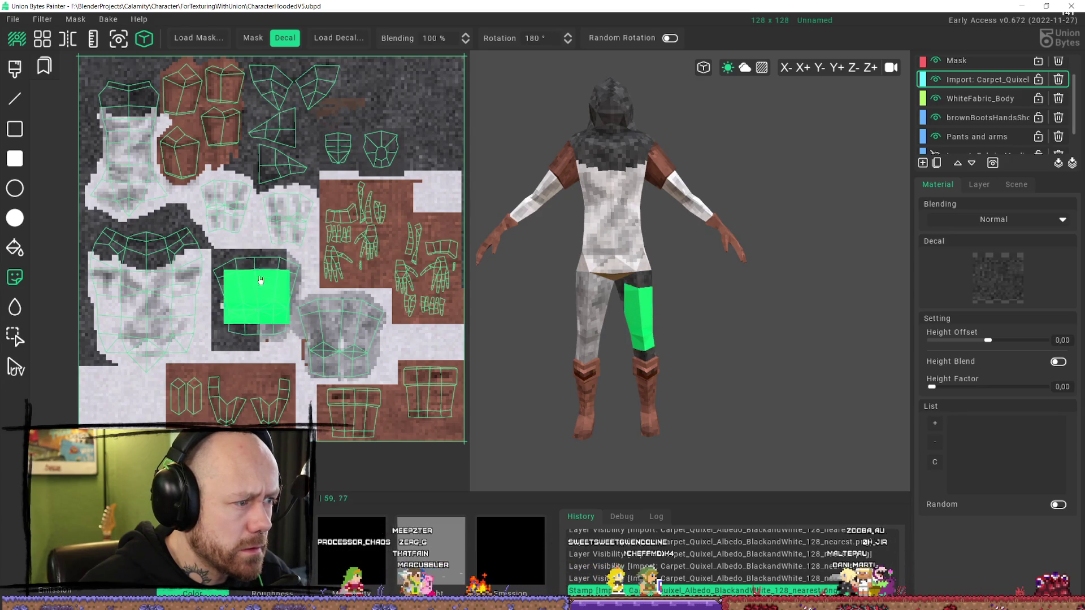
{"action": "left_click", "coordinate": [257, 277]}
{"action": "key", "text": "ctrl+z"}
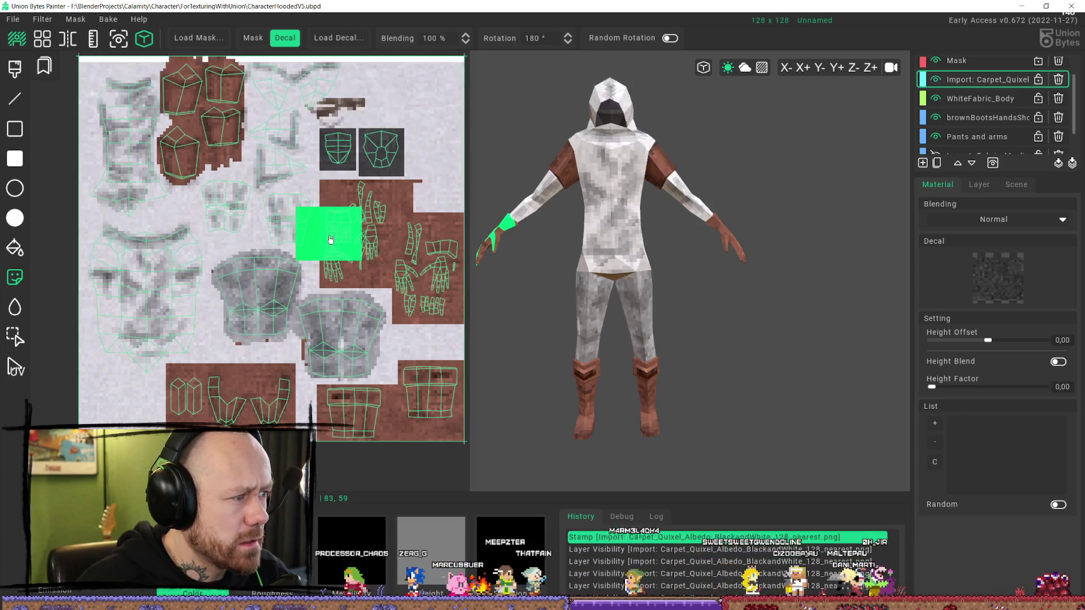
- Pan the texture map view and hide the WhiteFabric_Body layer
{"action": "scroll", "coordinate": [396, 138], "scroll_direction": "down", "scroll_amount": 1}
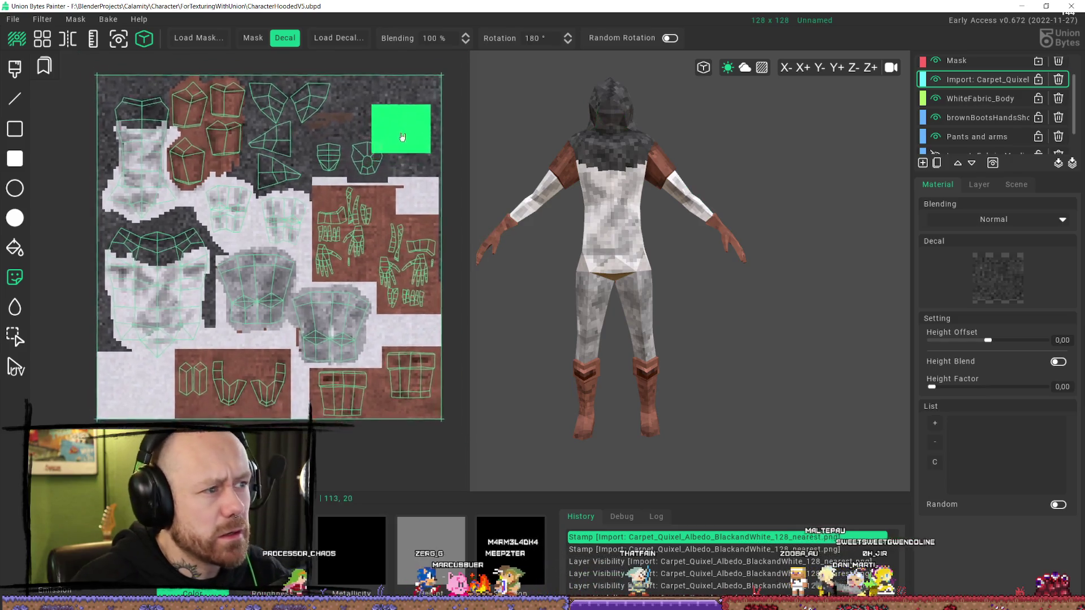
{"action": "middle_click_drag", "start_coordinate": [398, 133], "coordinate": [290, 291]}
{"action": "middle_click_drag", "start_coordinate": [307, 252], "coordinate": [330, 236]}
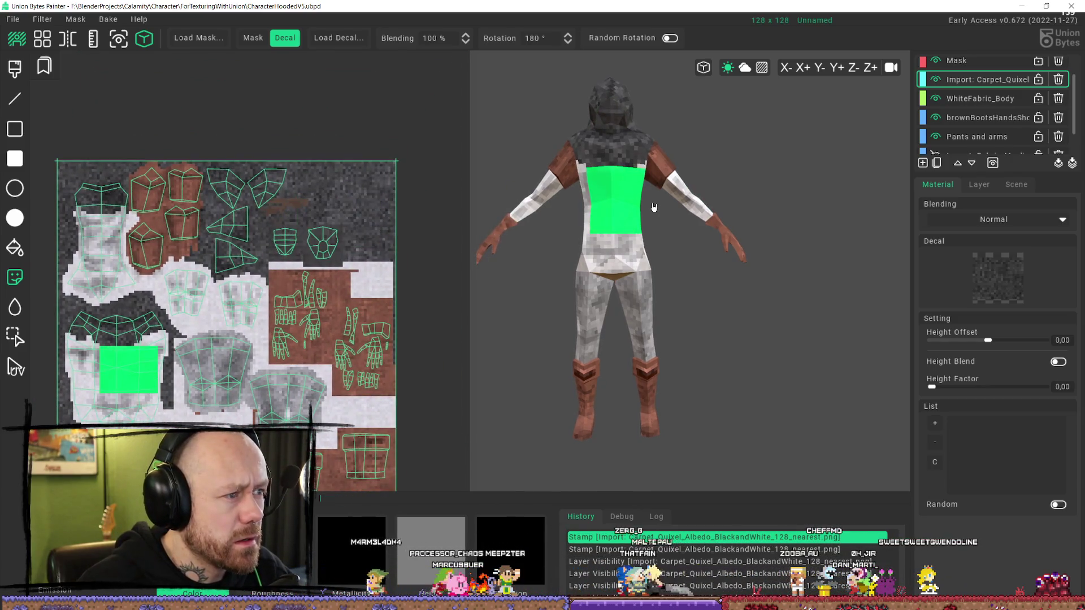
{"action": "left_click", "coordinate": [936, 98]}
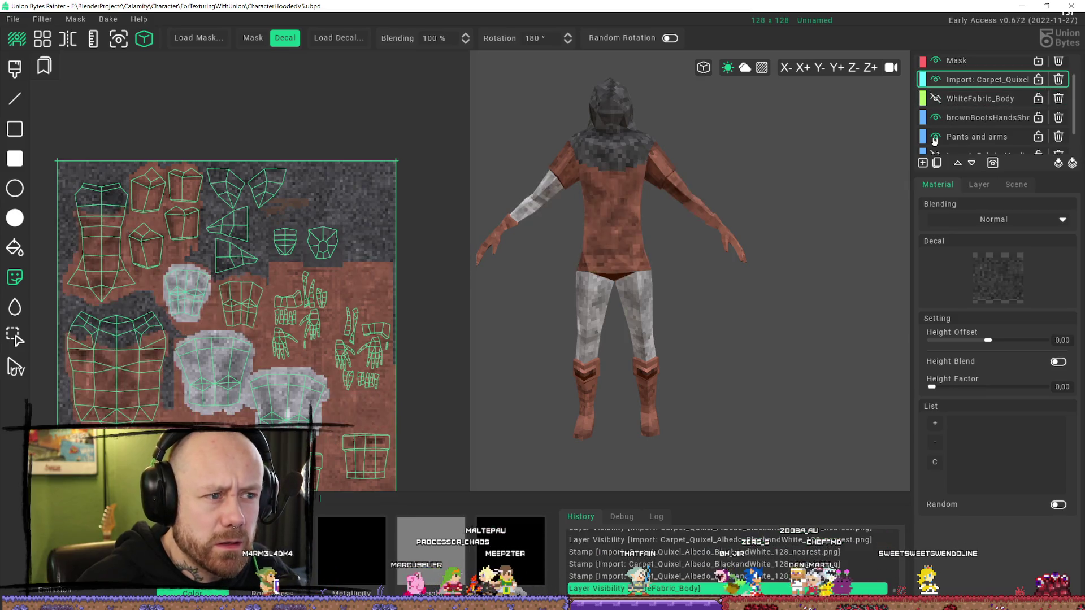
- Hide the brownBootsHandsShoulder and Pants and arms layers
{"action": "left_click", "coordinate": [936, 117]}
{"action": "left_click", "coordinate": [936, 137]}
{"action": "scroll", "coordinate": [960, 135], "scroll_direction": "down", "scroll_amount": 1}
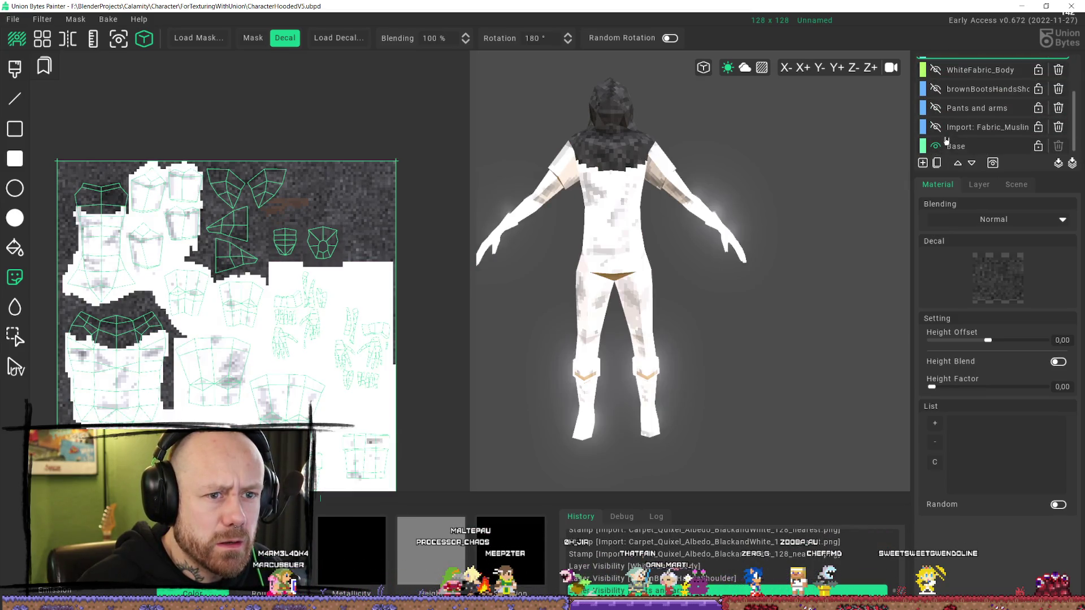
{"action": "scroll", "coordinate": [961, 135], "scroll_direction": "up", "scroll_amount": 1}
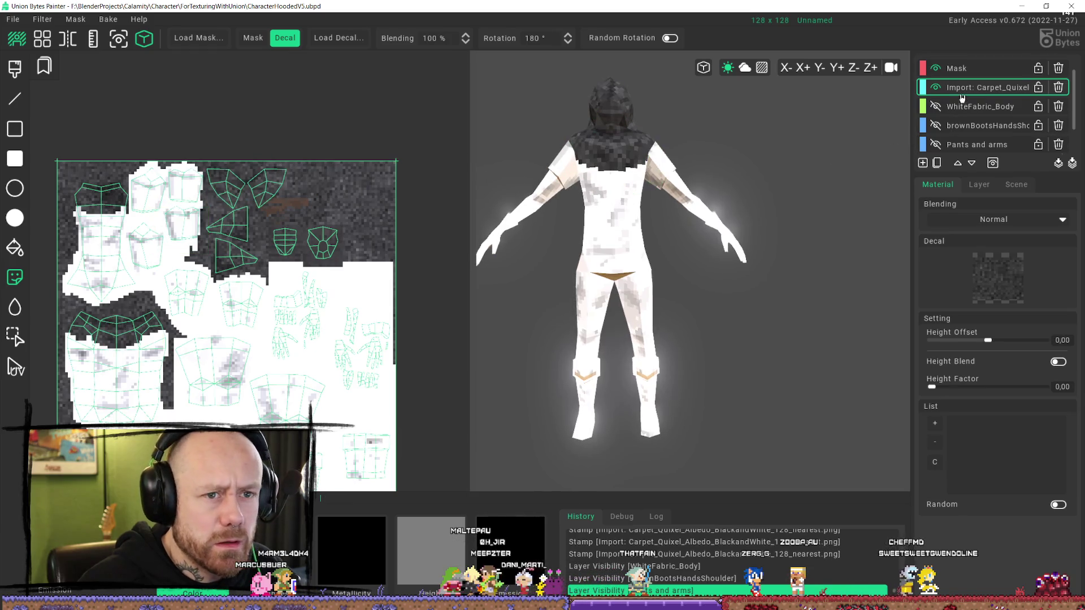
{"action": "scroll", "coordinate": [971, 92], "scroll_direction": "up", "scroll_amount": 1}
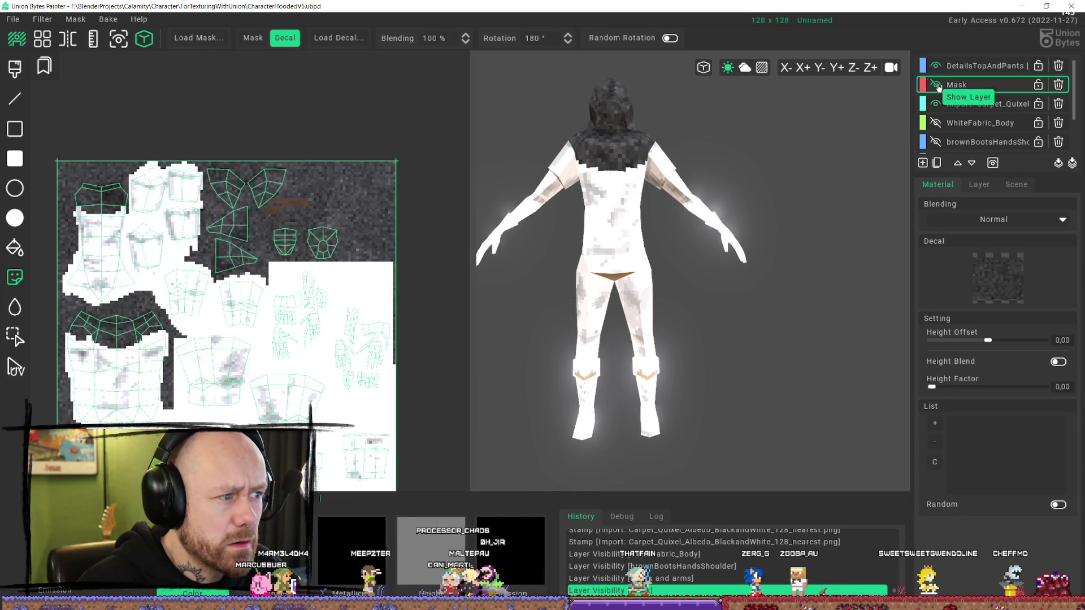
{"action": "scroll", "coordinate": [678, 226], "scroll_direction": "up", "scroll_amount": 3}
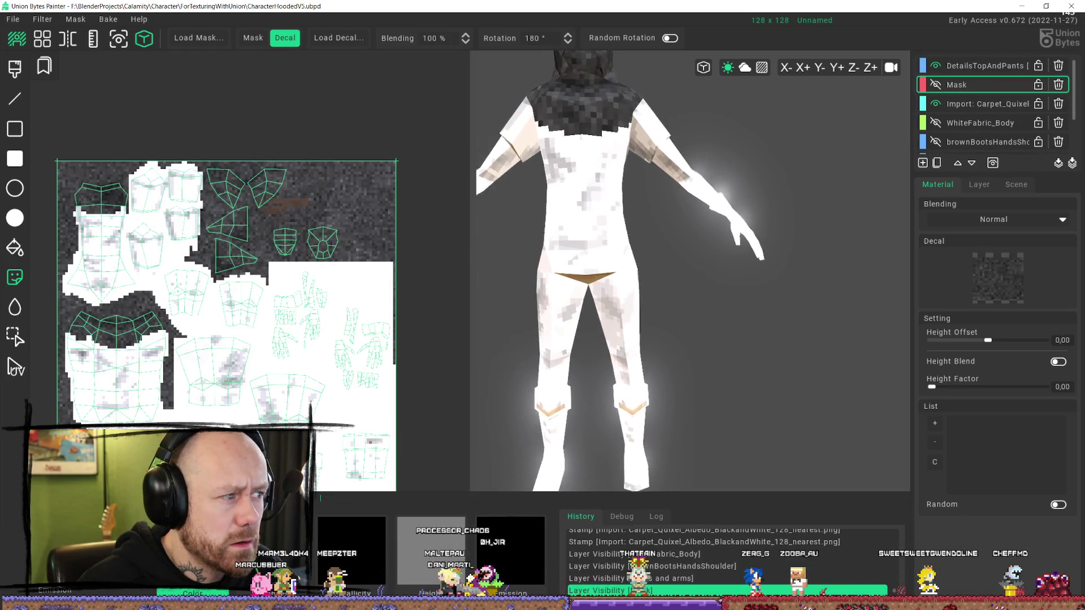
- Select a rectangle on the texture map, stamp the carpet decal inside it, then undo the stamp
{"action": "left_click", "coordinate": [14, 338]}
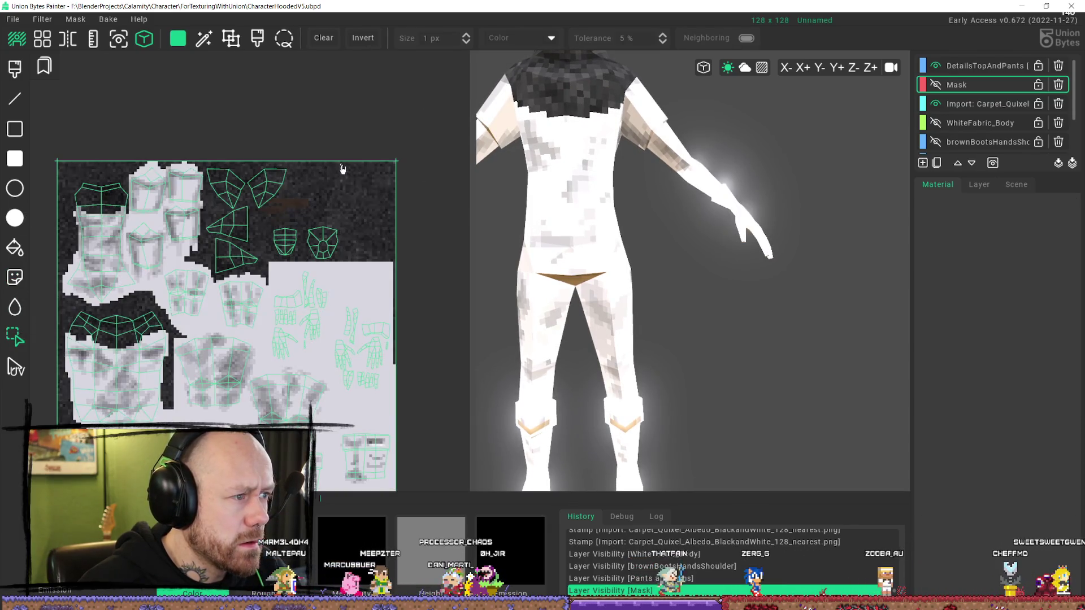
{"action": "left_click_drag", "start_coordinate": [378, 214], "coordinate": [393, 263]}
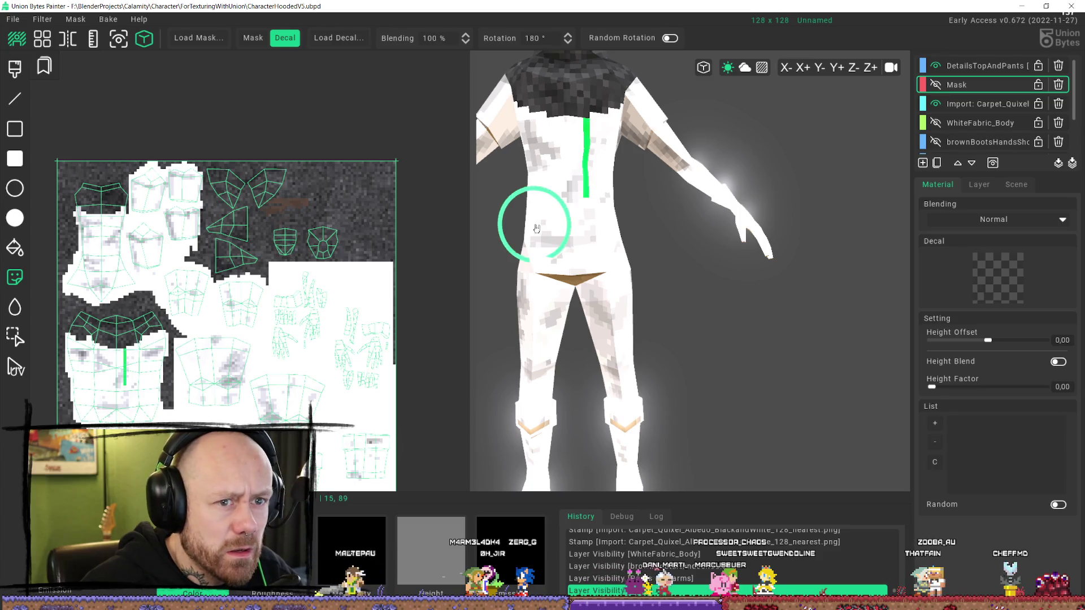
{"action": "key", "text": "ctrl+z"}
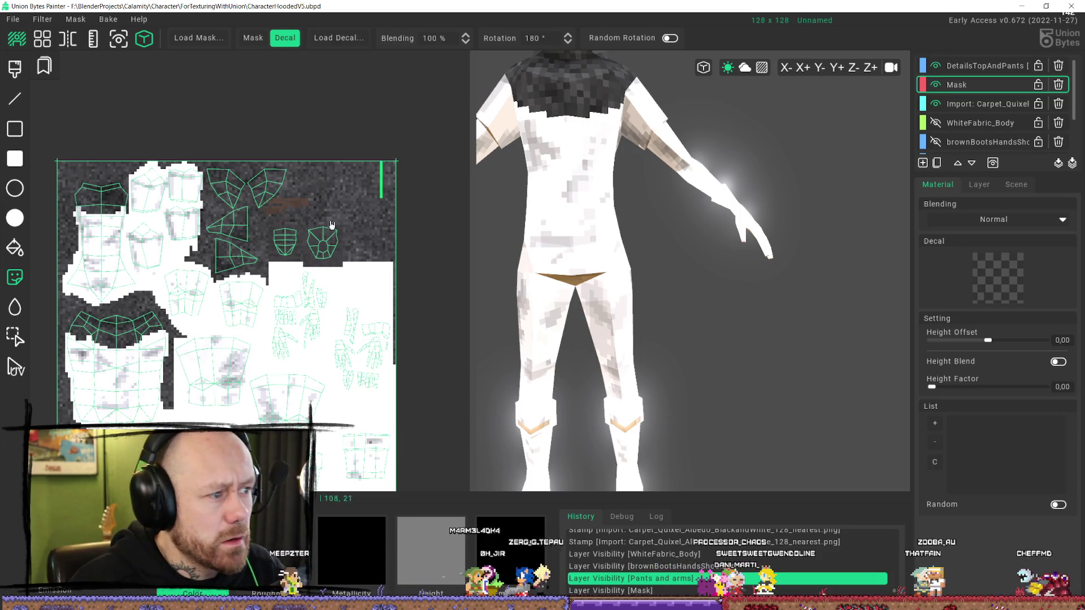
{"action": "left_click", "coordinate": [15, 337]}
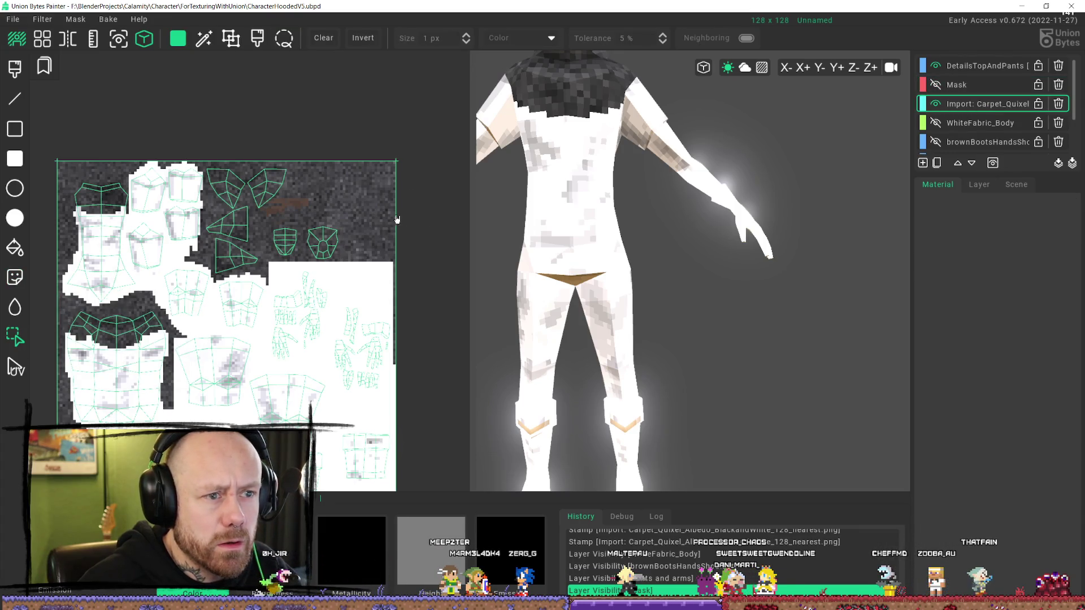
{"action": "mouse_move", "coordinate": [343, 164]}
{"action": "left_mouse_down"}
{"action": "mouse_move", "coordinate": [375, 199]}
{"action": "mouse_move", "coordinate": [394, 262]}
{"action": "left_mouse_up"}
{"action": "key", "text": "d"}
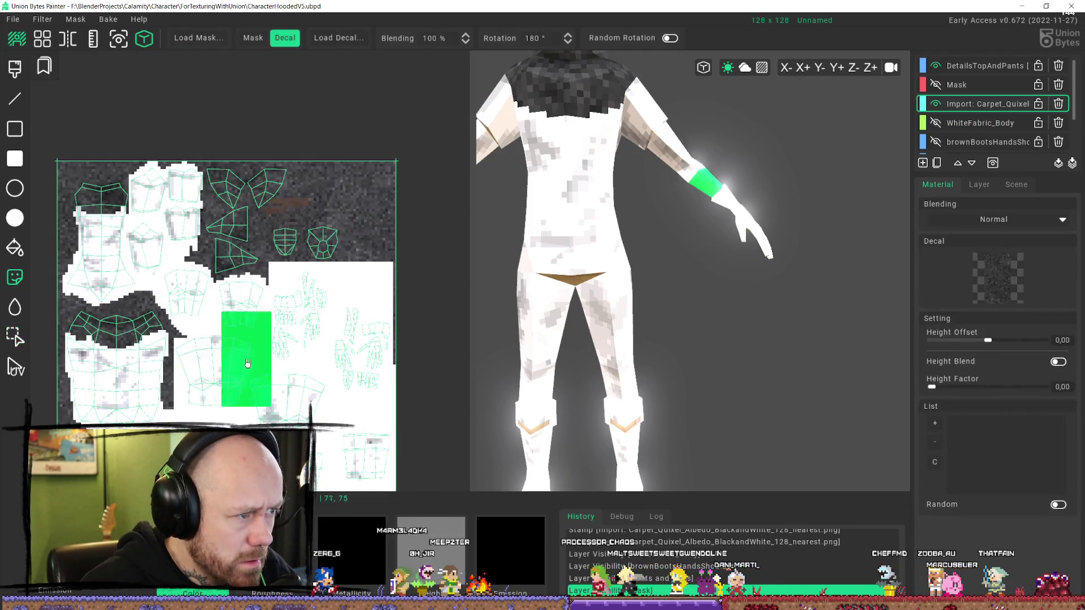
{"action": "left_click", "coordinate": [220, 382]}
{"action": "key", "text": "ctrl+z"}
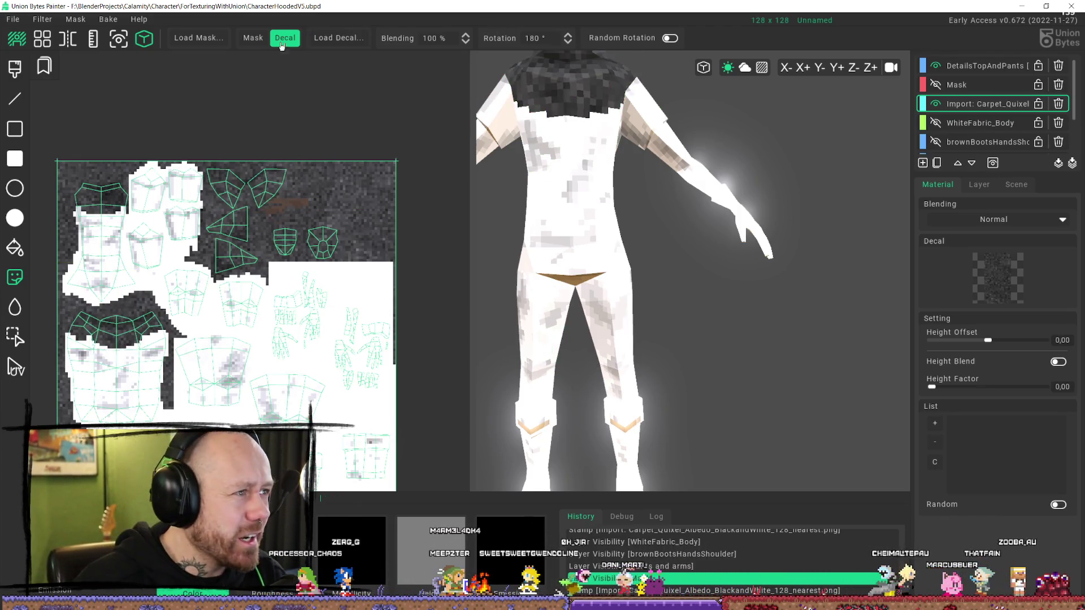
- Turn on decal masking, check the layer and scene settings, and show WhiteFabric_Body again
{"action": "left_click", "coordinate": [253, 40]}
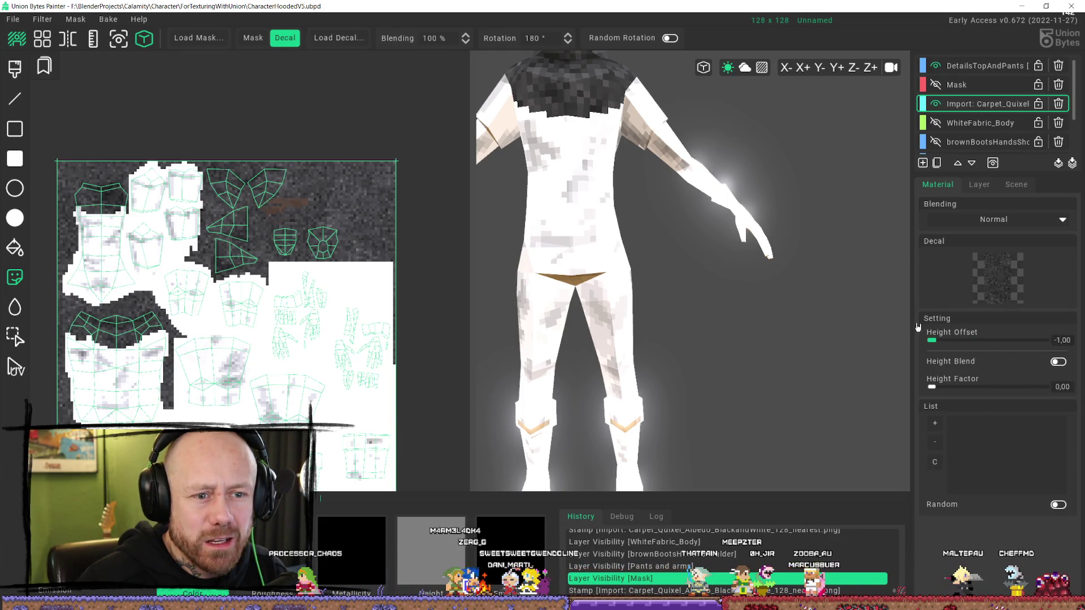
{"action": "left_click", "coordinate": [983, 185]}
{"action": "left_click", "coordinate": [1016, 185]}
{"action": "left_click", "coordinate": [939, 187]}
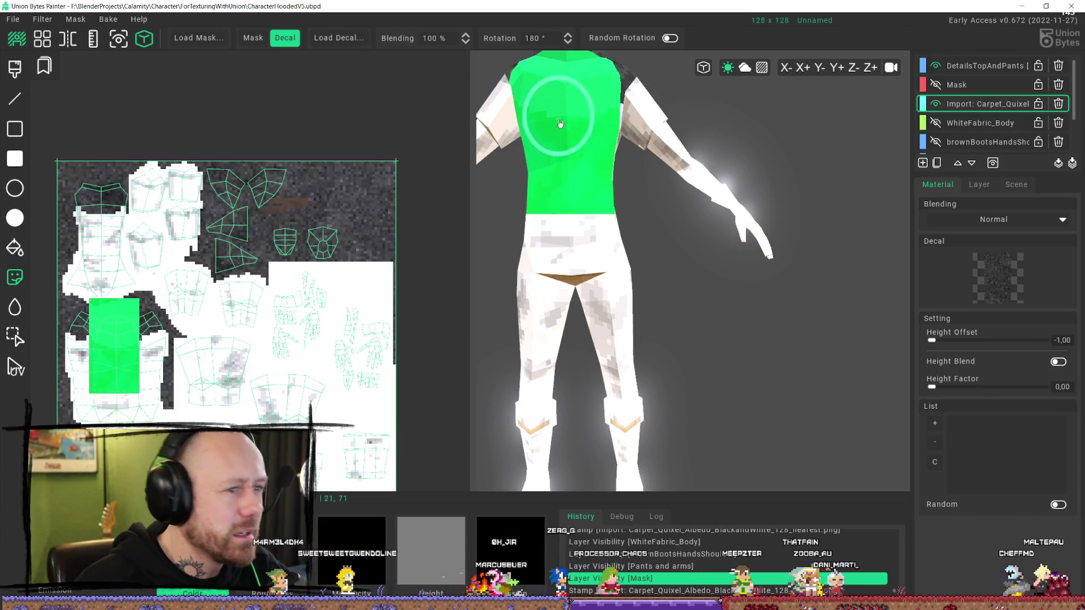
{"action": "scroll", "coordinate": [565, 163], "scroll_direction": "down", "scroll_amount": 3}
{"action": "scroll", "coordinate": [571, 237], "scroll_direction": "down", "scroll_amount": 3}
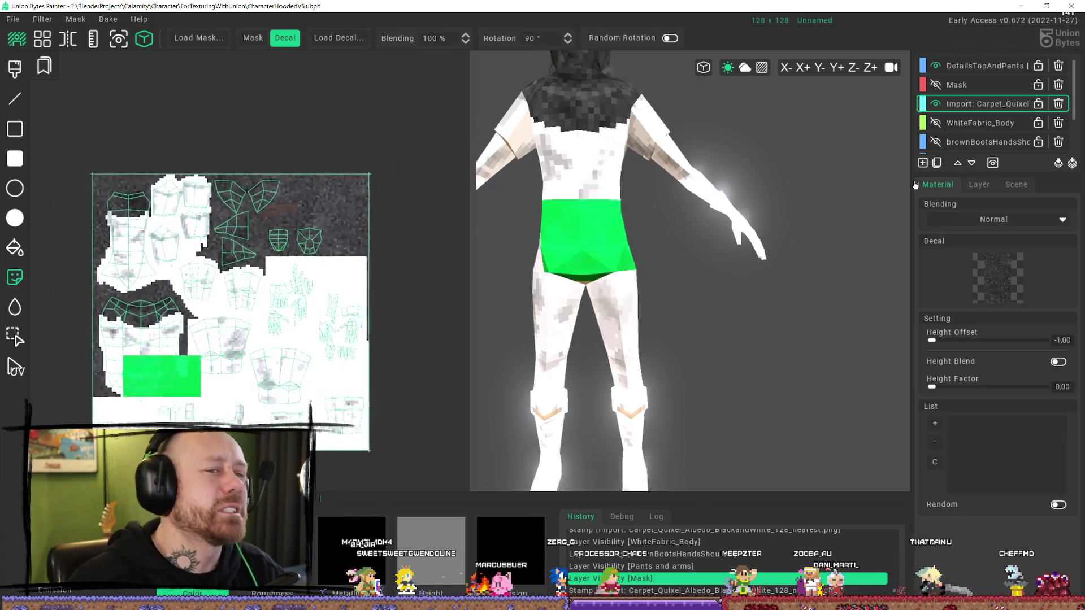
{"action": "left_click", "coordinate": [935, 123]}
- Show the brownBootsHandsShoulder and Pants and arms layers again
{"action": "left_click", "coordinate": [936, 142]}
{"action": "scroll", "coordinate": [948, 135], "scroll_direction": "down", "scroll_amount": 1}
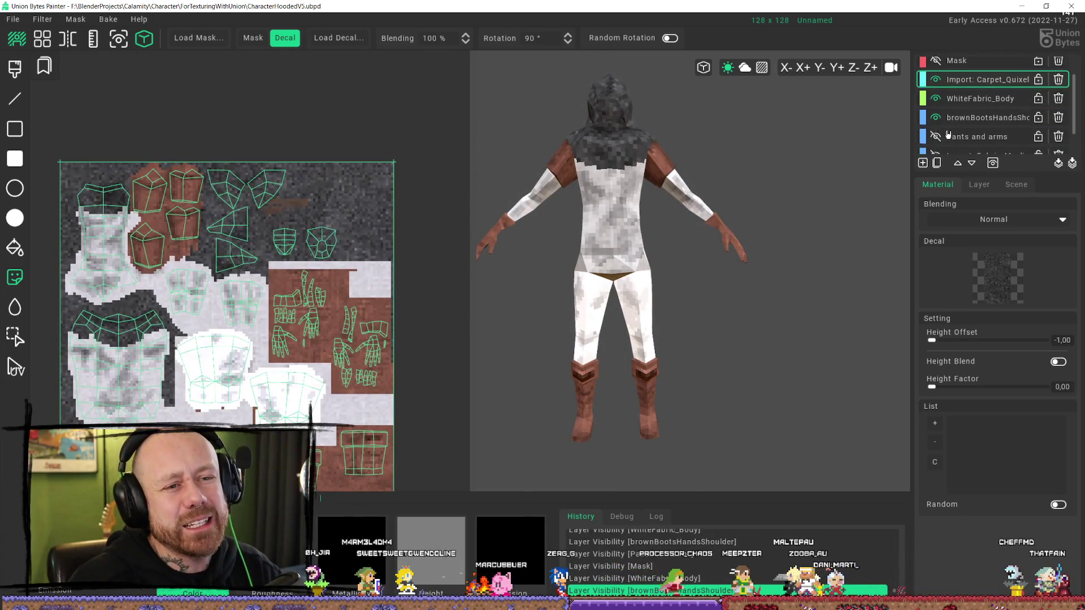
{"action": "left_click", "coordinate": [936, 140]}
{"action": "scroll", "coordinate": [935, 150], "scroll_direction": "down", "scroll_amount": 1}
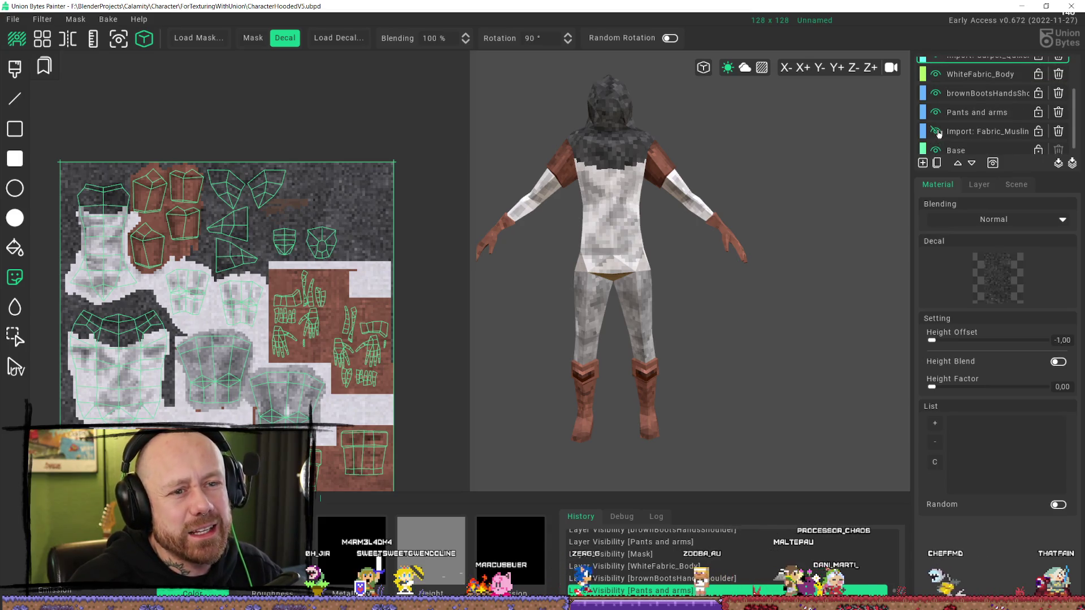
- Hide the Import: Fabric_Muslin layer and briefly compare the model without the pants layer
{"action": "left_click", "coordinate": [936, 131]}
{"action": "double_click", "coordinate": [937, 132]}
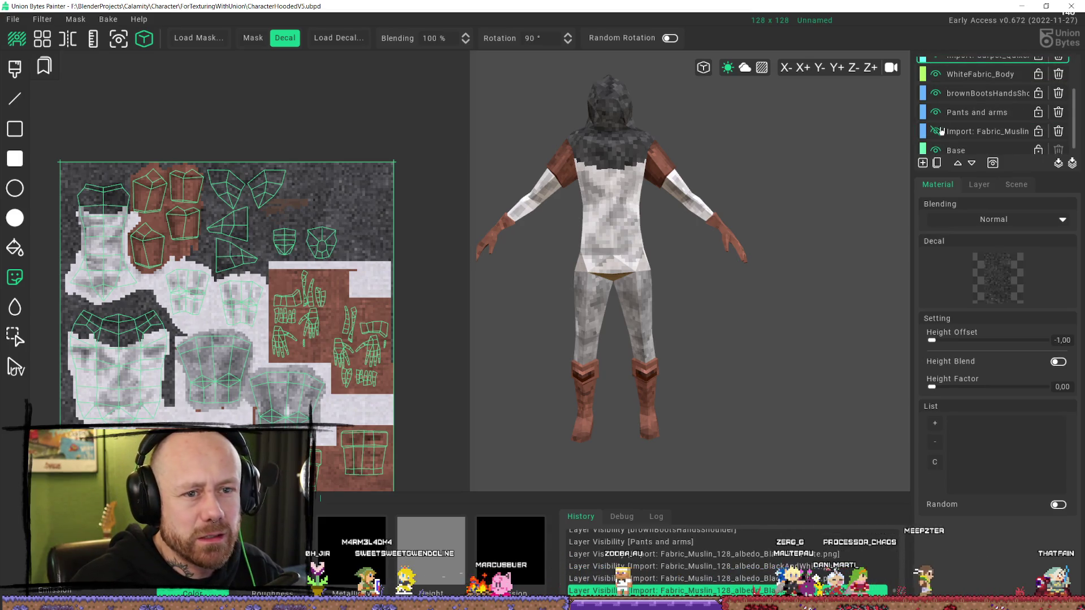
{"action": "left_click", "coordinate": [936, 112]}
{"action": "left_click", "coordinate": [936, 112]}
{"action": "scroll", "coordinate": [497, 280], "scroll_direction": "down", "scroll_amount": 2}
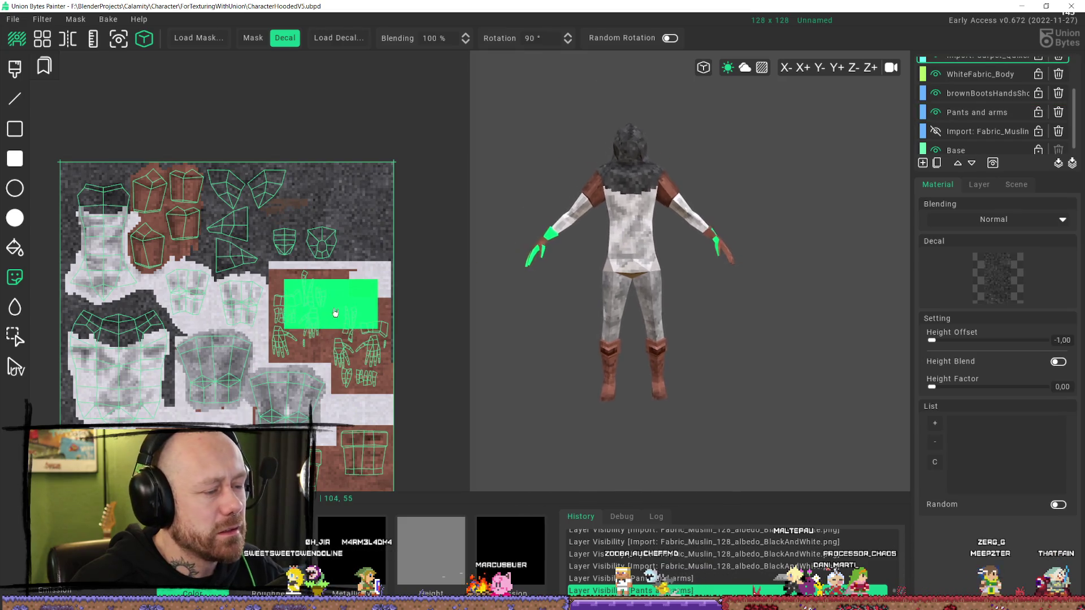
{"action": "scroll", "coordinate": [335, 312], "scroll_direction": "down", "scroll_amount": 2}
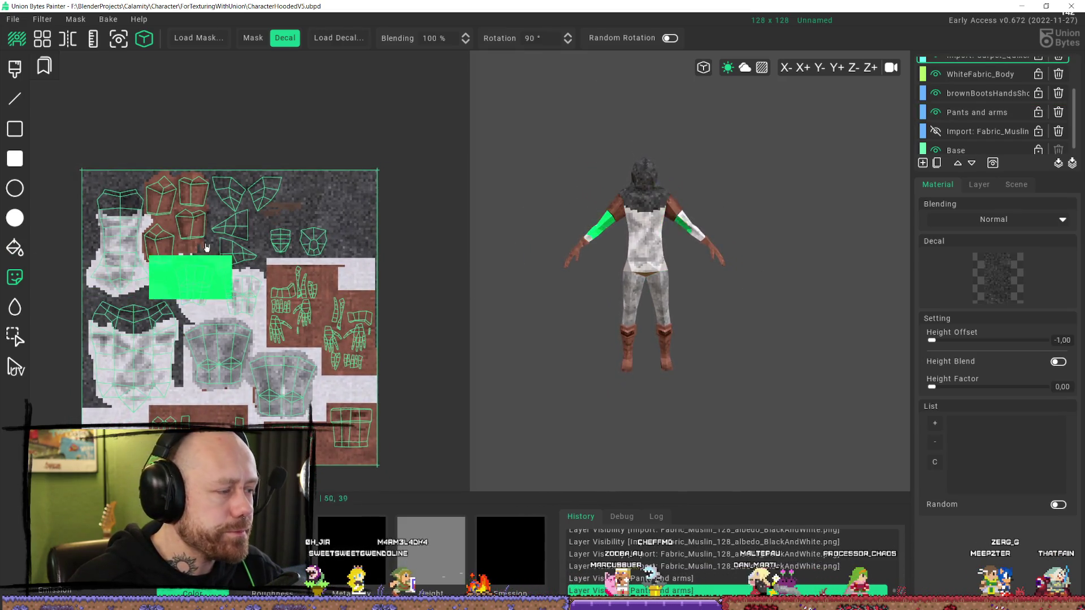
{"action": "scroll", "coordinate": [206, 247], "scroll_direction": "up", "scroll_amount": 4}
{"action": "left_click", "coordinate": [12, 18]}
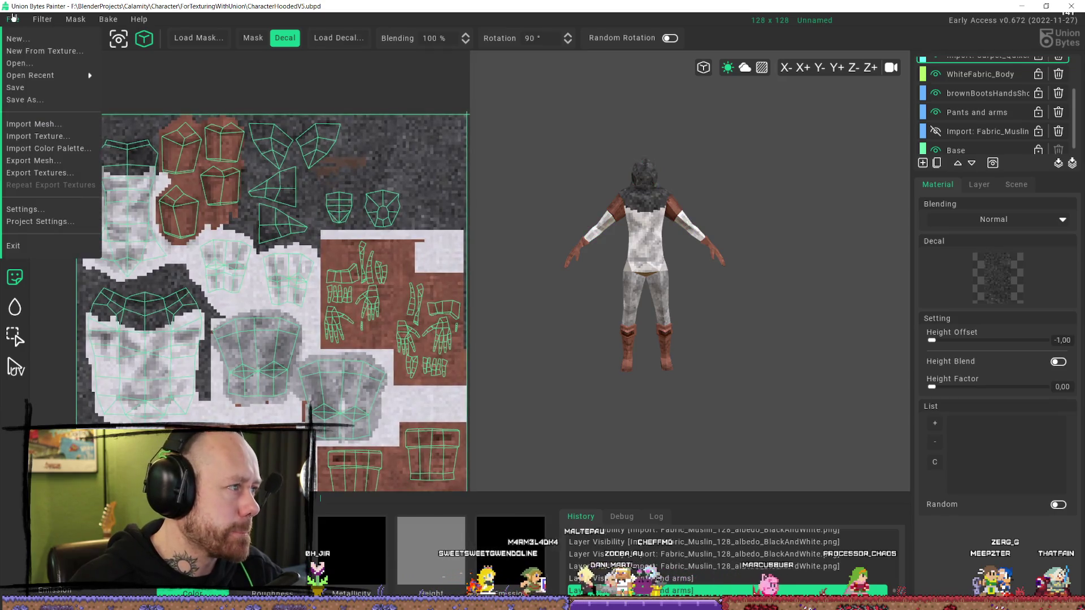
- Save the project as CharacterBloodspillV2.ubpd and close Union Bytes Painter
{"action": "left_click", "coordinate": [53, 99]}
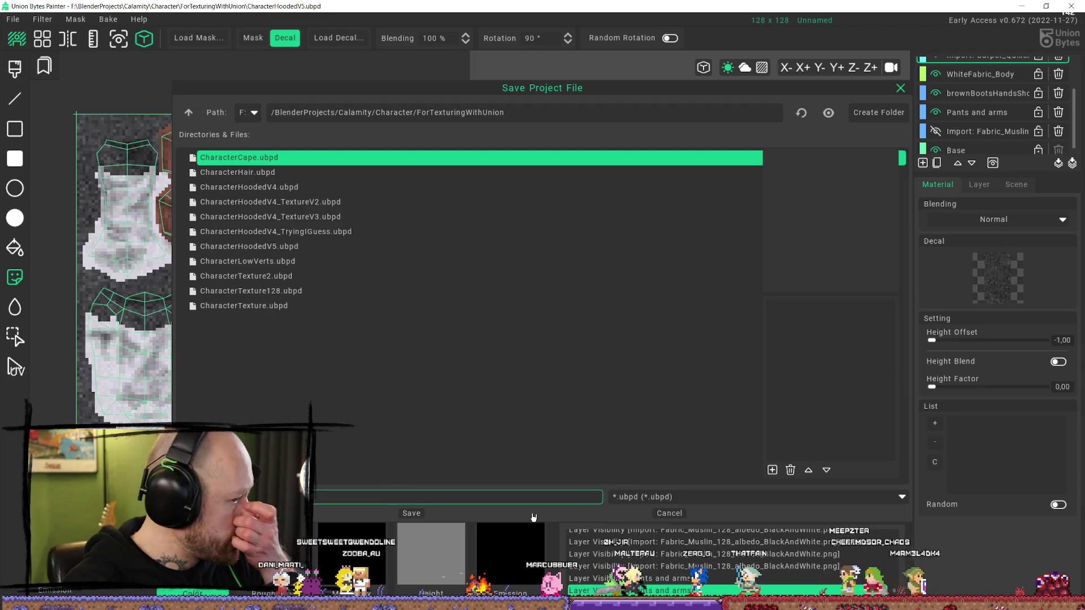
{"action": "key", "text": "Return"}
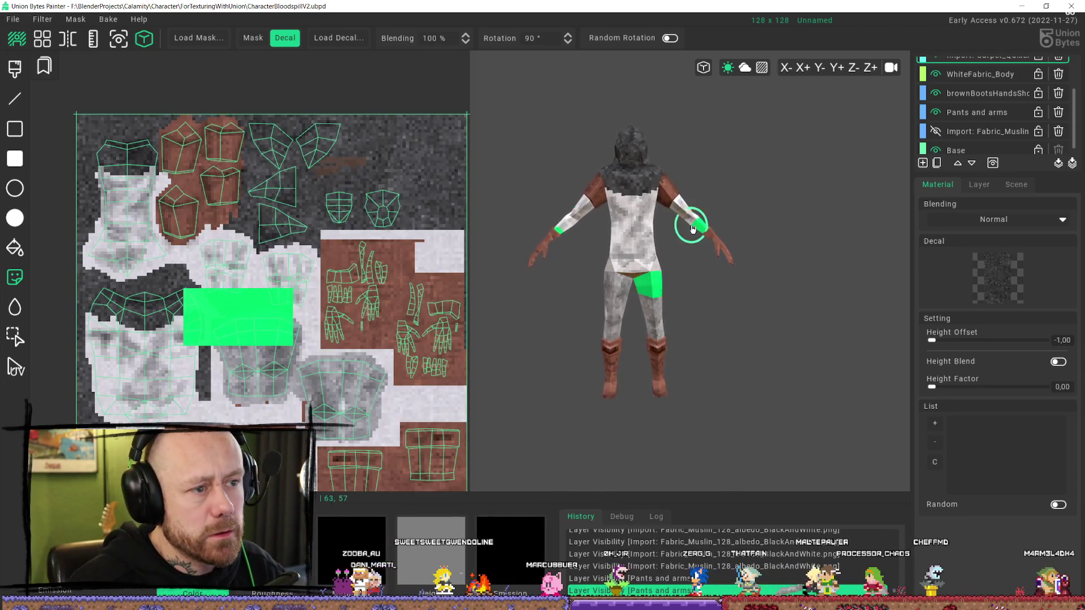
{"action": "left_click", "coordinate": [1072, 6]}
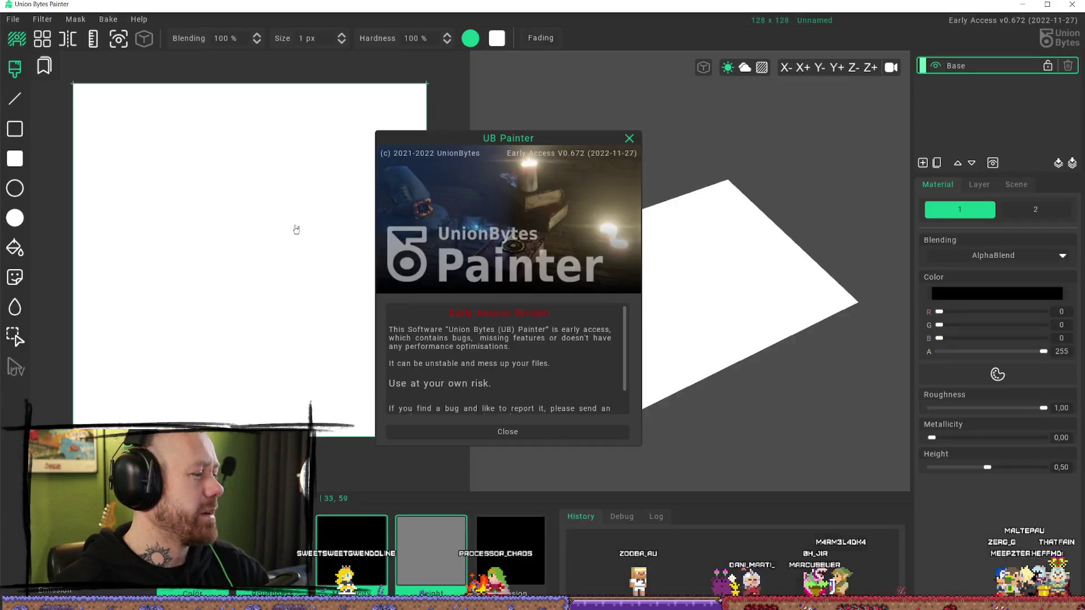
- Dismiss the startup notice and open F:/BlenderProjects/Calamity/Character/ForTexturingWithUnion/CharacterBloodspillV2.ubpd
{"action": "left_click", "coordinate": [507, 431]}
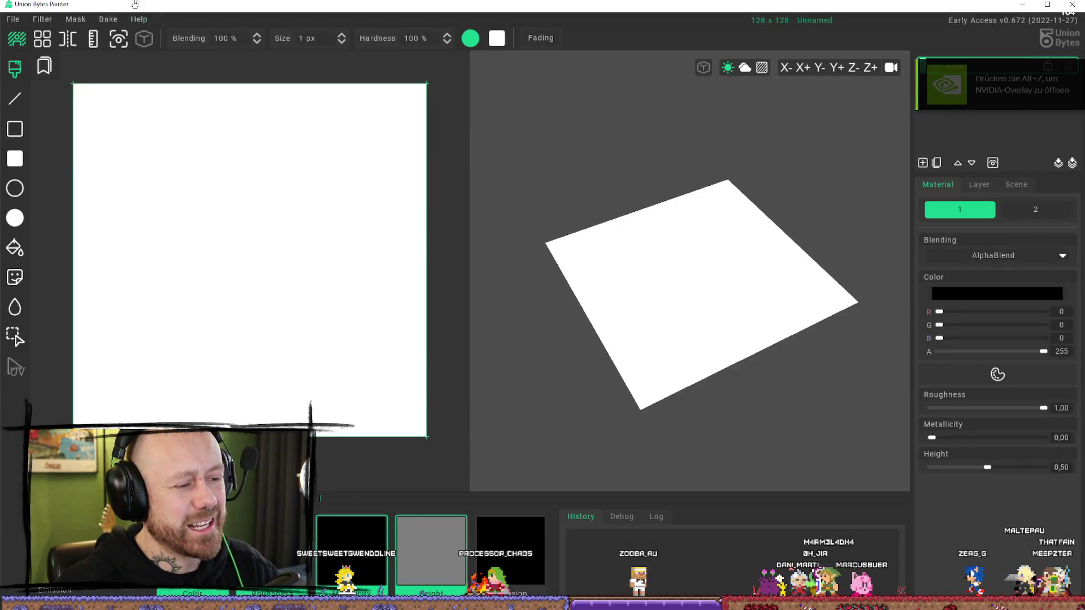
{"action": "left_click", "coordinate": [11, 19]}
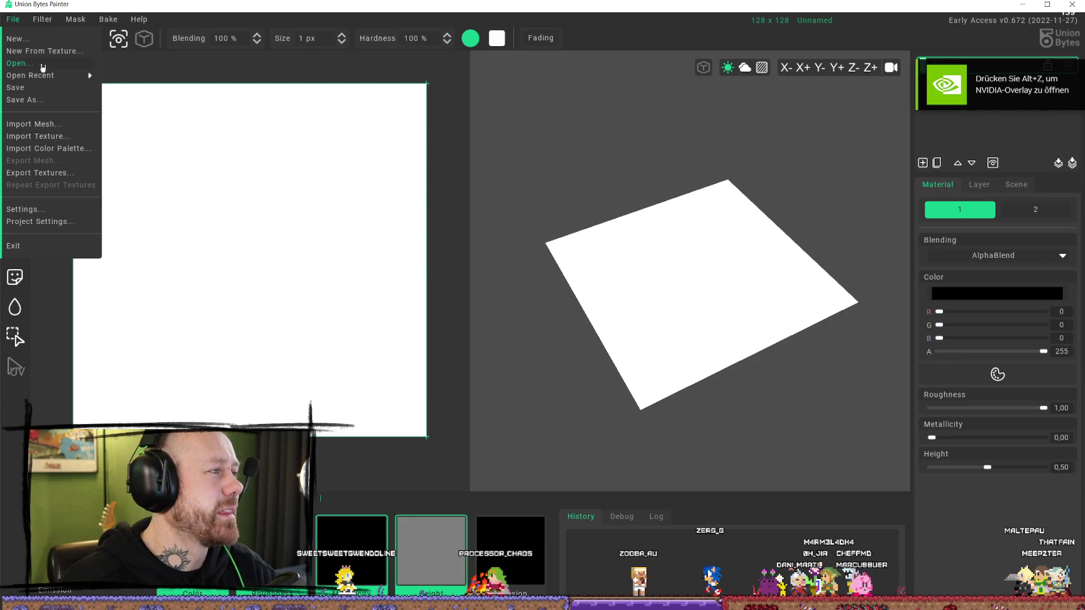
{"action": "left_click", "coordinate": [43, 64]}
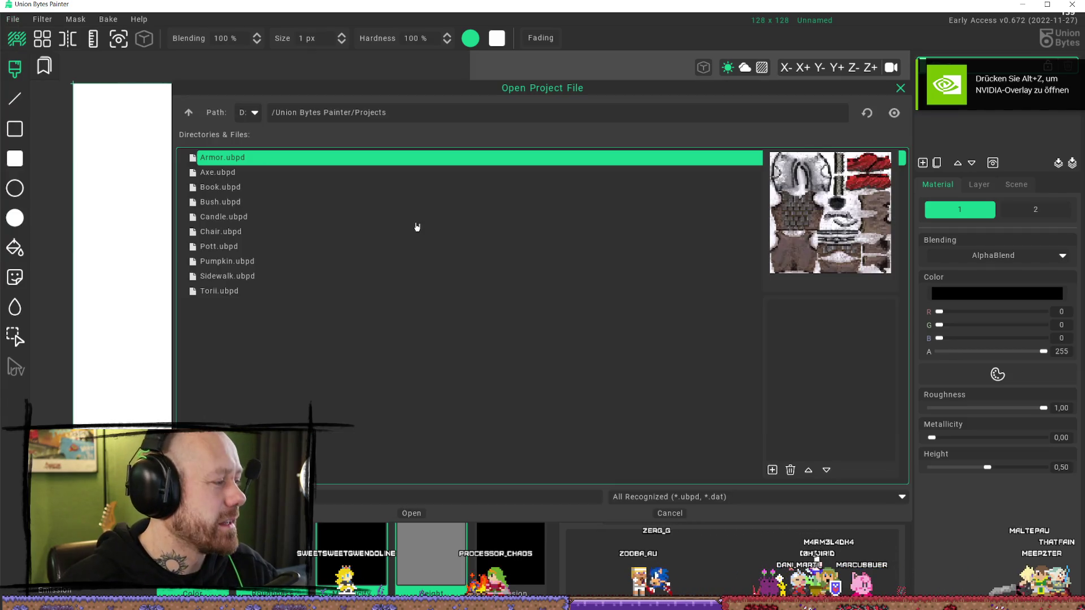
{"action": "left_click", "coordinate": [255, 118]}
{"action": "left_click", "coordinate": [267, 174]}
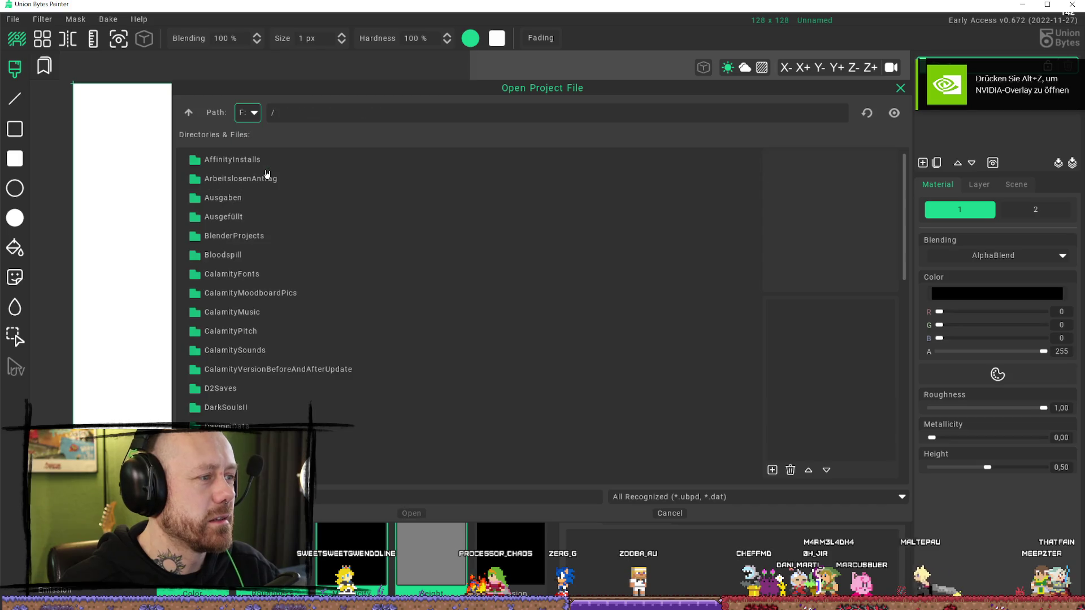
{"action": "double_click", "coordinate": [260, 237]}
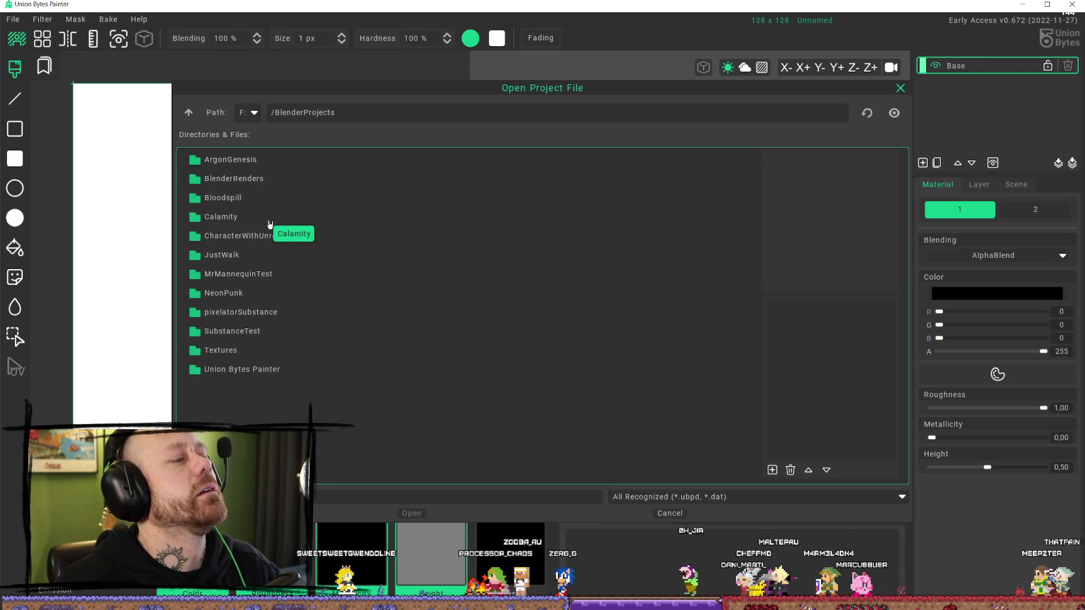
{"action": "double_click", "coordinate": [270, 221]}
{"action": "double_click", "coordinate": [282, 204]}
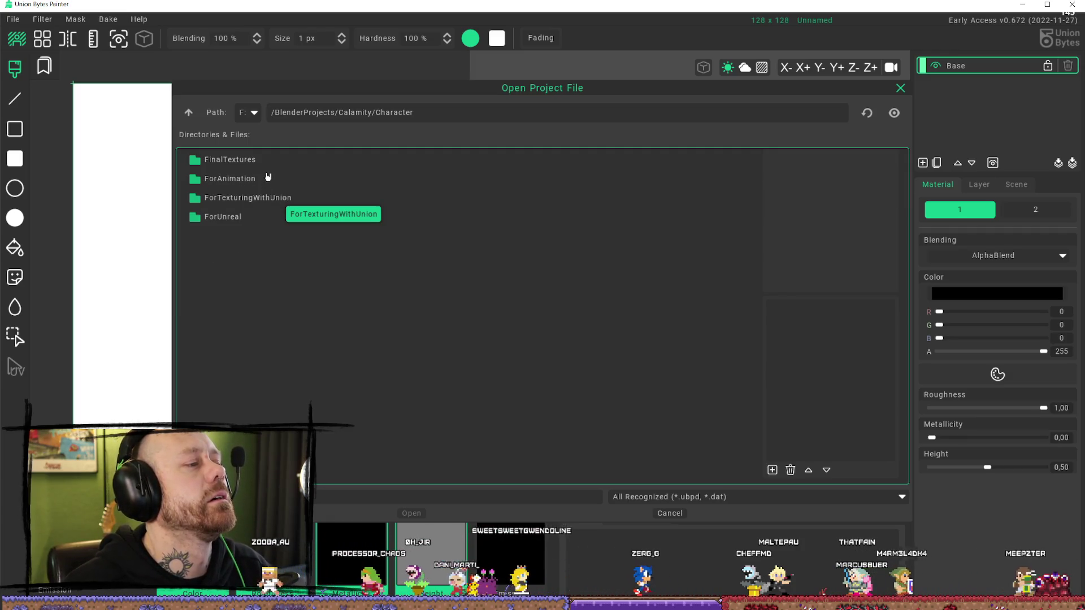
{"action": "double_click", "coordinate": [279, 199]}
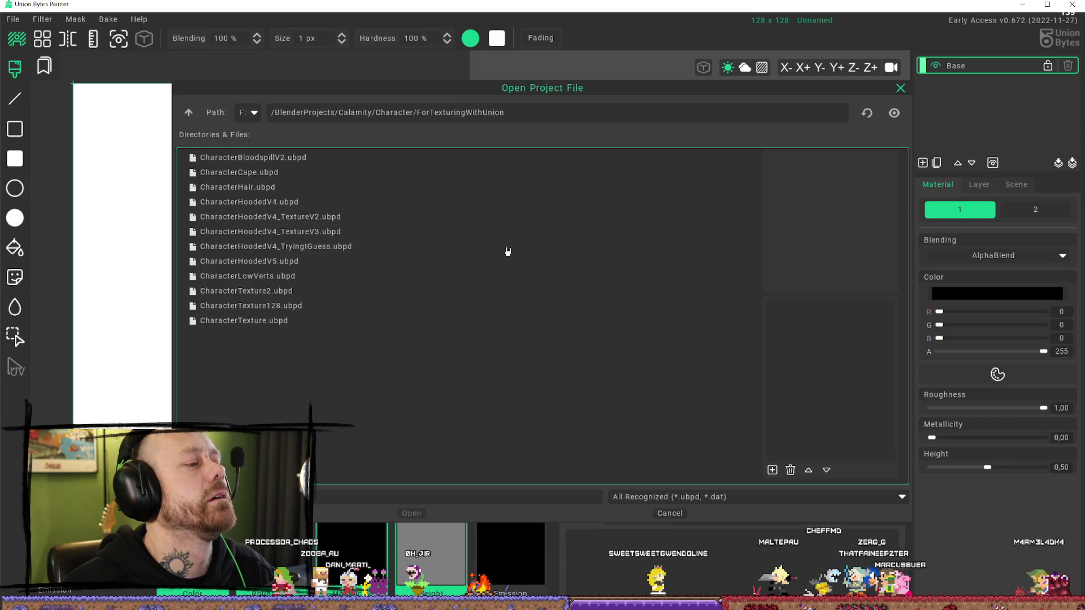
{"action": "left_click", "coordinate": [332, 160]}
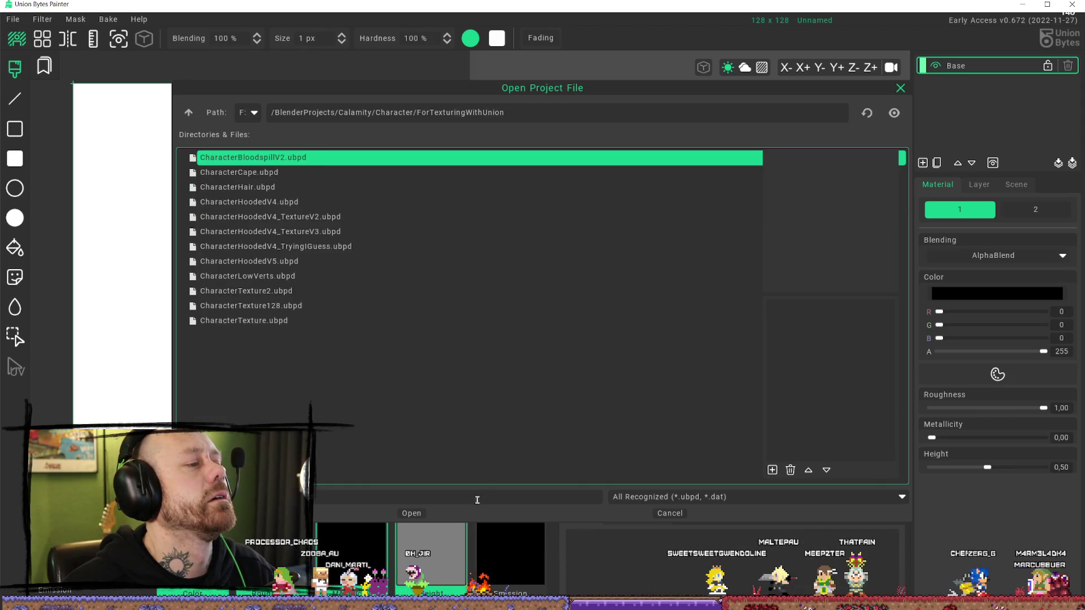
{"action": "left_click", "coordinate": [416, 517]}
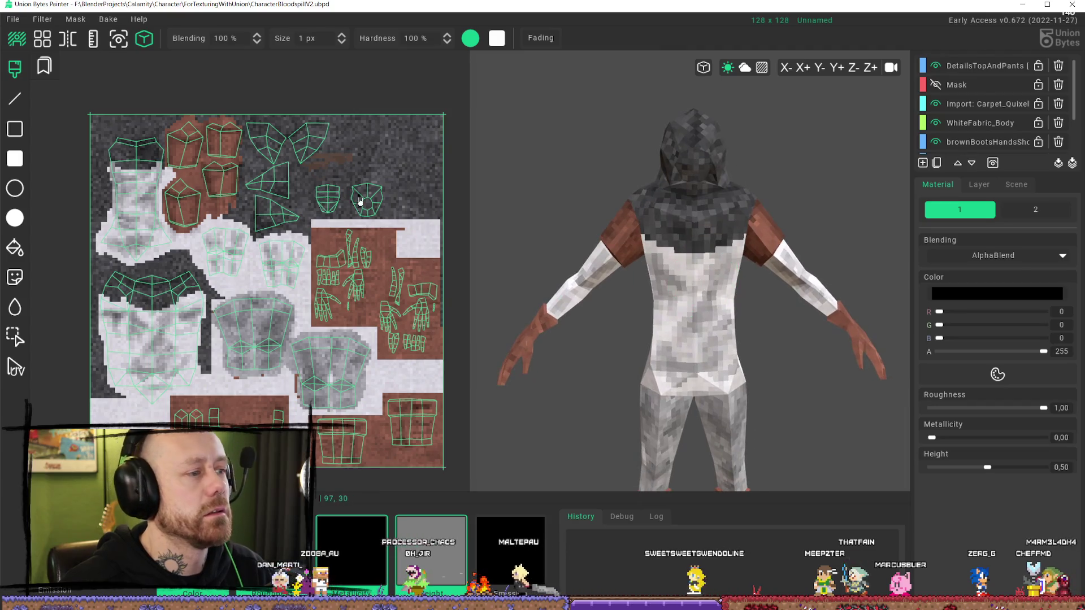
- Select a small texture patch, turn it into a decal and stamp it once
{"action": "key", "text": "s"}
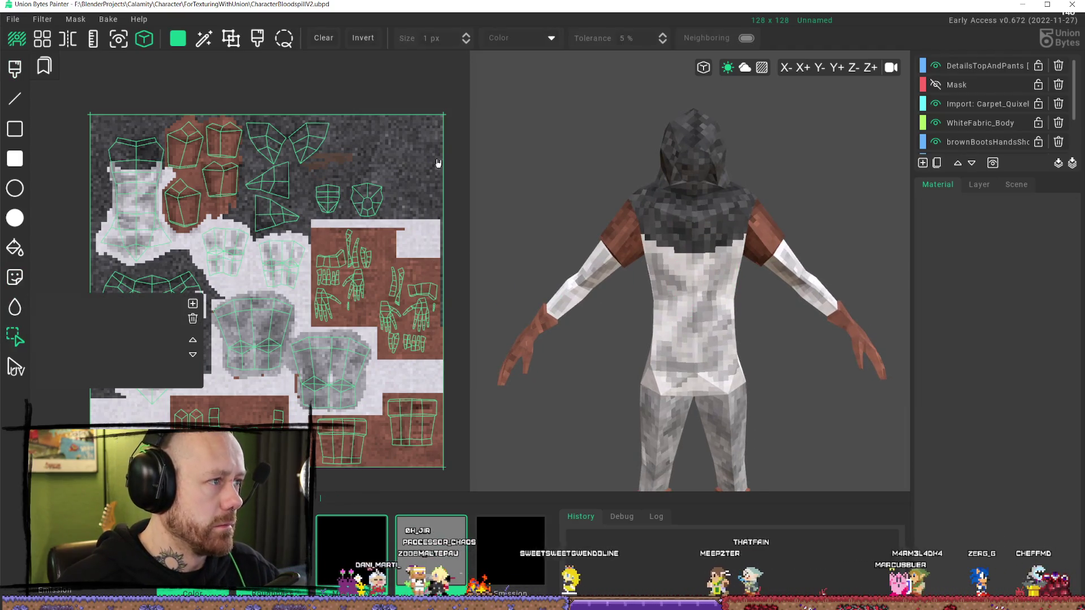
{"action": "left_click_drag", "start_coordinate": [396, 129], "coordinate": [421, 183]}
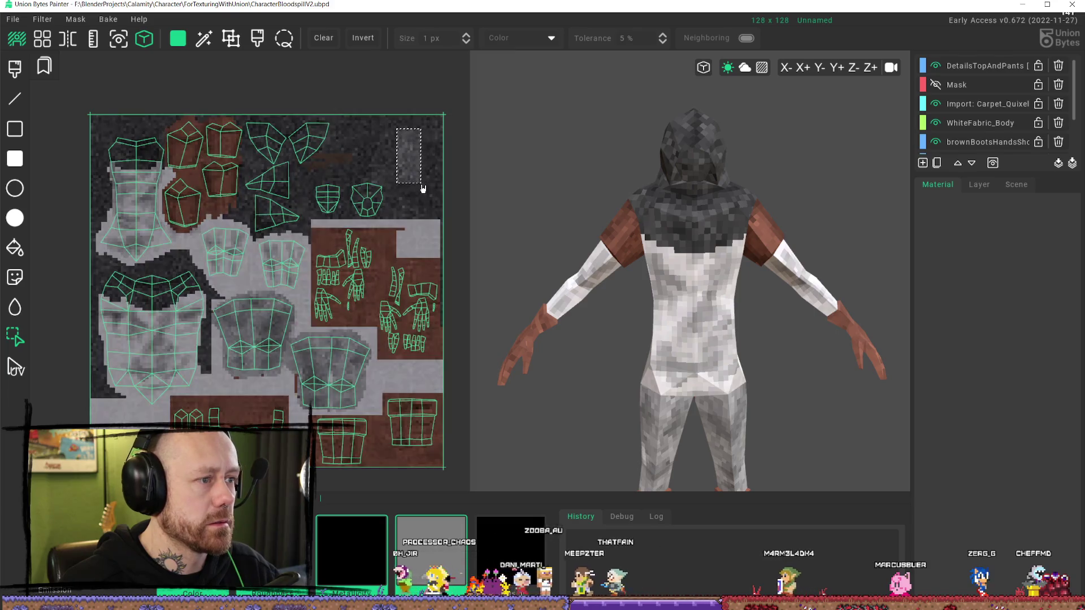
{"action": "key", "text": "d"}
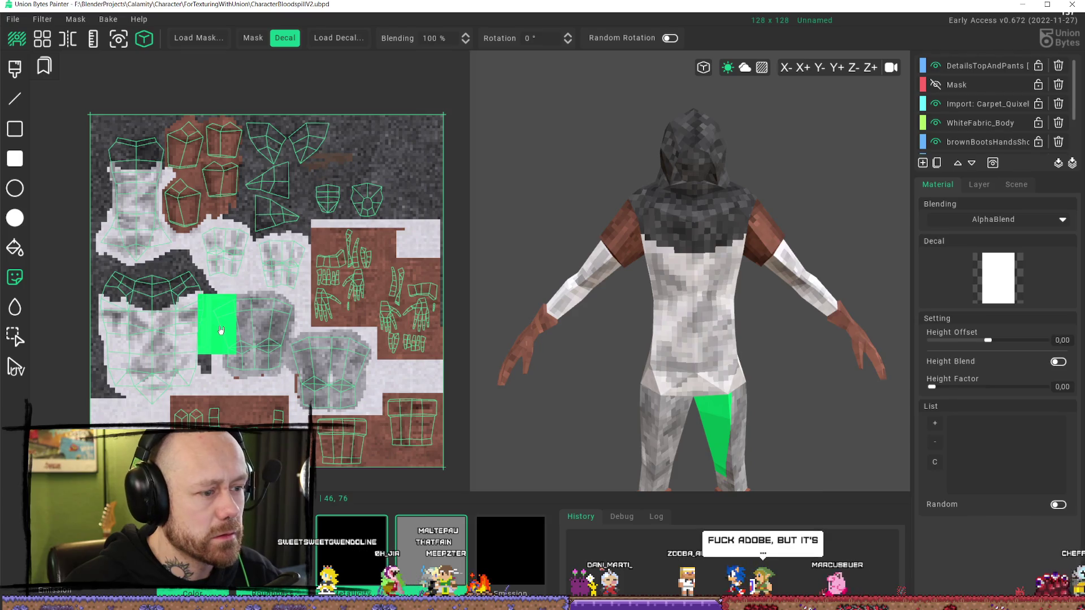
{"action": "left_click", "coordinate": [232, 329]}
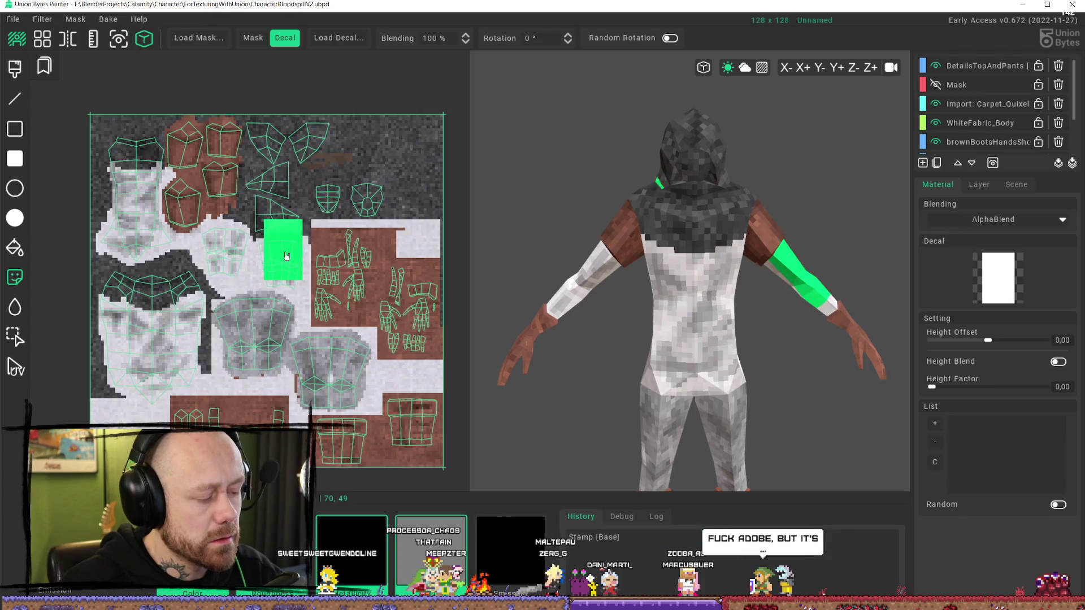
{"action": "scroll", "coordinate": [1001, 119], "scroll_direction": "down", "scroll_amount": 3}
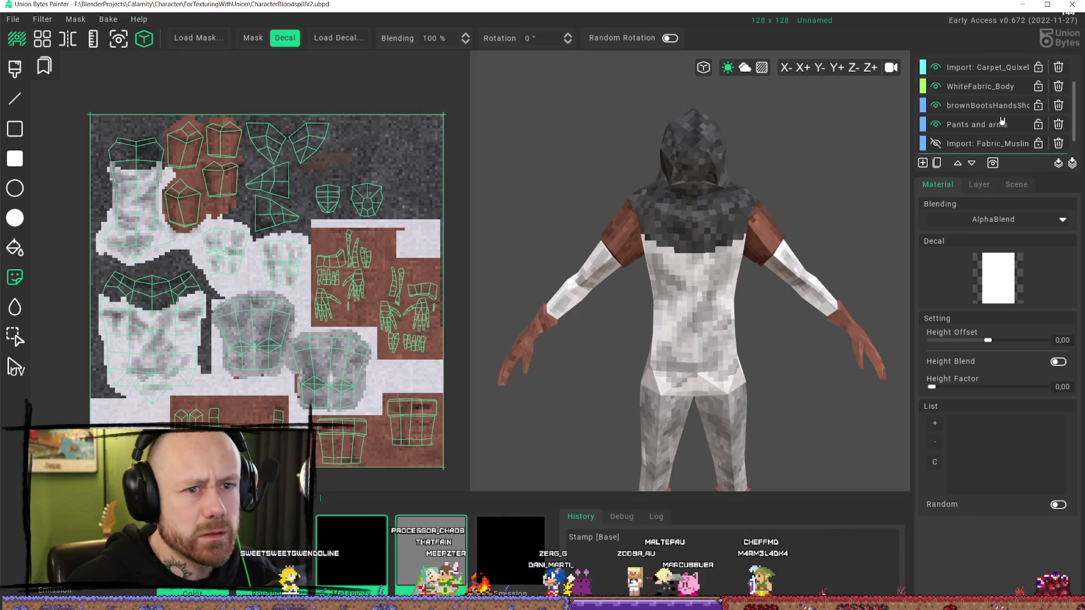
{"action": "scroll", "coordinate": [989, 118], "scroll_direction": "up", "scroll_amount": 3}
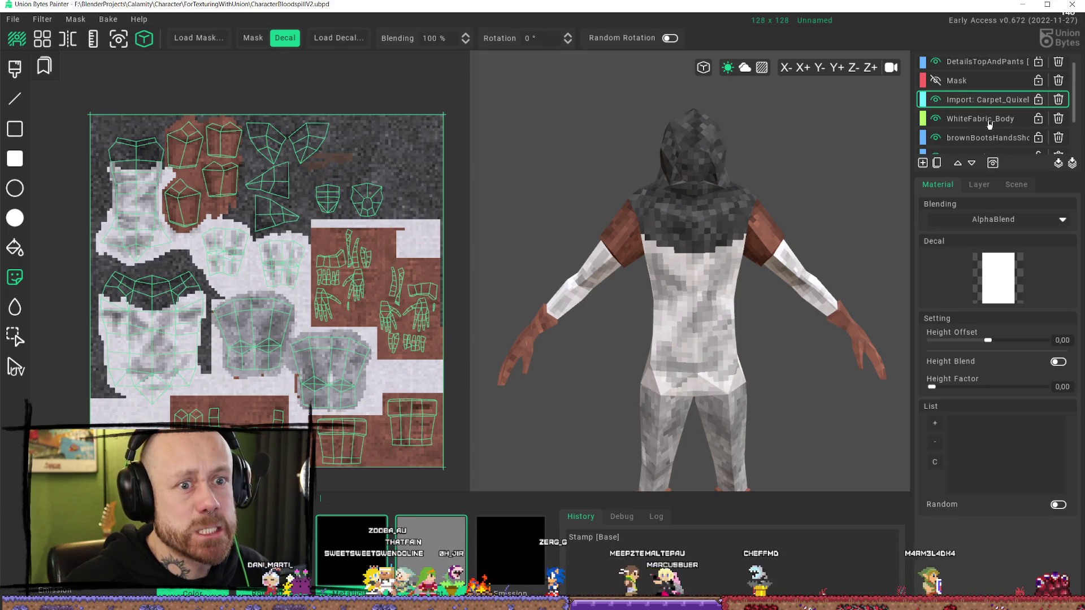
- Make Carpet_Quixel the working layer and turn a selected carpet patch into a decal
{"action": "left_click", "coordinate": [936, 99]}
{"action": "left_click", "coordinate": [936, 100]}
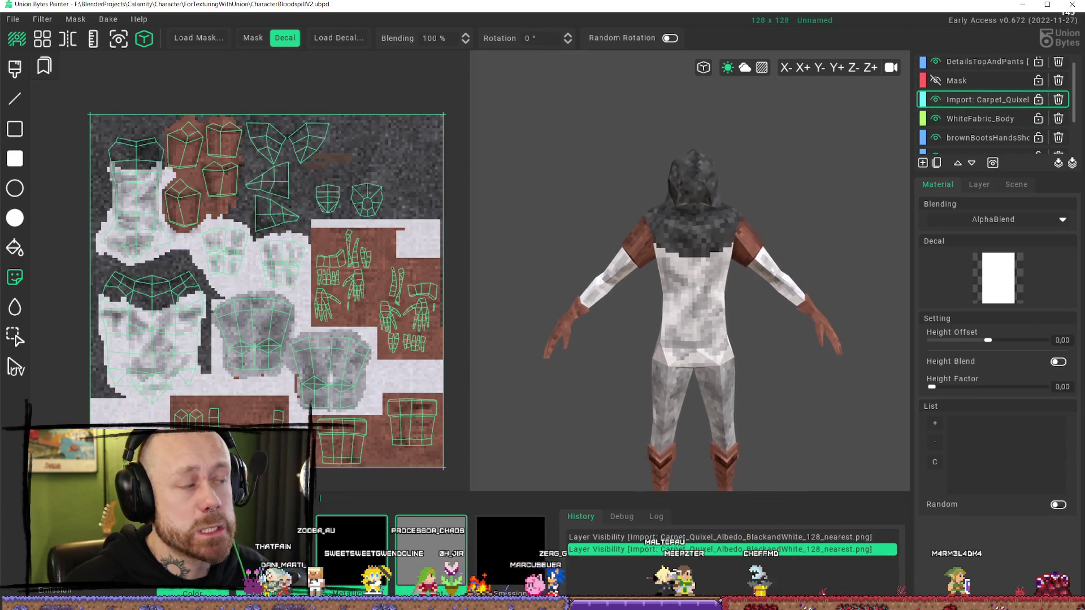
{"action": "left_click", "coordinate": [15, 336]}
{"action": "left_click_drag", "start_coordinate": [394, 124], "coordinate": [439, 198]}
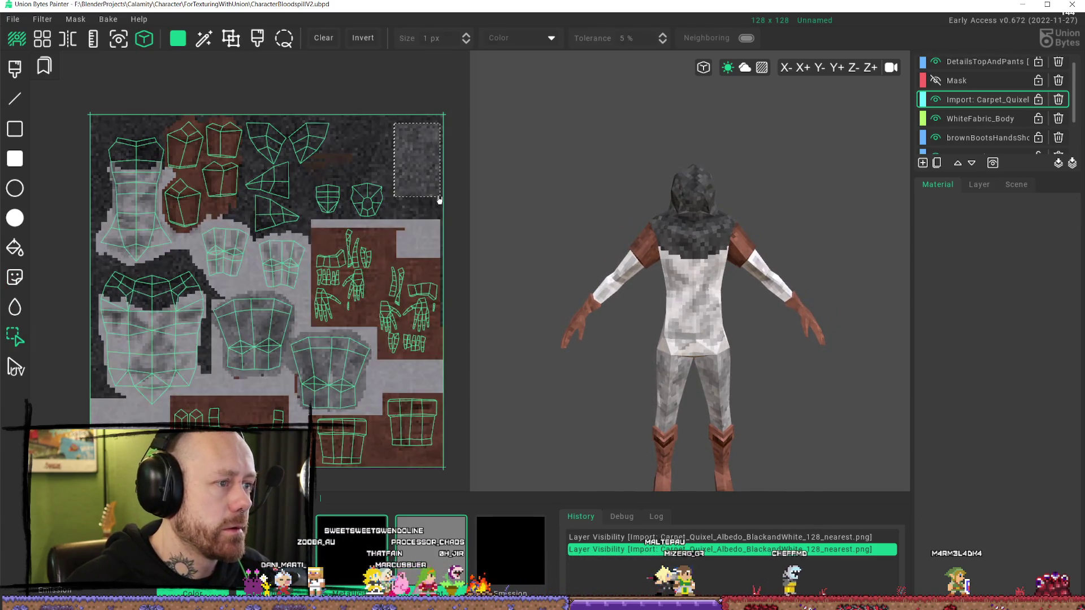
{"action": "key", "text": "ctrl+v"}
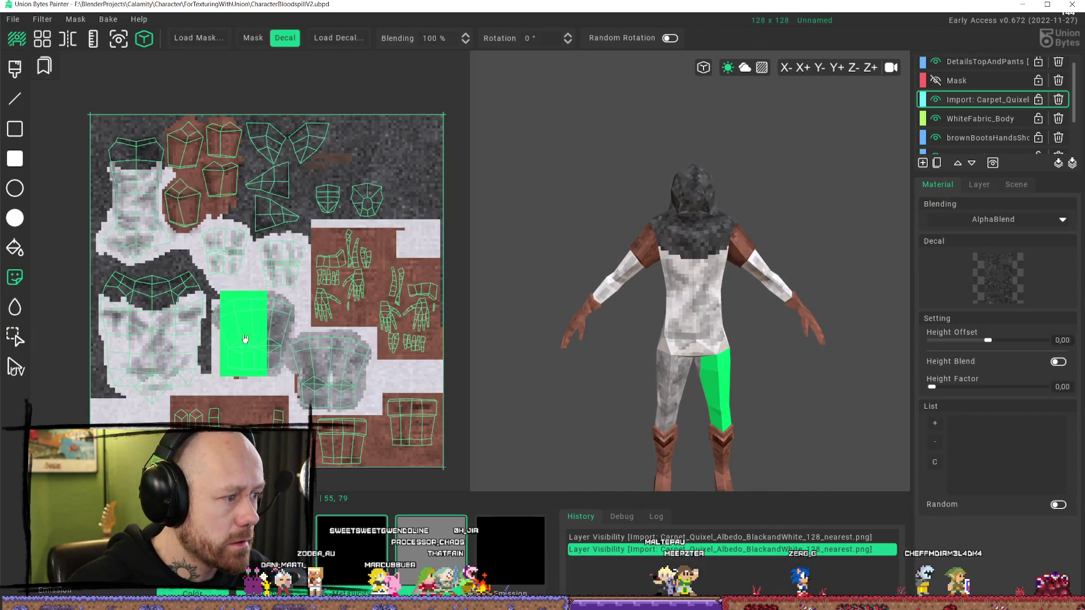
- Stamp the carpet decal across both pant legs and the lower pant UVs
{"action": "left_click", "coordinate": [247, 333]}
{"action": "left_click", "coordinate": [243, 339]}
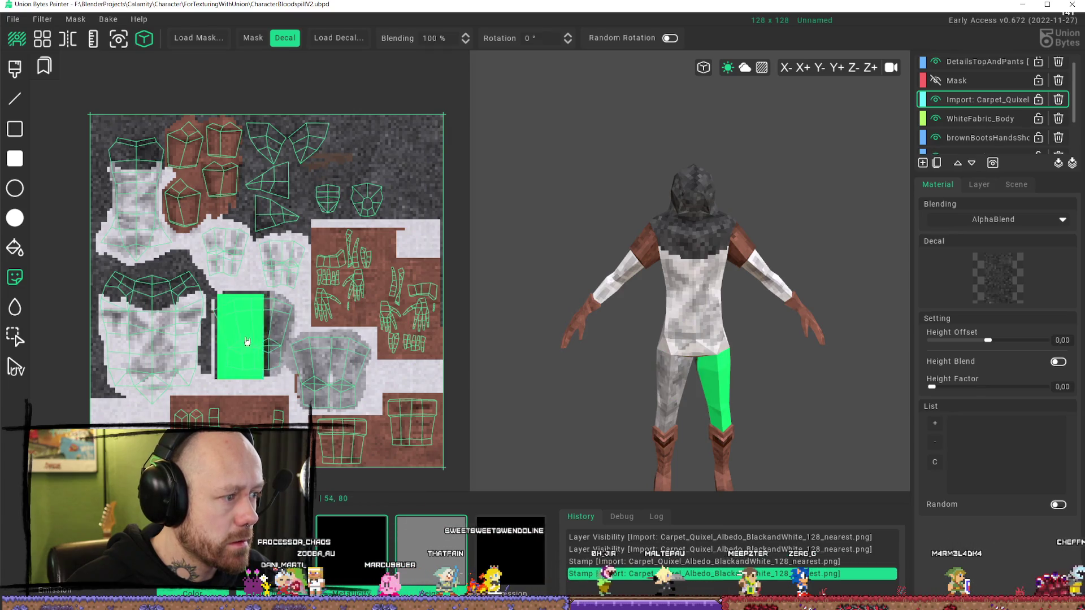
{"action": "left_click", "coordinate": [264, 347]}
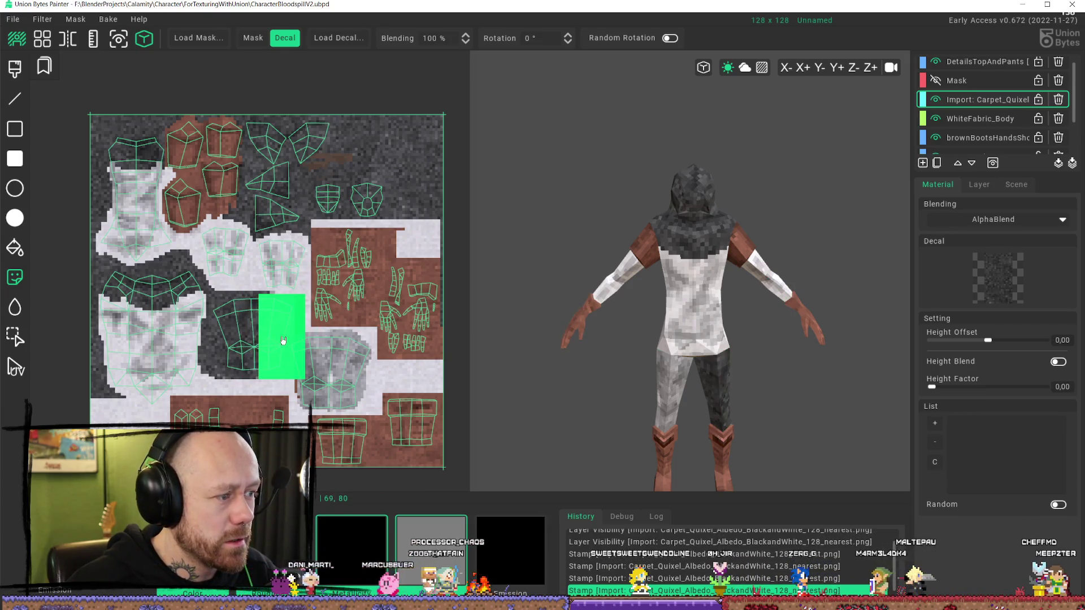
{"action": "left_click", "coordinate": [281, 329]}
{"action": "left_click", "coordinate": [333, 383]}
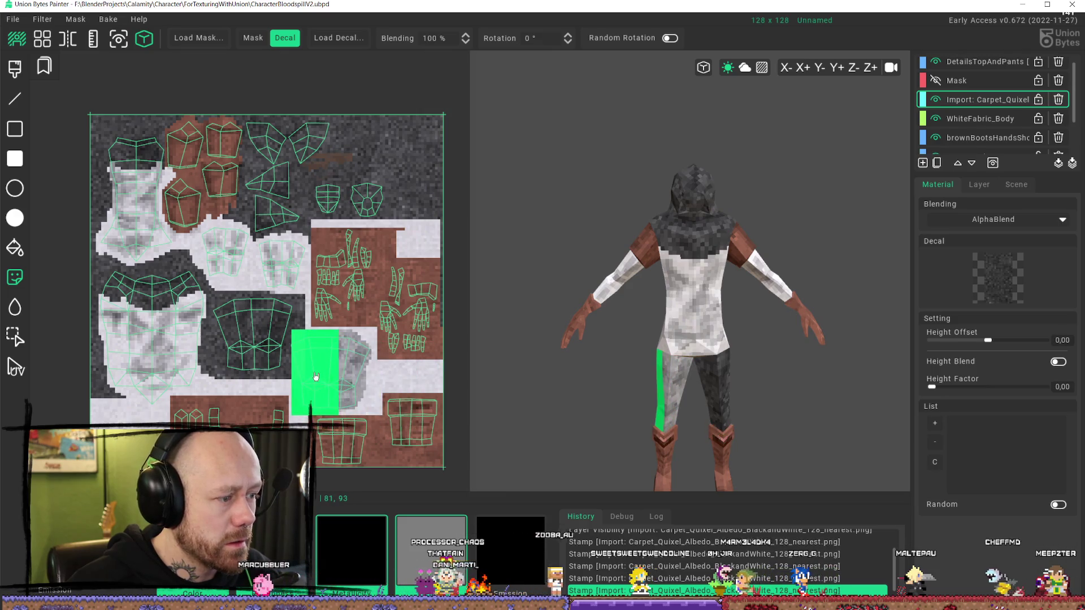
{"action": "left_click", "coordinate": [338, 377]}
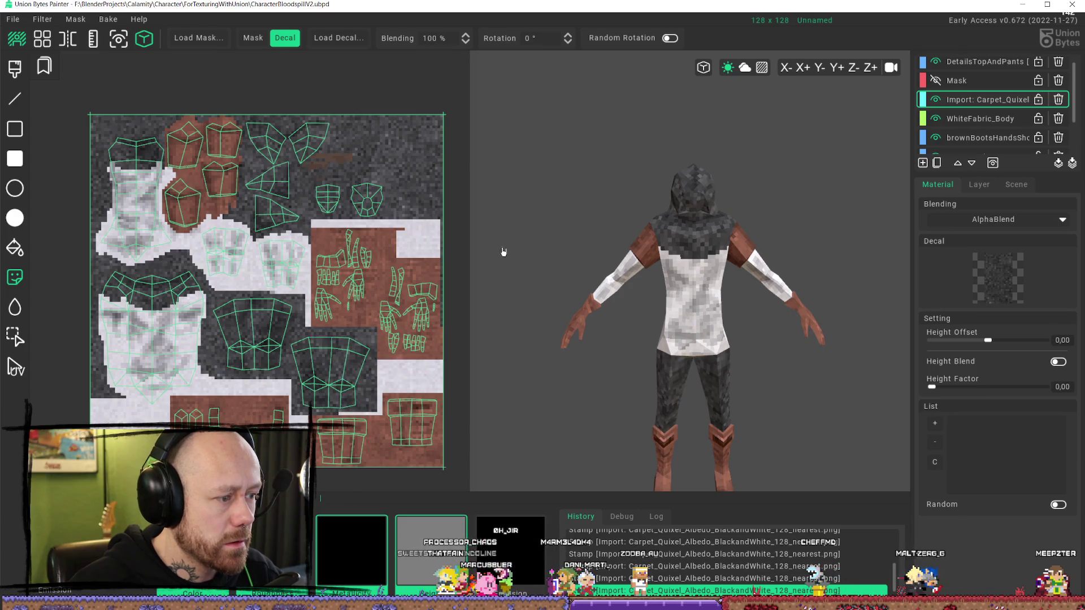
{"action": "mouse_move", "coordinate": [797, 196]}
{"action": "right_mouse_down"}
{"action": "mouse_move", "coordinate": [746, 303]}
{"action": "mouse_move", "coordinate": [603, 257]}
{"action": "mouse_move", "coordinate": [492, 327]}
{"action": "right_mouse_up"}
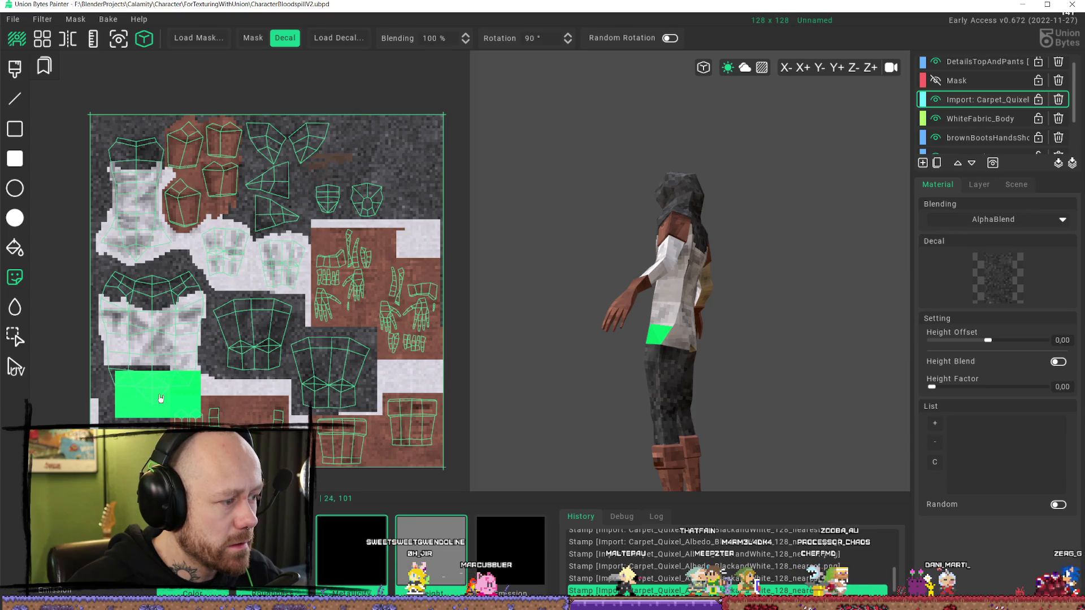
- Reselect a wider carpet patch and stamp it onto the character's hip UVs
{"action": "scroll", "coordinate": [156, 390], "scroll_direction": "down", "scroll_amount": 2}
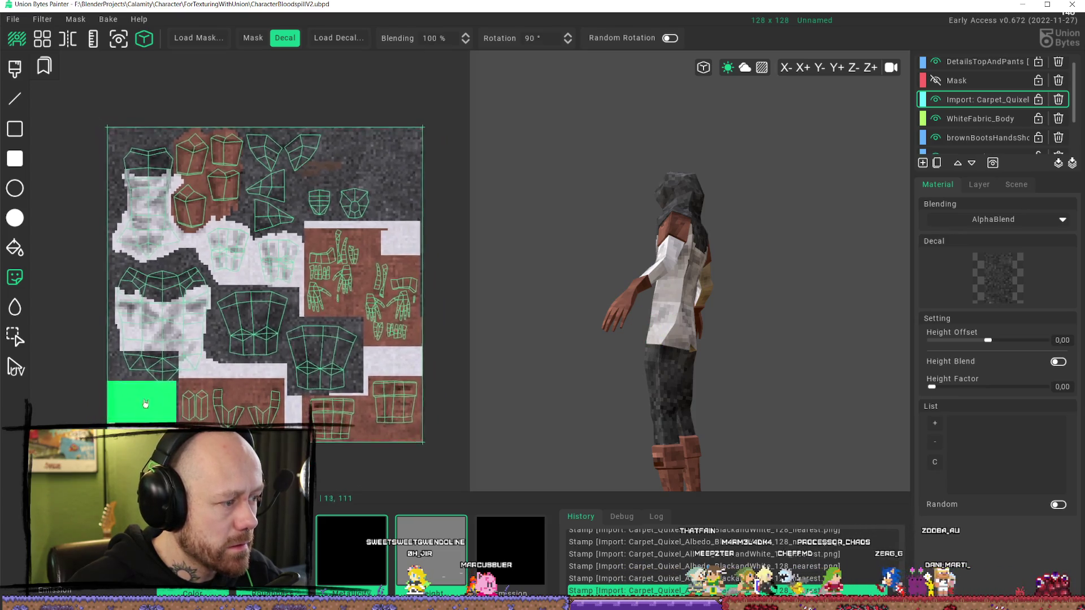
{"action": "scroll", "coordinate": [139, 404], "scroll_direction": "down", "scroll_amount": 1, "text": "ctrl"}
{"action": "middle_click_drag", "start_coordinate": [205, 310], "coordinate": [252, 332]}
{"action": "scroll", "coordinate": [198, 280], "scroll_direction": "up", "scroll_amount": 1, "text": "ctrl"}
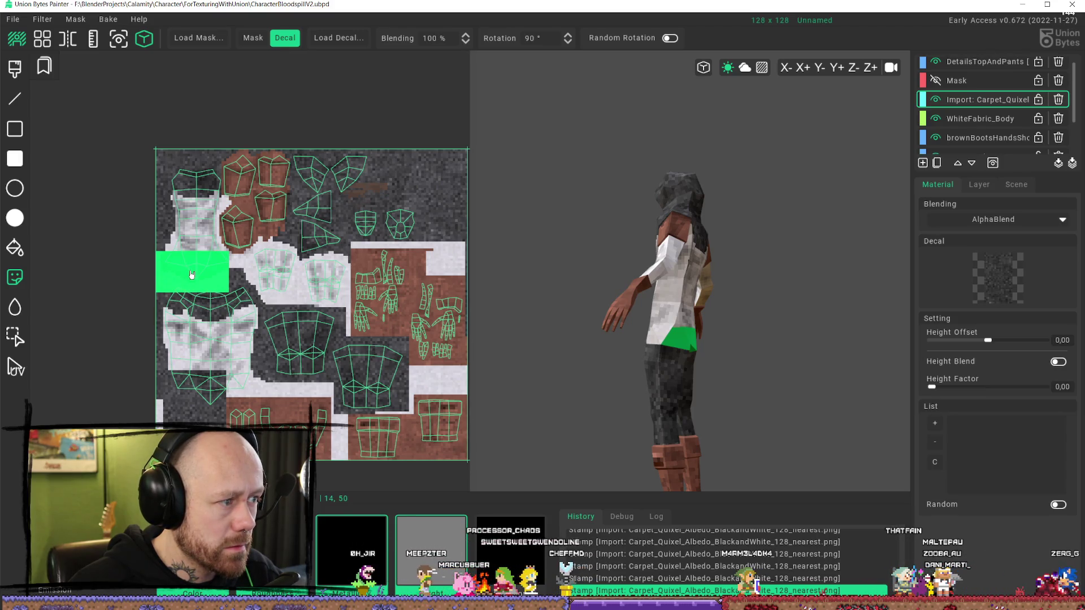
{"action": "right_click_drag", "start_coordinate": [706, 384], "coordinate": [911, 389]}
{"action": "scroll", "coordinate": [164, 290], "scroll_direction": "up", "scroll_amount": 5}
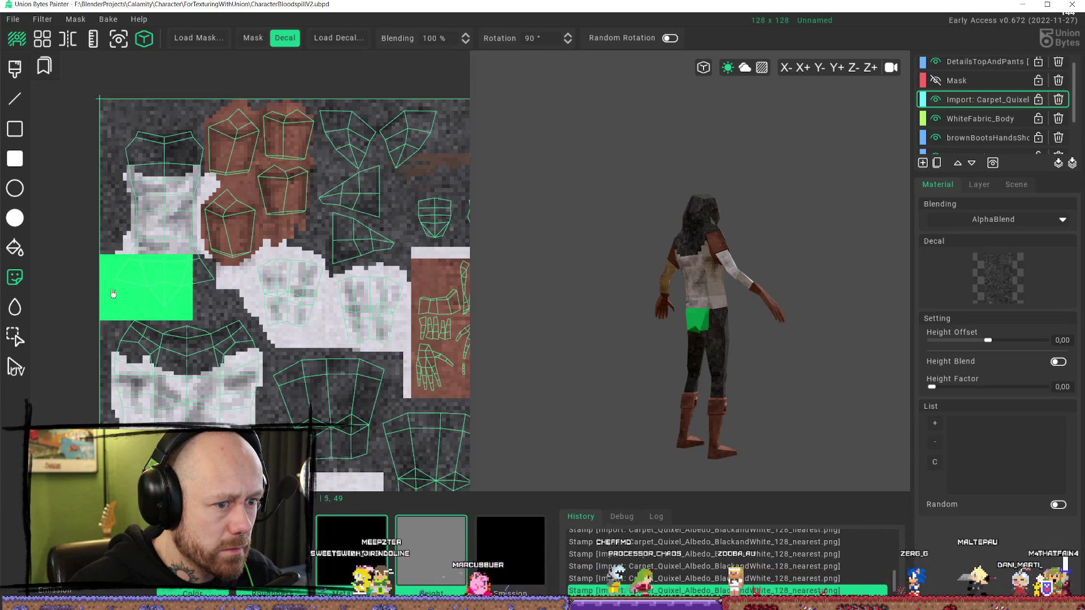
{"action": "scroll", "coordinate": [717, 390], "scroll_direction": "up", "scroll_amount": 2}
{"action": "right_click_drag", "start_coordinate": [717, 390], "coordinate": [644, 392]}
{"action": "scroll", "coordinate": [232, 363], "scroll_direction": "down", "scroll_amount": 3}
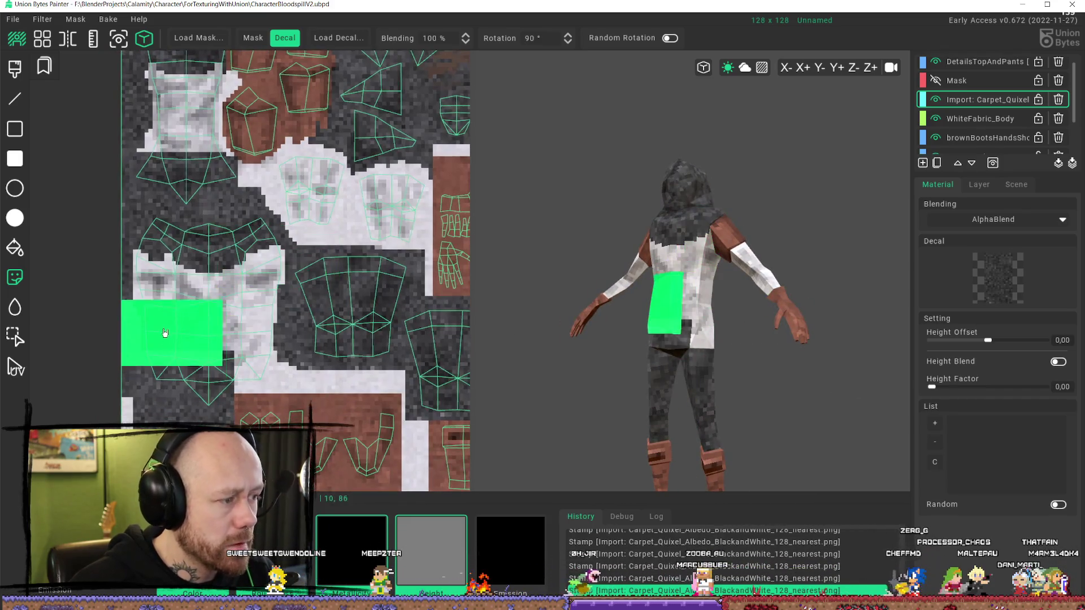
{"action": "left_click", "coordinate": [13, 337]}
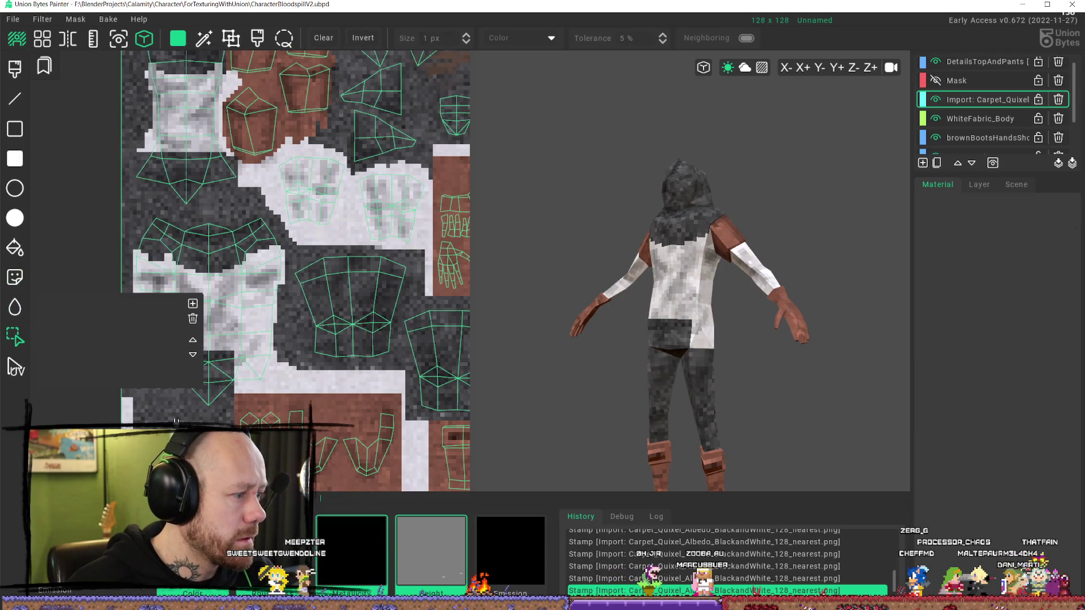
{"action": "left_click_drag", "start_coordinate": [180, 436], "coordinate": [192, 435]}
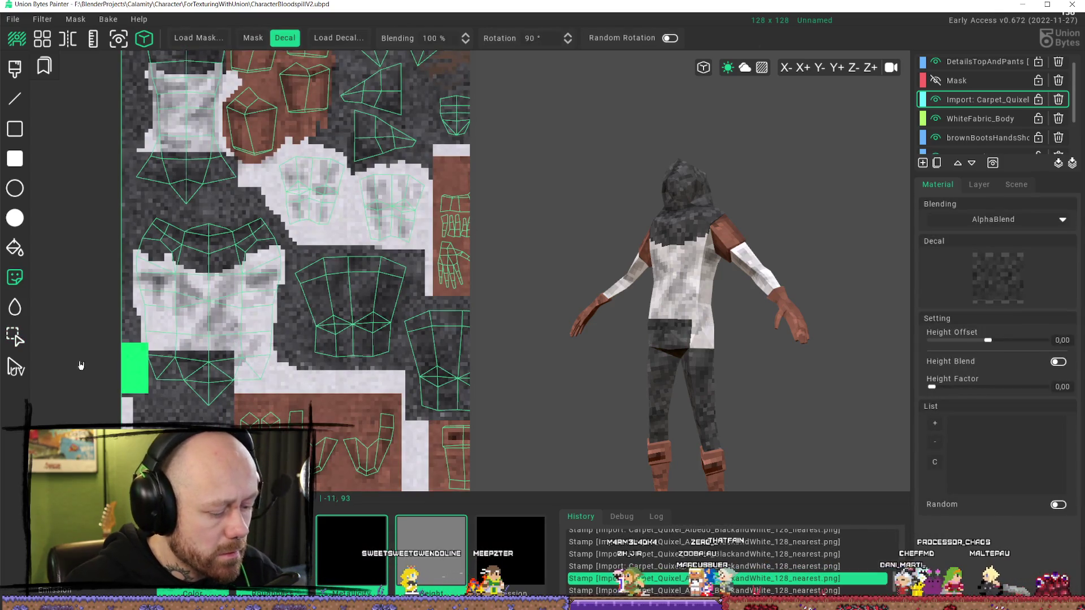
{"action": "left_click", "coordinate": [249, 374]}
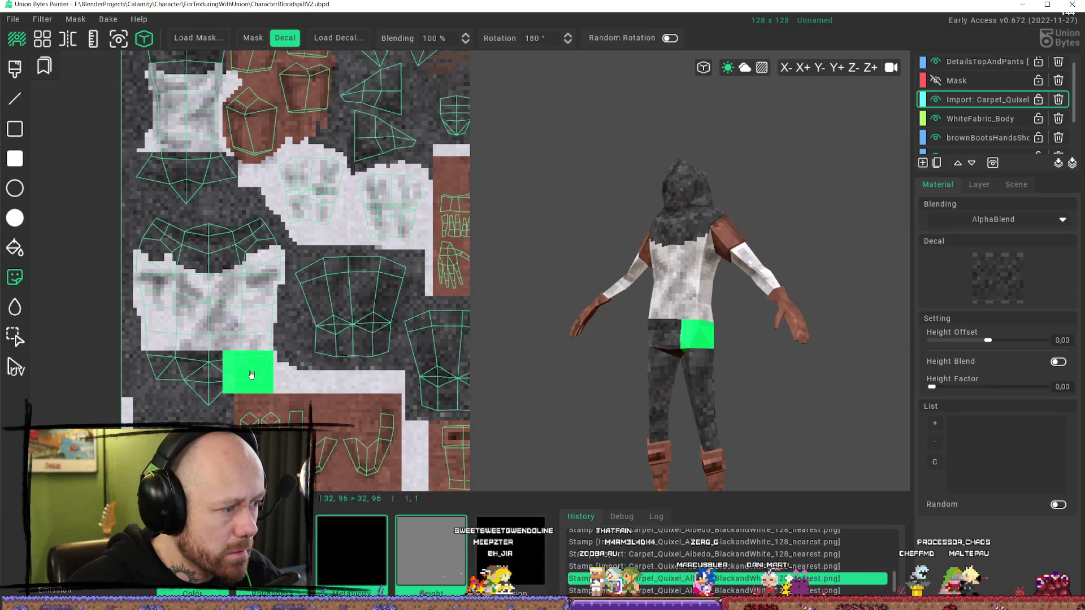
{"action": "left_click", "coordinate": [690, 351]}
- Orbit the model front, back and side to check the carpeted hips and waist
{"action": "scroll", "coordinate": [649, 341], "scroll_direction": "down", "scroll_amount": 3}
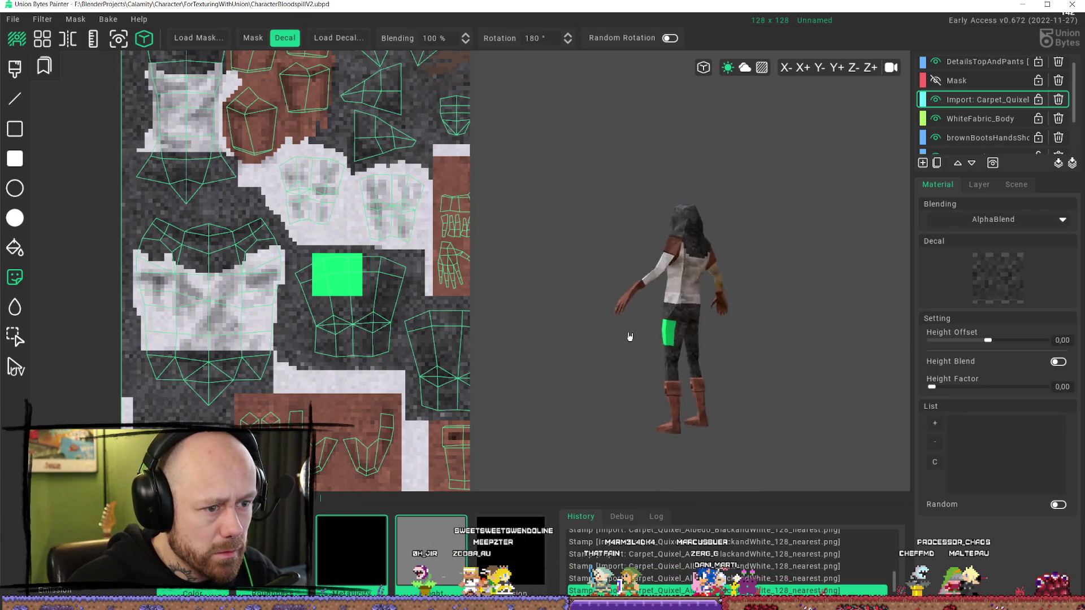
{"action": "scroll", "coordinate": [726, 395], "scroll_direction": "up", "scroll_amount": 2}
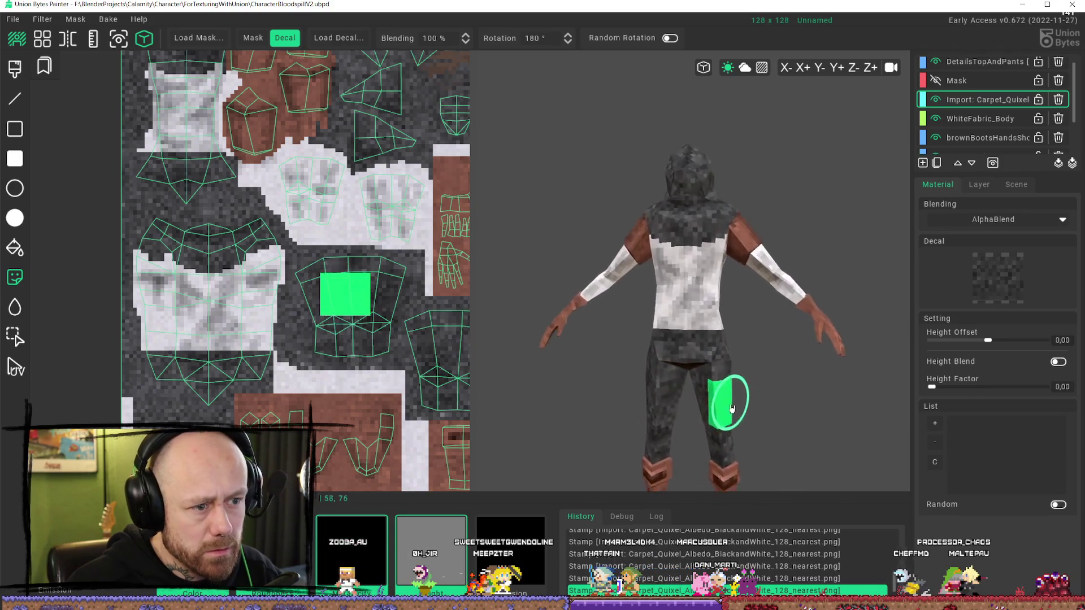
{"action": "scroll", "coordinate": [742, 405], "scroll_direction": "down", "scroll_amount": 2}
{"action": "mouse_move", "coordinate": [682, 385]}
{"action": "right_mouse_down"}
{"action": "mouse_move", "coordinate": [787, 367]}
{"action": "mouse_move", "coordinate": [661, 366]}
{"action": "right_mouse_up"}
{"action": "scroll", "coordinate": [656, 362], "scroll_direction": "down", "scroll_amount": 2}
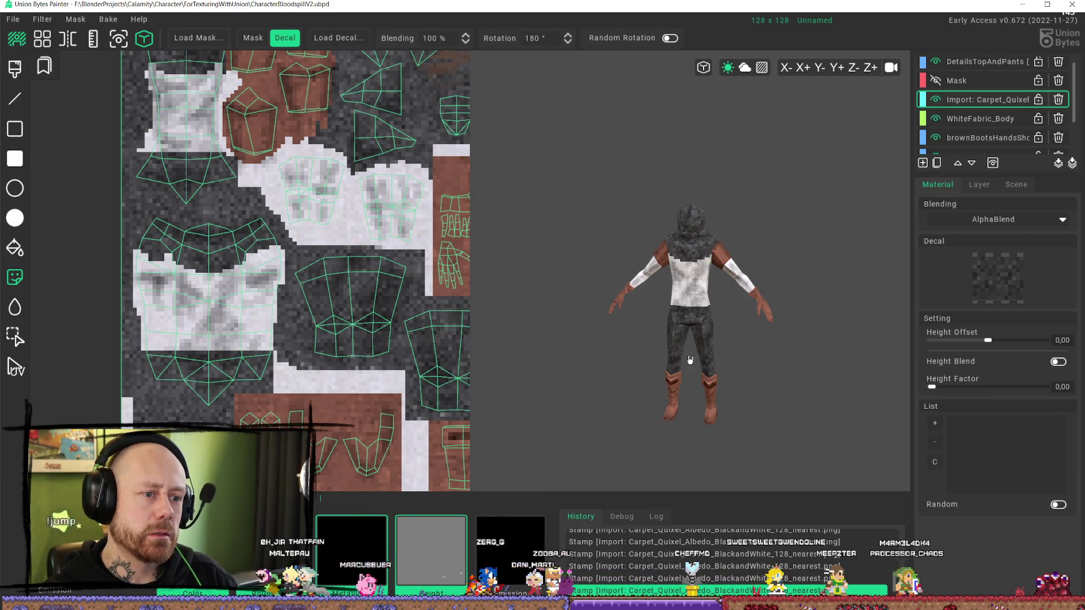
{"action": "scroll", "coordinate": [649, 323], "scroll_direction": "up", "scroll_amount": 3}
{"action": "mouse_move", "coordinate": [650, 323]}
{"action": "middle_mouse_down"}
{"action": "mouse_move", "coordinate": [683, 344]}
{"action": "mouse_move", "coordinate": [719, 339]}
{"action": "mouse_move", "coordinate": [668, 347]}
{"action": "mouse_move", "coordinate": [668, 375]}
{"action": "mouse_move", "coordinate": [744, 365]}
{"action": "mouse_move", "coordinate": [777, 388]}
{"action": "mouse_move", "coordinate": [738, 367]}
{"action": "middle_mouse_up"}
{"action": "scroll", "coordinate": [718, 351], "scroll_direction": "down", "scroll_amount": 3}
{"action": "scroll", "coordinate": [718, 351], "scroll_direction": "up", "scroll_amount": 2}
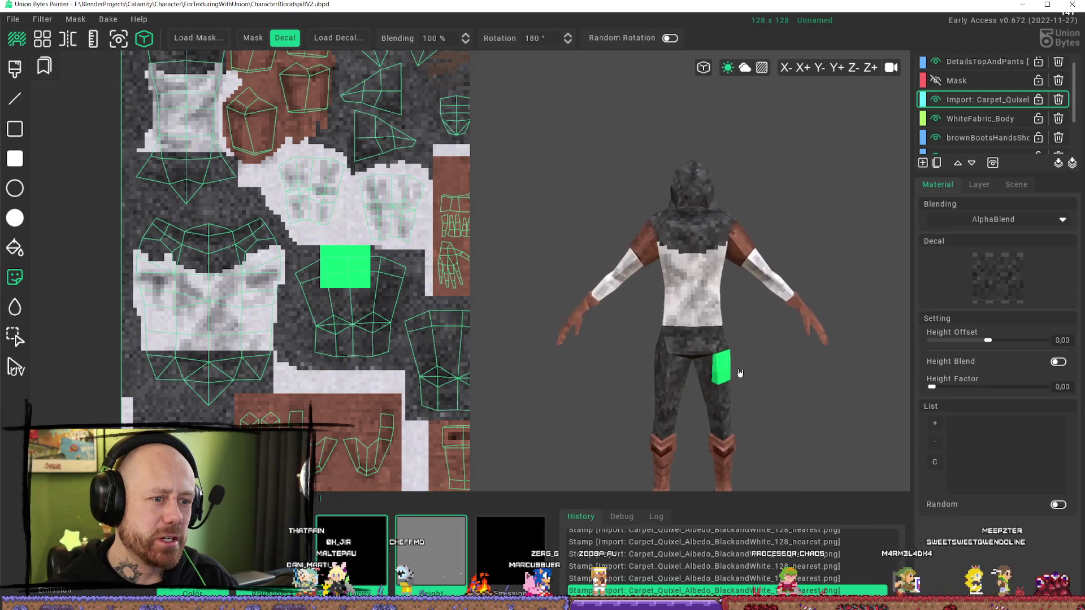
{"action": "scroll", "coordinate": [352, 326], "scroll_direction": "down", "scroll_amount": 1}
{"action": "middle_click_drag", "start_coordinate": [351, 327], "coordinate": [286, 376]}
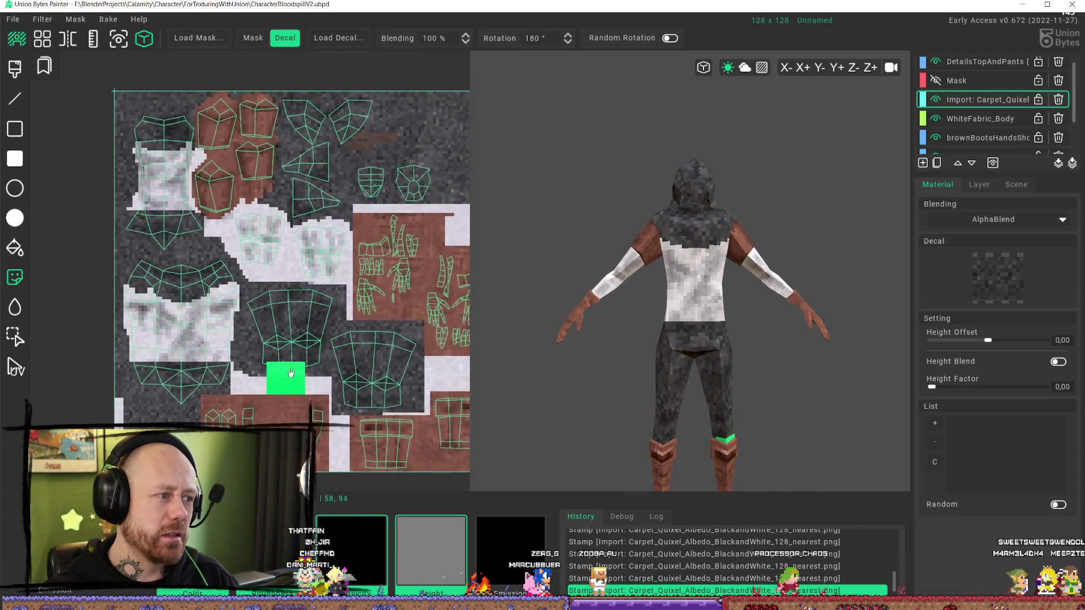
{"action": "left_click", "coordinate": [14, 159]}
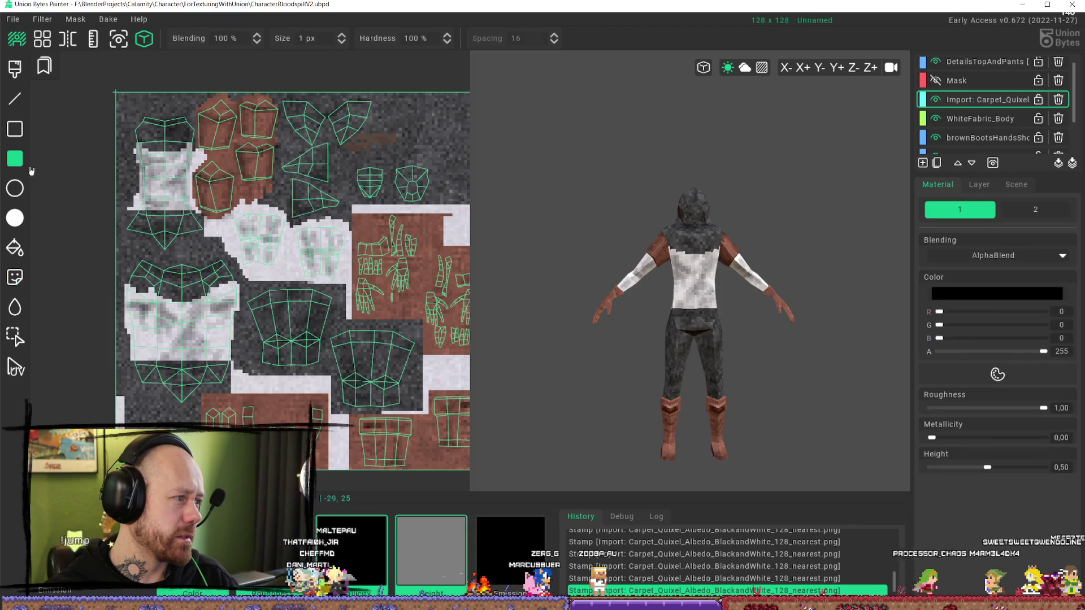
- Set the rectangle fill to Add blending with colour 237/237/237, alpha 19
{"action": "left_click", "coordinate": [1011, 293]}
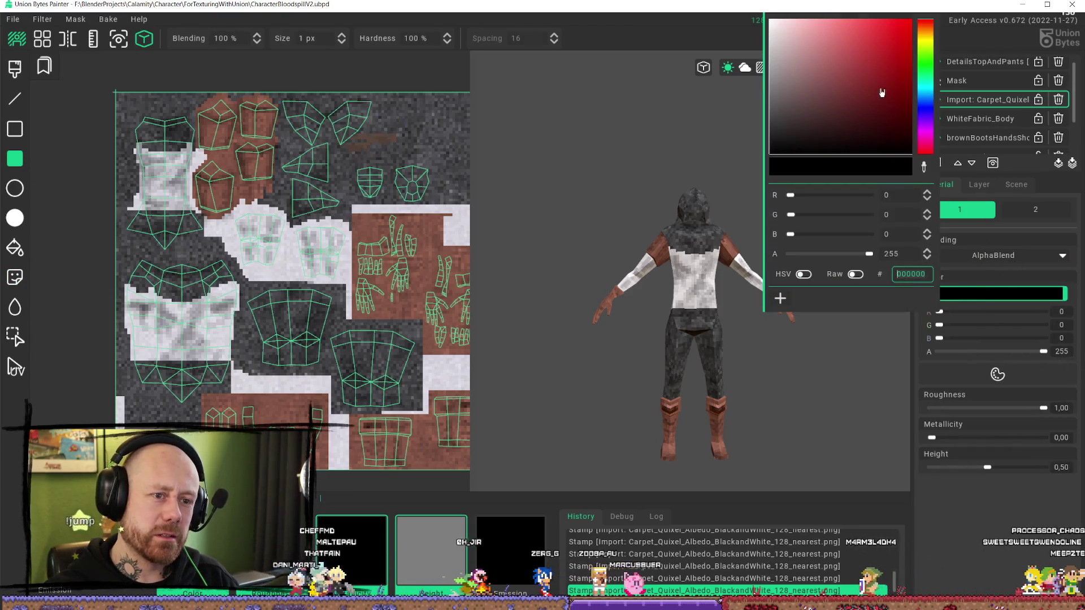
{"action": "left_click", "coordinate": [1011, 259]}
{"action": "left_click", "coordinate": [974, 293]}
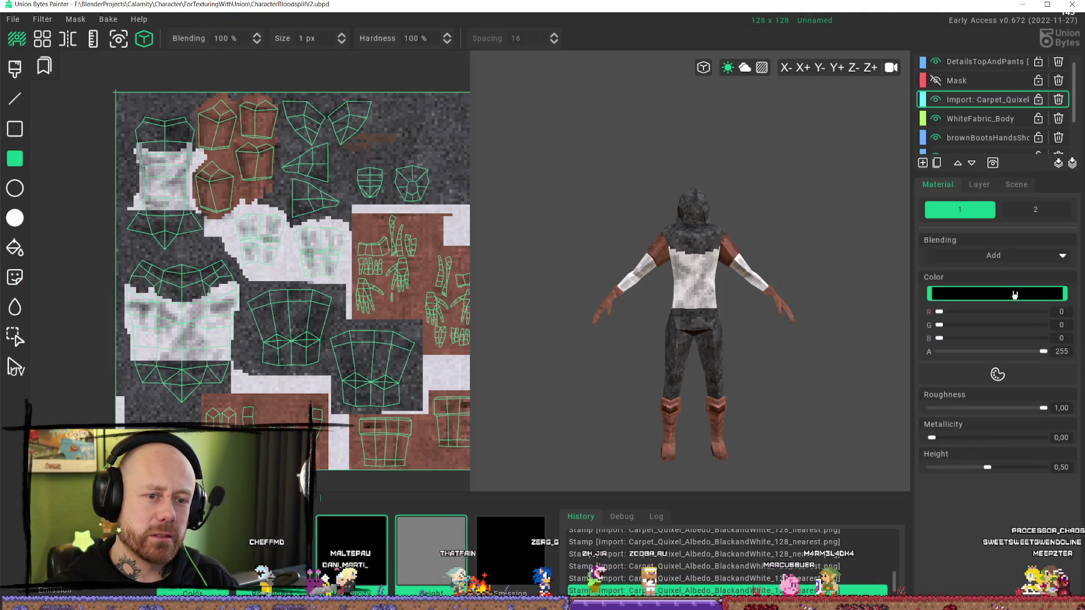
{"action": "left_click", "coordinate": [1011, 293]}
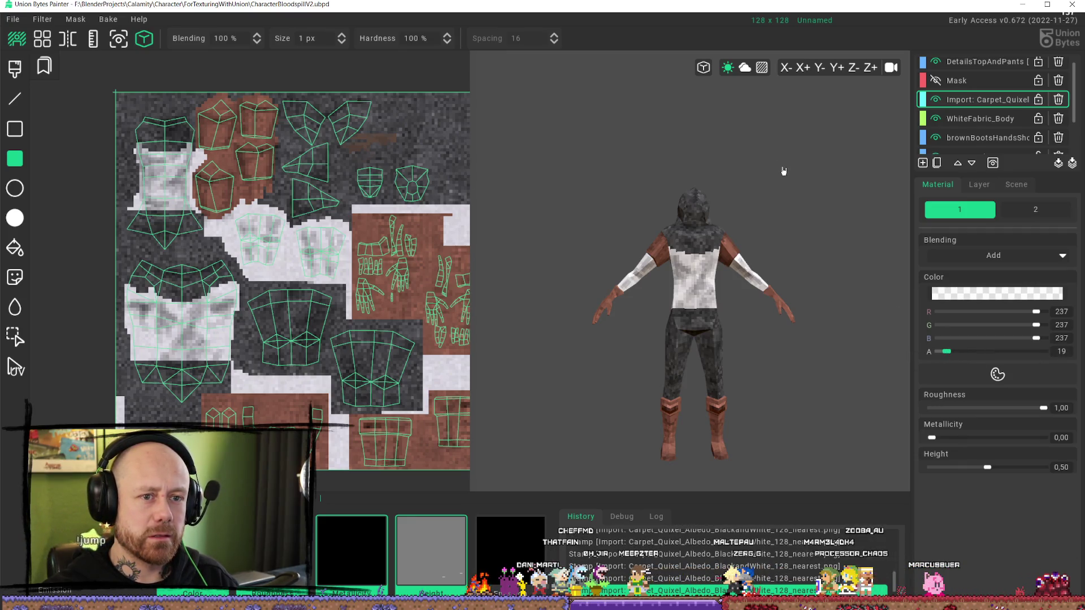
{"action": "scroll", "coordinate": [109, 177], "scroll_direction": "down", "scroll_amount": 3}
- Fill a rectangle over the whole UV texture, comparing the result with undo and redo
{"action": "left_click_drag", "start_coordinate": [116, 112], "coordinate": [427, 440]}
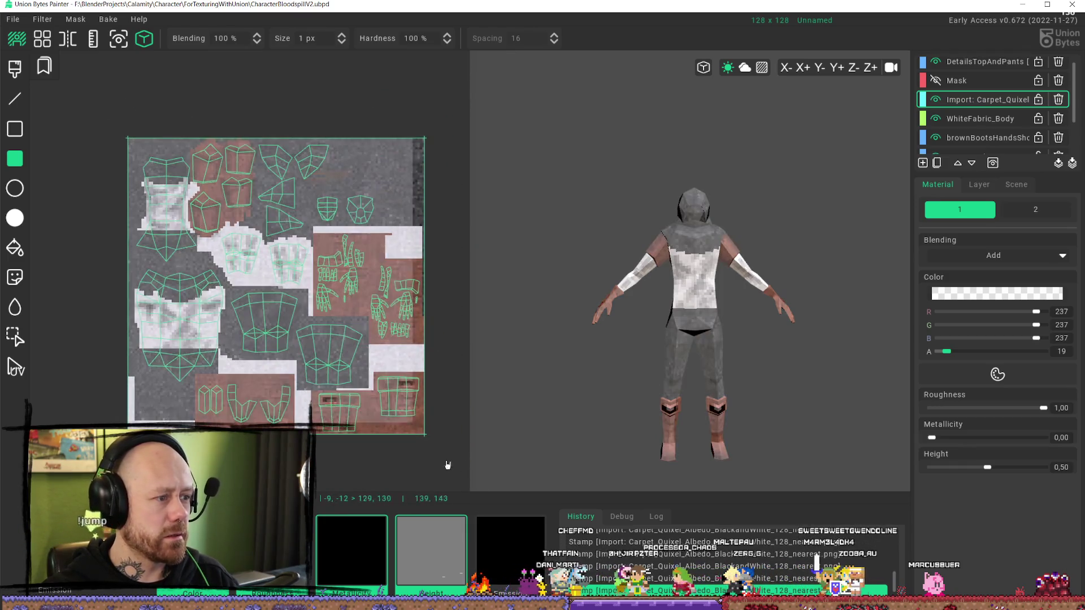
{"action": "key", "text": "ctrl+z"}
{"action": "scroll", "coordinate": [562, 465], "scroll_direction": "down", "scroll_amount": 2}
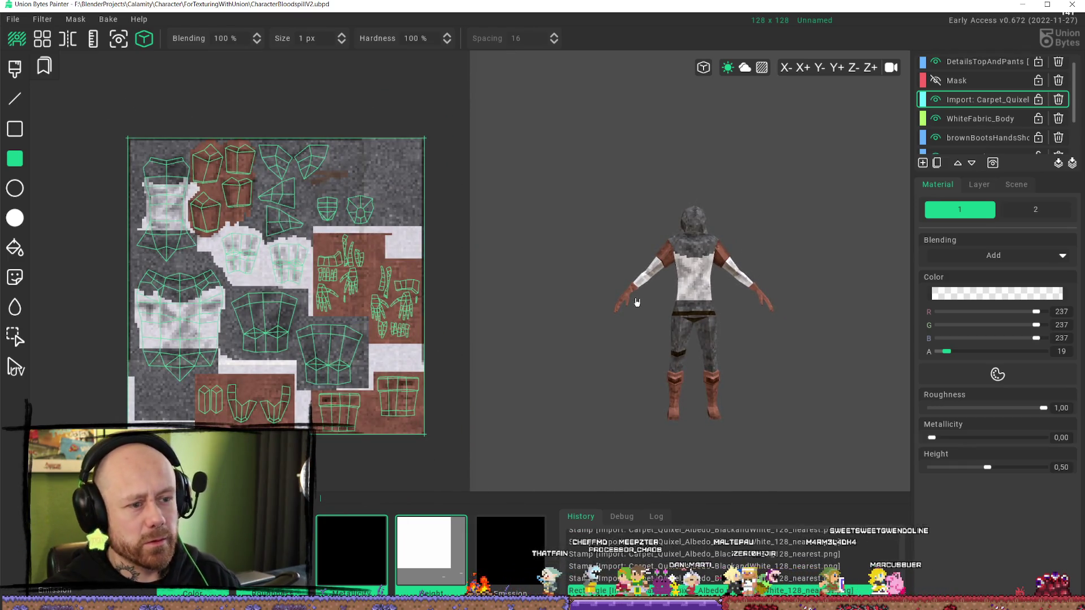
{"action": "scroll", "coordinate": [702, 339], "scroll_direction": "up", "scroll_amount": 5}
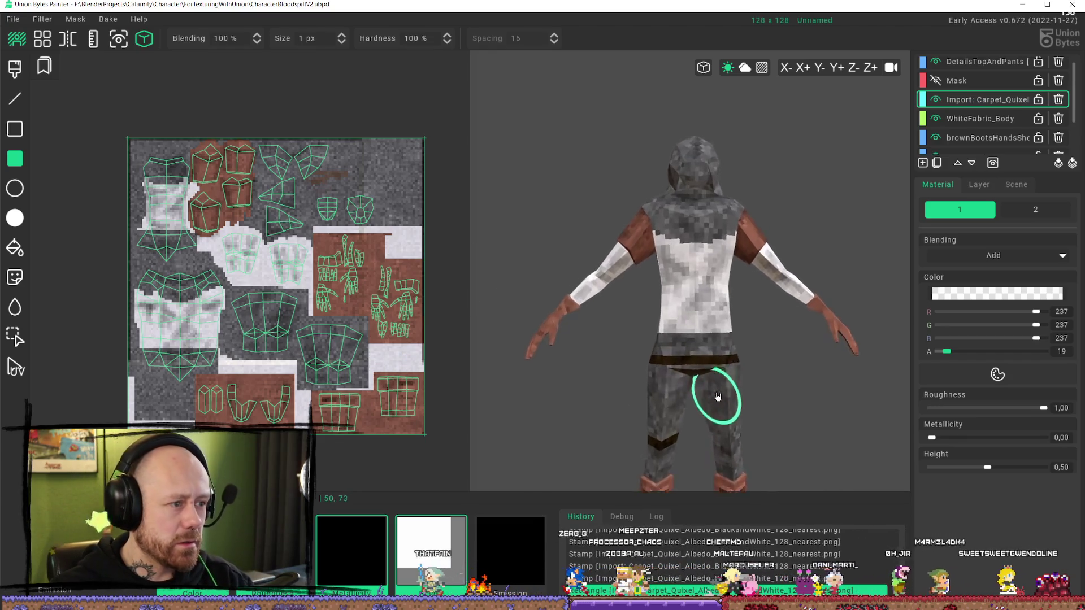
{"action": "mouse_move", "coordinate": [729, 332]}
{"action": "right_mouse_down"}
{"action": "mouse_move", "coordinate": [755, 375]}
{"action": "mouse_move", "coordinate": [707, 290]}
{"action": "right_mouse_up"}
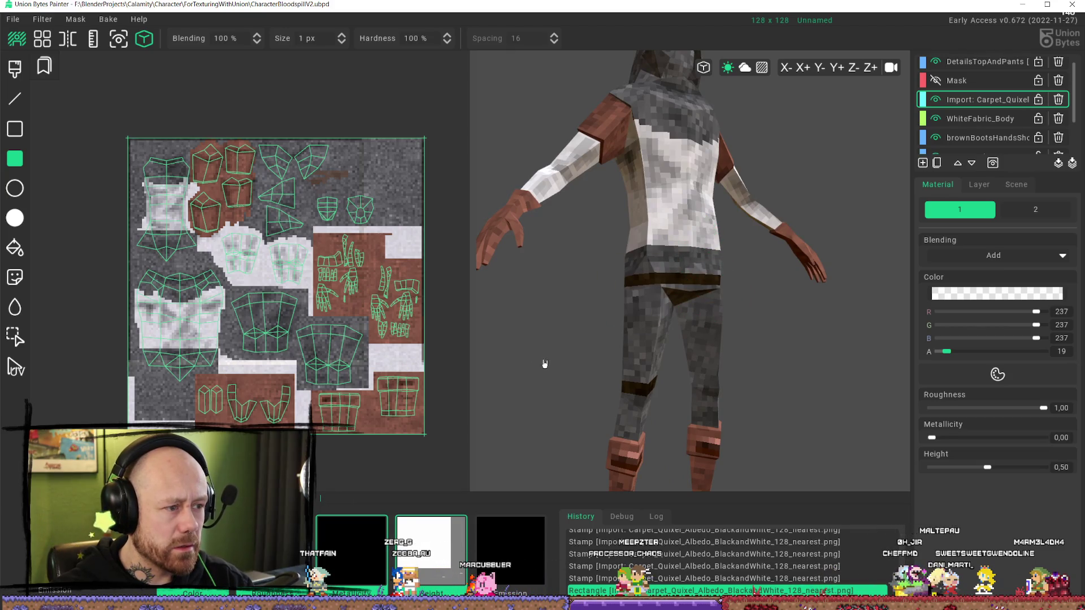
{"action": "key", "text": "ctrl+z"}
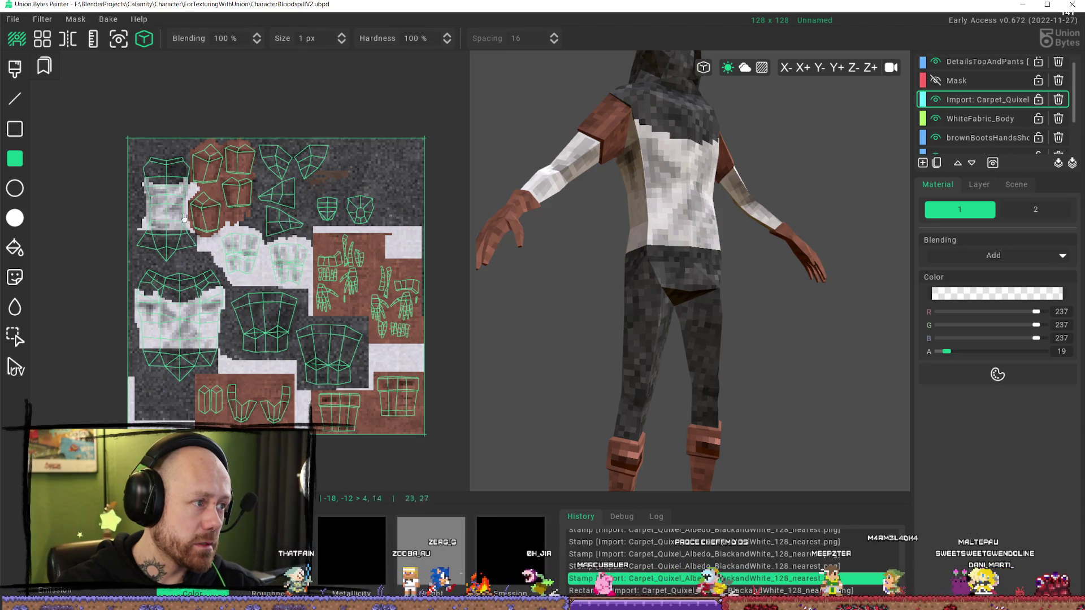
{"action": "key", "text": "ctrl+y"}
- Turn the model to a front view and toggle the Mask layer's visibility
{"action": "right_click_drag", "start_coordinate": [500, 452], "coordinate": [528, 411]}
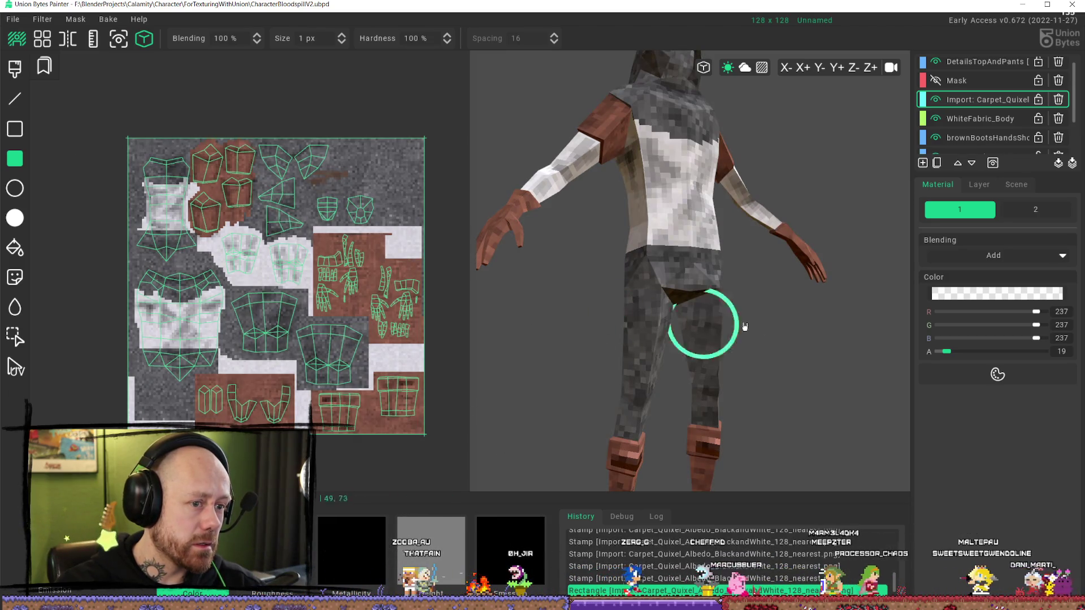
{"action": "right_click_drag", "start_coordinate": [710, 322], "coordinate": [736, 339]}
{"action": "scroll", "coordinate": [746, 339], "scroll_direction": "down", "scroll_amount": 3}
{"action": "scroll", "coordinate": [757, 337], "scroll_direction": "down", "scroll_amount": 1}
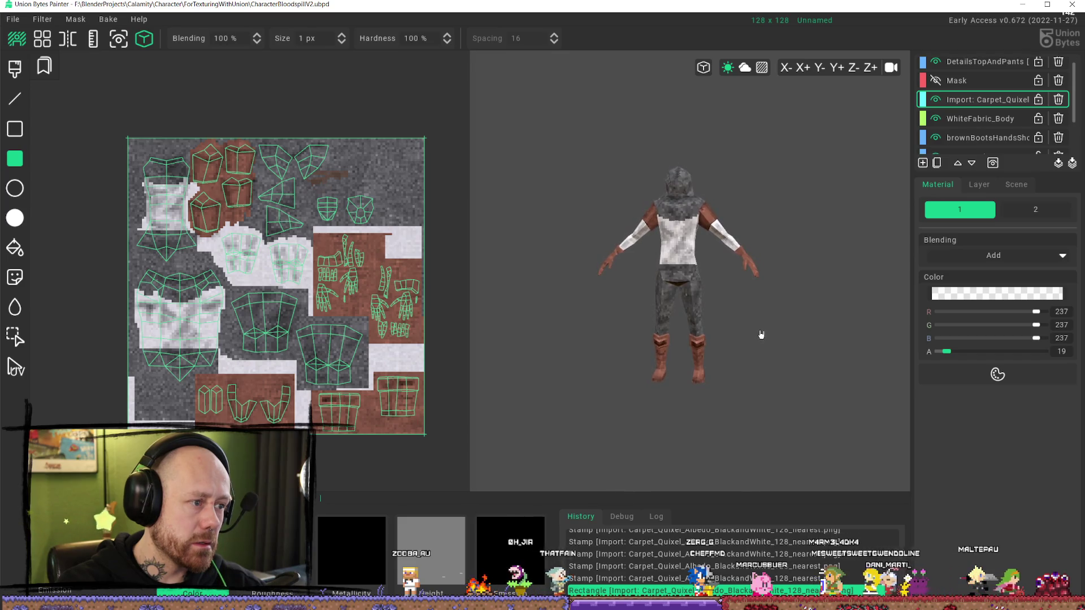
{"action": "left_click", "coordinate": [935, 81]}
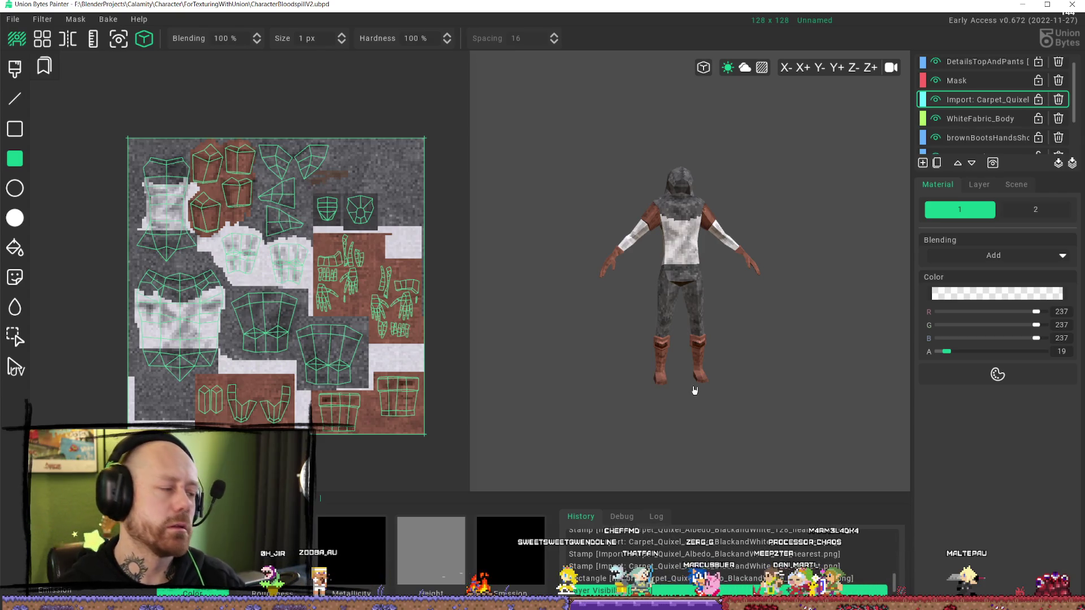
{"action": "right_click", "coordinate": [138, 308]}
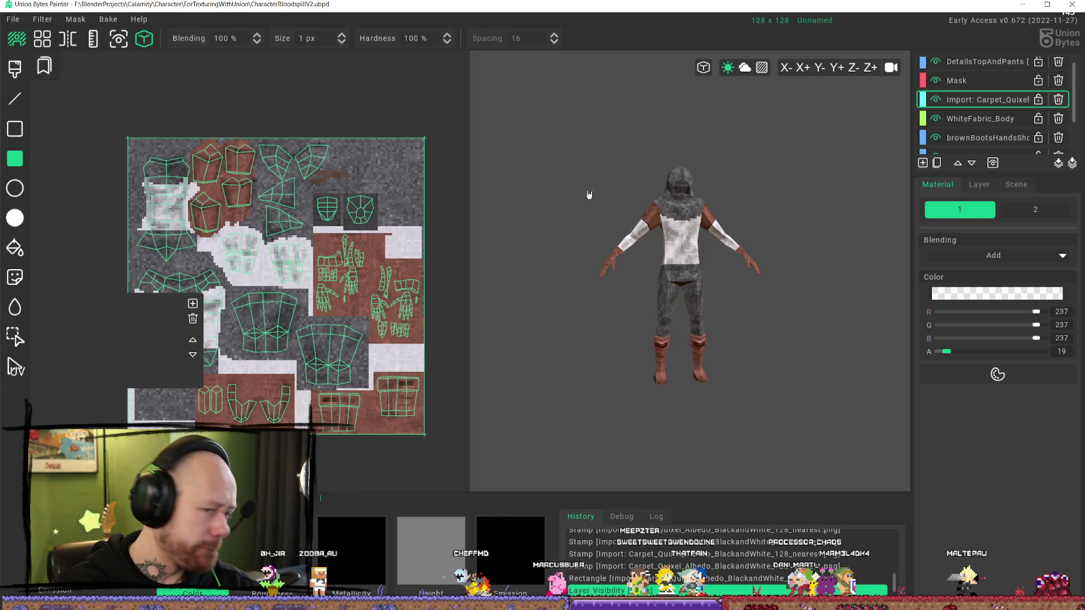
- Undo back to the stamp step, show the Mask layer again and set alpha to 15
{"action": "mouse_move", "coordinate": [586, 194]}
{"action": "right_mouse_down"}
{"action": "mouse_move", "coordinate": [697, 213]}
{"action": "mouse_move", "coordinate": [634, 194]}
{"action": "mouse_move", "coordinate": [593, 198]}
{"action": "right_mouse_up"}
{"action": "scroll", "coordinate": [426, 218], "scroll_direction": "down", "scroll_amount": 2}
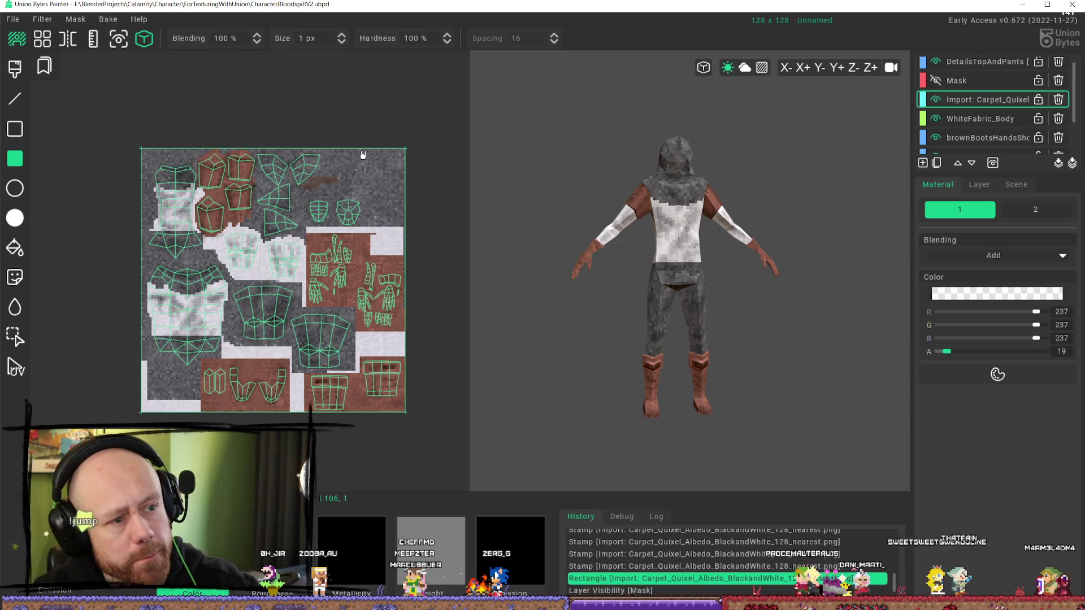
{"action": "key", "text": "ctrl+z"}
{"action": "key", "text": "ctrl+z"}
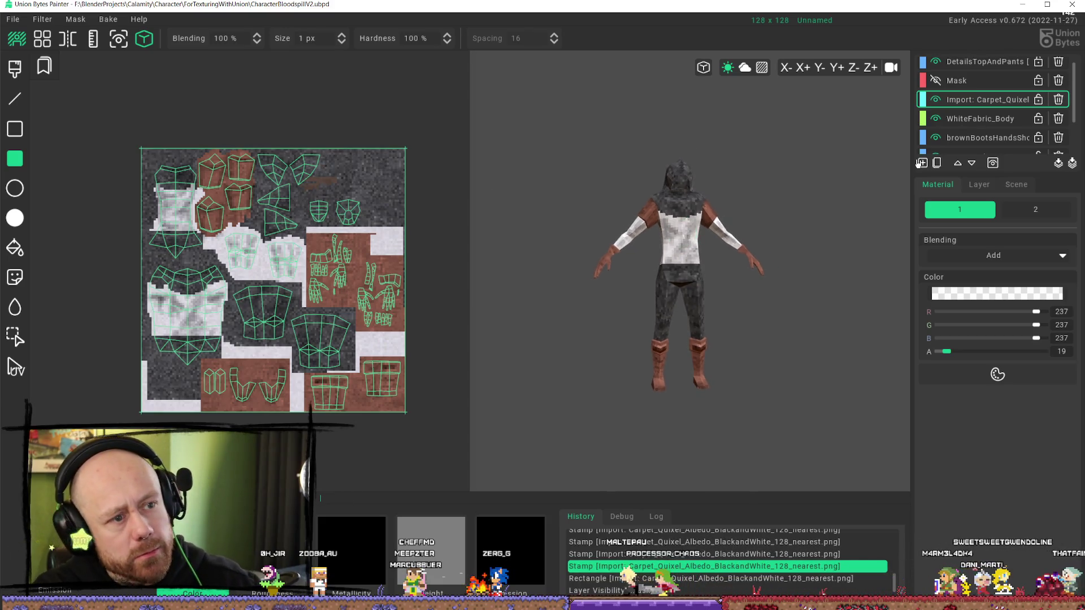
{"action": "left_click", "coordinate": [936, 83]}
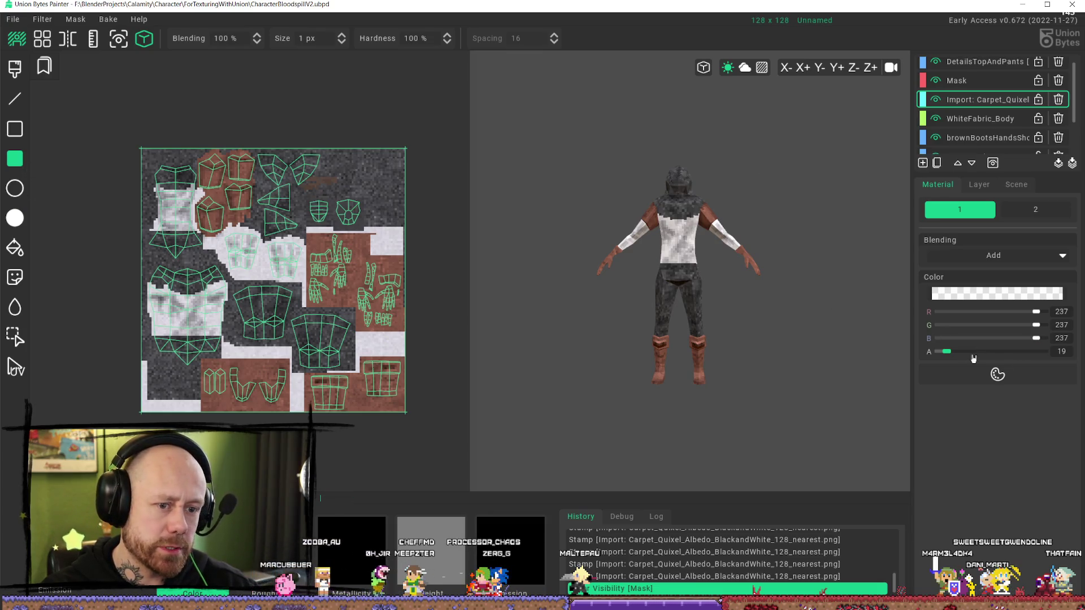
{"action": "type", "text": "1"}
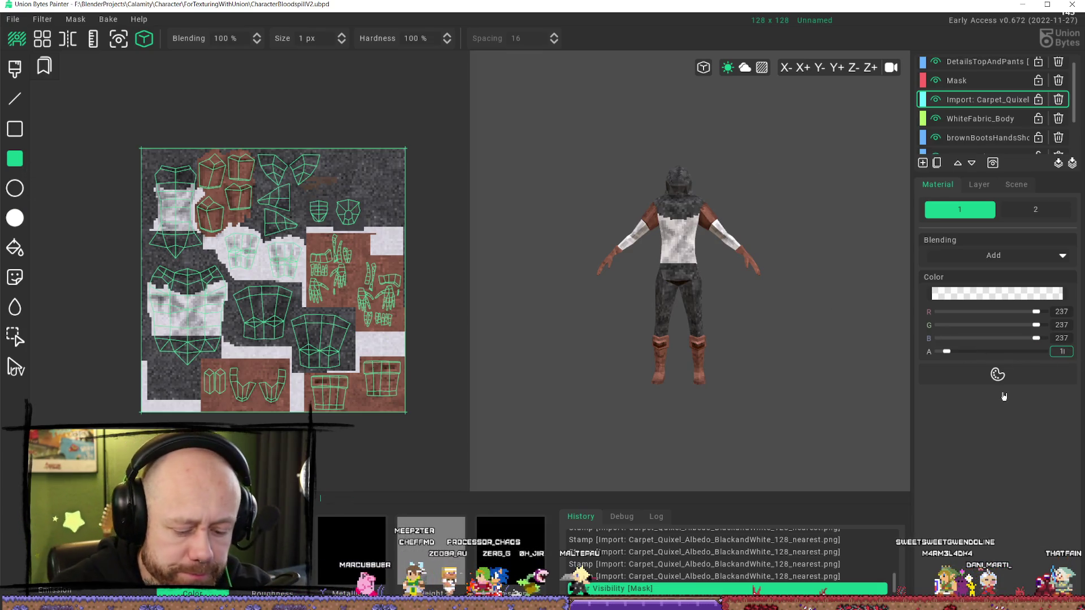
{"action": "type", "text": "5"}
{"action": "key", "text": "Return"}
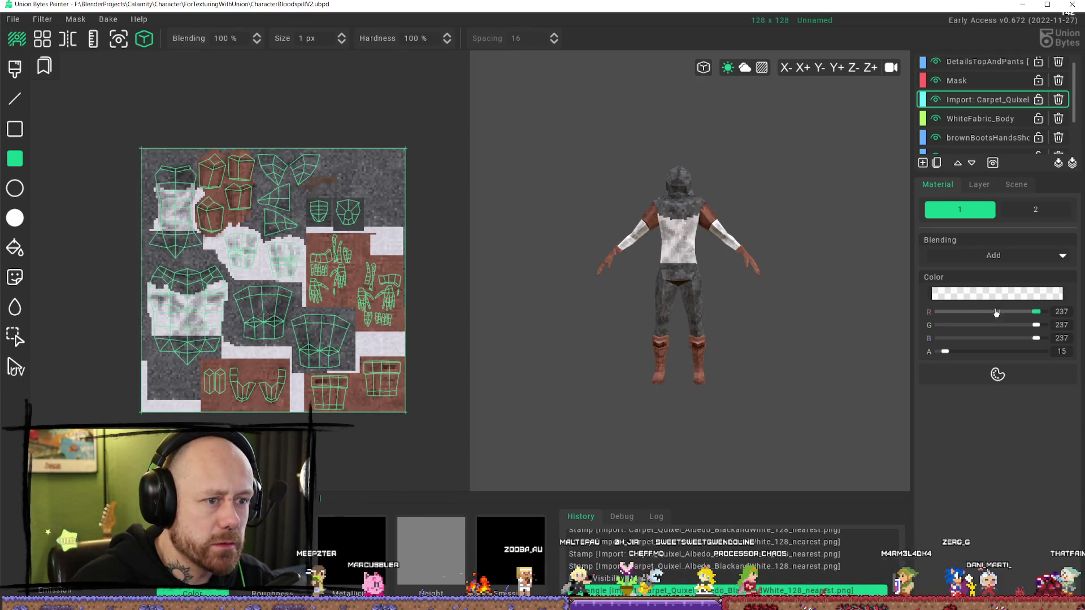
- Compare the white overlay with undo and redo, orbiting the model front and back
{"action": "key", "text": "ctrl+z"}
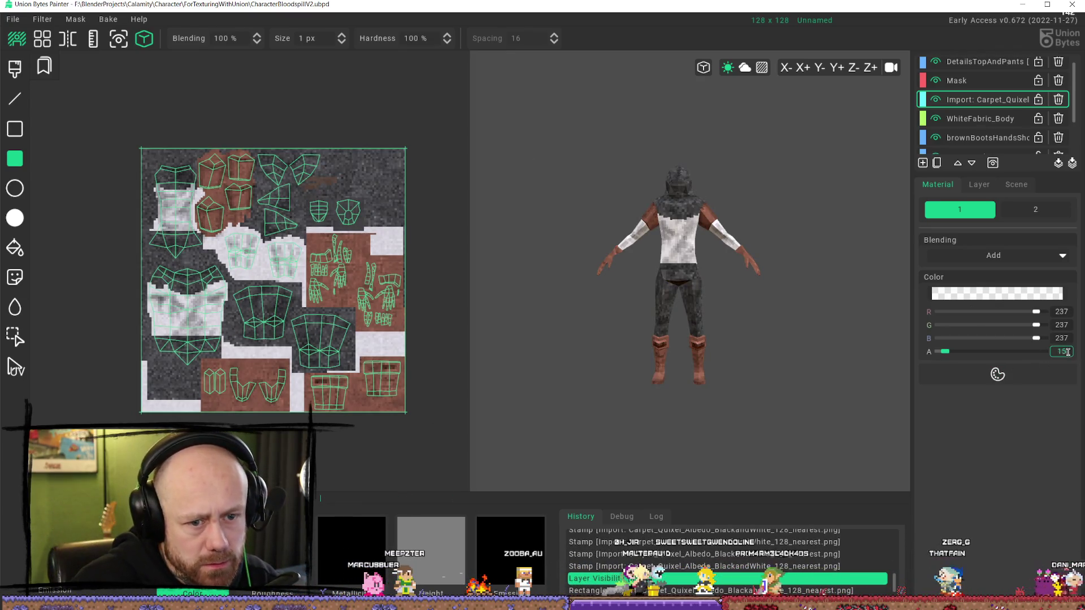
{"action": "scroll", "coordinate": [1072, 348], "scroll_direction": "down", "scroll_amount": 5}
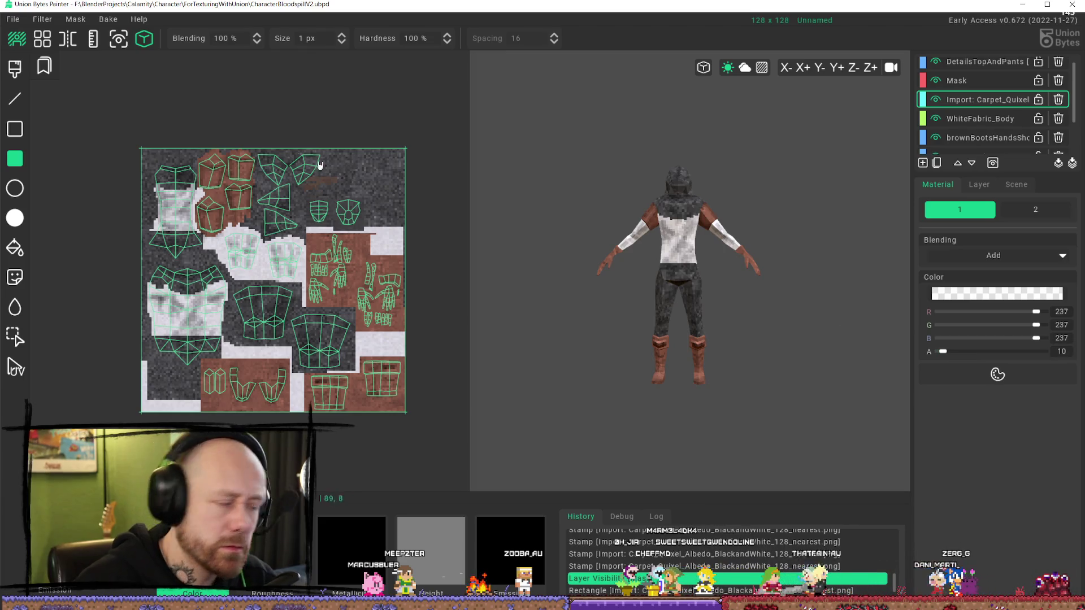
{"action": "key", "text": "ctrl+y"}
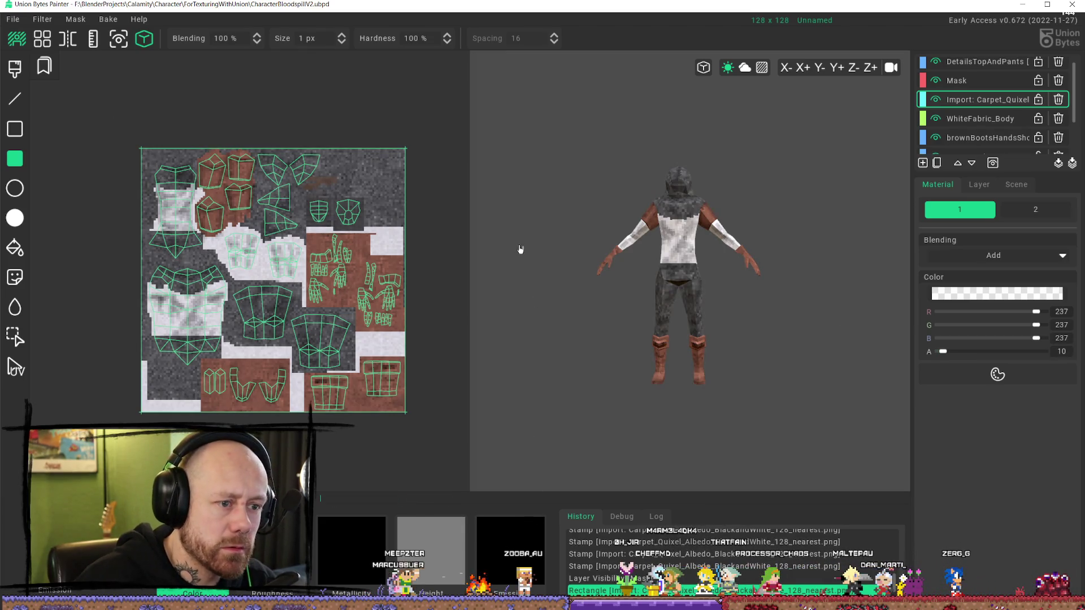
{"action": "key", "text": "ctrl+z"}
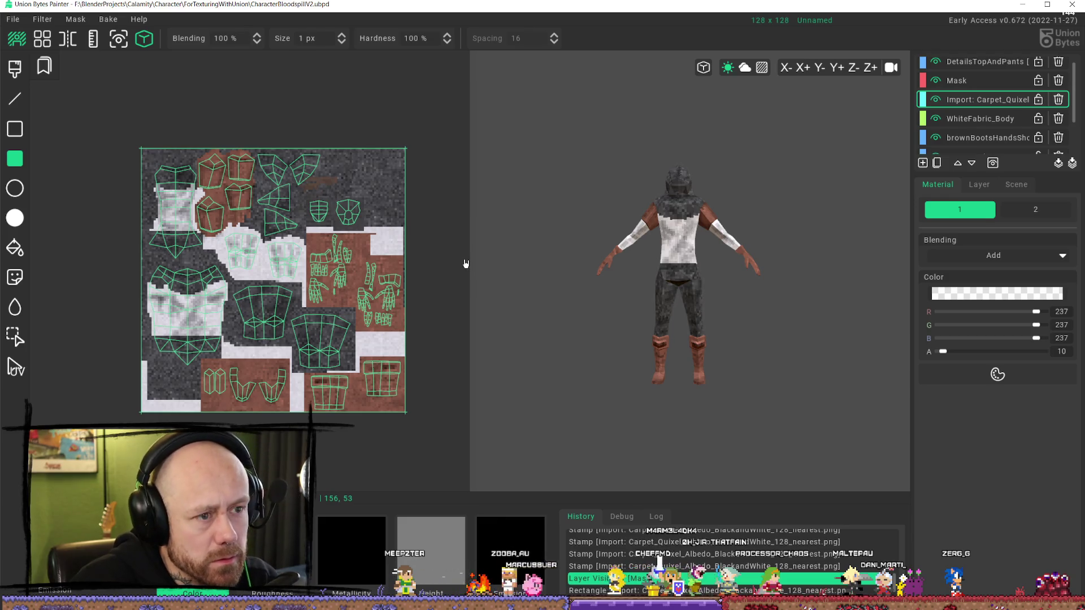
{"action": "key", "text": "ctrl+y"}
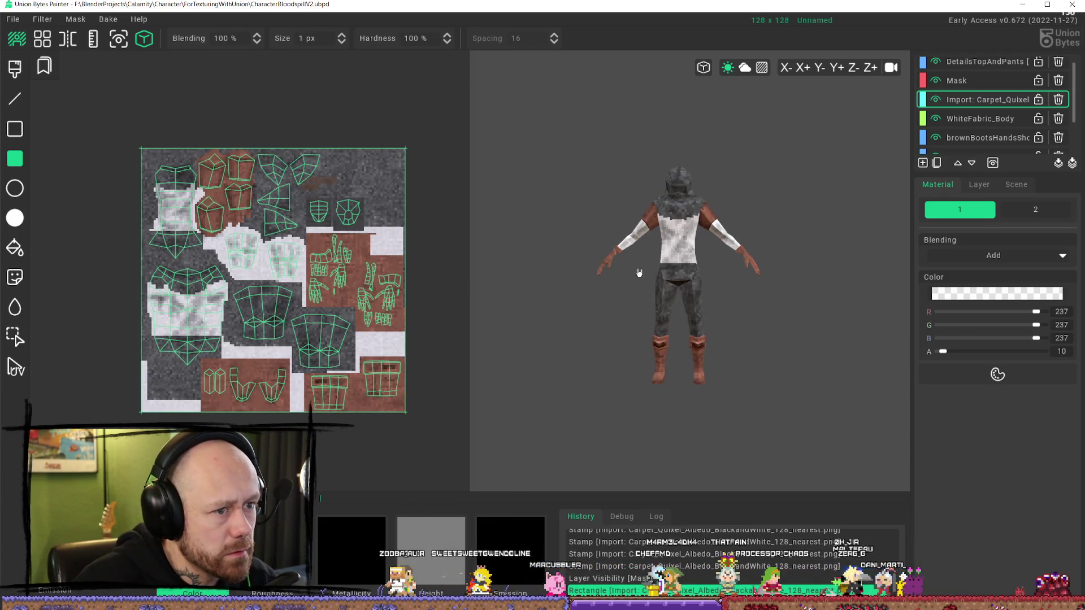
{"action": "mouse_move", "coordinate": [639, 271]}
{"action": "right_mouse_down"}
{"action": "mouse_move", "coordinate": [826, 264]}
{"action": "mouse_move", "coordinate": [784, 307]}
{"action": "mouse_move", "coordinate": [614, 315]}
{"action": "right_mouse_up"}
{"action": "scroll", "coordinate": [784, 307], "scroll_direction": "up", "scroll_amount": 5}
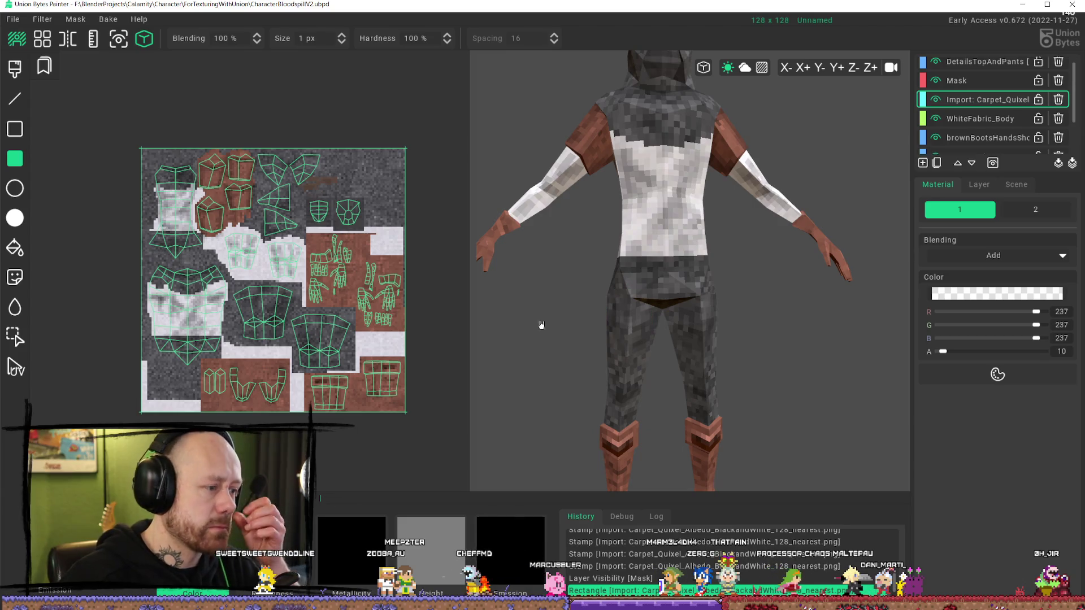
{"action": "scroll", "coordinate": [603, 284], "scroll_direction": "down", "scroll_amount": 3}
{"action": "right_click_drag", "start_coordinate": [603, 284], "coordinate": [682, 239]}
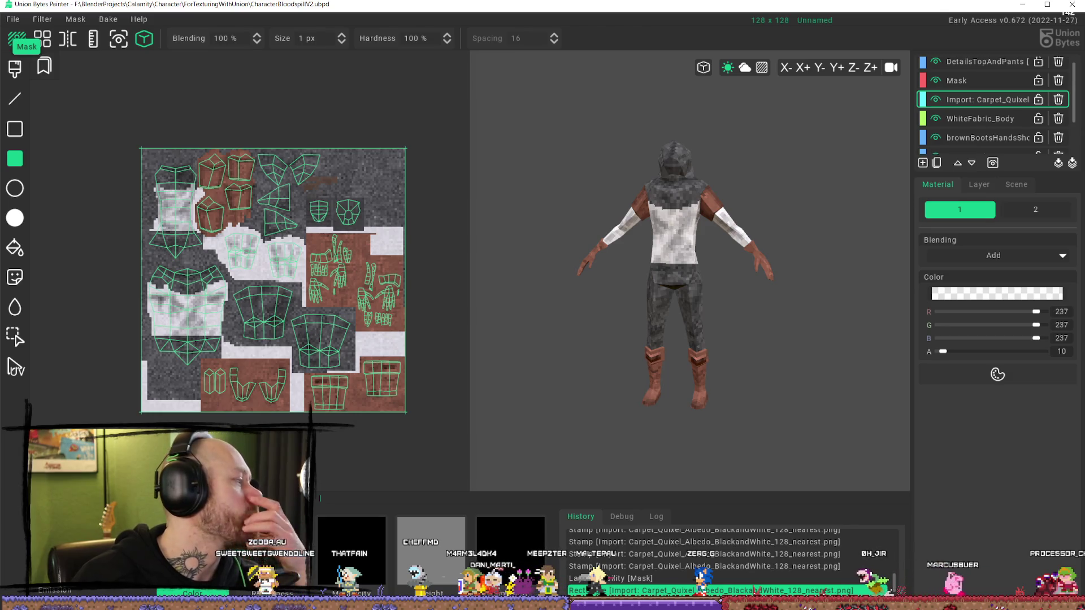
{"action": "right_click_drag", "start_coordinate": [716, 218], "coordinate": [746, 164]}
{"action": "scroll", "coordinate": [746, 158], "scroll_direction": "up", "scroll_amount": 3}
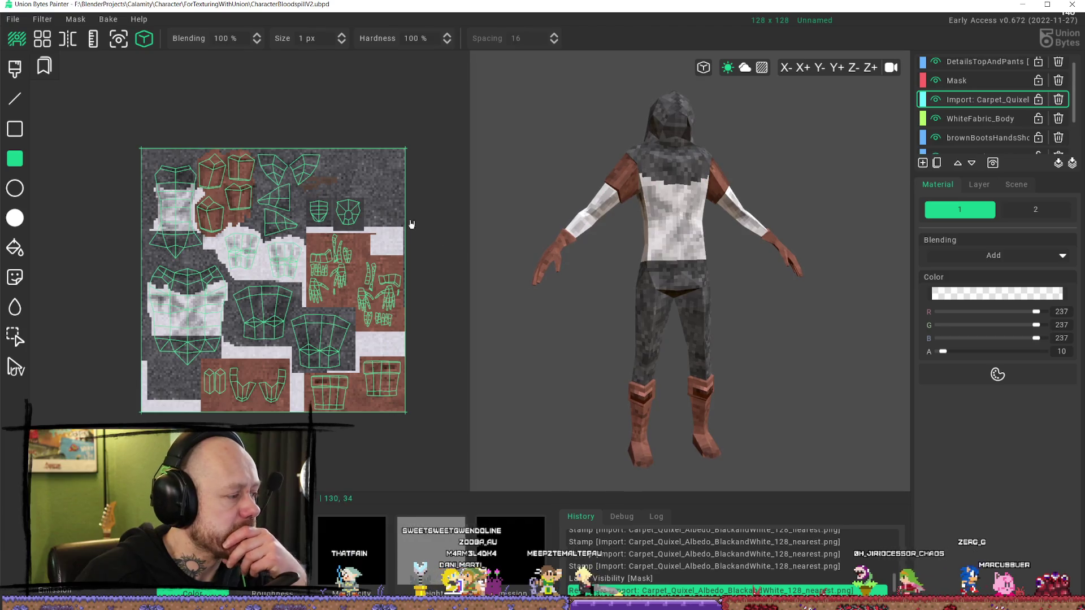
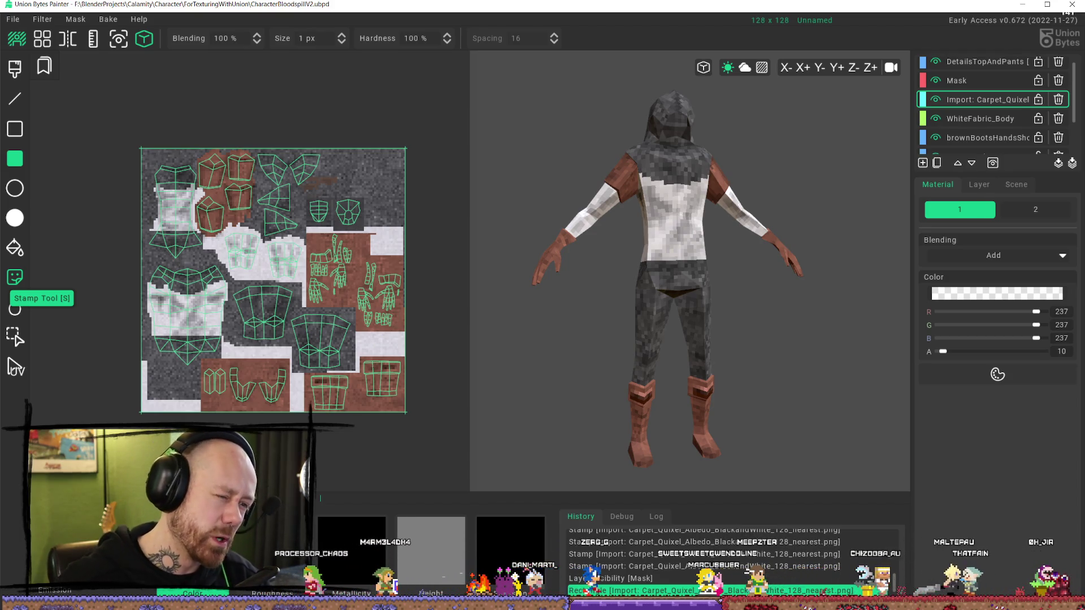
- Orbit and zoom the model from its back round to a front three-quarter view
{"action": "scroll", "coordinate": [624, 320], "scroll_direction": "up", "scroll_amount": 5}
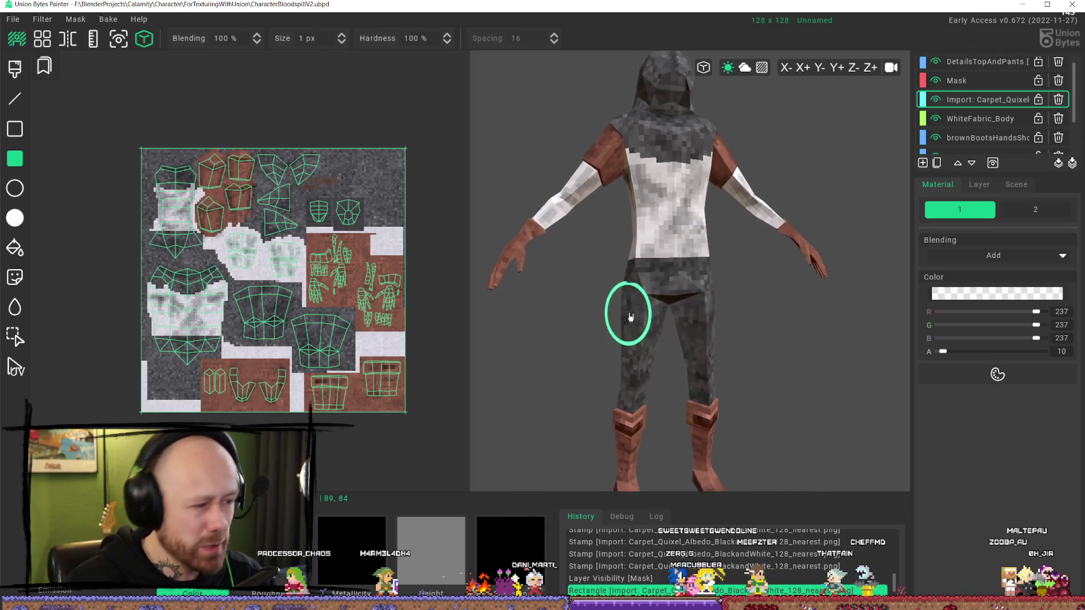
{"action": "mouse_move", "coordinate": [684, 292]}
{"action": "right_mouse_down"}
{"action": "mouse_move", "coordinate": [668, 242]}
{"action": "mouse_move", "coordinate": [634, 249]}
{"action": "mouse_move", "coordinate": [657, 271]}
{"action": "right_mouse_up"}
{"action": "scroll", "coordinate": [290, 250], "scroll_direction": "up", "scroll_amount": 5}
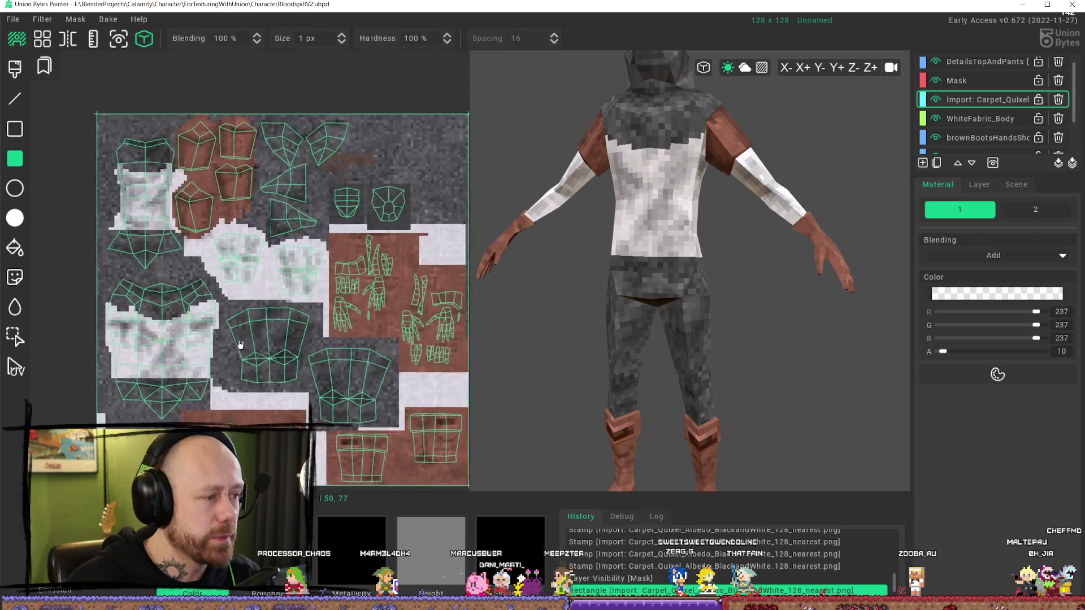
{"action": "scroll", "coordinate": [316, 251], "scroll_direction": "down", "scroll_amount": 4}
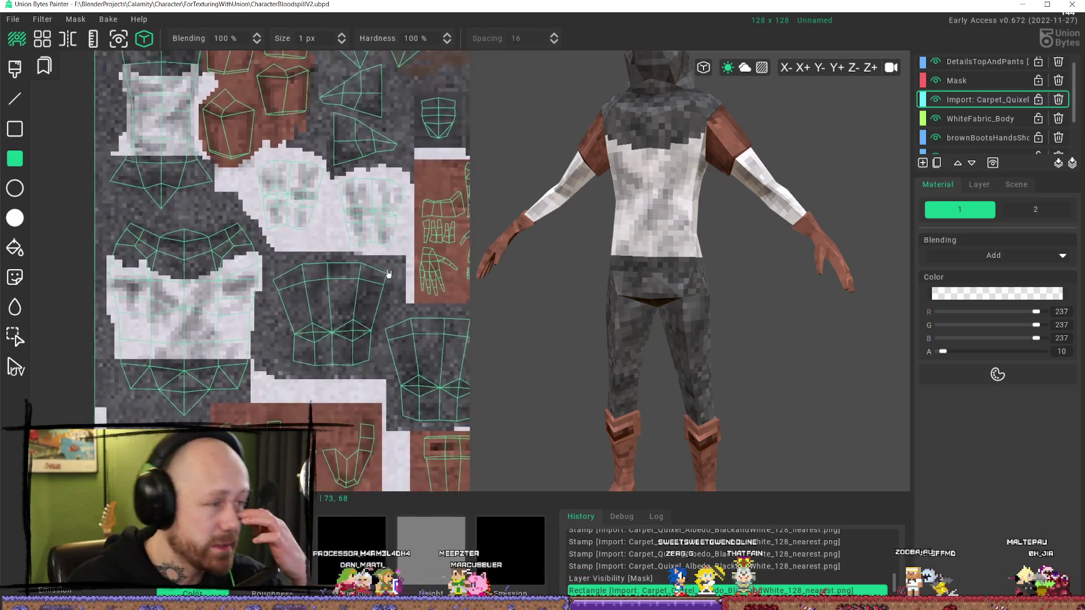
{"action": "scroll", "coordinate": [387, 254], "scroll_direction": "up", "scroll_amount": 3}
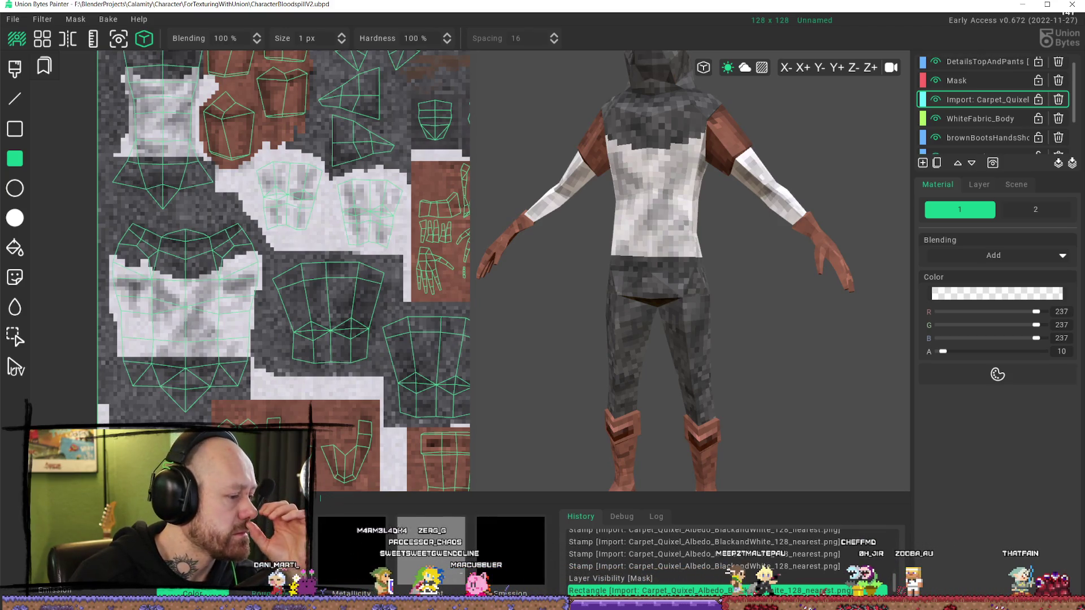
{"action": "mouse_move", "coordinate": [685, 241]}
{"action": "right_mouse_down"}
{"action": "mouse_move", "coordinate": [690, 226]}
{"action": "mouse_move", "coordinate": [685, 249]}
{"action": "mouse_move", "coordinate": [667, 256]}
{"action": "mouse_move", "coordinate": [681, 269]}
{"action": "mouse_move", "coordinate": [700, 249]}
{"action": "mouse_move", "coordinate": [692, 281]}
{"action": "right_mouse_up"}
{"action": "scroll", "coordinate": [693, 281], "scroll_direction": "up", "scroll_amount": 2}
{"action": "scroll", "coordinate": [692, 280], "scroll_direction": "down", "scroll_amount": 5}
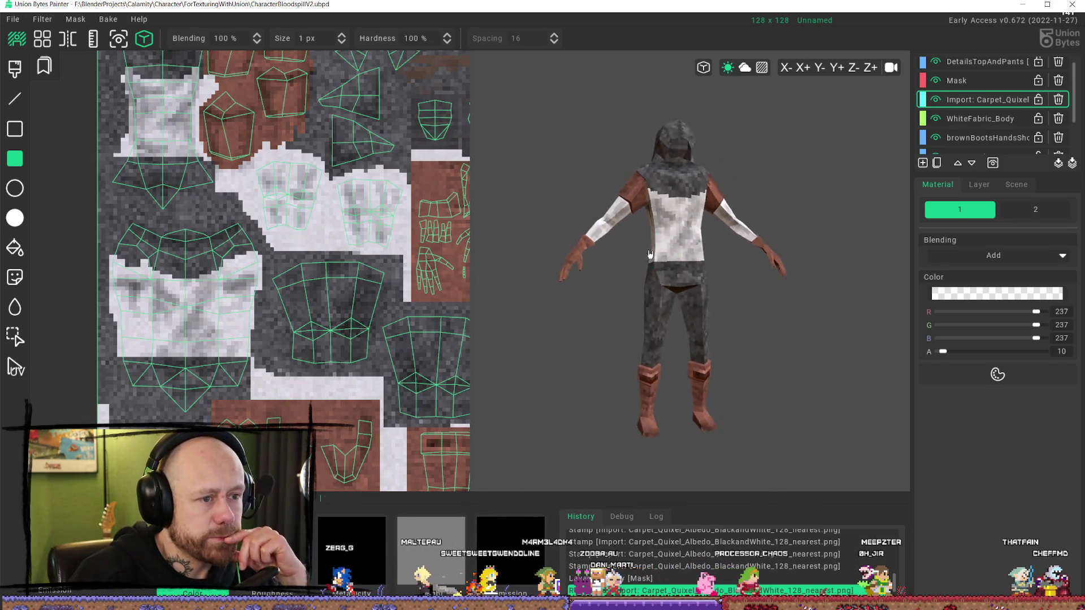
{"action": "scroll", "coordinate": [676, 275], "scroll_direction": "up", "scroll_amount": 5}
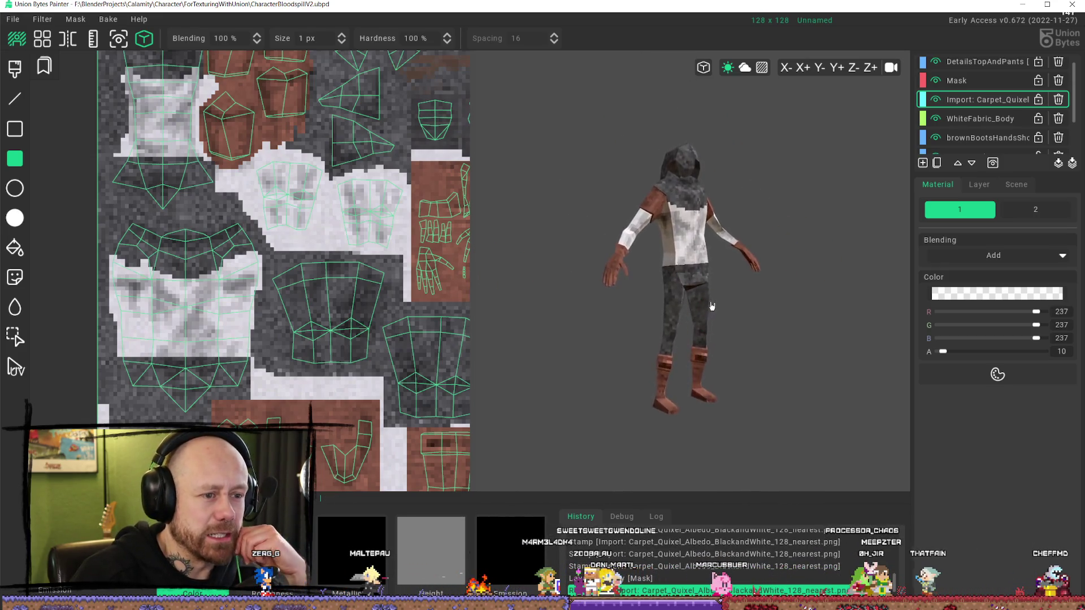
{"action": "scroll", "coordinate": [685, 300], "scroll_direction": "up", "scroll_amount": 3}
{"action": "mouse_move", "coordinate": [685, 300]}
{"action": "right_mouse_down"}
{"action": "mouse_move", "coordinate": [624, 322]}
{"action": "mouse_move", "coordinate": [755, 306]}
{"action": "mouse_move", "coordinate": [702, 303]}
{"action": "right_mouse_up"}
{"action": "scroll", "coordinate": [755, 306], "scroll_direction": "up", "scroll_amount": 2}
{"action": "scroll", "coordinate": [962, 107], "scroll_direction": "up", "scroll_amount": 1}
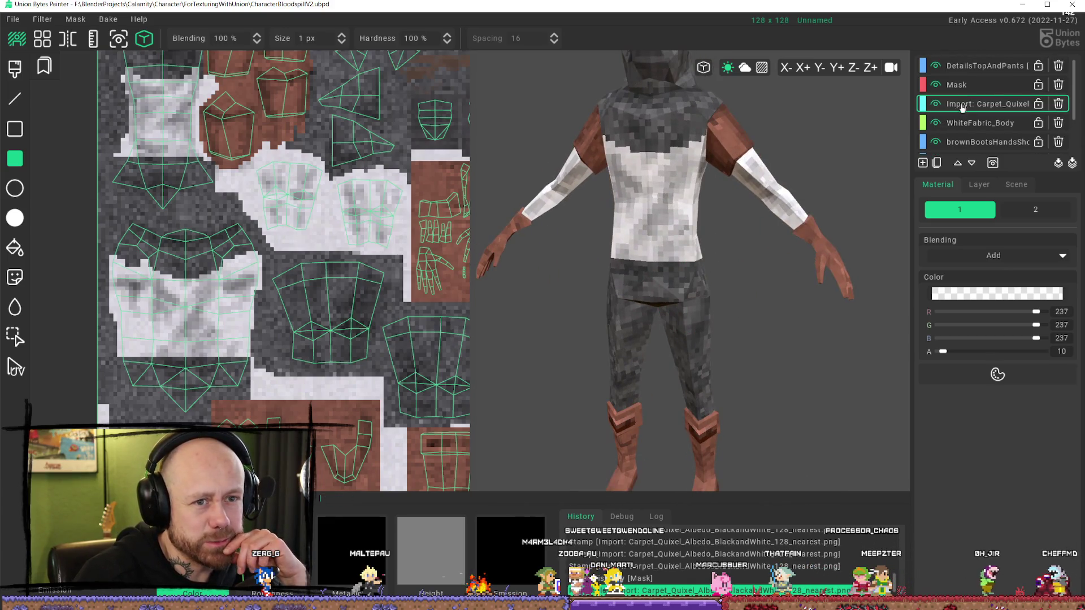
- Toggle the DetailsTopAndPants layer off and on to compare, then recheck the back
{"action": "left_click", "coordinate": [937, 69]}
{"action": "left_click", "coordinate": [937, 69]}
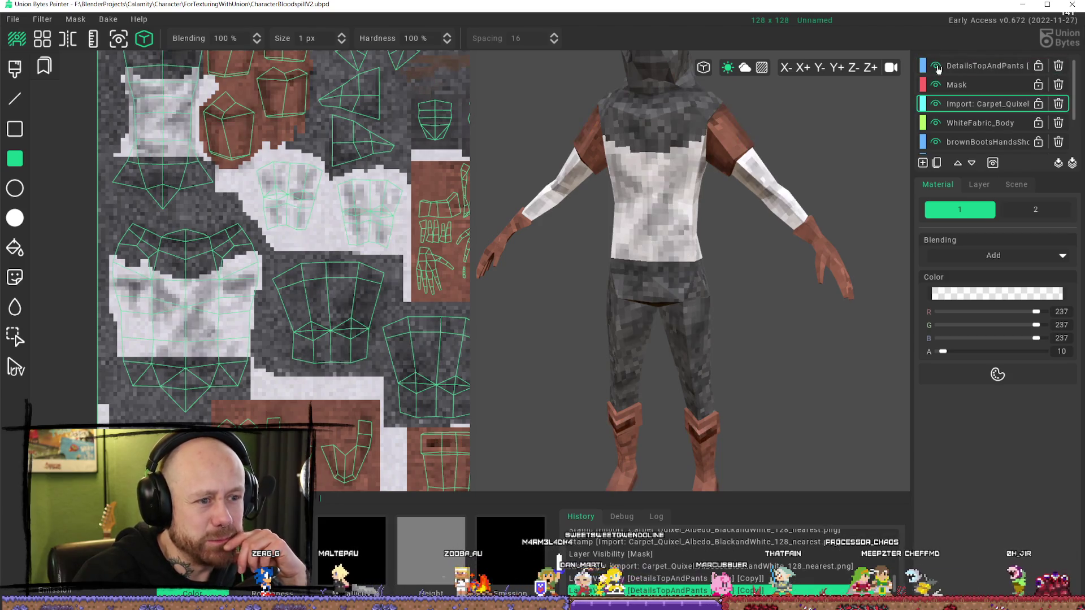
{"action": "left_click", "coordinate": [938, 69]}
{"action": "left_click", "coordinate": [937, 69]}
{"action": "left_click", "coordinate": [938, 69]}
{"action": "left_click", "coordinate": [937, 69]}
{"action": "left_click", "coordinate": [938, 69]}
{"action": "left_click", "coordinate": [938, 69]}
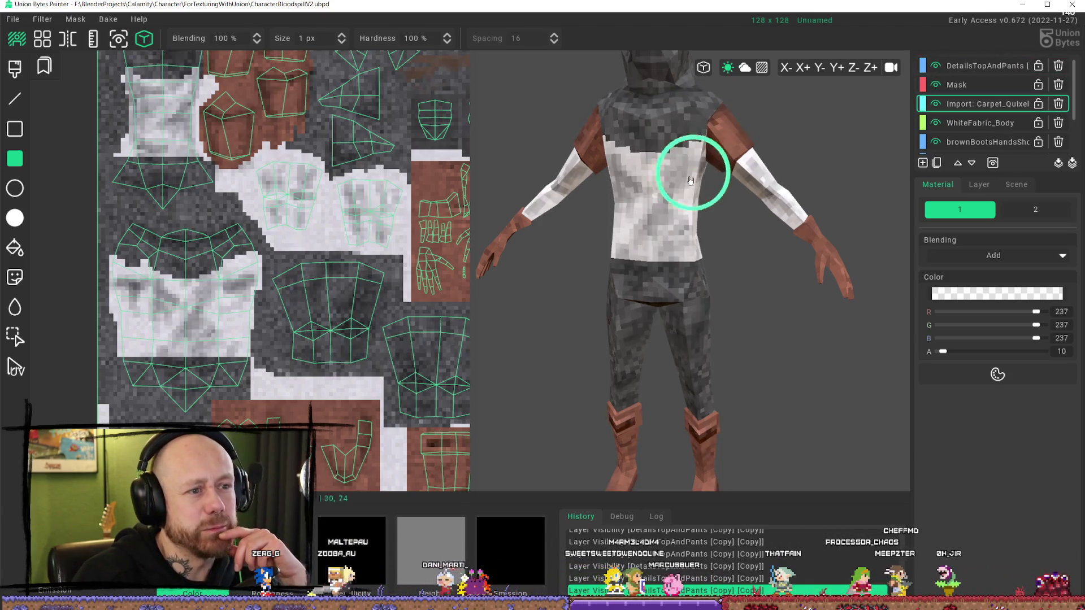
{"action": "scroll", "coordinate": [702, 170], "scroll_direction": "down", "scroll_amount": 2}
{"action": "mouse_move", "coordinate": [702, 169]}
{"action": "right_mouse_down"}
{"action": "mouse_move", "coordinate": [729, 249]}
{"action": "mouse_move", "coordinate": [823, 169]}
{"action": "mouse_move", "coordinate": [779, 222]}
{"action": "mouse_move", "coordinate": [799, 247]}
{"action": "mouse_move", "coordinate": [727, 214]}
{"action": "mouse_move", "coordinate": [605, 254]}
{"action": "mouse_move", "coordinate": [646, 196]}
{"action": "right_mouse_up"}
{"action": "scroll", "coordinate": [779, 223], "scroll_direction": "up", "scroll_amount": 2}
{"action": "scroll", "coordinate": [645, 196], "scroll_direction": "down", "scroll_amount": 3}
{"action": "scroll", "coordinate": [656, 178], "scroll_direction": "up", "scroll_amount": 3}
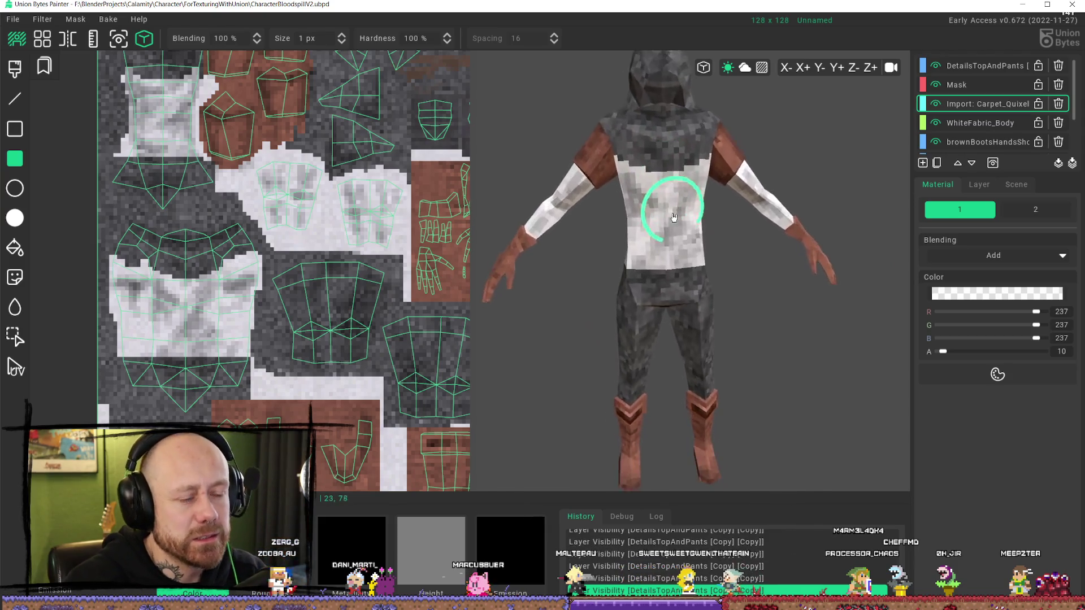
{"action": "right_click_drag", "start_coordinate": [675, 161], "coordinate": [661, 170]}
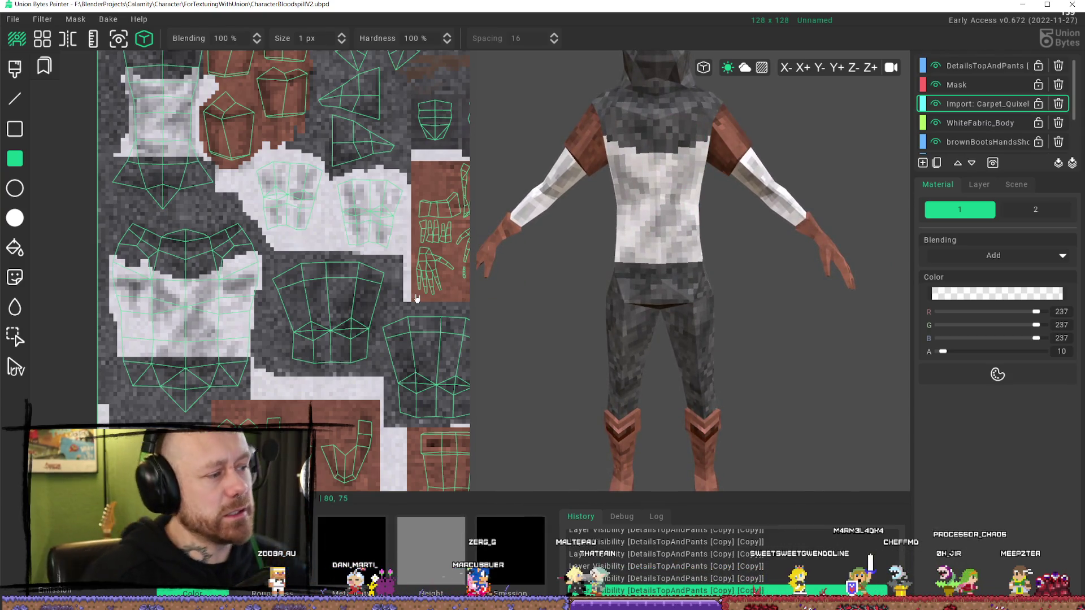
{"action": "scroll", "coordinate": [351, 292], "scroll_direction": "down", "scroll_amount": 2}
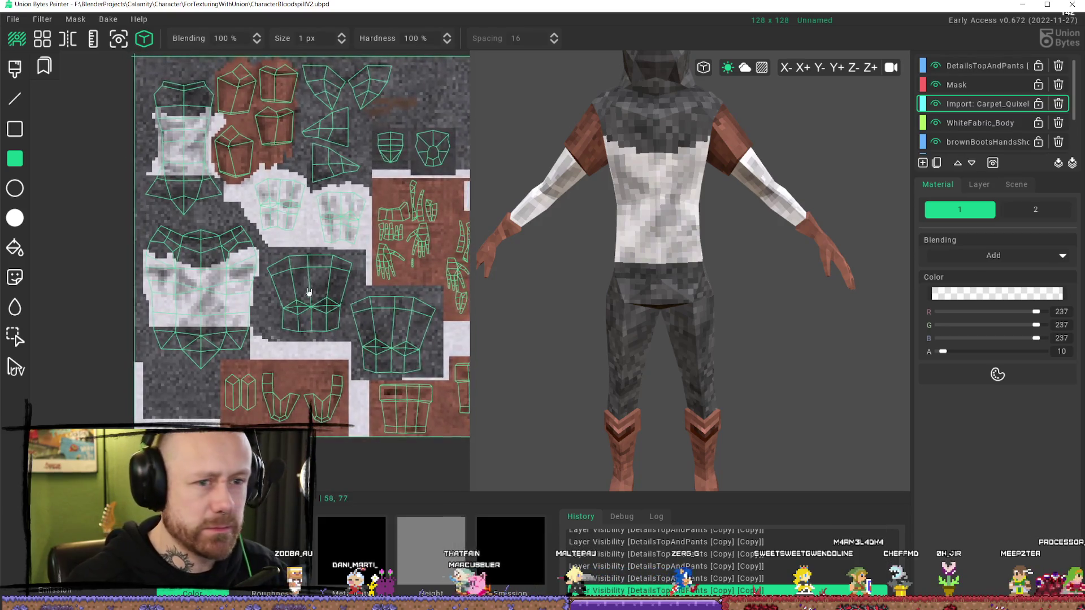
{"action": "scroll", "coordinate": [272, 320], "scroll_direction": "up", "scroll_amount": 1}
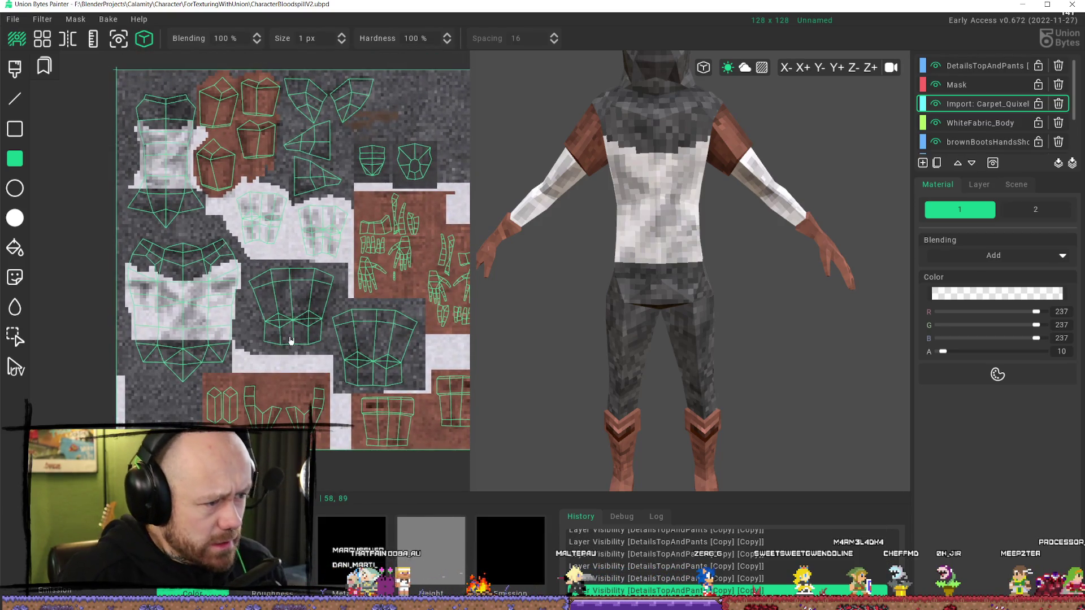
{"action": "scroll", "coordinate": [279, 333], "scroll_direction": "up", "scroll_amount": 3}
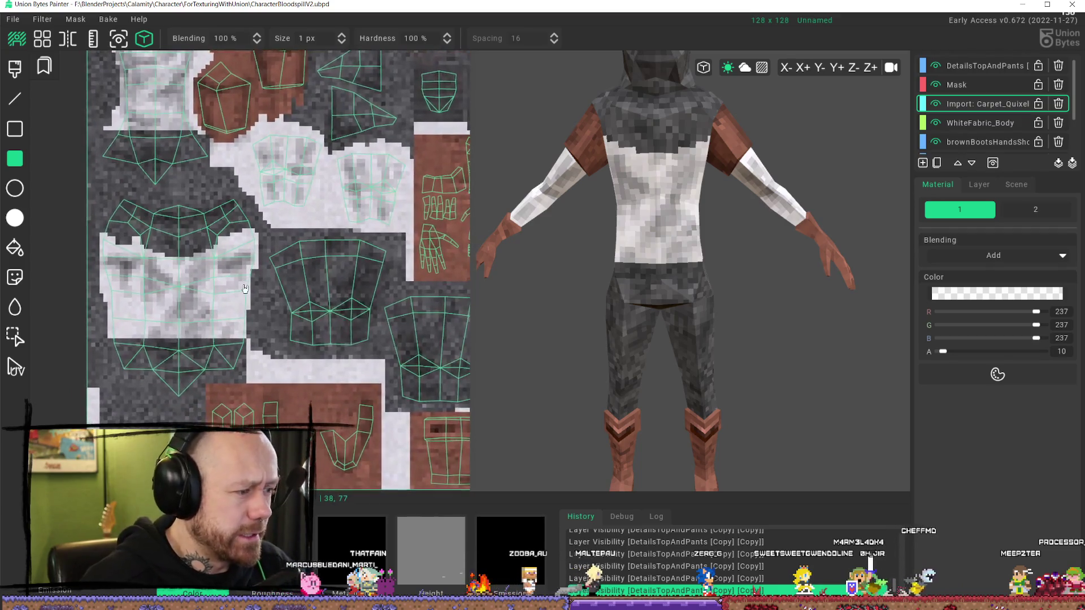
{"action": "scroll", "coordinate": [587, 294], "scroll_direction": "down", "scroll_amount": 5}
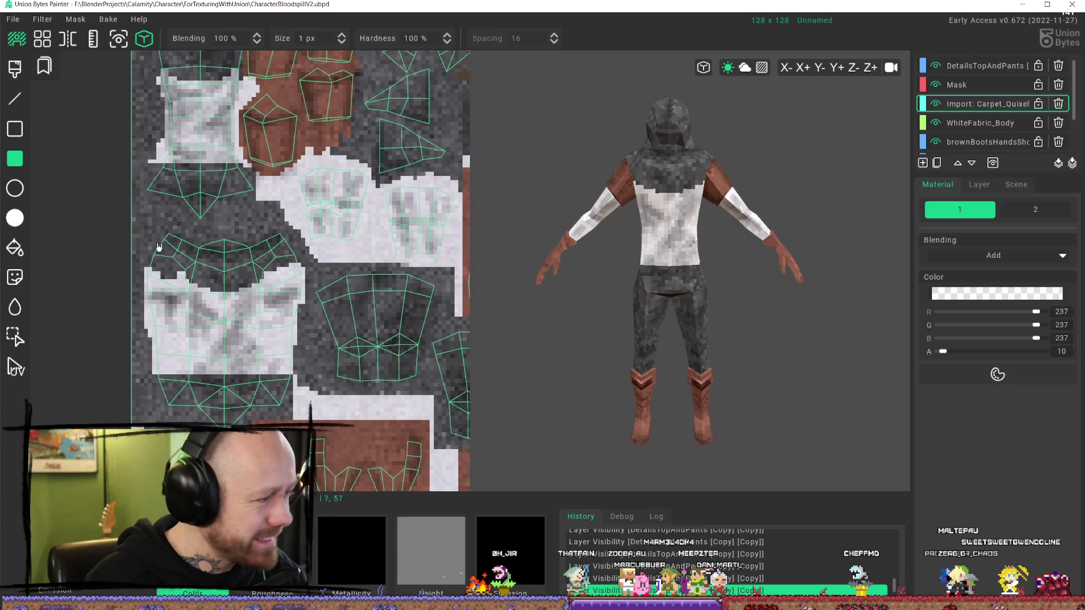
- Dab trial light pixels on the white shirt's bottom edge, then step back in history
{"action": "mouse_move", "coordinate": [16, 333]}
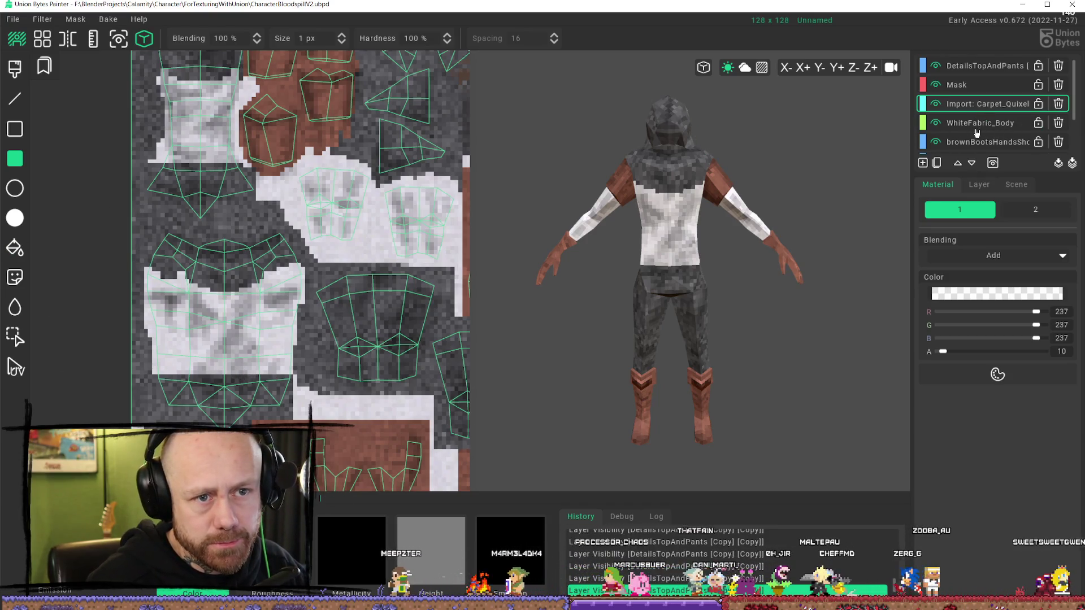
{"action": "left_click", "coordinate": [15, 68]}
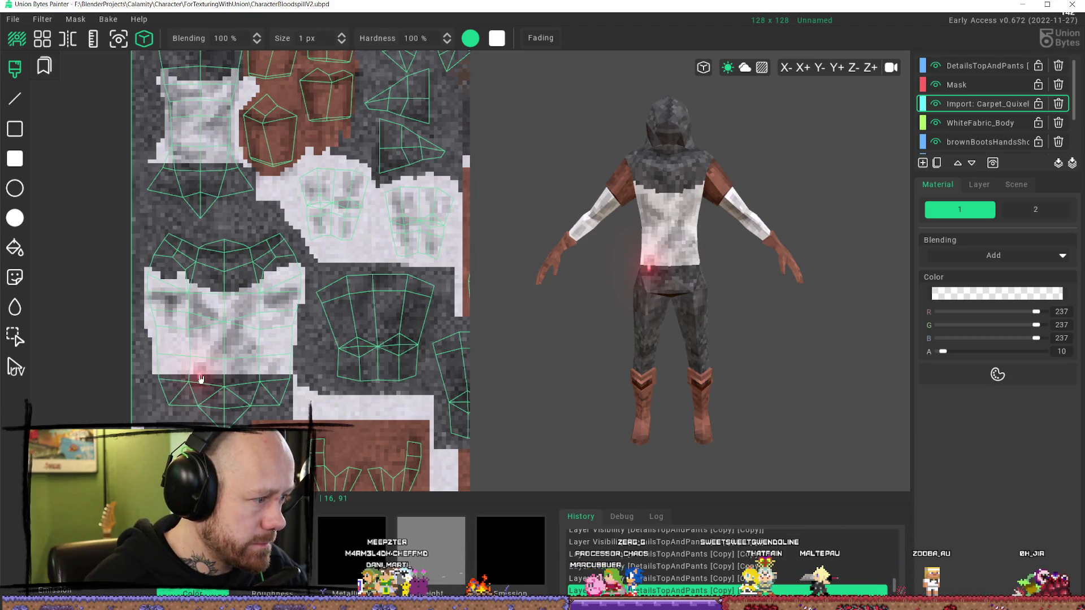
{"action": "left_click_drag", "start_coordinate": [200, 381], "coordinate": [199, 394]}
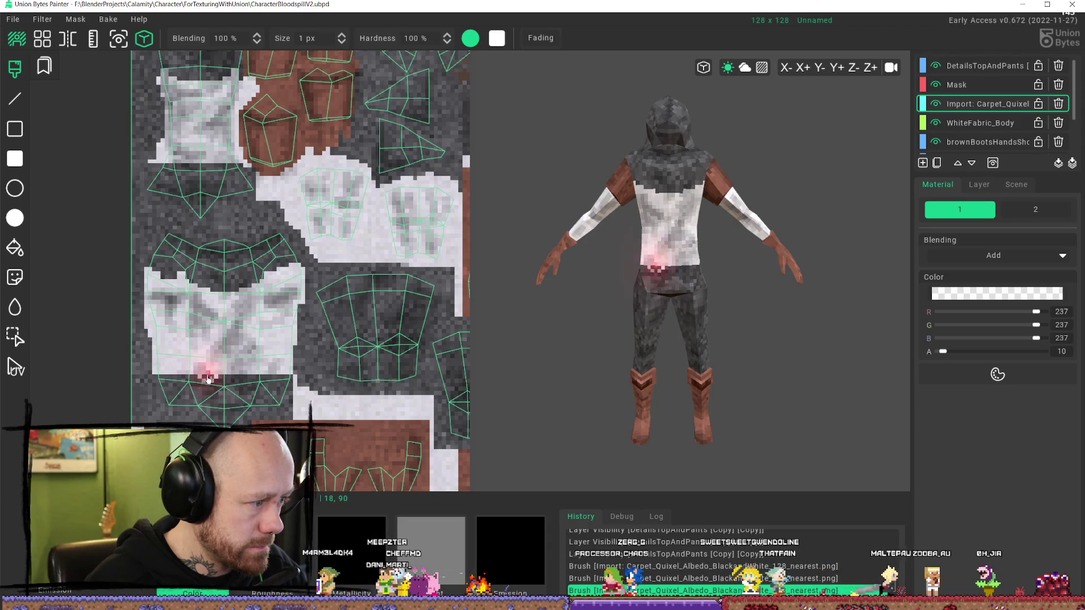
{"action": "left_click", "coordinate": [198, 377]}
{"action": "left_click", "coordinate": [184, 377]}
{"action": "left_click", "coordinate": [172, 377]}
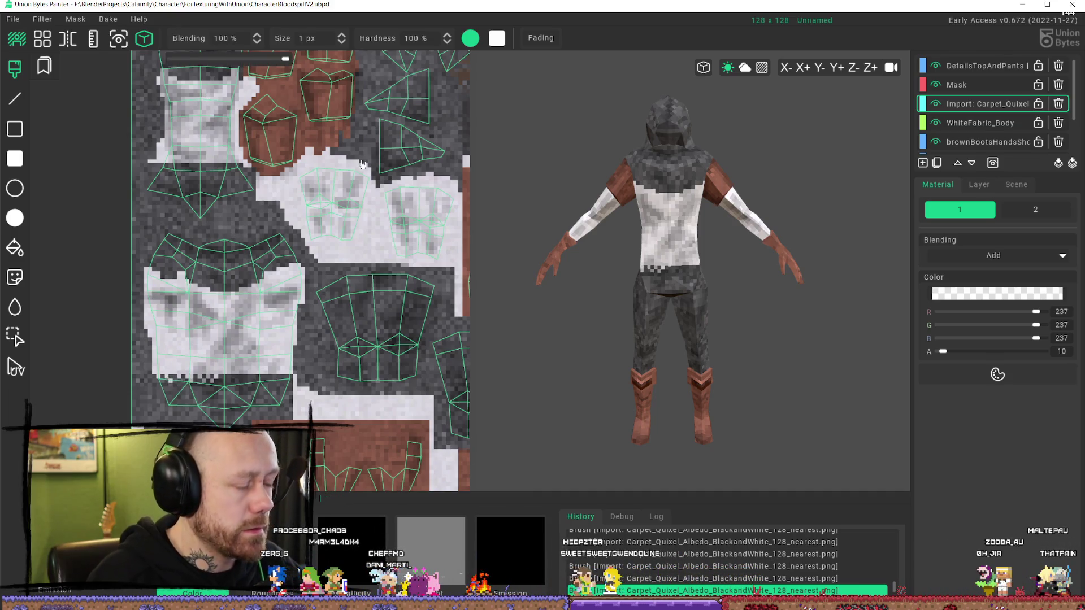
{"action": "left_click", "coordinate": [312, 204]}
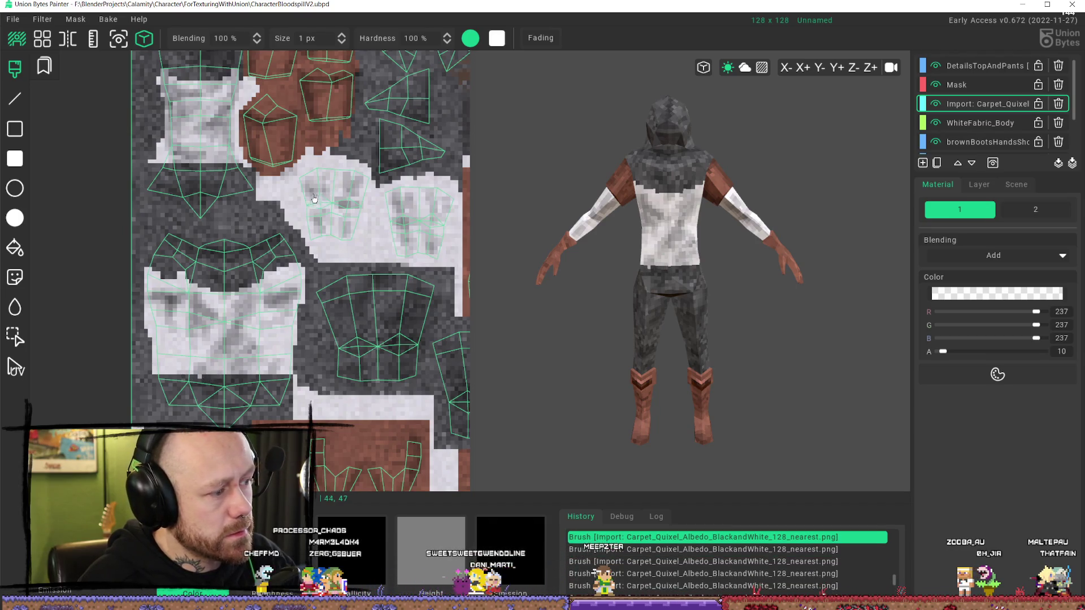
- Set the brush to 2 px and dab ragged light pixels along the shirt hem
{"action": "left_click", "coordinate": [308, 38]}
{"action": "type", "text": "2"}
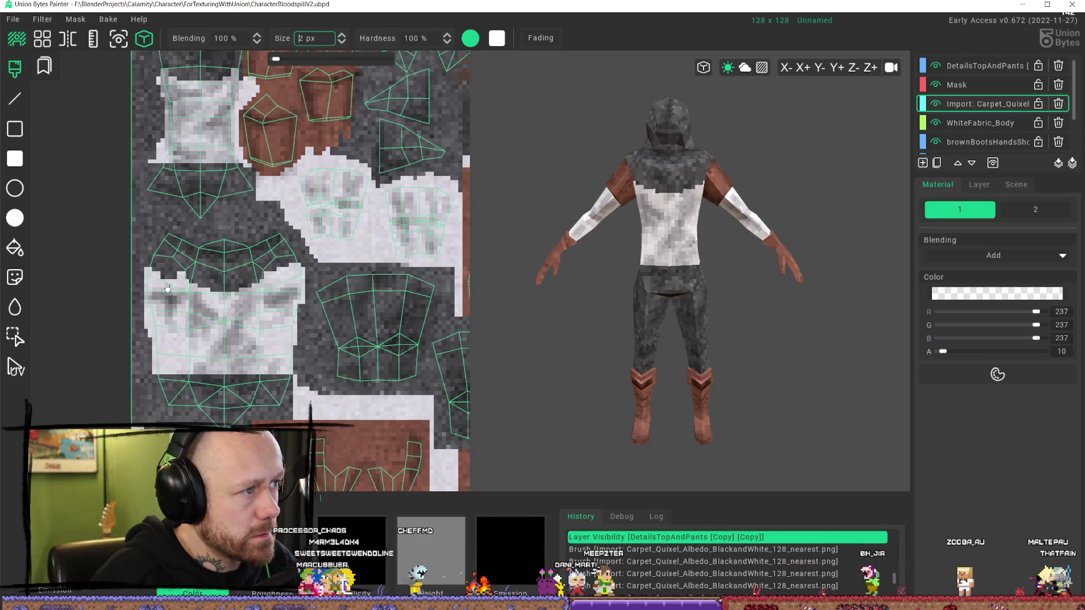
{"action": "key", "text": "Return"}
{"action": "left_click_drag", "start_coordinate": [169, 375], "coordinate": [182, 388]}
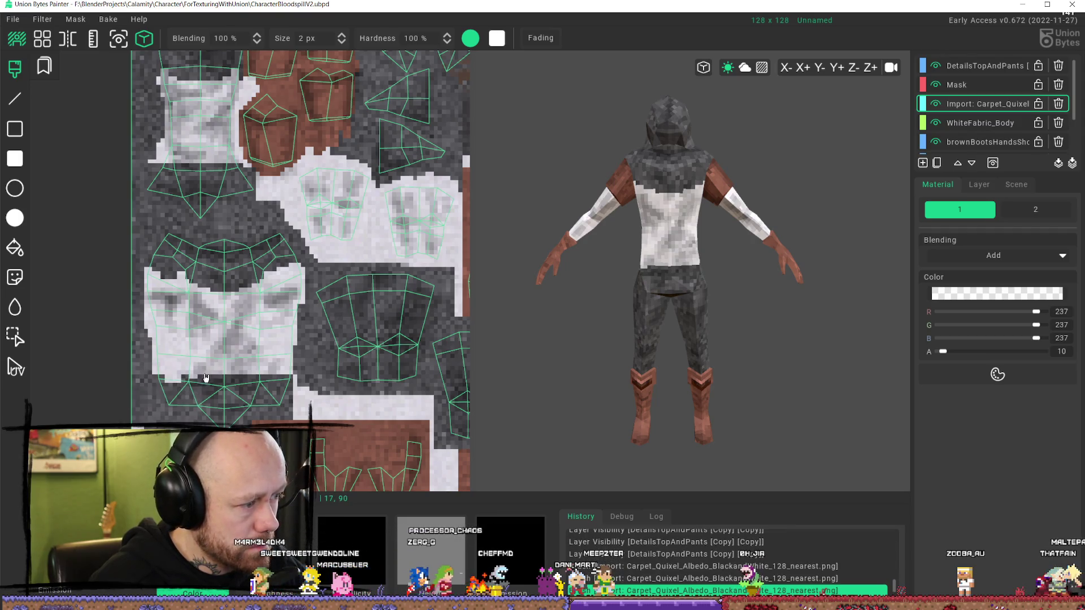
{"action": "left_click", "coordinate": [208, 378]}
{"action": "left_click", "coordinate": [214, 381]}
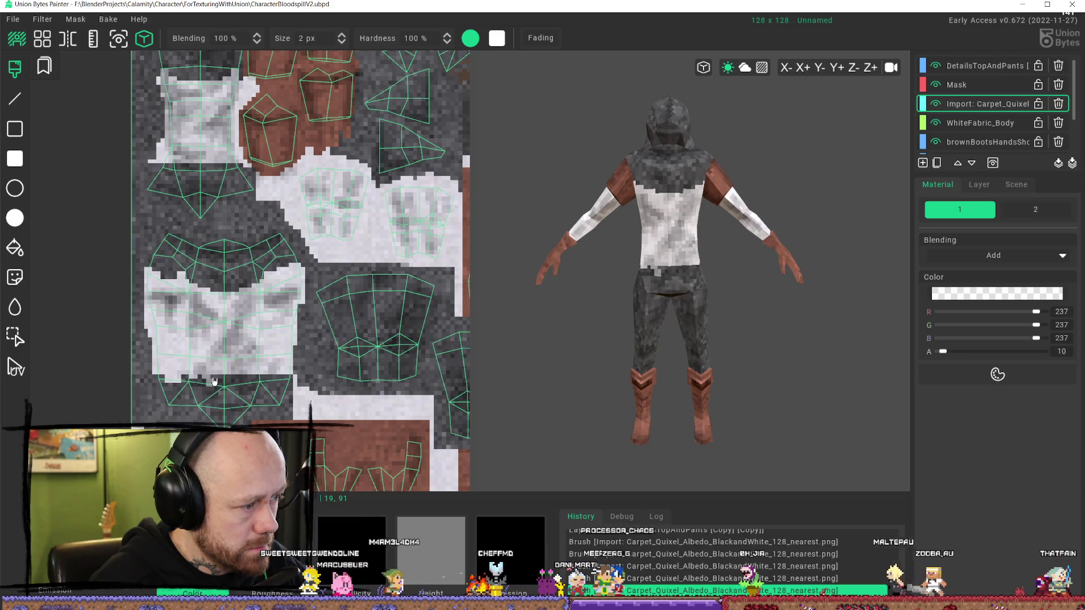
{"action": "left_click", "coordinate": [251, 380]}
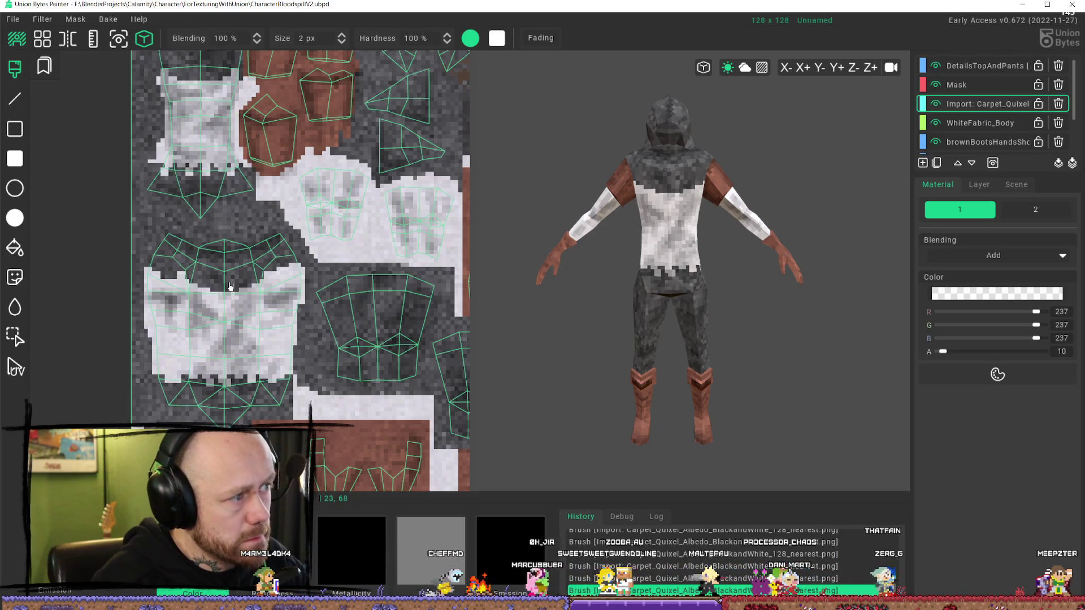
- Orbit the model round to its back to inspect the hem, and select the Height channel
{"action": "scroll", "coordinate": [237, 167], "scroll_direction": "down", "scroll_amount": 2}
{"action": "scroll", "coordinate": [605, 326], "scroll_direction": "down", "scroll_amount": 2}
{"action": "mouse_move", "coordinate": [605, 326]}
{"action": "right_mouse_down"}
{"action": "mouse_move", "coordinate": [722, 351]}
{"action": "mouse_move", "coordinate": [710, 302]}
{"action": "mouse_move", "coordinate": [702, 315]}
{"action": "mouse_move", "coordinate": [771, 329]}
{"action": "mouse_move", "coordinate": [840, 322]}
{"action": "mouse_move", "coordinate": [666, 326]}
{"action": "mouse_move", "coordinate": [702, 276]}
{"action": "mouse_move", "coordinate": [727, 274]}
{"action": "right_mouse_up"}
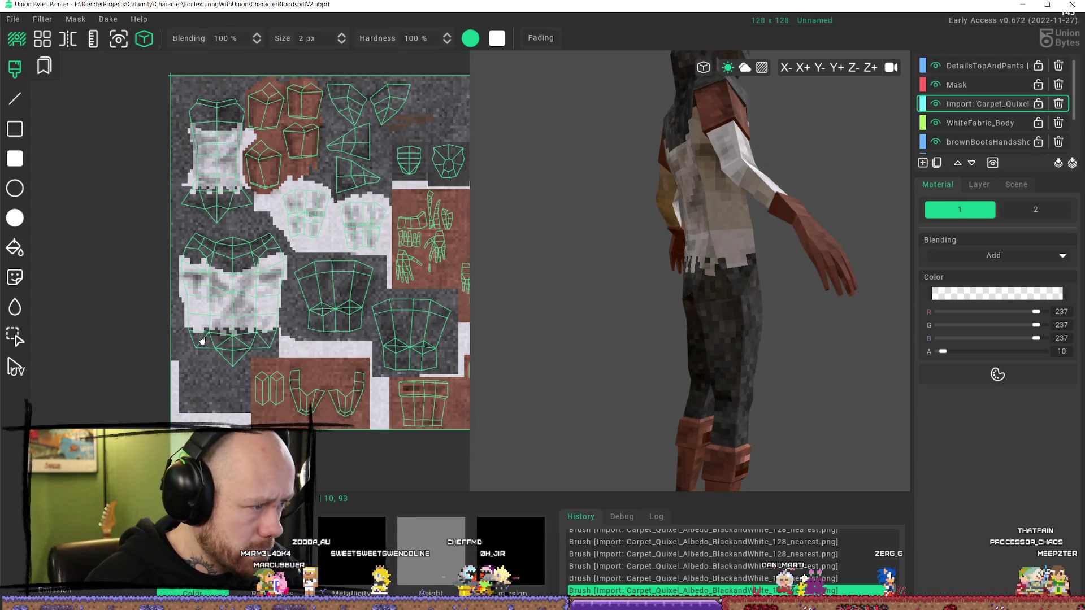
{"action": "scroll", "coordinate": [799, 311], "scroll_direction": "down", "scroll_amount": 3}
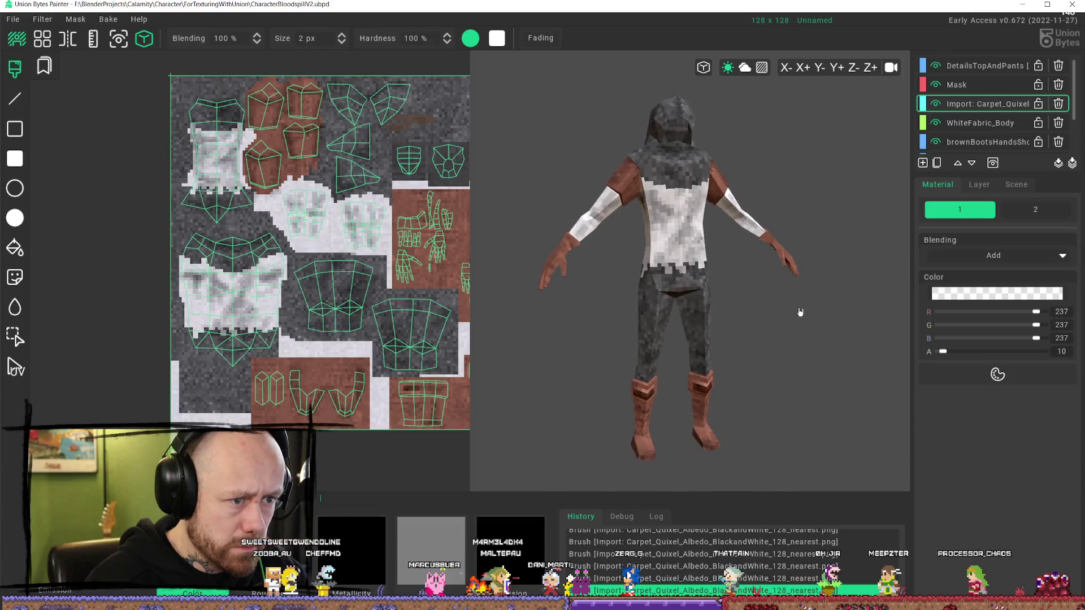
{"action": "mouse_move", "coordinate": [799, 311]}
{"action": "right_mouse_down"}
{"action": "mouse_move", "coordinate": [748, 364]}
{"action": "mouse_move", "coordinate": [793, 296]}
{"action": "right_mouse_up"}
{"action": "scroll", "coordinate": [703, 315], "scroll_direction": "up", "scroll_amount": 3}
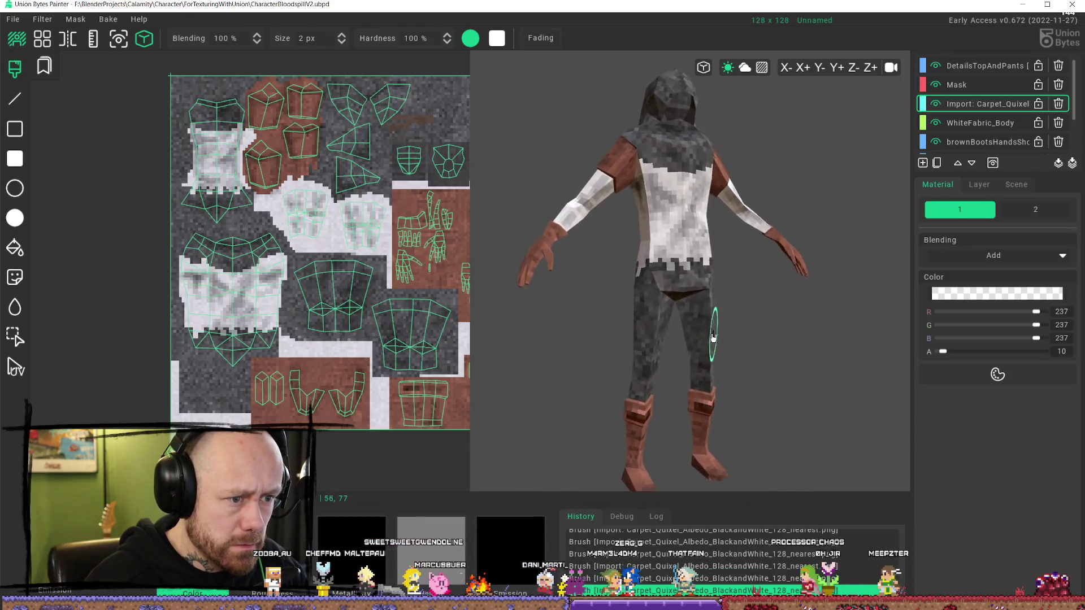
{"action": "scroll", "coordinate": [673, 294], "scroll_direction": "down", "scroll_amount": 2}
{"action": "scroll", "coordinate": [653, 275], "scroll_direction": "down", "scroll_amount": 1}
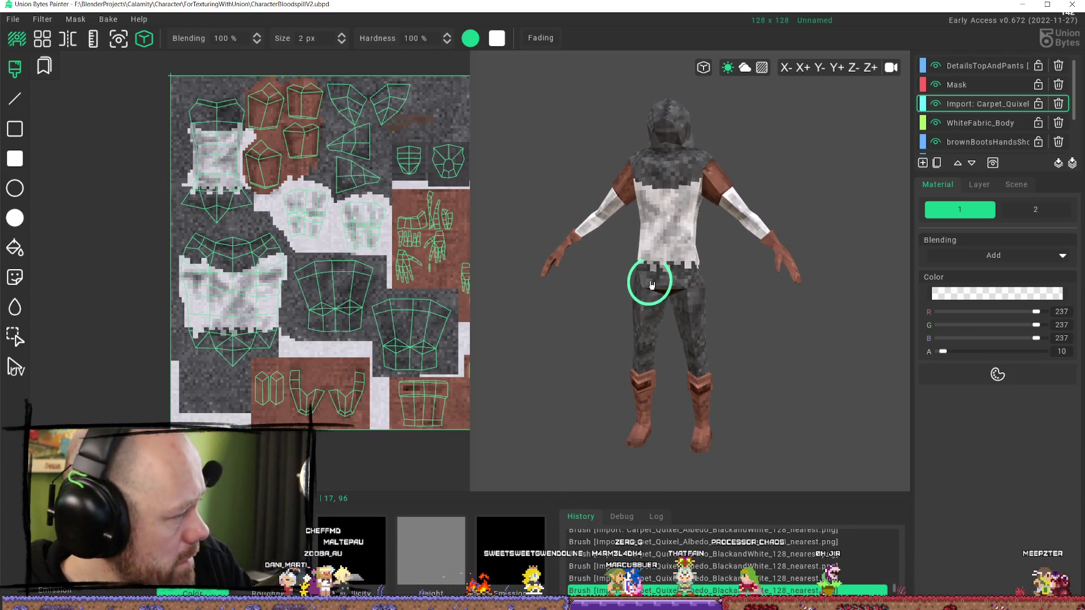
{"action": "scroll", "coordinate": [665, 314], "scroll_direction": "up", "scroll_amount": 1}
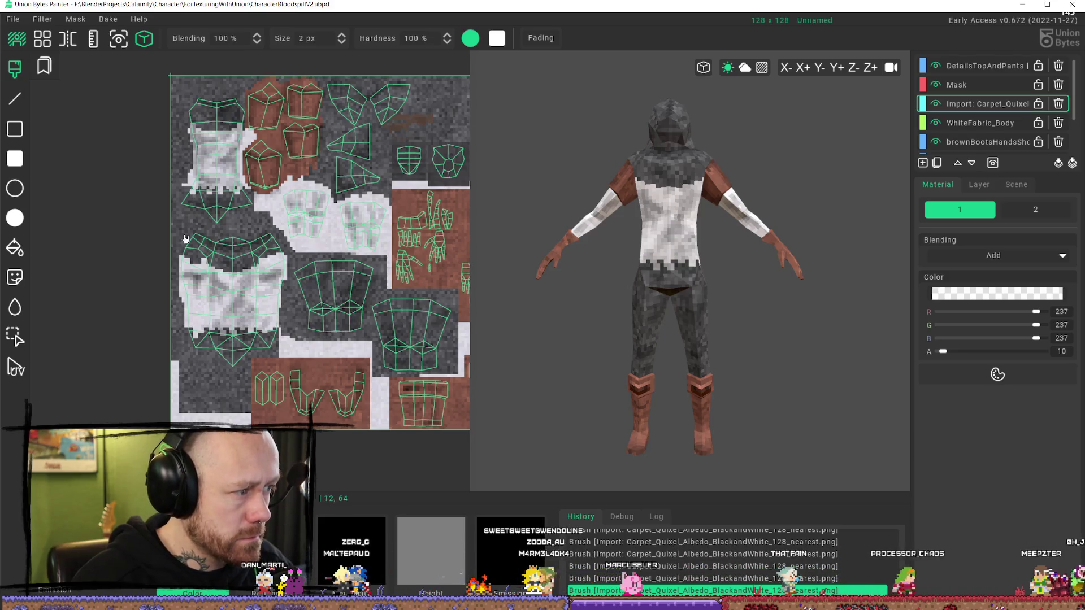
{"action": "left_click", "coordinate": [431, 548]}
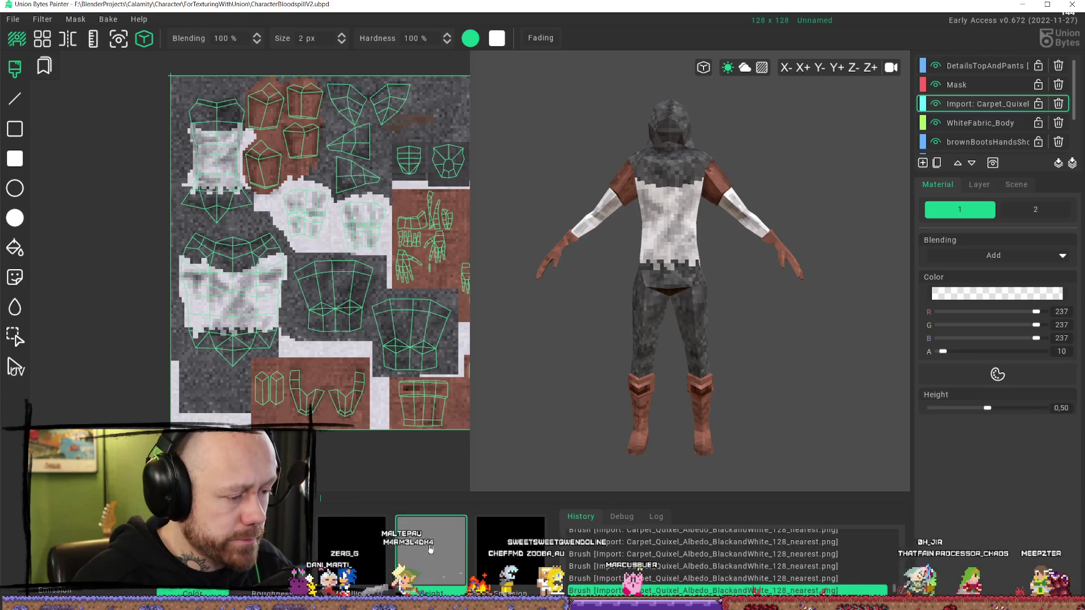
- Change the carpet brush's Height value from 0.50 to 0.60
{"action": "left_click", "coordinate": [431, 548]}
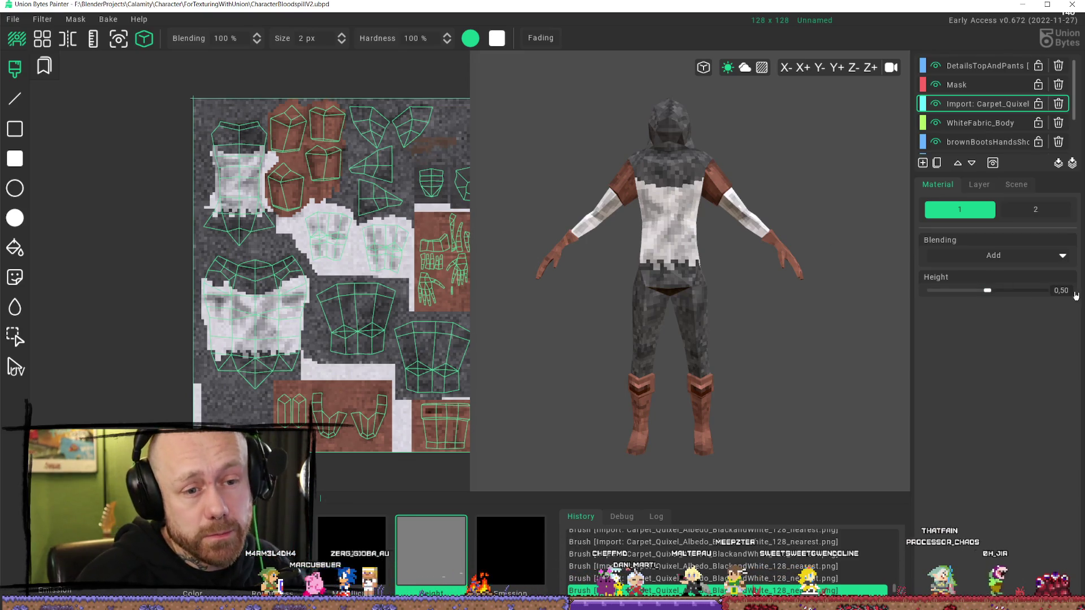
{"action": "key", "text": "BackSpace"}
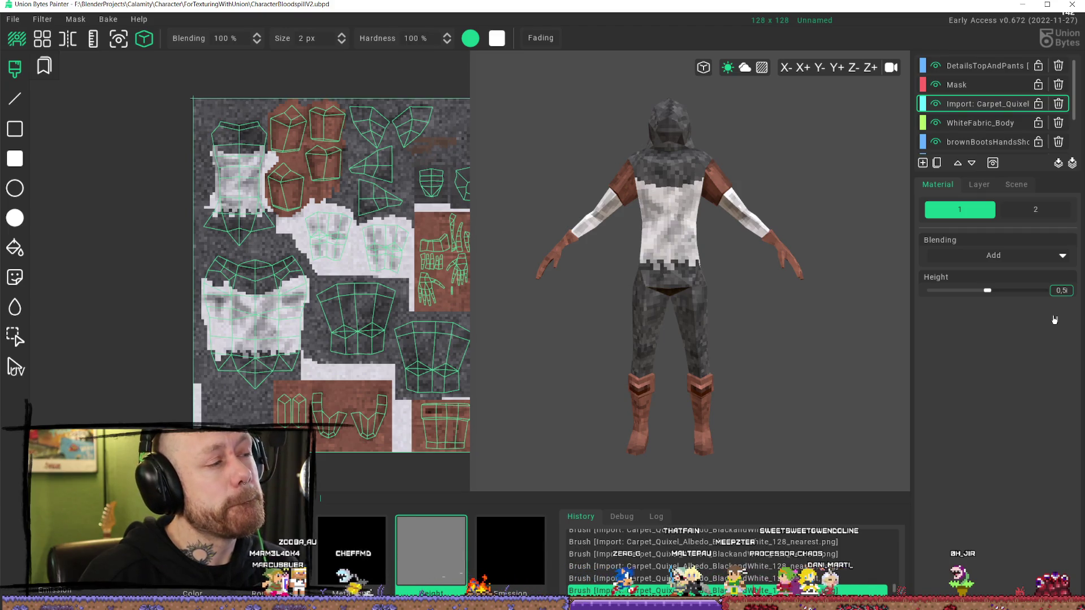
{"action": "type", "text": "6"}
{"action": "key", "text": "Return"}
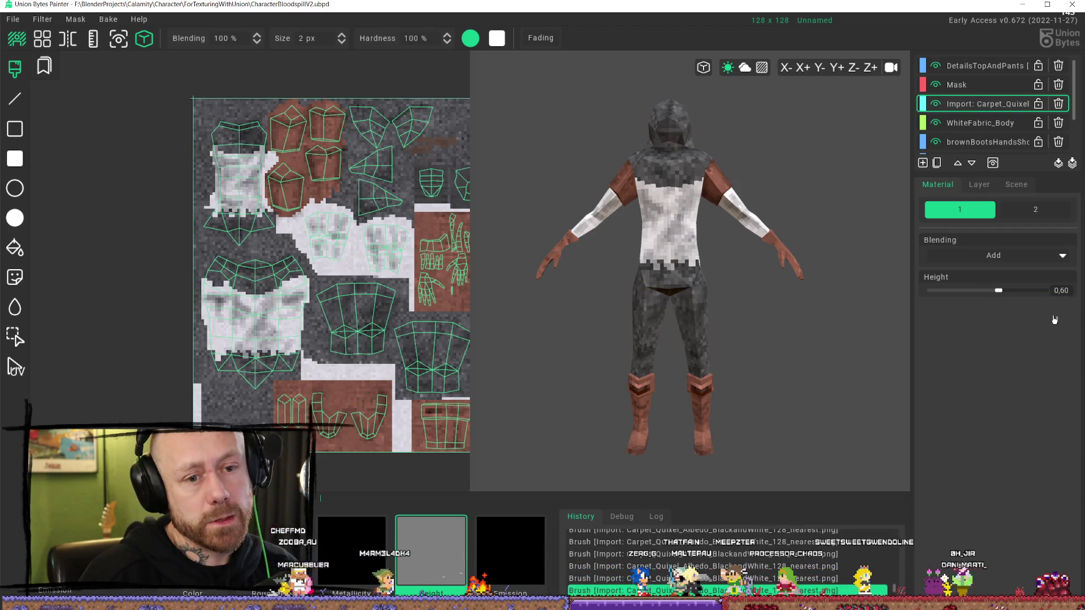
{"action": "scroll", "coordinate": [666, 254], "scroll_direction": "up", "scroll_amount": 2}
{"action": "scroll", "coordinate": [224, 182], "scroll_direction": "up", "scroll_amount": 2}
{"action": "scroll", "coordinate": [224, 182], "scroll_direction": "up", "scroll_amount": 2}
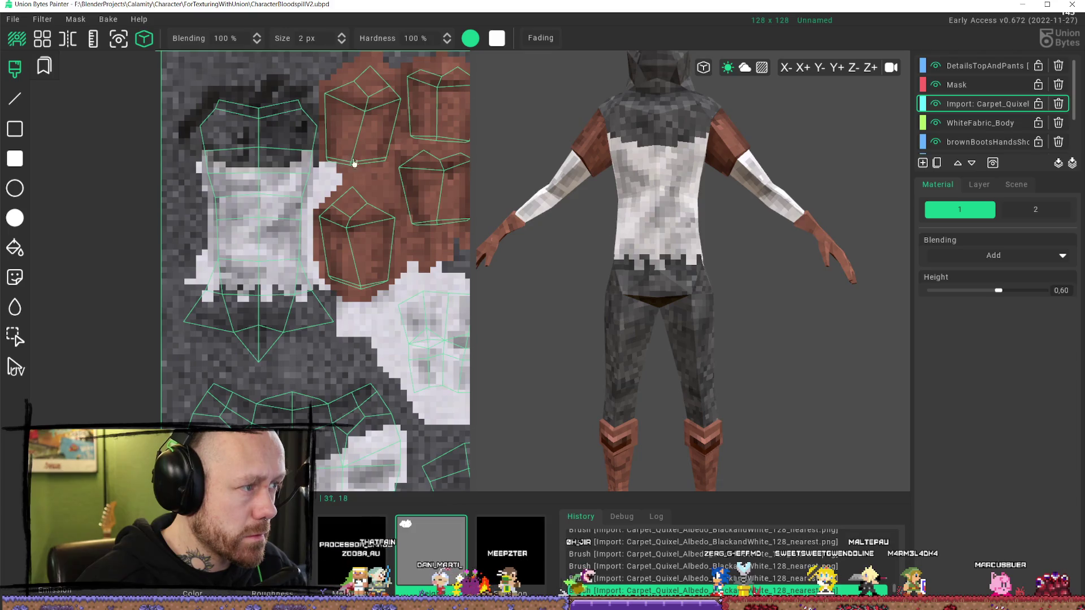
{"action": "scroll", "coordinate": [698, 196], "scroll_direction": "down", "scroll_amount": 2}
- Paint a trial dark stroke on the hood, undo it, and turn the model to the front
{"action": "mouse_move", "coordinate": [698, 195]}
{"action": "middle_mouse_down"}
{"action": "mouse_move", "coordinate": [811, 193]}
{"action": "mouse_move", "coordinate": [865, 216]}
{"action": "mouse_move", "coordinate": [799, 204]}
{"action": "middle_mouse_up"}
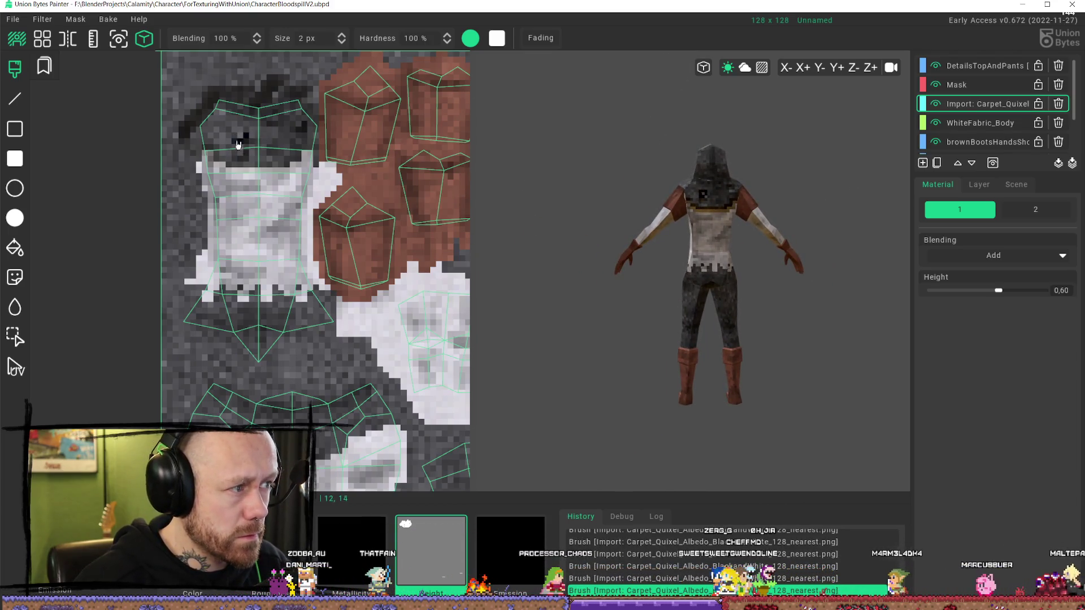
{"action": "left_click_drag", "start_coordinate": [306, 124], "coordinate": [298, 133]}
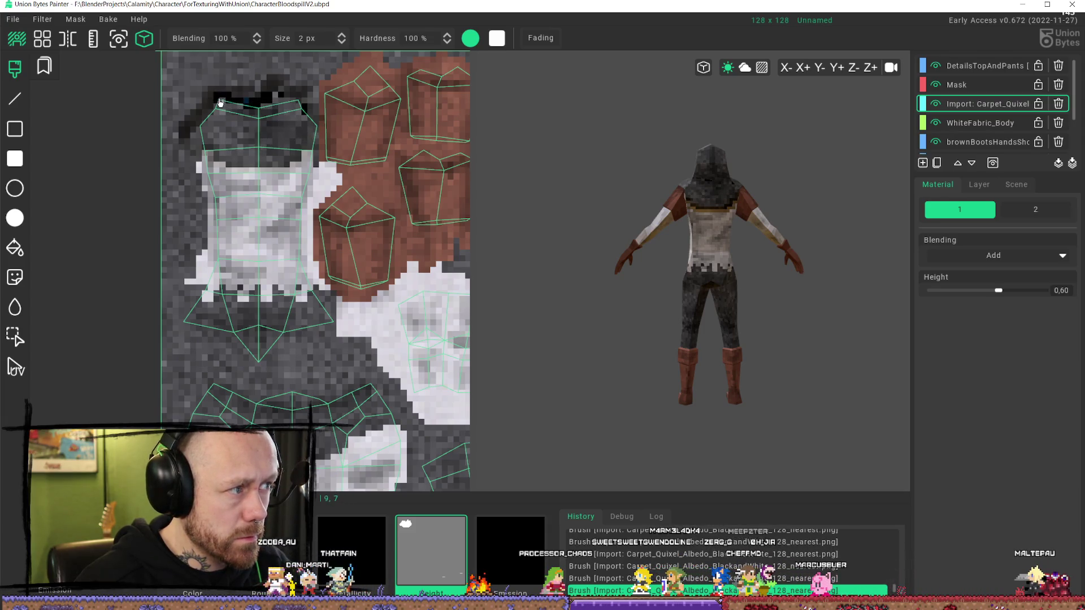
{"action": "key", "text": "ctrl+z"}
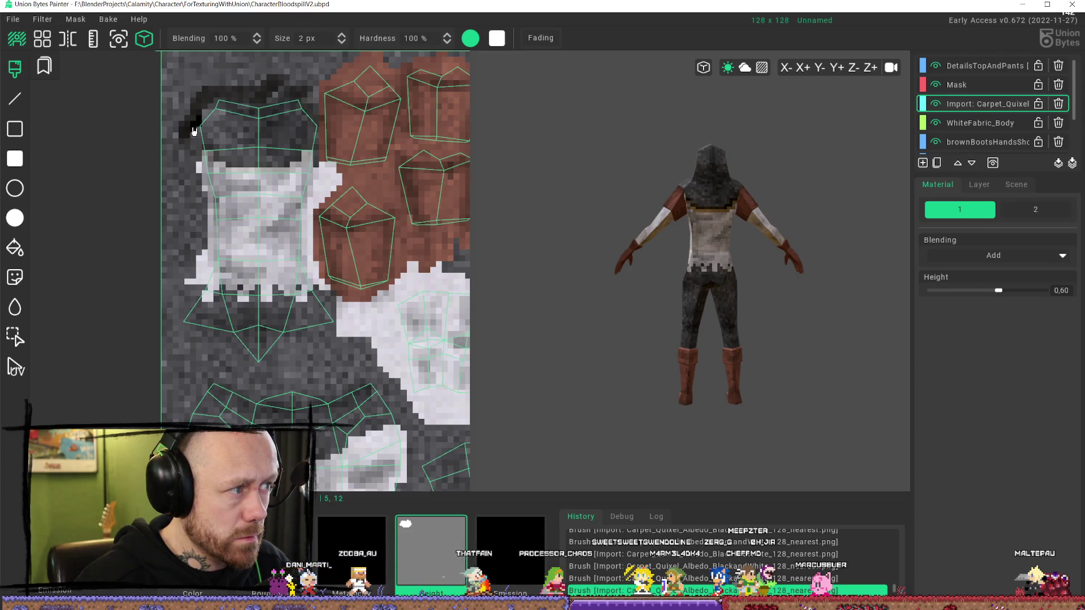
{"action": "key", "text": "ctrl+z"}
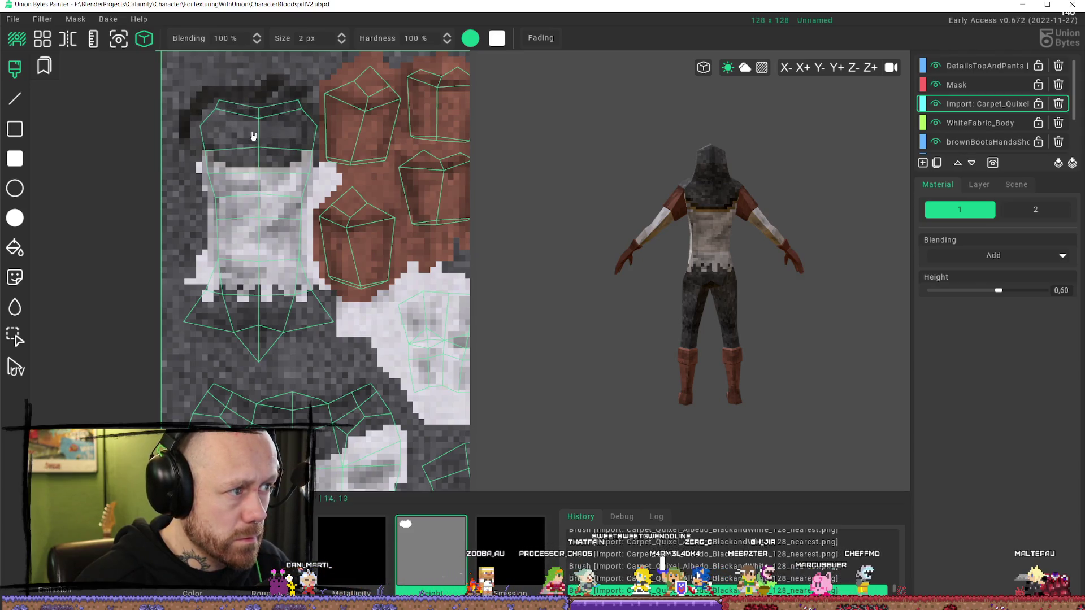
{"action": "right_click_drag", "start_coordinate": [758, 175], "coordinate": [650, 170]}
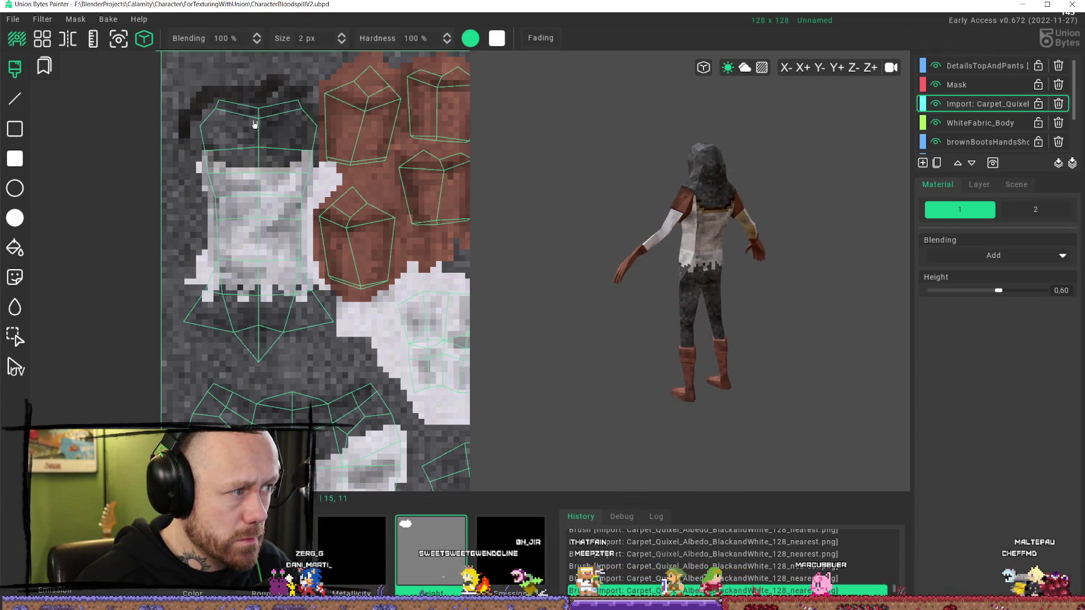
{"action": "scroll", "coordinate": [255, 231], "scroll_direction": "up", "scroll_amount": 2}
{"action": "scroll", "coordinate": [723, 268], "scroll_direction": "up", "scroll_amount": 1}
{"action": "right_click_drag", "start_coordinate": [724, 268], "coordinate": [770, 226]}
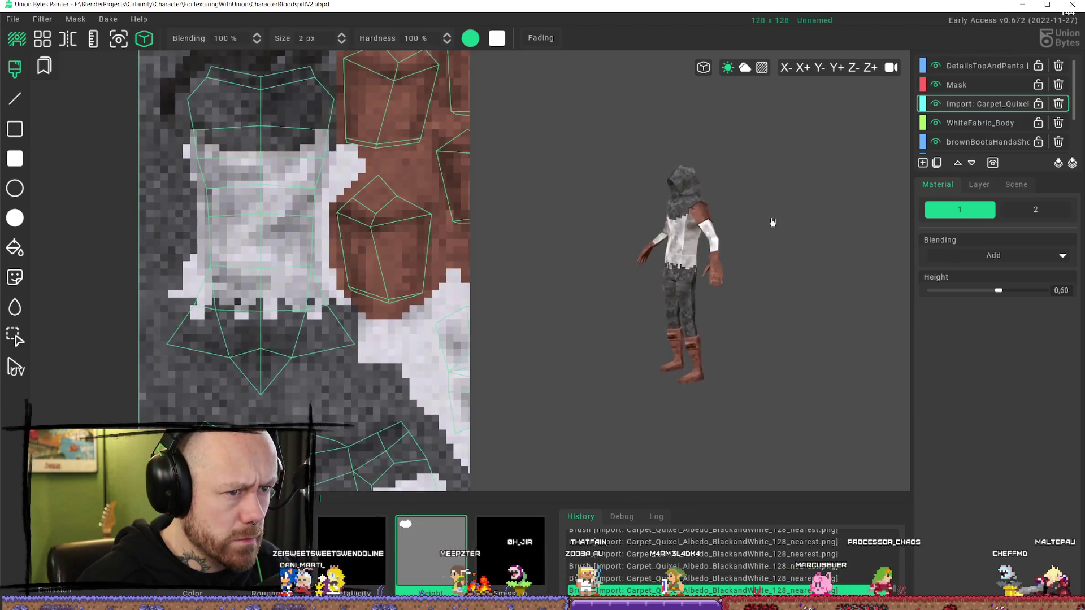
{"action": "scroll", "coordinate": [649, 182], "scroll_direction": "up", "scroll_amount": 5}
{"action": "scroll", "coordinate": [273, 385], "scroll_direction": "down", "scroll_amount": 3}
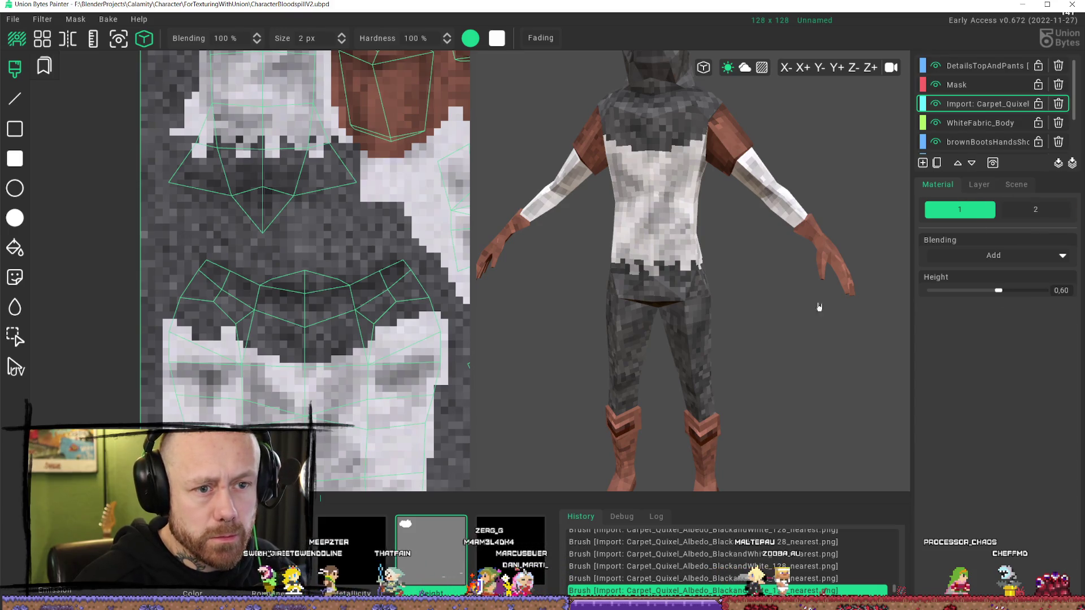
- Enable the Color channel with a fully opaque white brush colour
{"action": "left_click", "coordinate": [192, 592]}
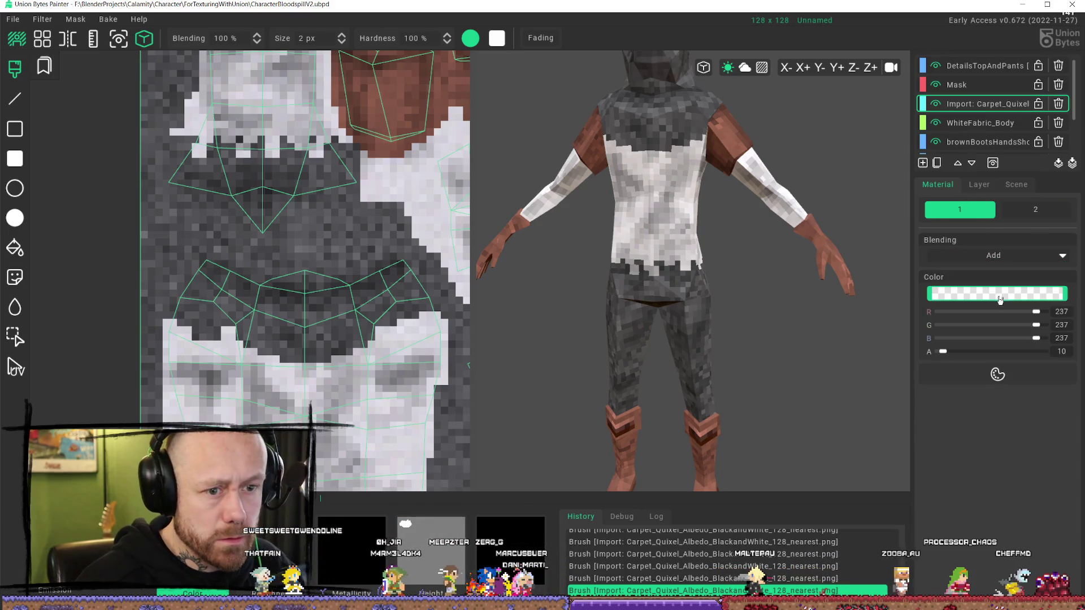
{"action": "left_click", "coordinate": [998, 295]}
{"action": "left_click", "coordinate": [952, 354]}
{"action": "left_click_drag", "start_coordinate": [944, 351], "coordinate": [1044, 351]}
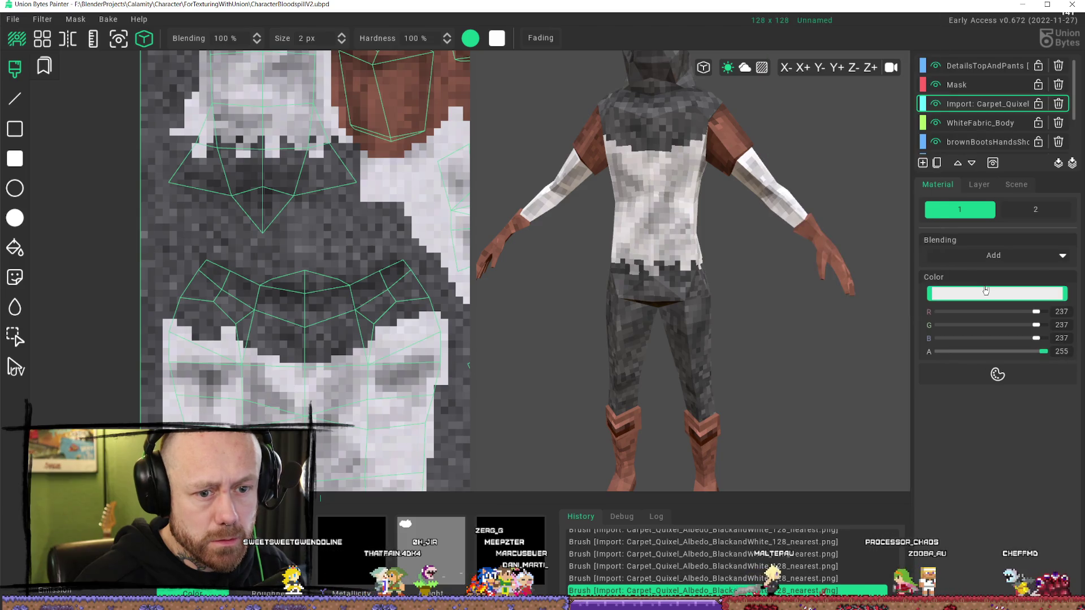
{"action": "left_click", "coordinate": [995, 374]}
{"action": "left_click", "coordinate": [902, 53]}
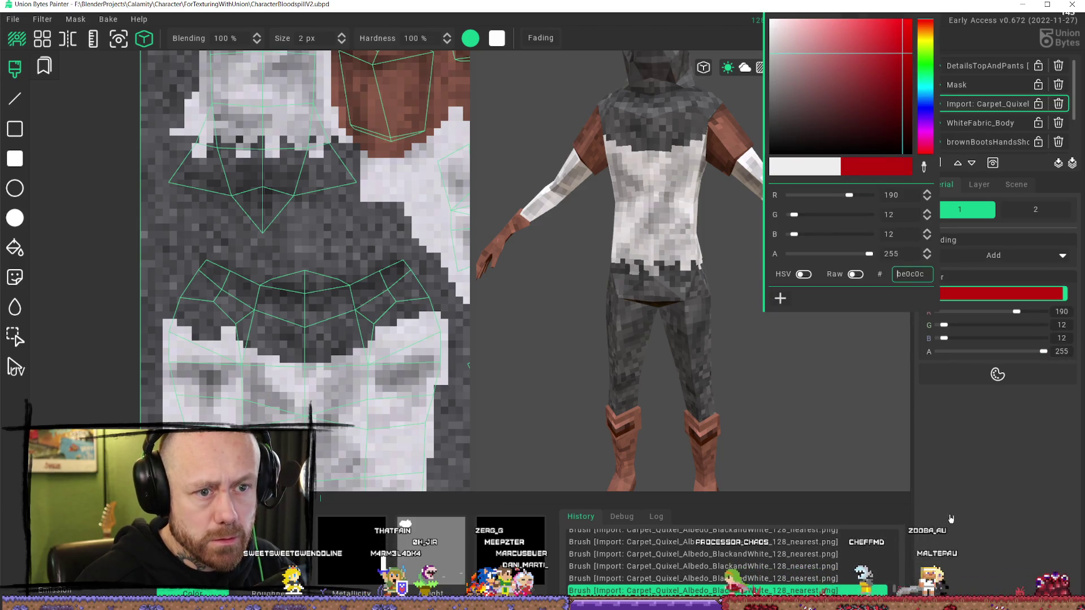
{"action": "left_click_drag", "start_coordinate": [840, 77], "coordinate": [771, 20]}
{"action": "left_click", "coordinate": [977, 500]}
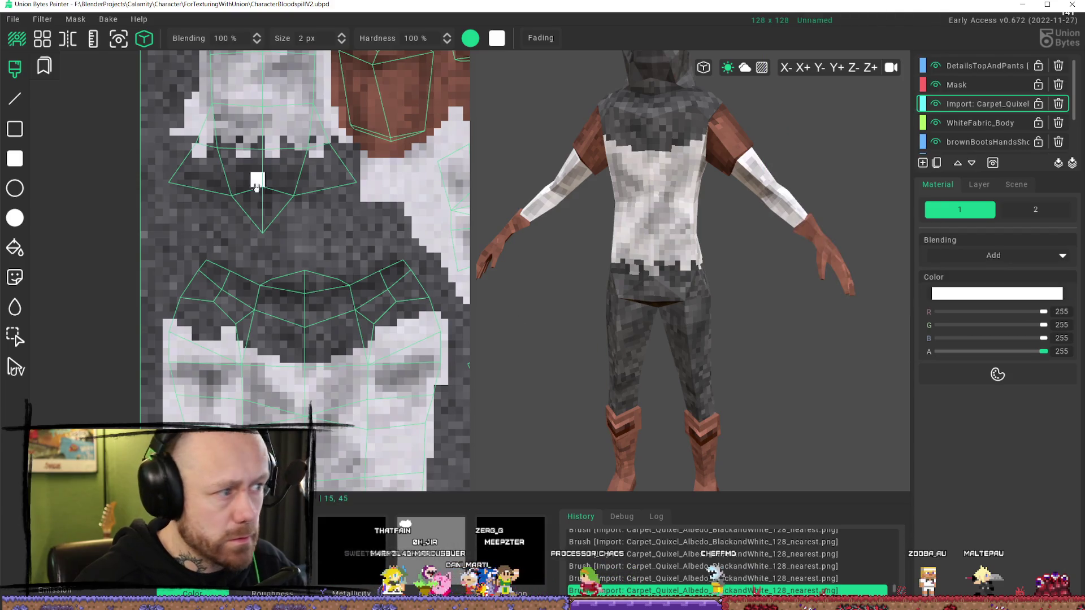
- Return to height painting and add Roughness 1.00 and Metallicity 0.00 to the brush
{"action": "key", "text": "5"}
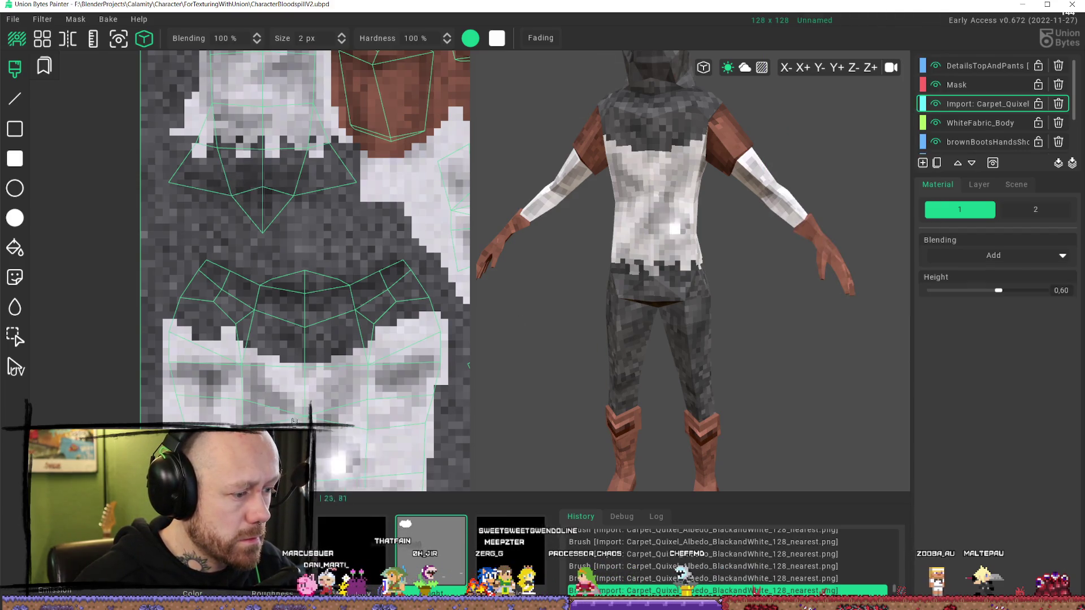
{"action": "scroll", "coordinate": [226, 173], "scroll_direction": "down", "scroll_amount": 2}
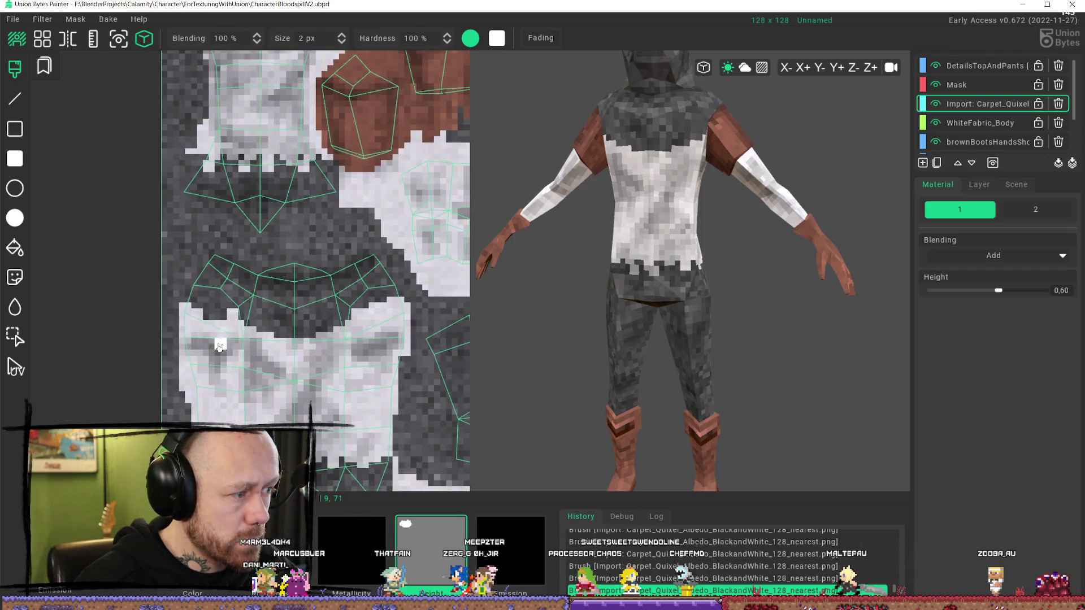
{"action": "scroll", "coordinate": [467, 486], "scroll_direction": "down", "scroll_amount": 2}
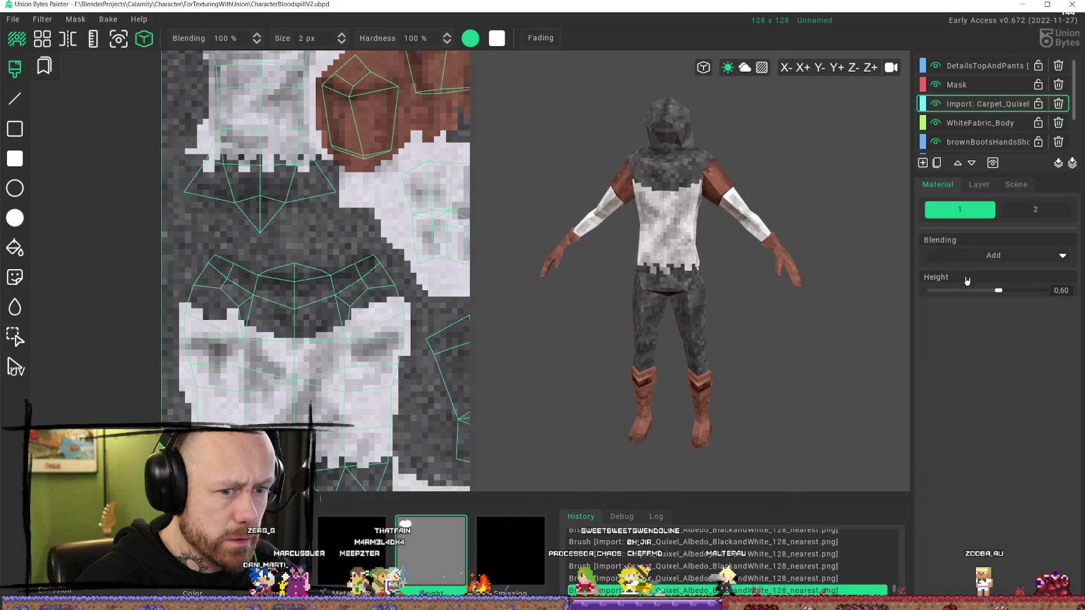
{"action": "scroll", "coordinate": [467, 502], "scroll_direction": "up", "scroll_amount": 3}
{"action": "left_click", "coordinate": [358, 538]}
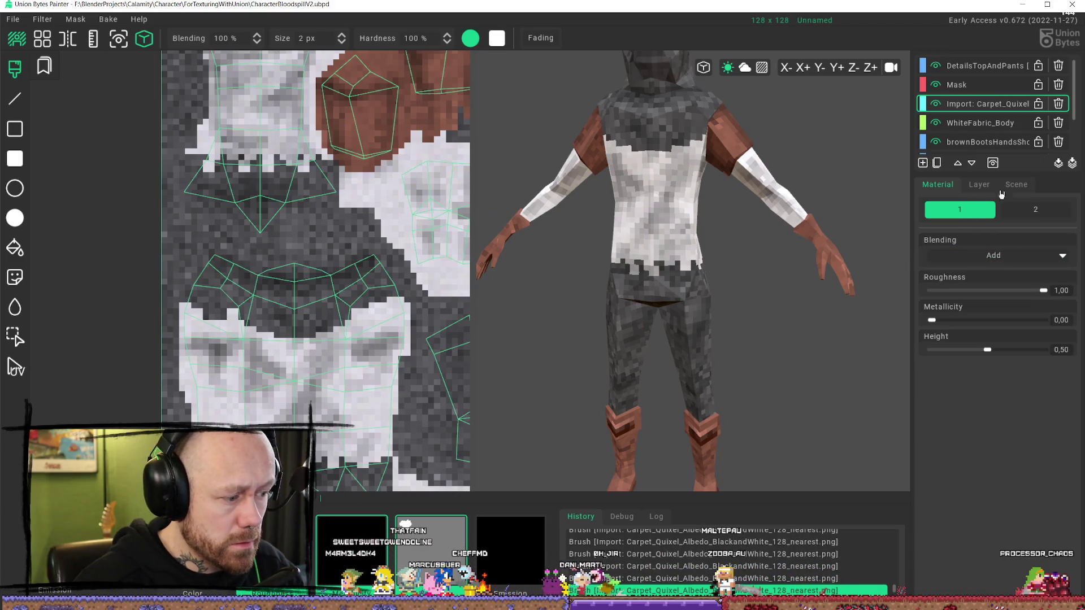
{"action": "left_click", "coordinate": [978, 184]}
- Dab one pale pink (#c7b1b1, alpha 222) test pixel on the chest, then disable Color
{"action": "left_click", "coordinate": [939, 185]}
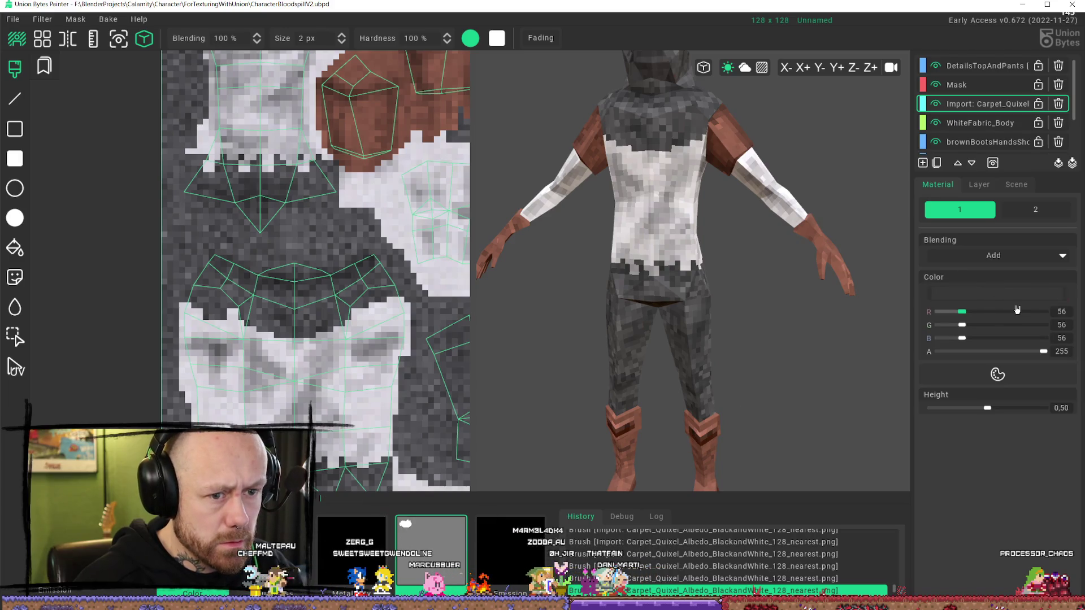
{"action": "left_click", "coordinate": [982, 302]}
{"action": "left_click_drag", "start_coordinate": [882, 130], "coordinate": [787, 52]}
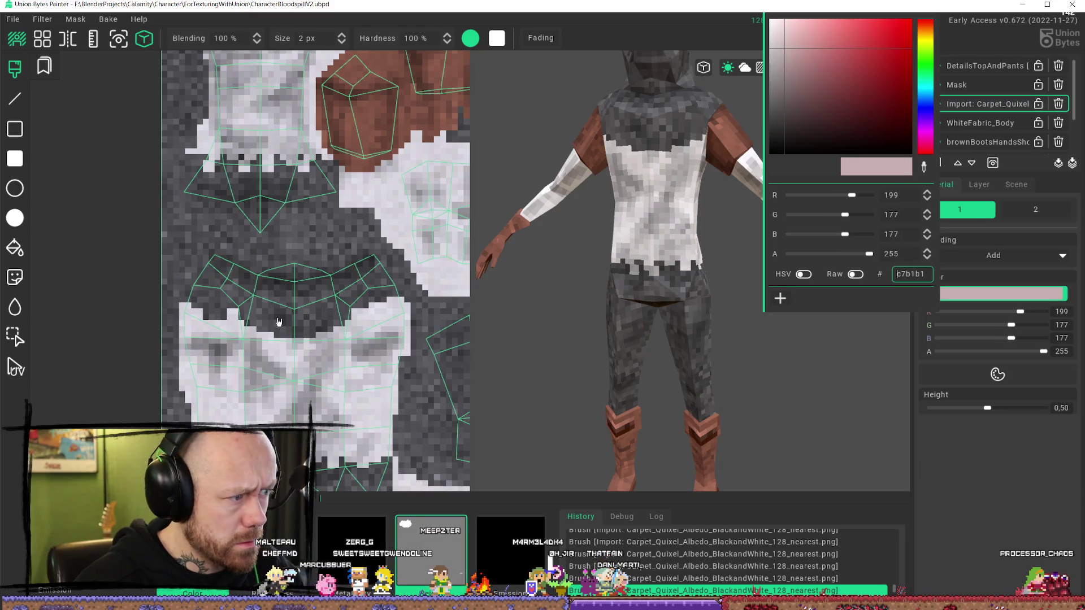
{"action": "left_click", "coordinate": [108, 228]}
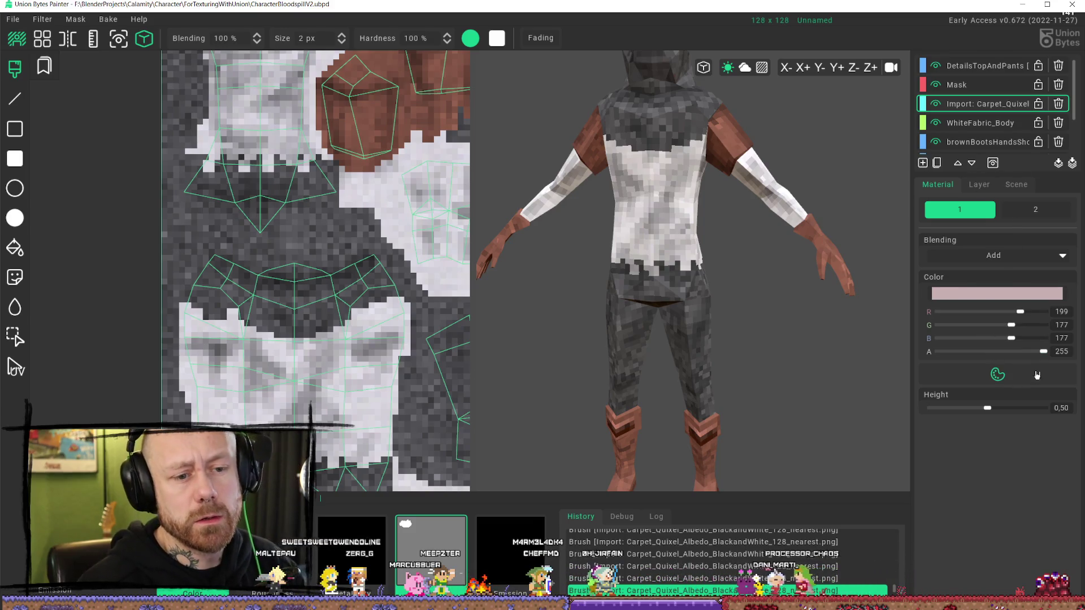
{"action": "left_click_drag", "start_coordinate": [1042, 354], "coordinate": [1029, 352]}
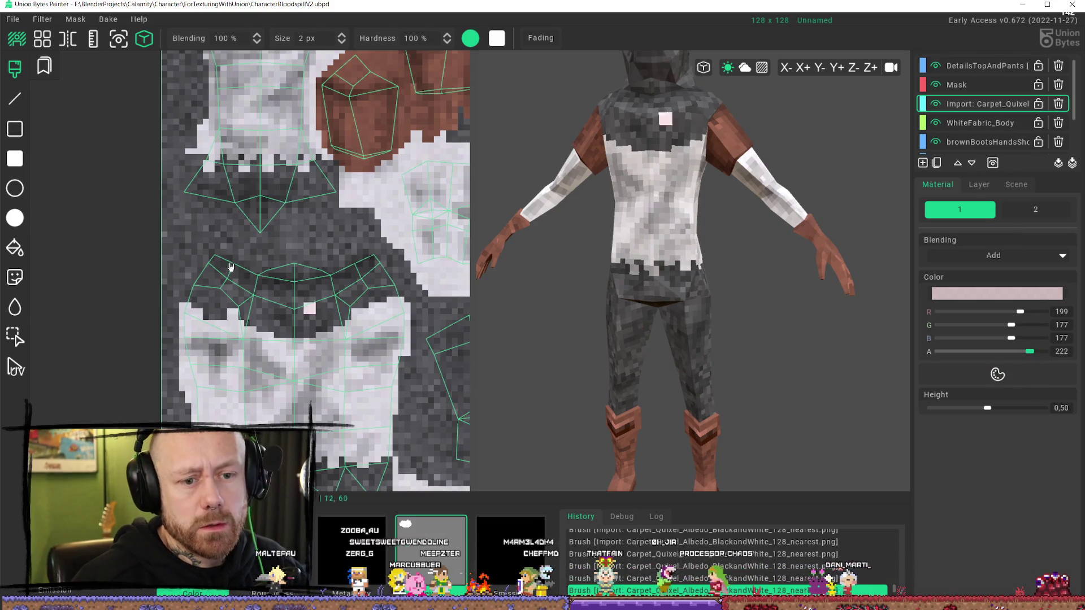
{"action": "left_click", "coordinate": [286, 333]}
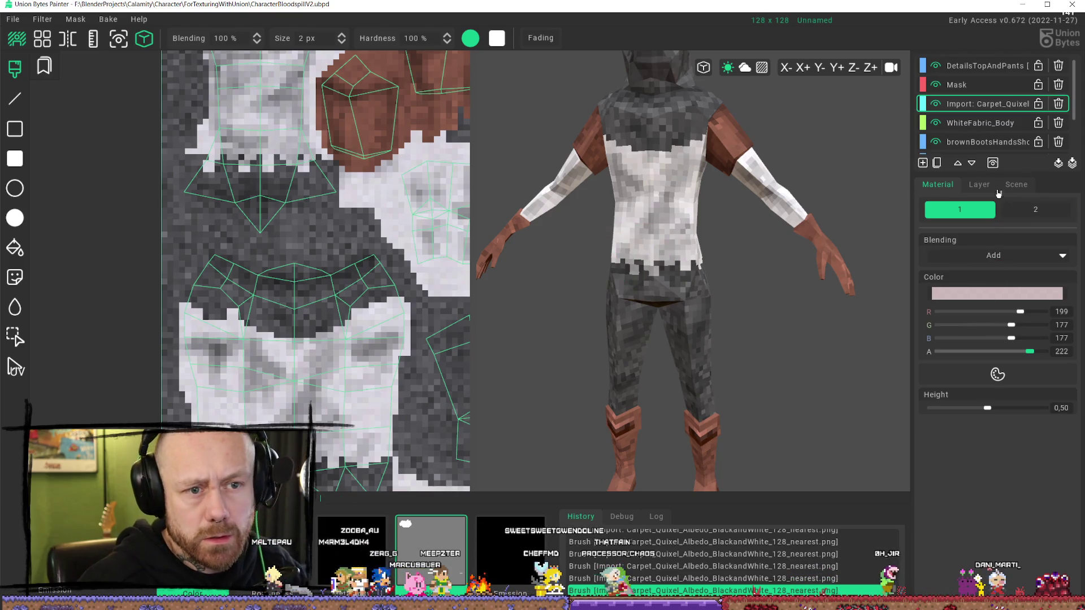
{"action": "left_click", "coordinate": [192, 593]}
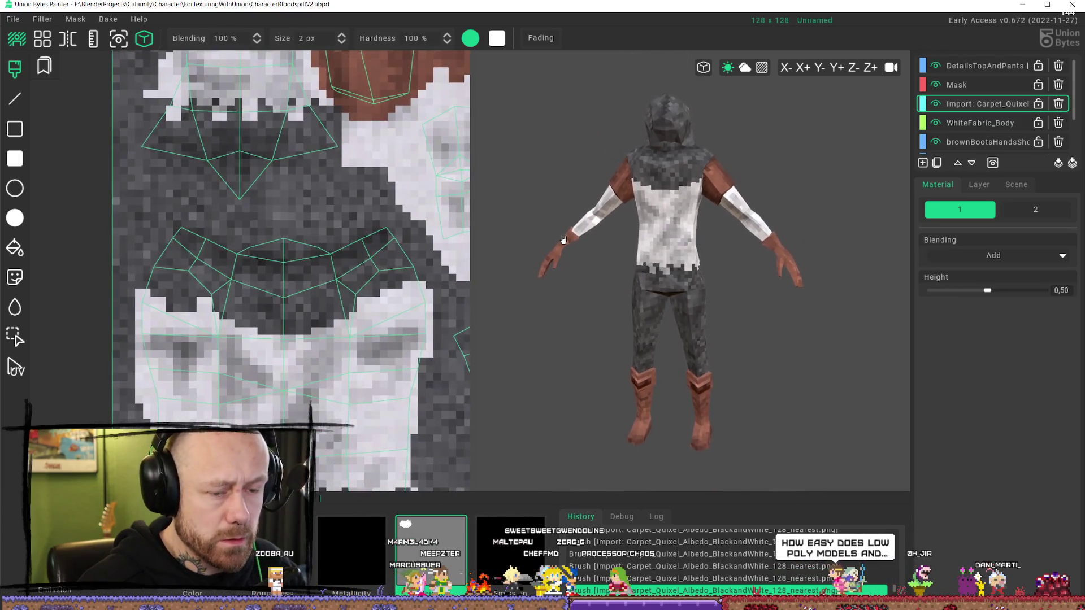
{"action": "mouse_move", "coordinate": [256, 54]}
{"action": "middle_mouse_down"}
{"action": "mouse_move", "coordinate": [288, 235]}
{"action": "mouse_move", "coordinate": [328, 212]}
{"action": "mouse_move", "coordinate": [298, 332]}
{"action": "middle_mouse_up"}
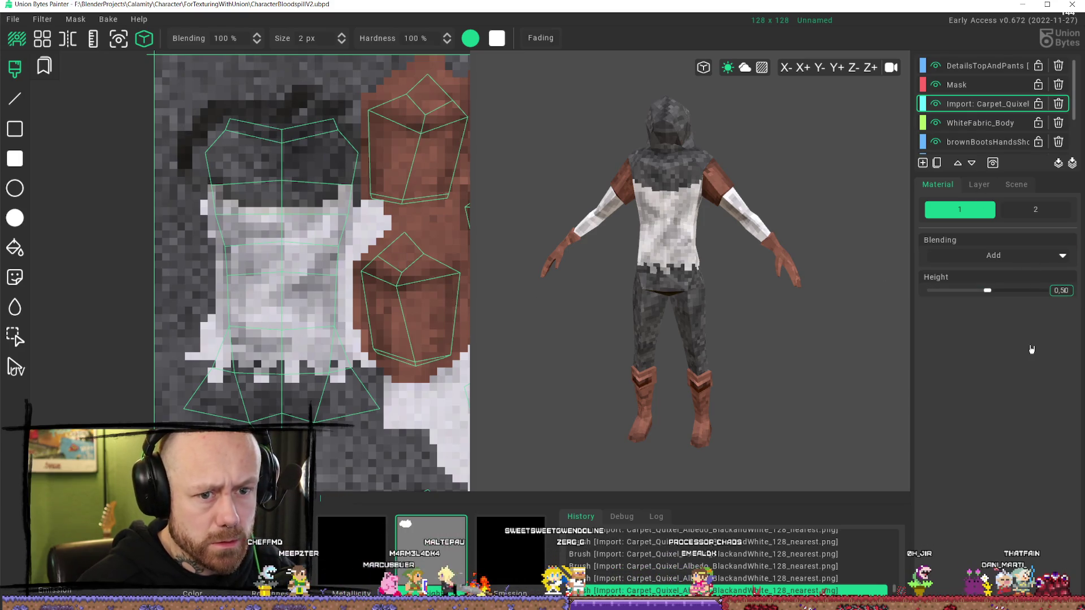
{"action": "type", "text": "0,560"}
{"action": "type", "text": "0.6"}
- Confirm the edited height value and pan the texture to the pink test pixel
{"action": "key", "text": "Return"}
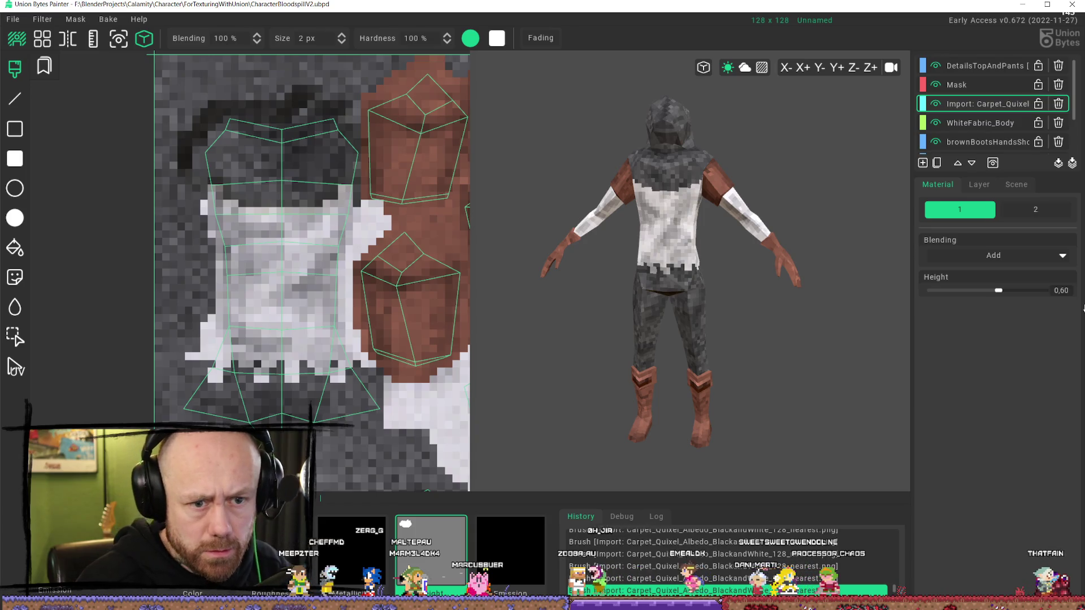
{"action": "mouse_move", "coordinate": [358, 450]}
{"action": "middle_mouse_down"}
{"action": "mouse_move", "coordinate": [298, 162]}
{"action": "mouse_move", "coordinate": [267, 113]}
{"action": "mouse_move", "coordinate": [266, 186]}
{"action": "mouse_move", "coordinate": [291, 215]}
{"action": "mouse_move", "coordinate": [333, 187]}
{"action": "mouse_move", "coordinate": [319, 386]}
{"action": "mouse_move", "coordinate": [361, 284]}
{"action": "mouse_move", "coordinate": [218, 278]}
{"action": "mouse_move", "coordinate": [198, 273]}
{"action": "mouse_move", "coordinate": [181, 237]}
{"action": "mouse_move", "coordinate": [285, 310]}
{"action": "mouse_move", "coordinate": [293, 251]}
{"action": "middle_mouse_up"}
{"action": "scroll", "coordinate": [333, 187], "scroll_direction": "down", "scroll_amount": 2}
{"action": "scroll", "coordinate": [363, 283], "scroll_direction": "down", "scroll_amount": 1}
{"action": "scroll", "coordinate": [363, 283], "scroll_direction": "up", "scroll_amount": 3}
{"action": "scroll", "coordinate": [198, 274], "scroll_direction": "down", "scroll_amount": 2}
{"action": "scroll", "coordinate": [181, 237], "scroll_direction": "down", "scroll_amount": 2}
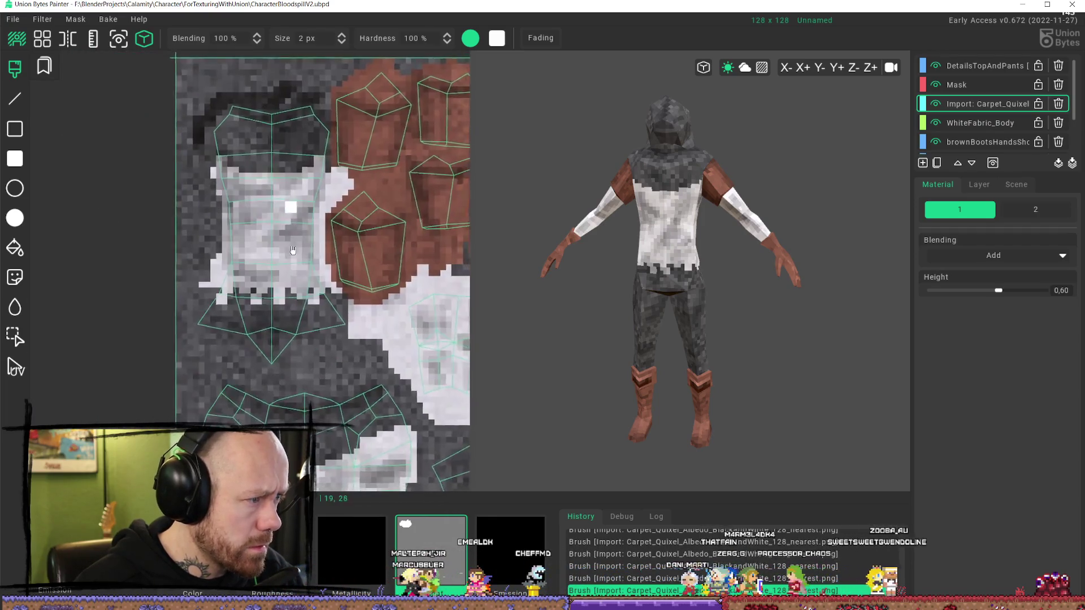
{"action": "scroll", "coordinate": [292, 250], "scroll_direction": "up", "scroll_amount": 5}
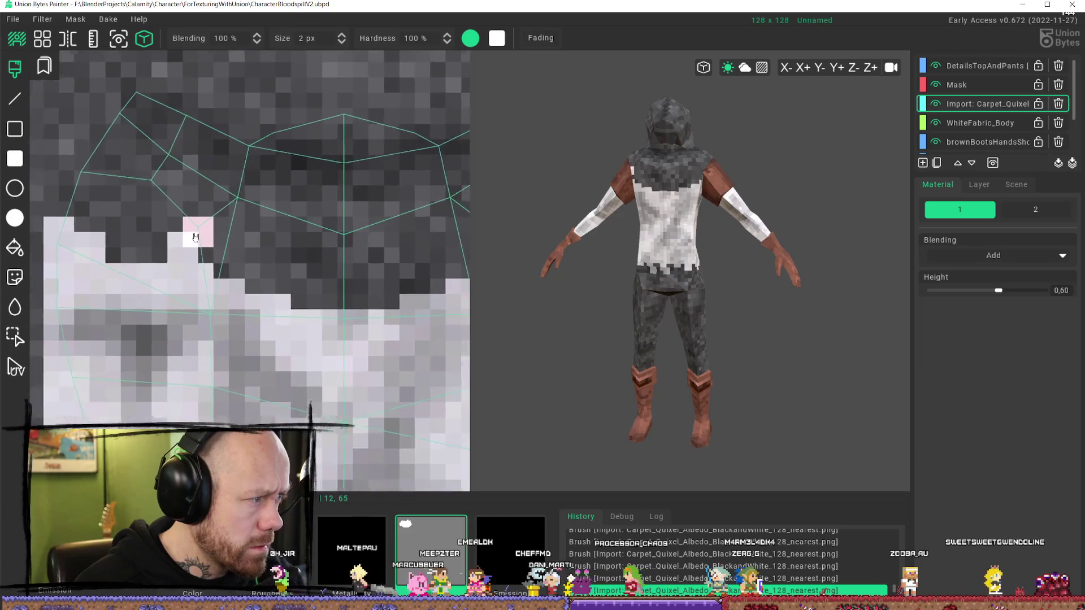
{"action": "scroll", "coordinate": [195, 237], "scroll_direction": "down", "scroll_amount": 1}
{"action": "mouse_move", "coordinate": [195, 238]}
{"action": "middle_mouse_down"}
{"action": "mouse_move", "coordinate": [106, 206]}
{"action": "mouse_move", "coordinate": [81, 209]}
{"action": "middle_mouse_up"}
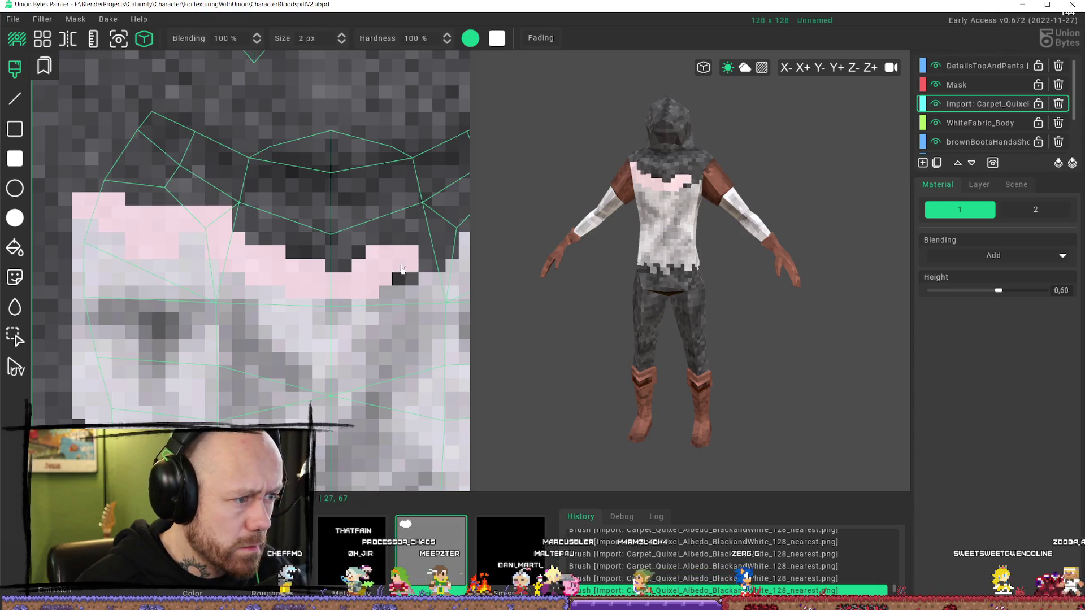
- Paint a pink band across the upper shirt and shoulder, then undo it
{"action": "left_click_drag", "start_coordinate": [406, 259], "coordinate": [462, 218]}
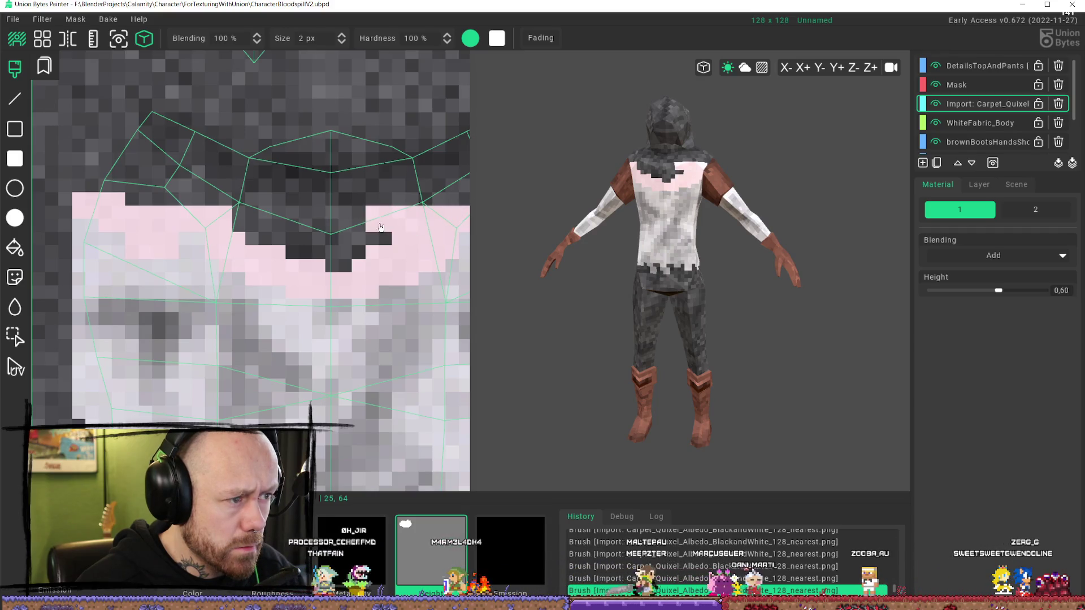
{"action": "mouse_move", "coordinate": [227, 222]}
{"action": "left_mouse_down"}
{"action": "mouse_move", "coordinate": [123, 202]}
{"action": "mouse_move", "coordinate": [141, 130]}
{"action": "mouse_move", "coordinate": [218, 170]}
{"action": "mouse_move", "coordinate": [152, 164]}
{"action": "left_mouse_up"}
{"action": "scroll", "coordinate": [220, 187], "scroll_direction": "down", "scroll_amount": 3}
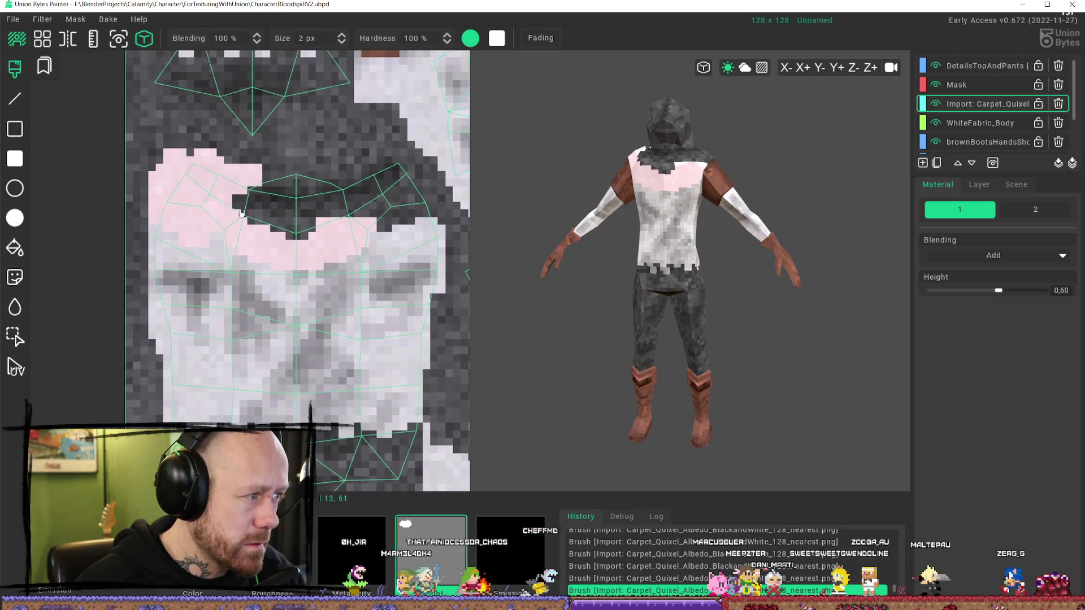
{"action": "left_click_drag", "start_coordinate": [282, 231], "coordinate": [237, 176]}
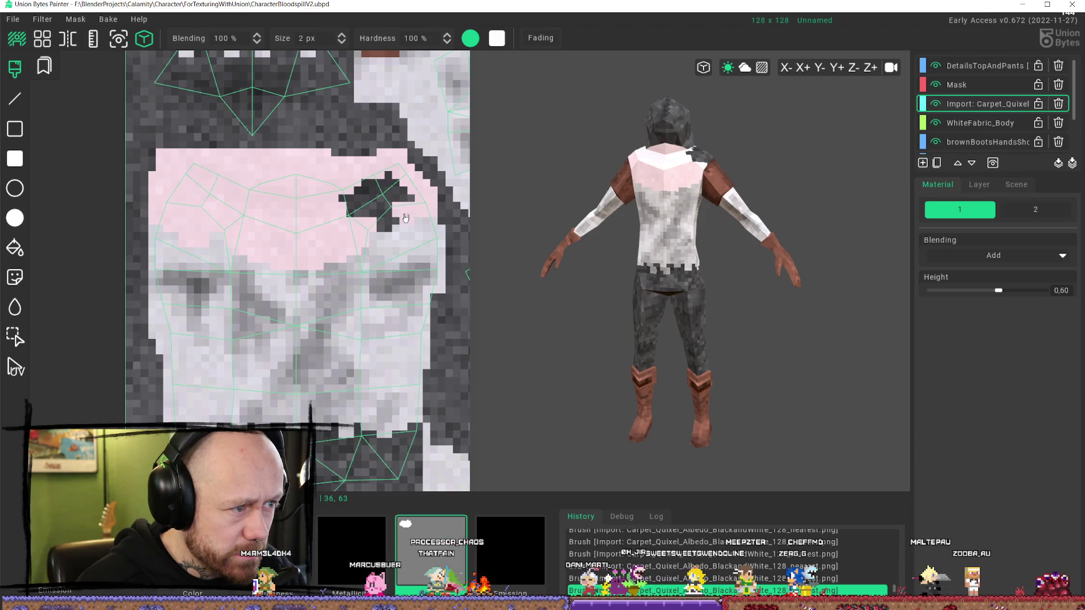
{"action": "left_click_drag", "start_coordinate": [381, 219], "coordinate": [413, 200]}
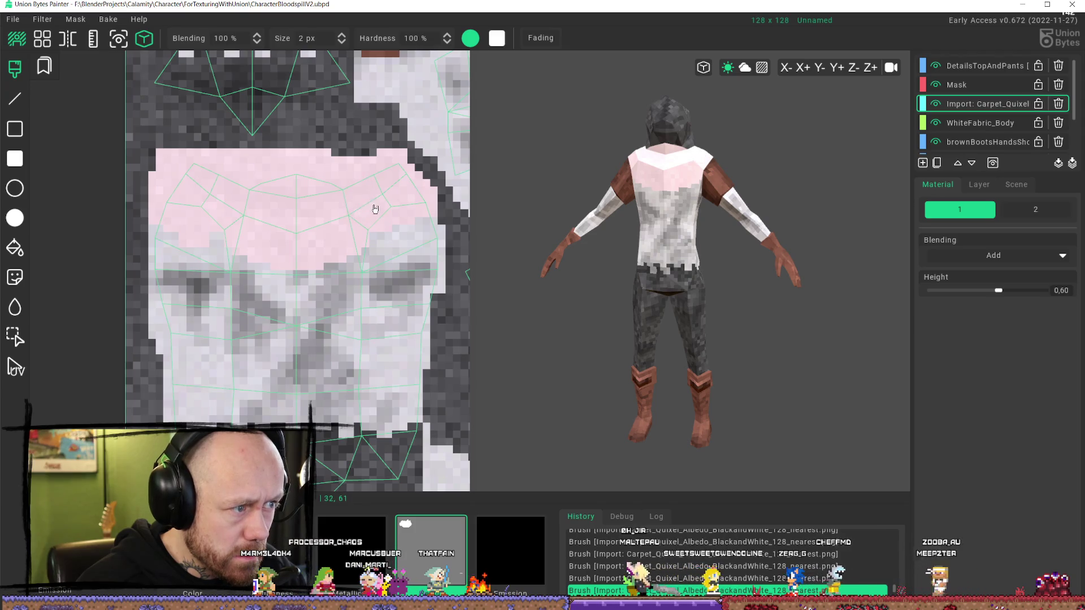
{"action": "key", "text": "ctrl+z"}
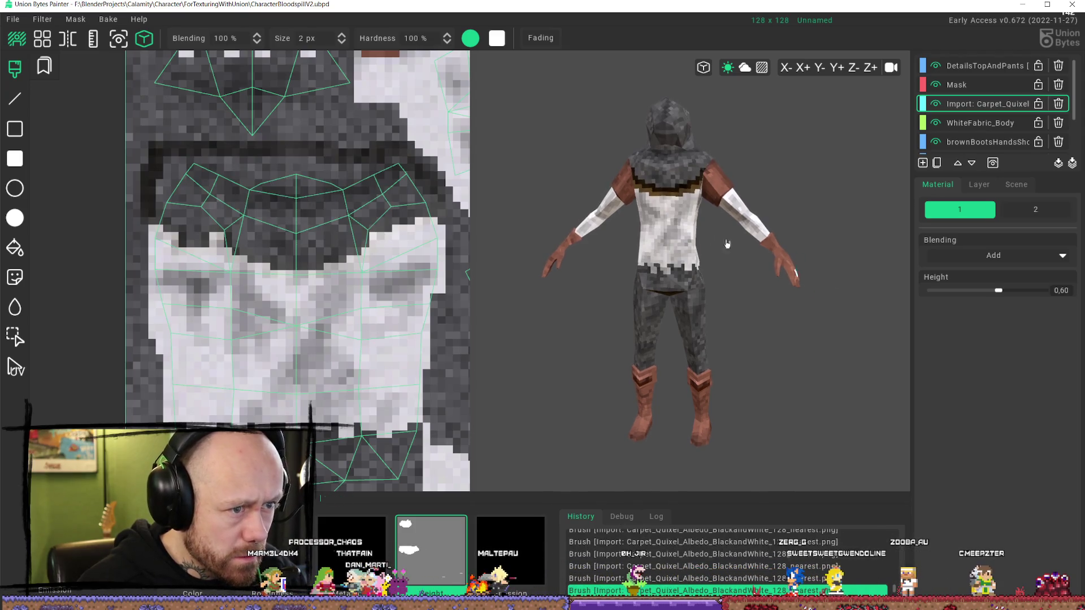
- Orbit to a front view, pan the UV canvas to the shirt hem, and start entering height 45
{"action": "scroll", "coordinate": [698, 231], "scroll_direction": "down", "scroll_amount": 2}
{"action": "mouse_move", "coordinate": [698, 230]}
{"action": "right_mouse_down"}
{"action": "mouse_move", "coordinate": [666, 169]}
{"action": "mouse_move", "coordinate": [727, 205]}
{"action": "mouse_move", "coordinate": [779, 146]}
{"action": "mouse_move", "coordinate": [446, 222]}
{"action": "right_mouse_up"}
{"action": "left_click_drag", "start_coordinate": [407, 150], "coordinate": [148, 150]}
{"action": "mouse_move", "coordinate": [792, 170]}
{"action": "right_mouse_down"}
{"action": "mouse_move", "coordinate": [721, 243]}
{"action": "mouse_move", "coordinate": [562, 155]}
{"action": "mouse_move", "coordinate": [720, 85]}
{"action": "mouse_move", "coordinate": [738, 187]}
{"action": "mouse_move", "coordinate": [552, 223]}
{"action": "right_mouse_up"}
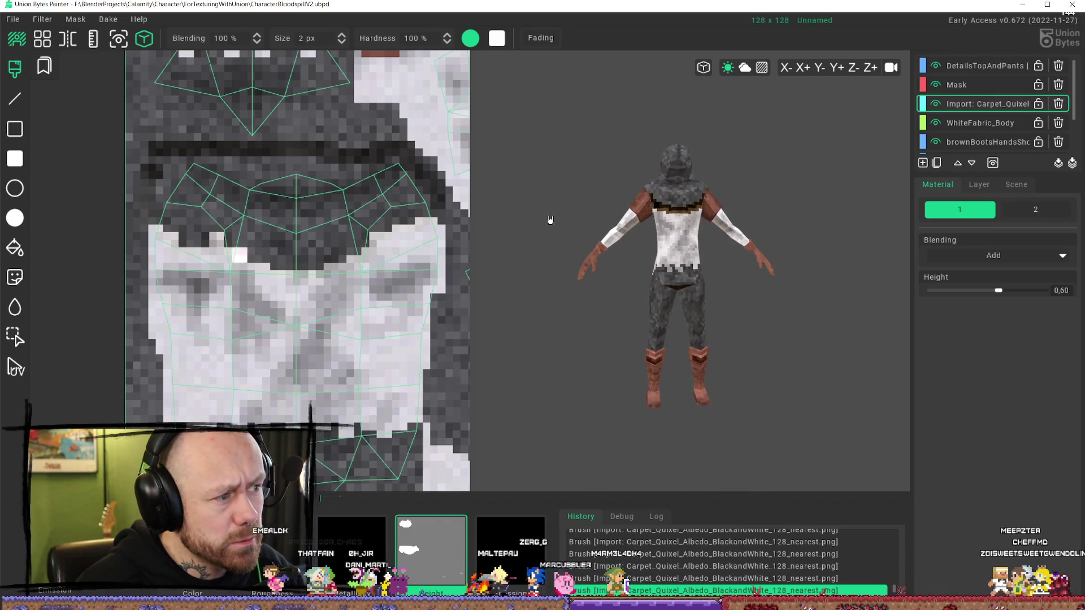
{"action": "scroll", "coordinate": [375, 281], "scroll_direction": "up", "scroll_amount": 1}
{"action": "mouse_move", "coordinate": [375, 281]}
{"action": "right_mouse_down"}
{"action": "mouse_move", "coordinate": [311, 226]}
{"action": "mouse_move", "coordinate": [283, 218]}
{"action": "mouse_move", "coordinate": [235, 298]}
{"action": "right_mouse_up"}
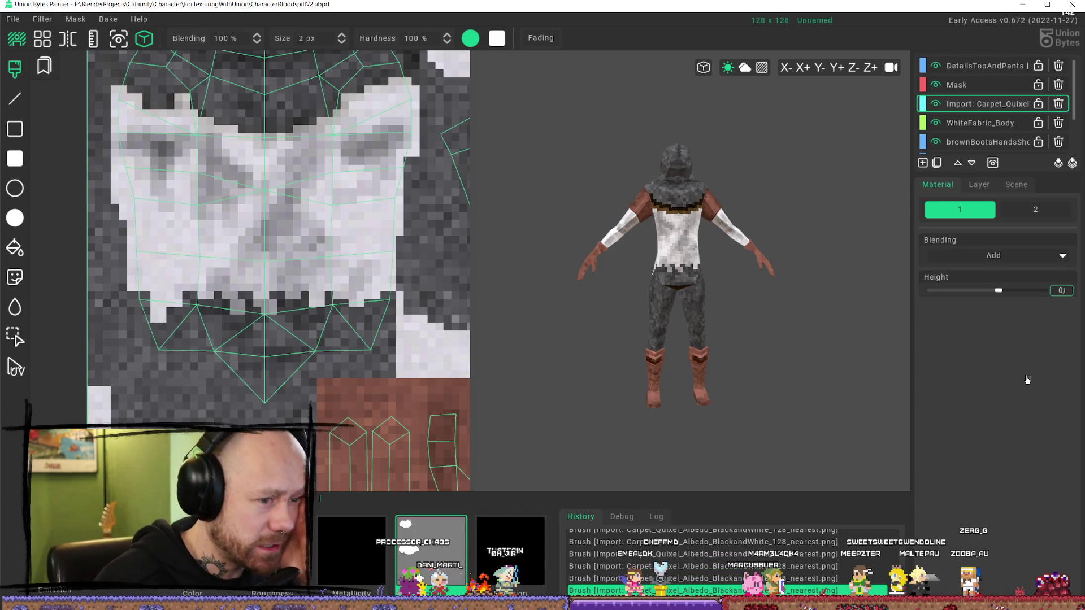
{"action": "type", "text": "4"}
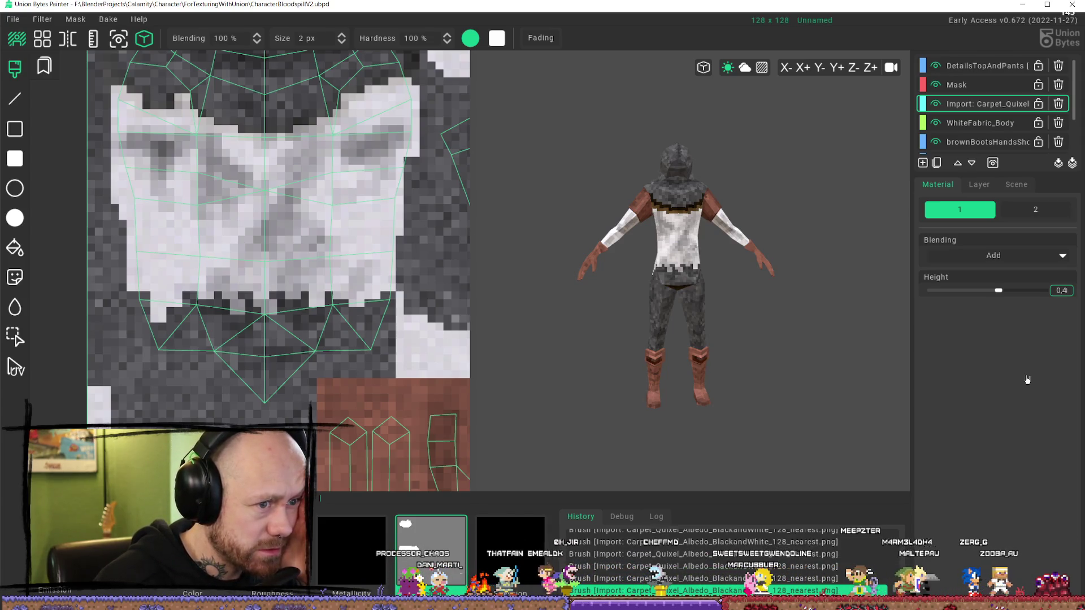
{"action": "type", "text": "5"}
- Confirm the brush height of 0,45
{"action": "left_click", "coordinate": [238, 339]}
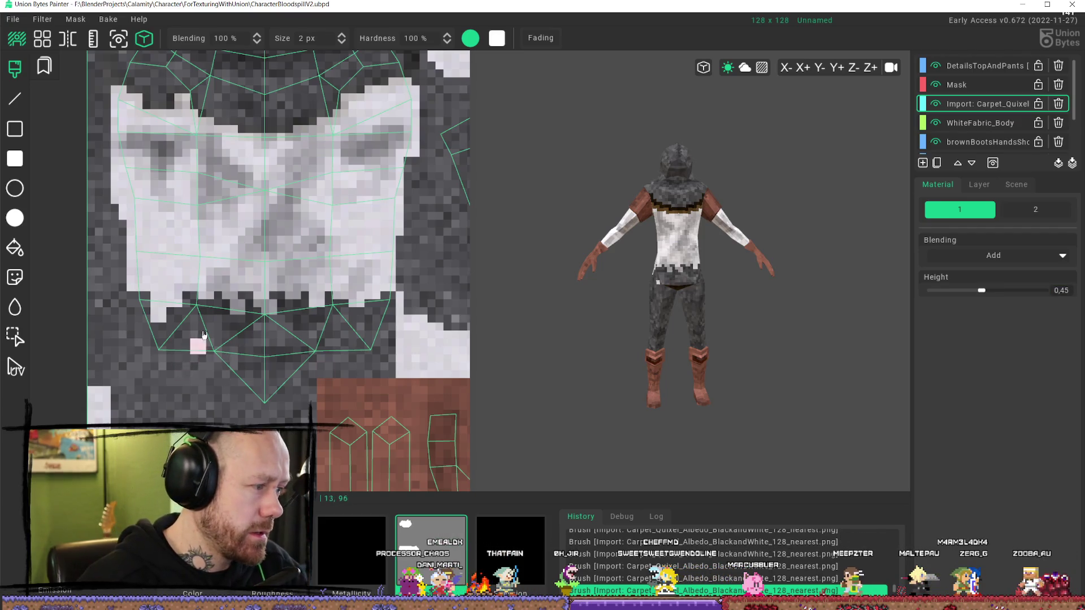
{"action": "scroll", "coordinate": [204, 334], "scroll_direction": "up", "scroll_amount": 3}
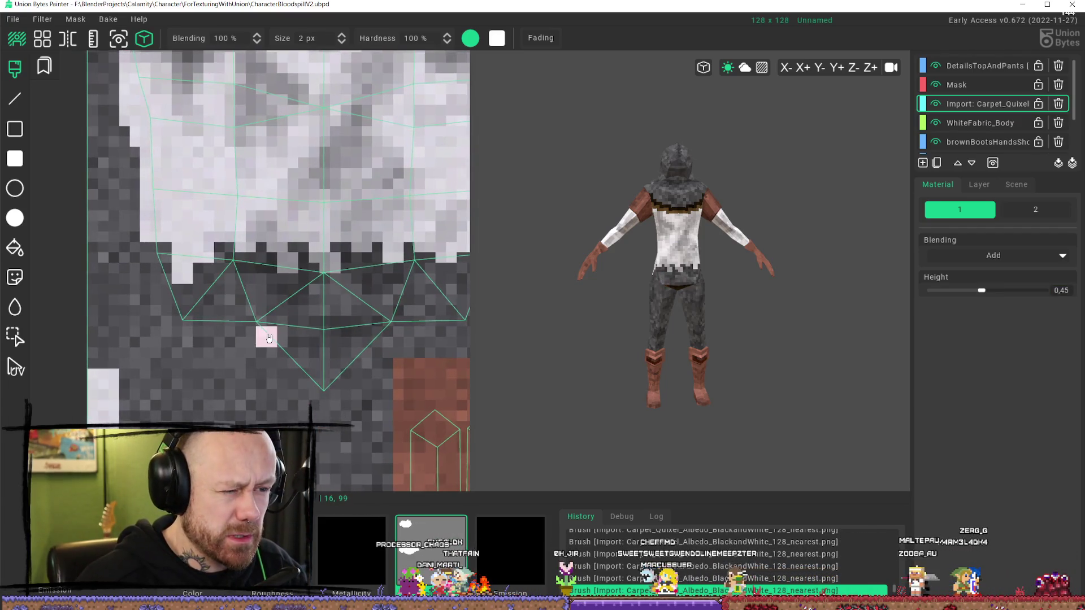
{"action": "scroll", "coordinate": [269, 338], "scroll_direction": "down", "scroll_amount": 2}
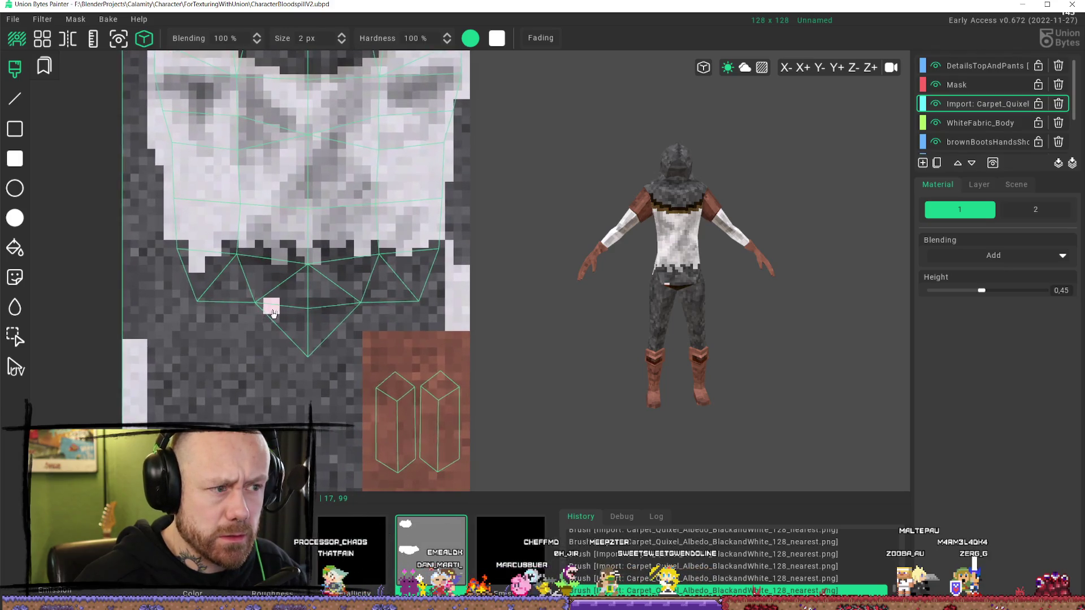
- Brush pink along the shirt's lower hem, undo it, and orbit to inspect the hem
{"action": "left_click_drag", "start_coordinate": [232, 252], "coordinate": [197, 285]}
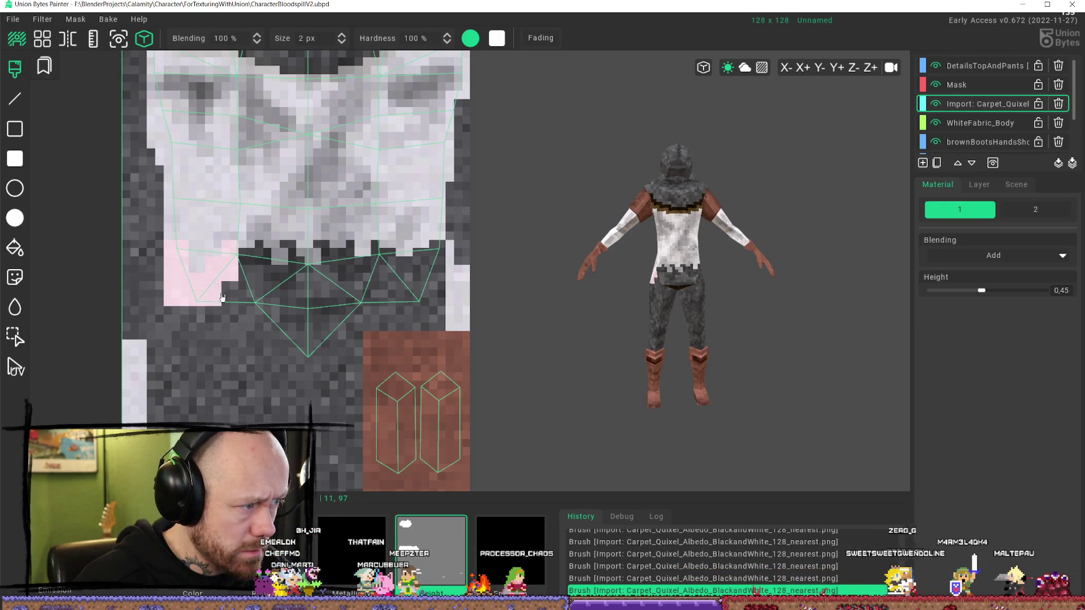
{"action": "left_click_drag", "start_coordinate": [225, 300], "coordinate": [266, 317]}
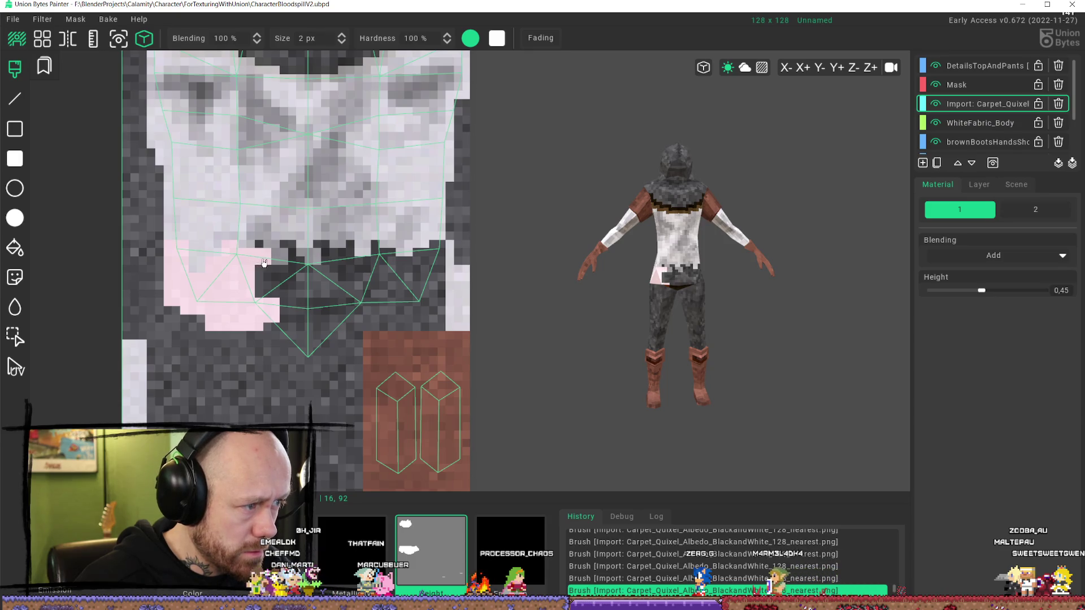
{"action": "left_click_drag", "start_coordinate": [291, 372], "coordinate": [293, 341]}
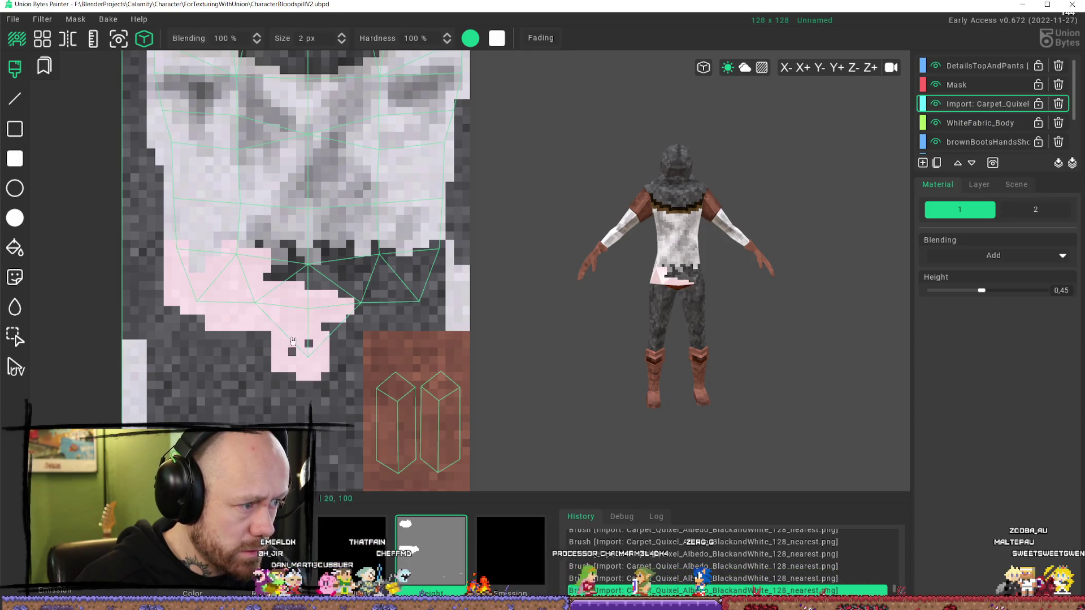
{"action": "mouse_move", "coordinate": [383, 306]}
{"action": "left_mouse_down"}
{"action": "mouse_move", "coordinate": [418, 293]}
{"action": "mouse_move", "coordinate": [440, 255]}
{"action": "mouse_move", "coordinate": [380, 275]}
{"action": "mouse_move", "coordinate": [340, 263]}
{"action": "left_mouse_up"}
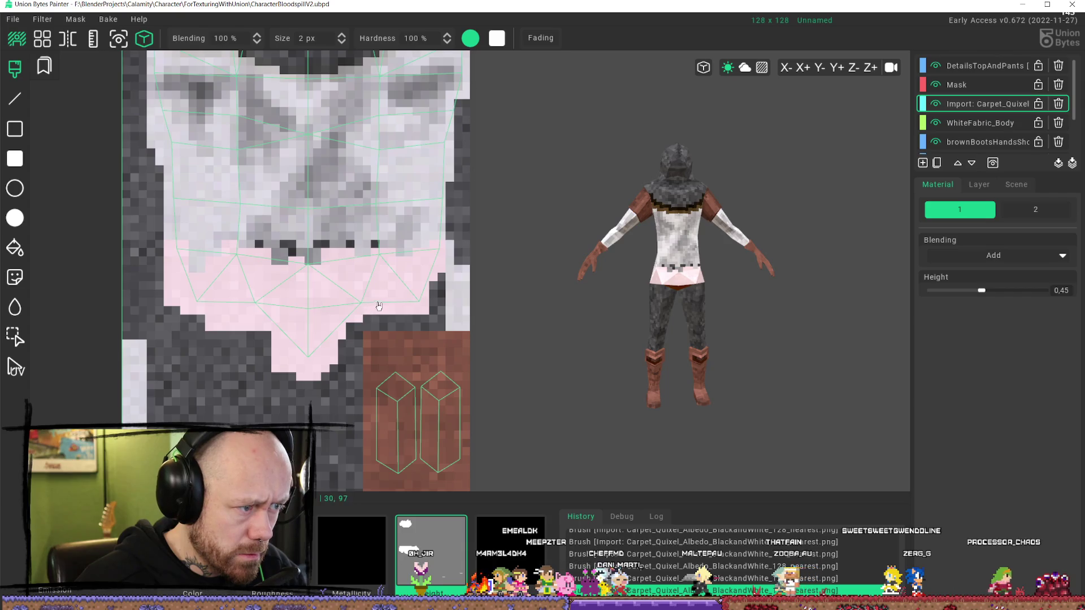
{"action": "key", "text": "ctrl+z"}
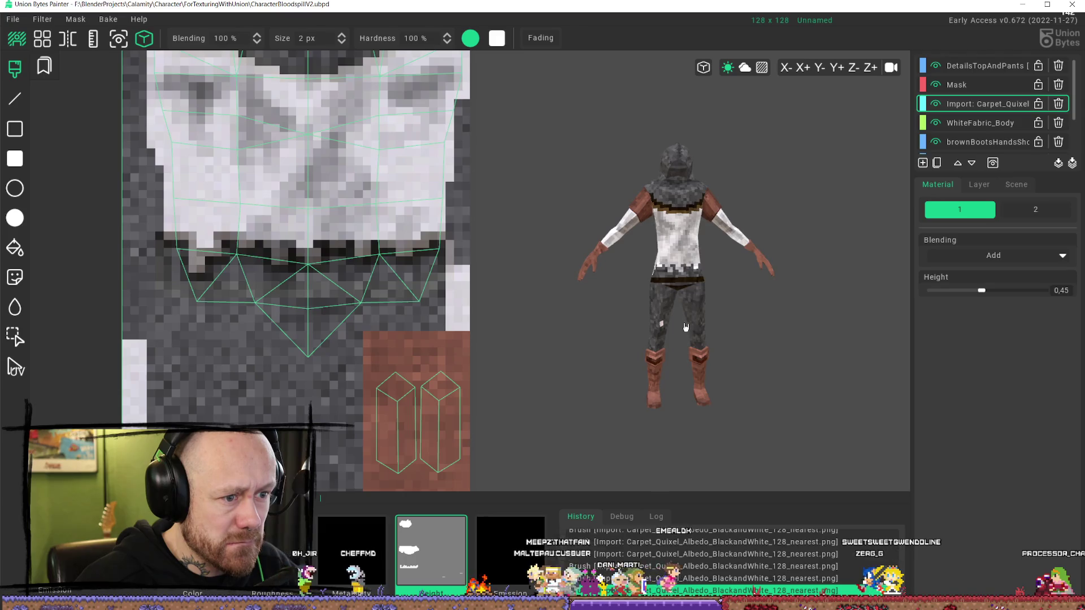
{"action": "mouse_move", "coordinate": [685, 327]}
{"action": "right_mouse_down"}
{"action": "mouse_move", "coordinate": [812, 308]}
{"action": "mouse_move", "coordinate": [653, 305]}
{"action": "mouse_move", "coordinate": [831, 310]}
{"action": "right_mouse_up"}
- Outline the back-of-trousers UV island in pink and fill it, then orbit to three-quarter view
{"action": "scroll", "coordinate": [293, 243], "scroll_direction": "down", "scroll_amount": 3}
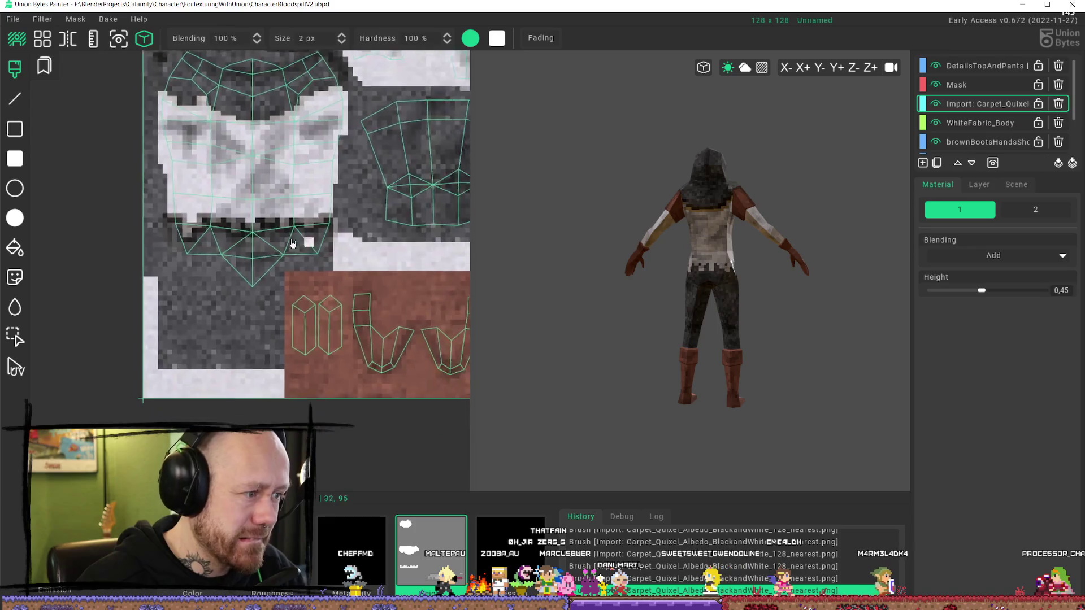
{"action": "scroll", "coordinate": [249, 242], "scroll_direction": "down", "scroll_amount": 2}
{"action": "scroll", "coordinate": [266, 205], "scroll_direction": "up", "scroll_amount": 2}
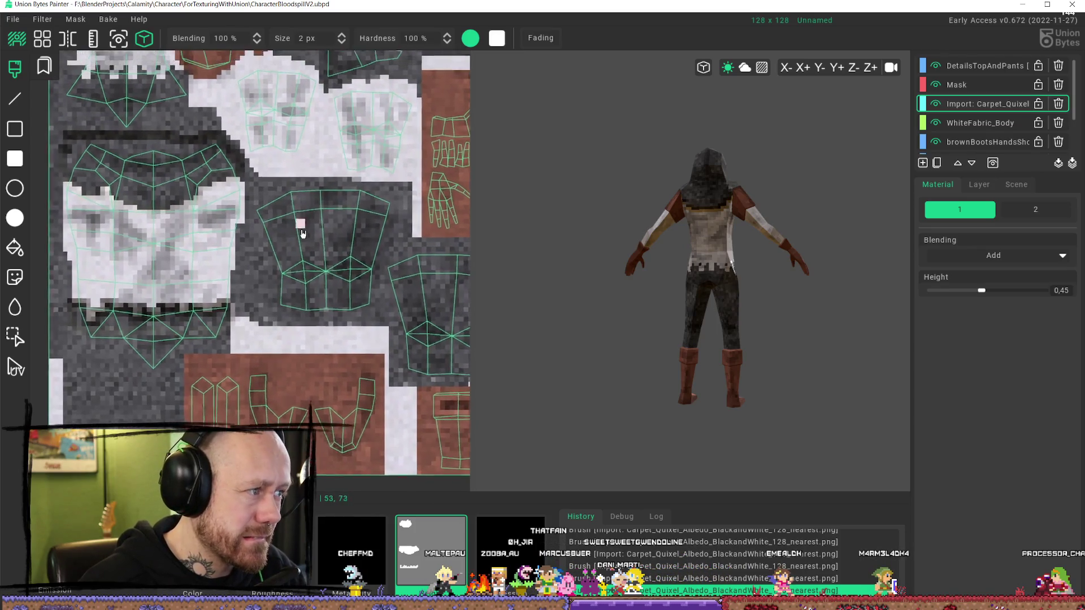
{"action": "right_click_drag", "start_coordinate": [303, 233], "coordinate": [377, 335]}
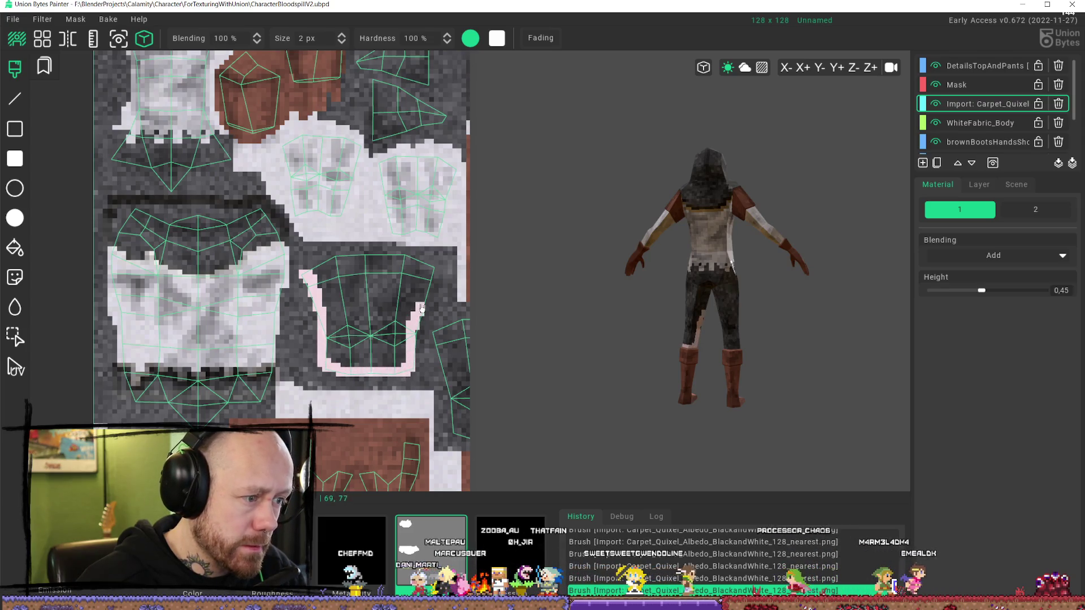
{"action": "mouse_move", "coordinate": [421, 308]}
{"action": "left_mouse_down"}
{"action": "mouse_move", "coordinate": [432, 264]}
{"action": "mouse_move", "coordinate": [308, 261]}
{"action": "left_mouse_up"}
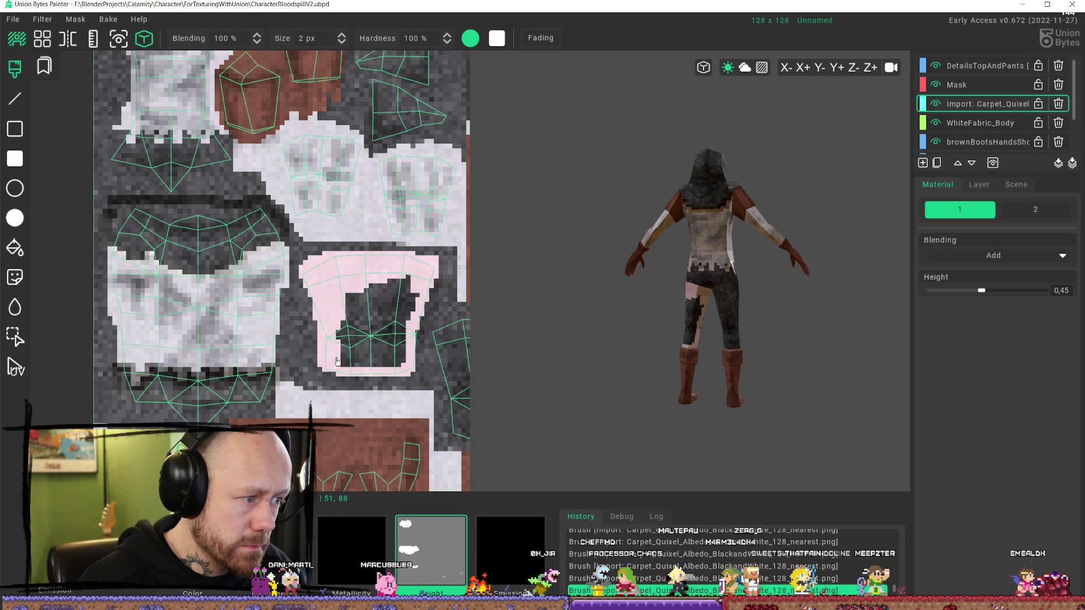
{"action": "mouse_move", "coordinate": [405, 346]}
{"action": "left_mouse_down"}
{"action": "mouse_move", "coordinate": [353, 327]}
{"action": "mouse_move", "coordinate": [407, 293]}
{"action": "mouse_move", "coordinate": [396, 315]}
{"action": "mouse_move", "coordinate": [373, 302]}
{"action": "mouse_move", "coordinate": [356, 317]}
{"action": "mouse_move", "coordinate": [362, 294]}
{"action": "mouse_move", "coordinate": [376, 294]}
{"action": "mouse_move", "coordinate": [382, 335]}
{"action": "left_mouse_up"}
{"action": "mouse_move", "coordinate": [501, 356]}
{"action": "middle_mouse_down"}
{"action": "mouse_move", "coordinate": [758, 303]}
{"action": "mouse_move", "coordinate": [520, 302]}
{"action": "middle_mouse_up"}
{"action": "scroll", "coordinate": [351, 305], "scroll_direction": "up", "scroll_amount": 2}
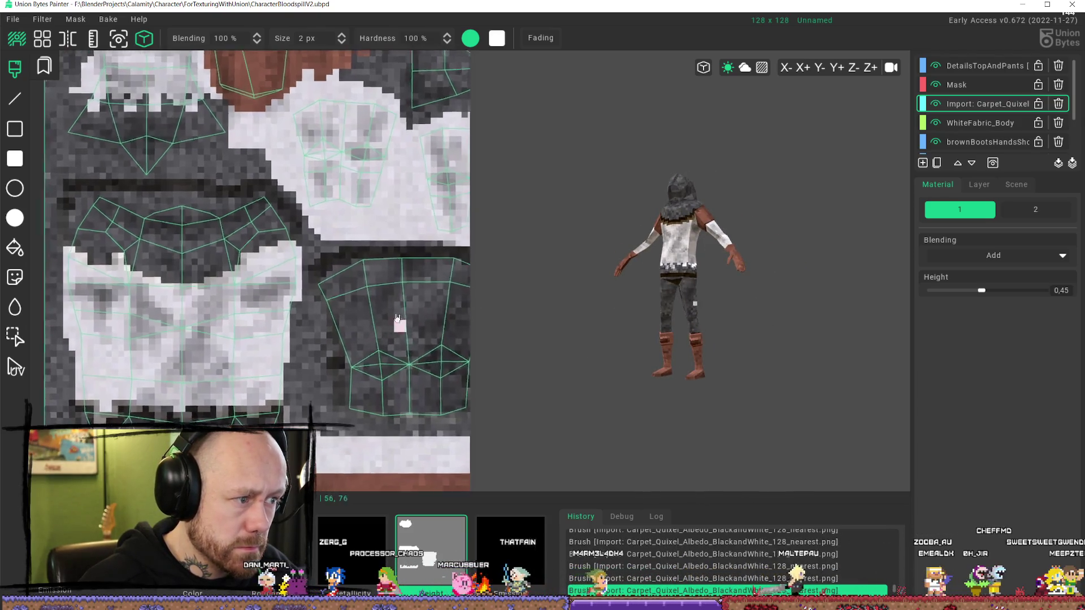
{"action": "middle_click_drag", "start_coordinate": [350, 305], "coordinate": [362, 316]}
{"action": "scroll", "coordinate": [353, 307], "scroll_direction": "up", "scroll_amount": 1}
{"action": "scroll", "coordinate": [353, 307], "scroll_direction": "down", "scroll_amount": 3}
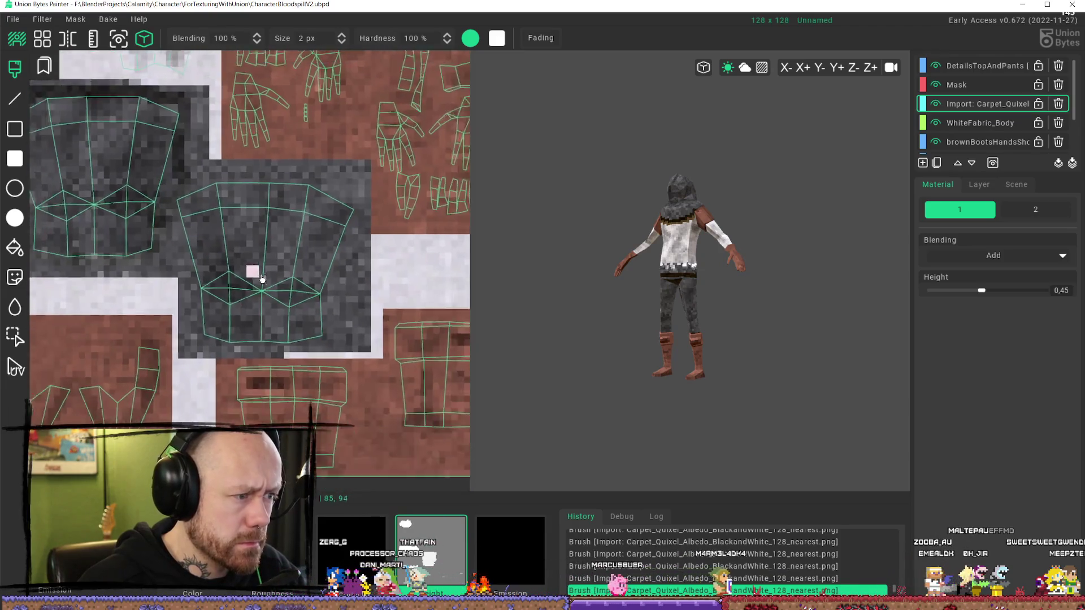
{"action": "scroll", "coordinate": [674, 289], "scroll_direction": "up", "scroll_amount": 4}
{"action": "mouse_move", "coordinate": [674, 289]}
{"action": "middle_mouse_down"}
{"action": "mouse_move", "coordinate": [748, 317]}
{"action": "mouse_move", "coordinate": [831, 286]}
{"action": "mouse_move", "coordinate": [526, 285]}
{"action": "mouse_move", "coordinate": [680, 300]}
{"action": "middle_mouse_up"}
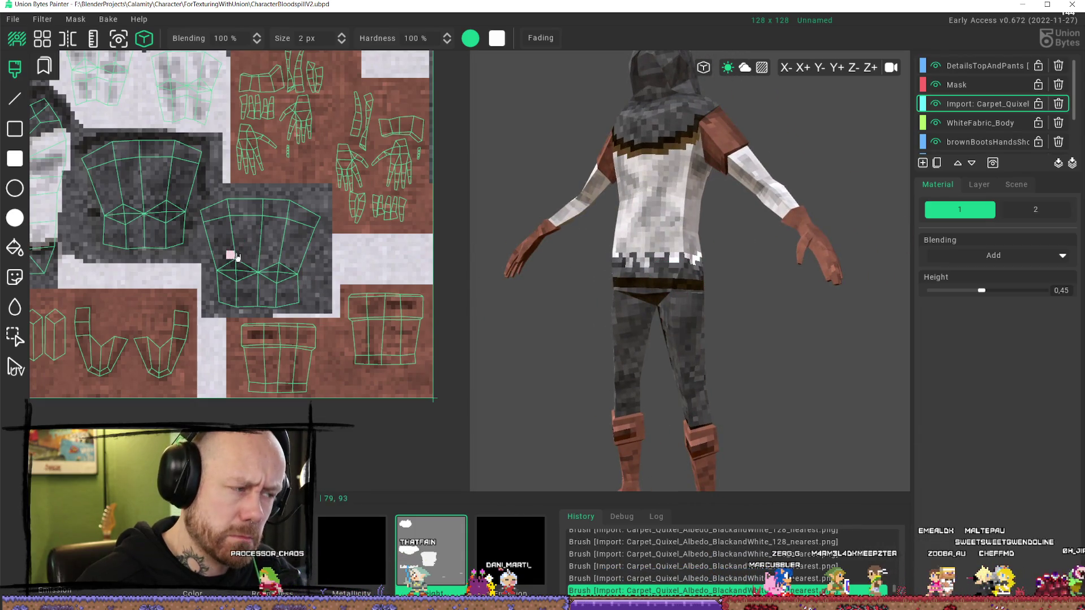
{"action": "left_click_drag", "start_coordinate": [203, 215], "coordinate": [237, 200]}
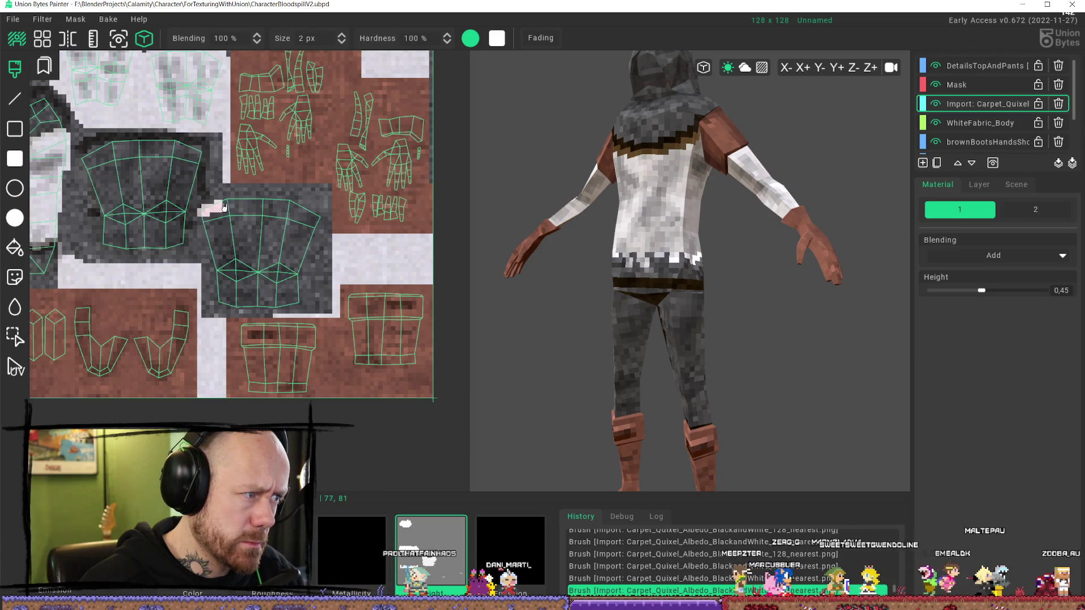
{"action": "key", "text": "ctrl+z"}
{"action": "left_click", "coordinate": [277, 209]}
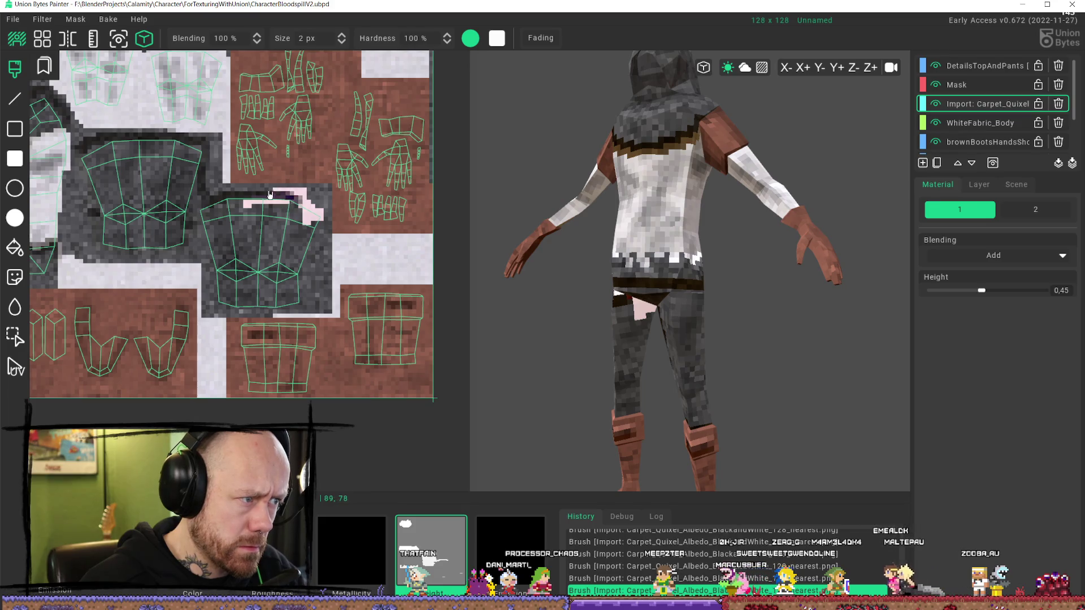
{"action": "key", "text": "ctrl+z"}
{"action": "scroll", "coordinate": [261, 256], "scroll_direction": "down", "scroll_amount": 3}
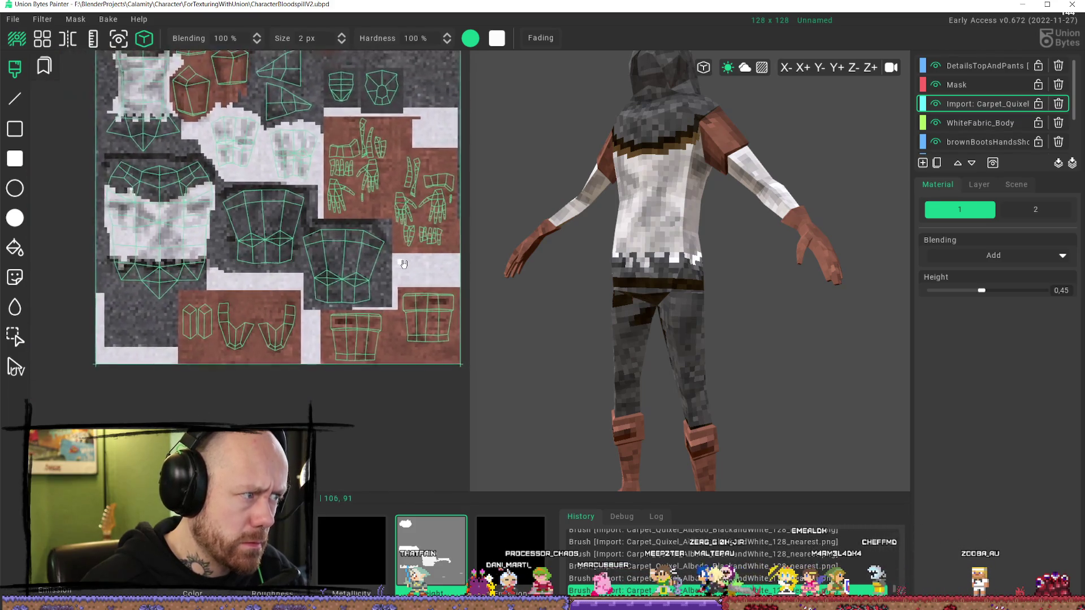
{"action": "middle_click_drag", "start_coordinate": [420, 303], "coordinate": [443, 360]}
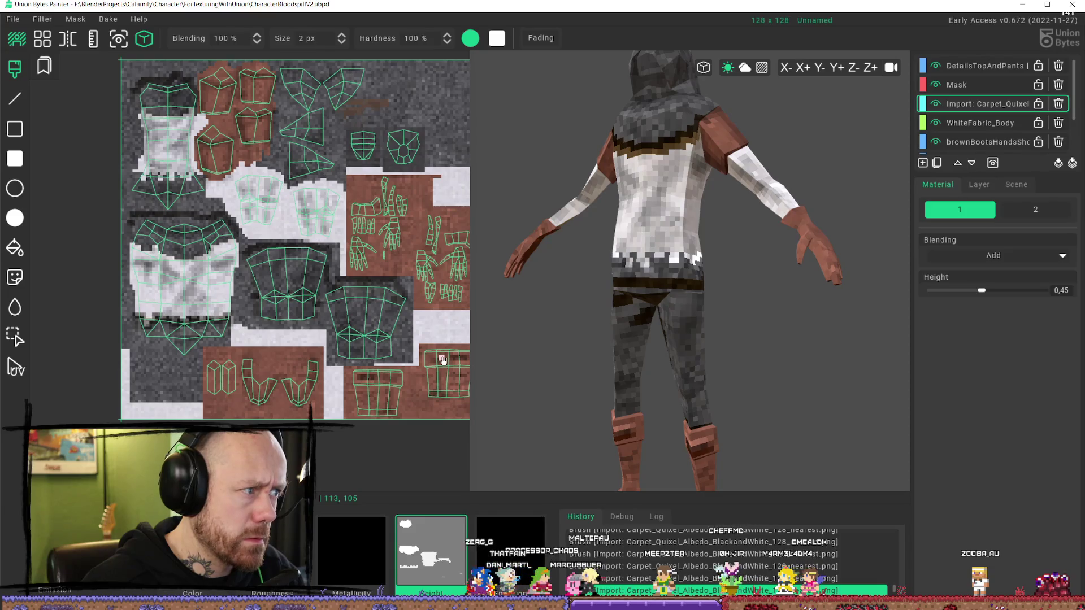
{"action": "scroll", "coordinate": [234, 277], "scroll_direction": "up", "scroll_amount": 5}
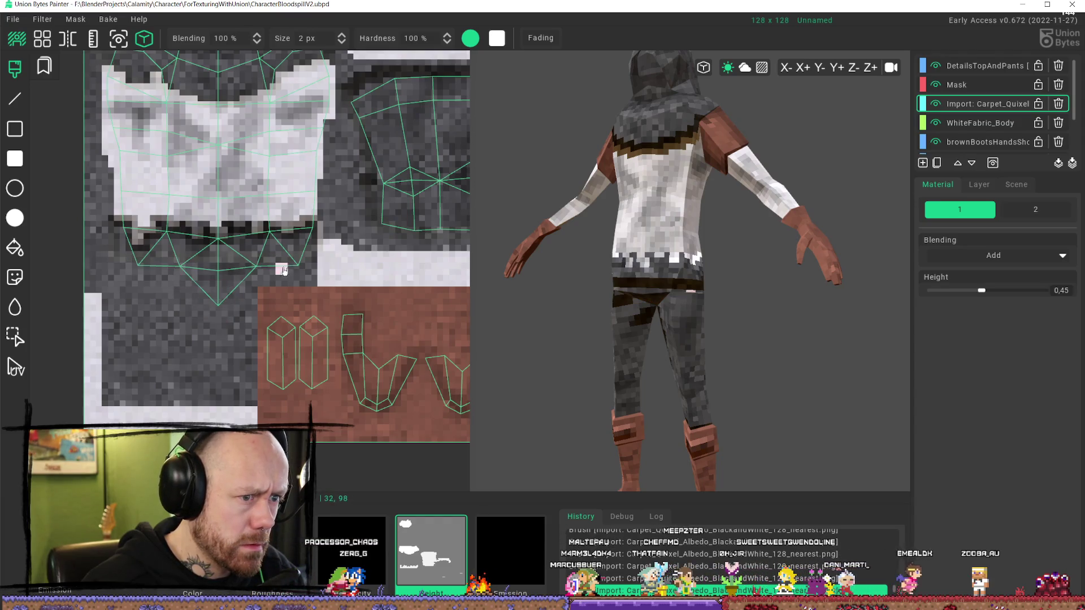
{"action": "scroll", "coordinate": [659, 308], "scroll_direction": "down", "scroll_amount": 5}
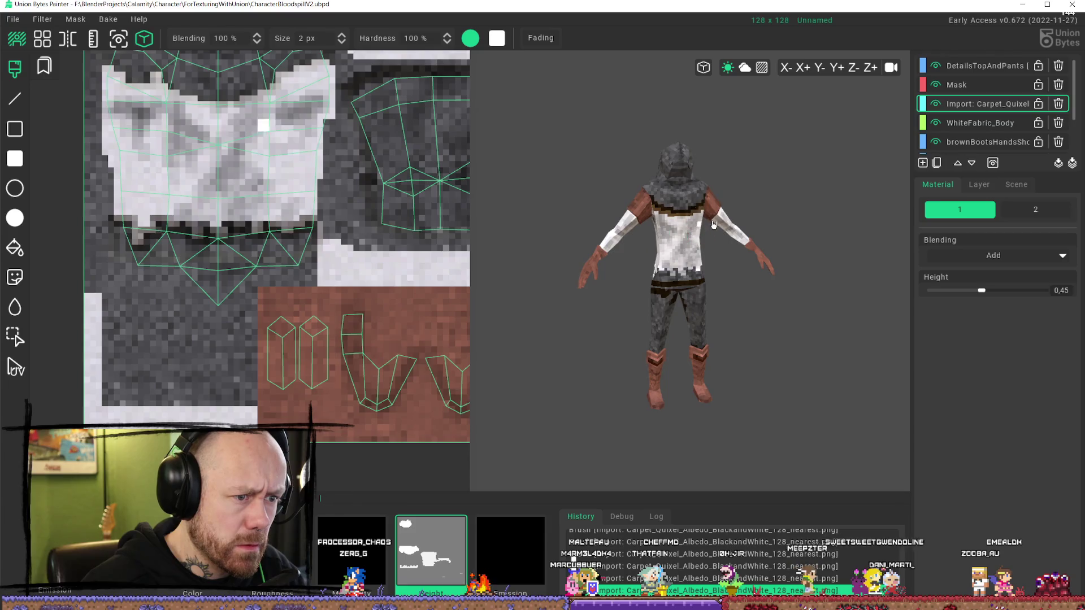
{"action": "right_click_drag", "start_coordinate": [800, 213], "coordinate": [776, 222]}
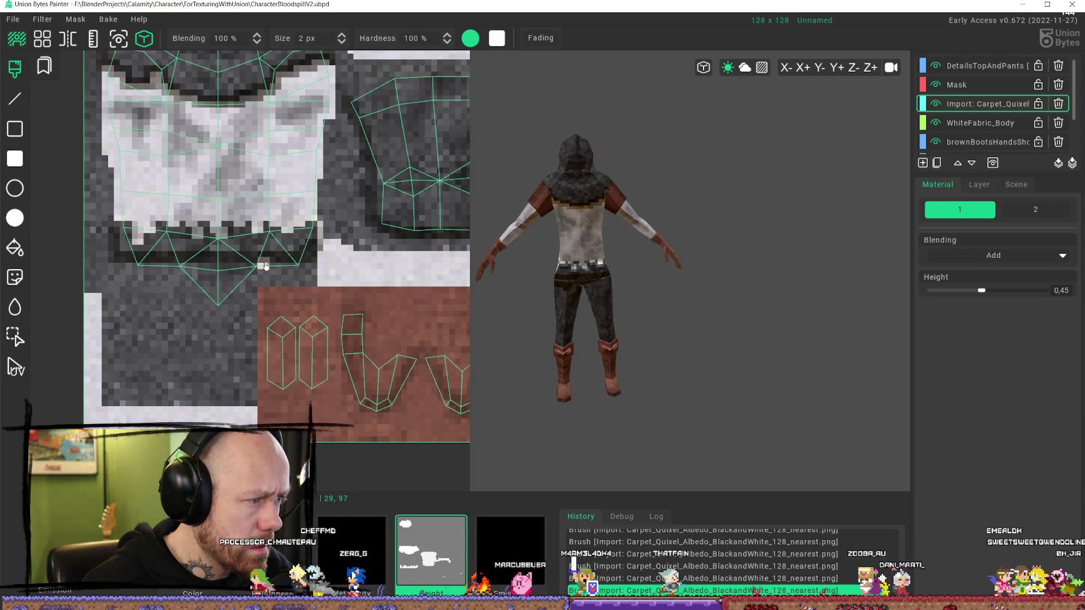
{"action": "left_click", "coordinate": [293, 251]}
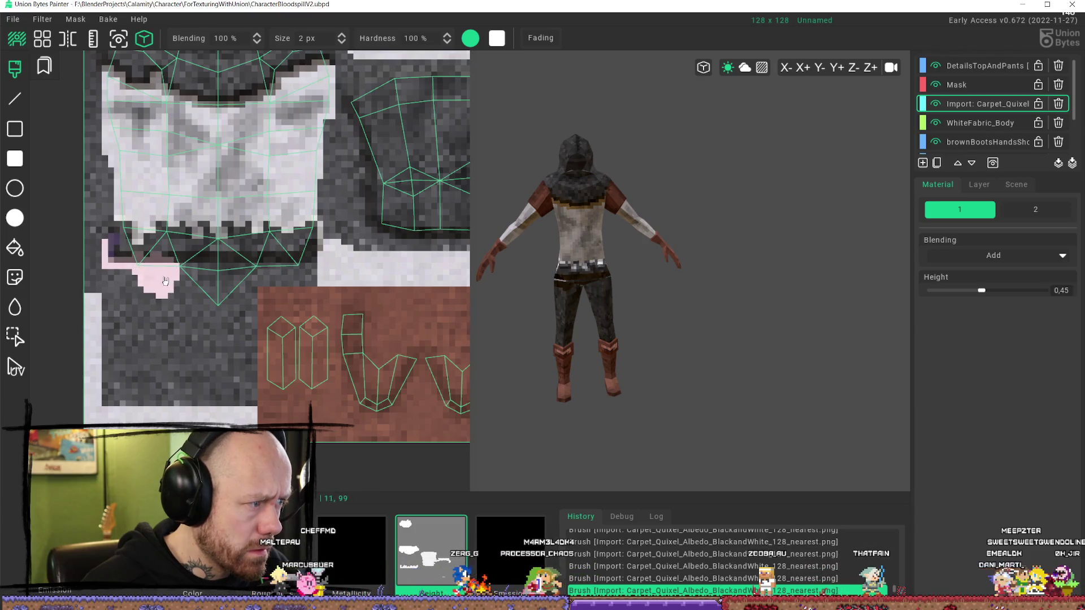
{"action": "left_click", "coordinate": [188, 286]}
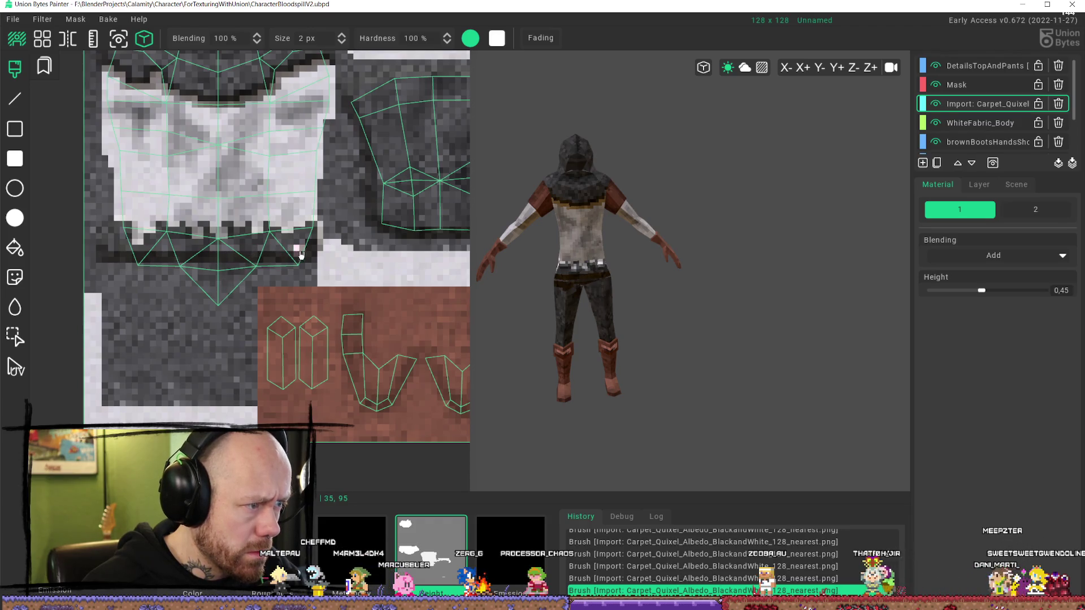
{"action": "key", "text": "ctrl+z"}
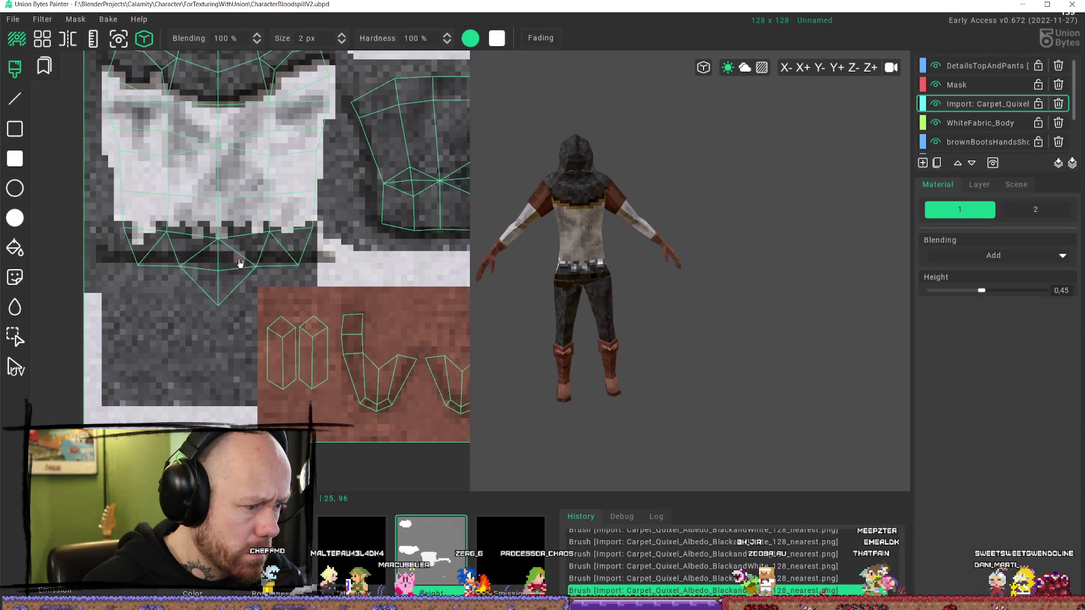
{"action": "left_click_drag", "start_coordinate": [314, 266], "coordinate": [129, 267]}
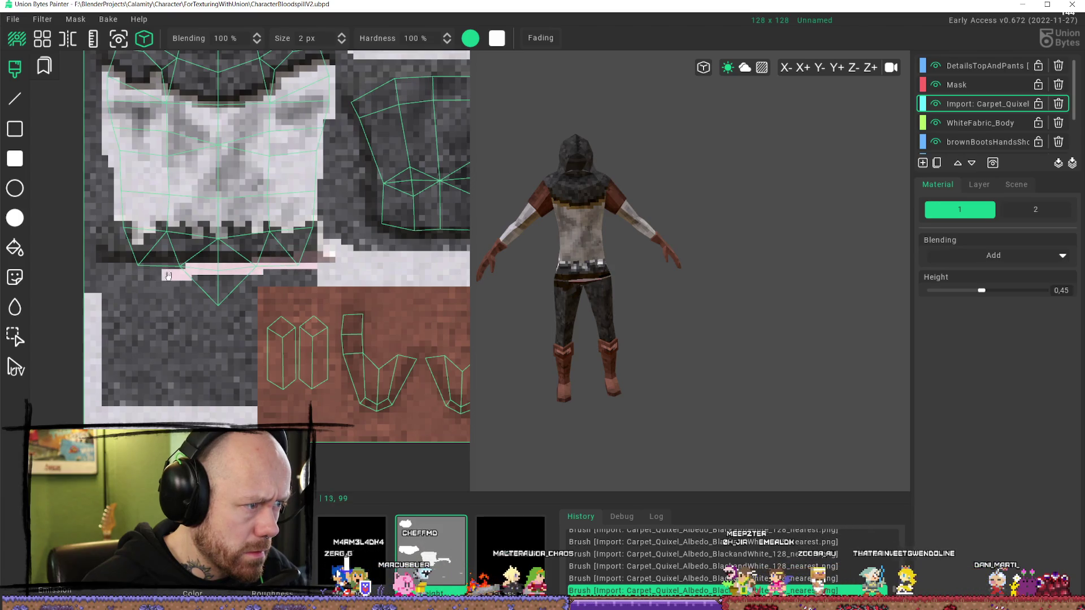
{"action": "key", "text": "ctrl+z"}
{"action": "scroll", "coordinate": [348, 281], "scroll_direction": "down", "scroll_amount": 2}
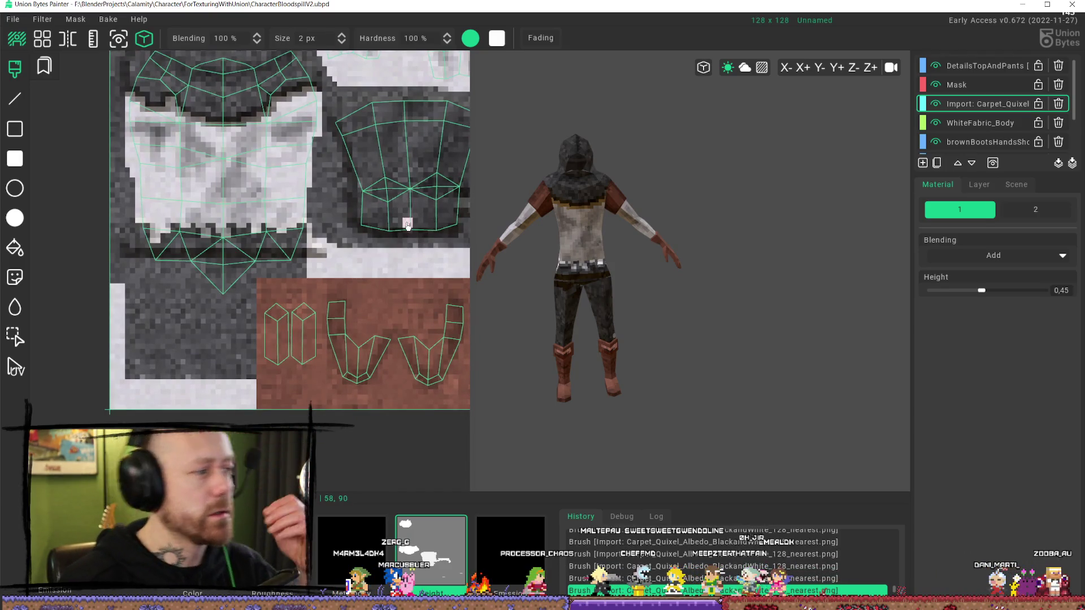
{"action": "scroll", "coordinate": [355, 254], "scroll_direction": "up", "scroll_amount": 1}
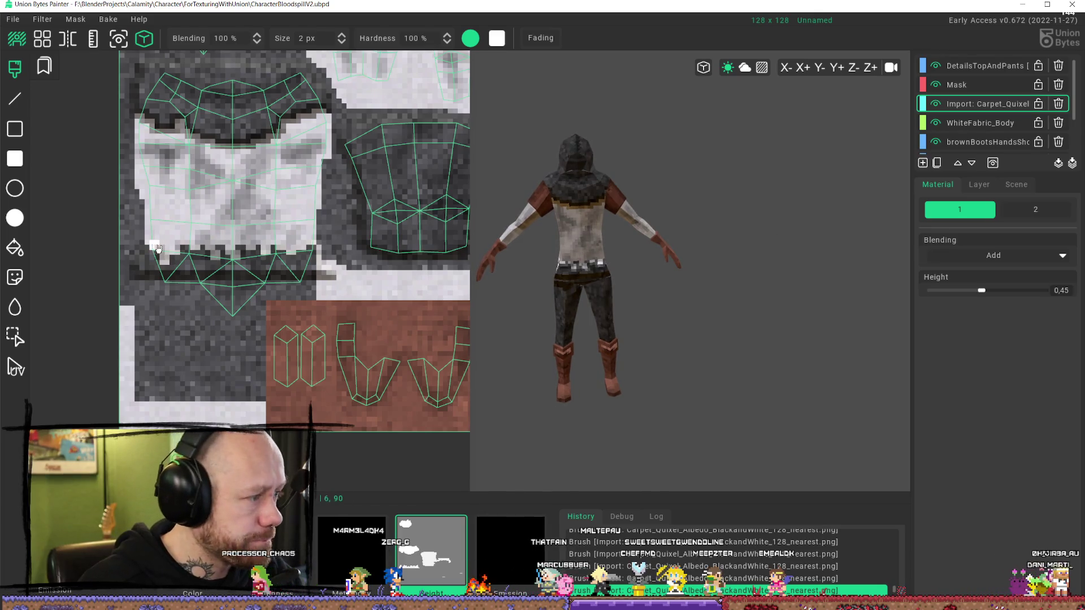
- With the filled Rectangle tool, stamp height rectangles on the shirt islands and undo the dark band
{"action": "left_click", "coordinate": [23, 161]}
{"action": "left_click", "coordinate": [391, 264]}
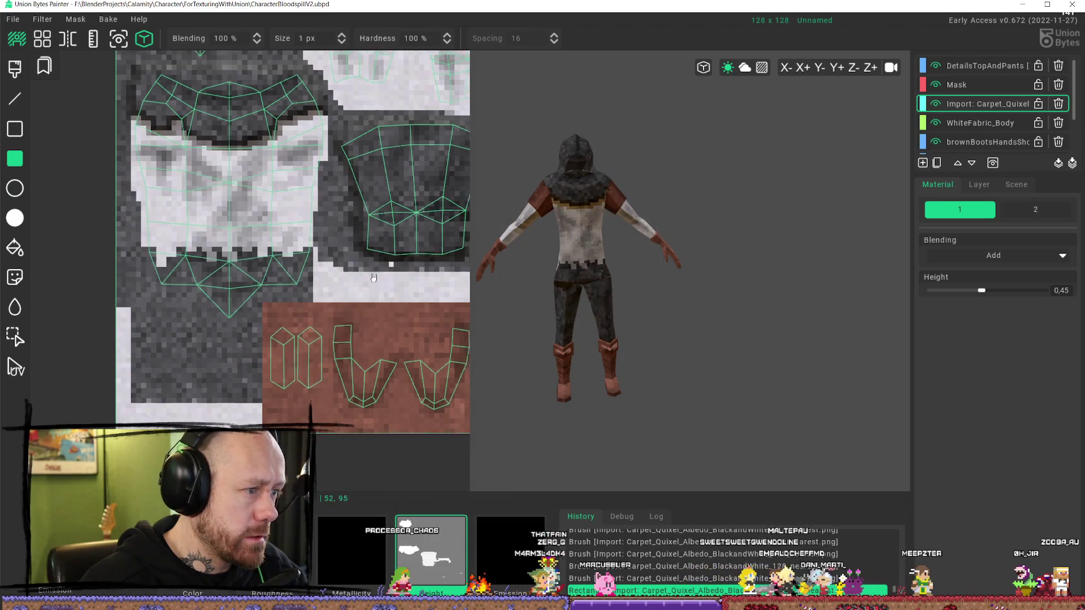
{"action": "middle_click_drag", "start_coordinate": [372, 277], "coordinate": [274, 312]}
{"action": "mouse_move", "coordinate": [203, 135]}
{"action": "left_mouse_down"}
{"action": "mouse_move", "coordinate": [327, 276]}
{"action": "mouse_move", "coordinate": [400, 318]}
{"action": "mouse_move", "coordinate": [394, 298]}
{"action": "left_mouse_up"}
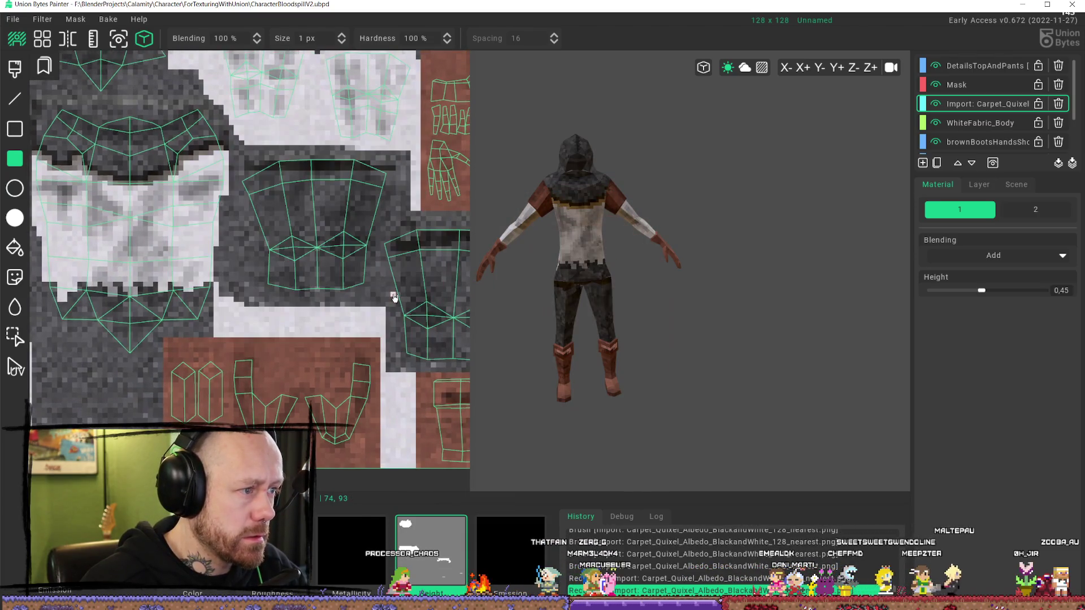
{"action": "left_click_drag", "start_coordinate": [256, 166], "coordinate": [390, 190]}
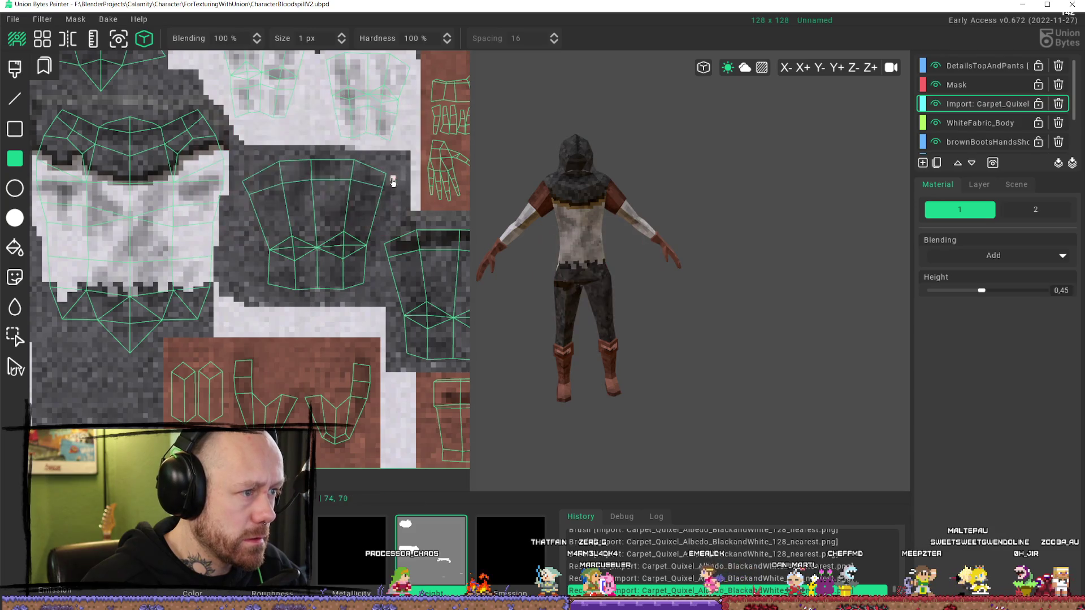
{"action": "middle_click_drag", "start_coordinate": [393, 233], "coordinate": [272, 225]}
{"action": "key", "text": "ctrl+z"}
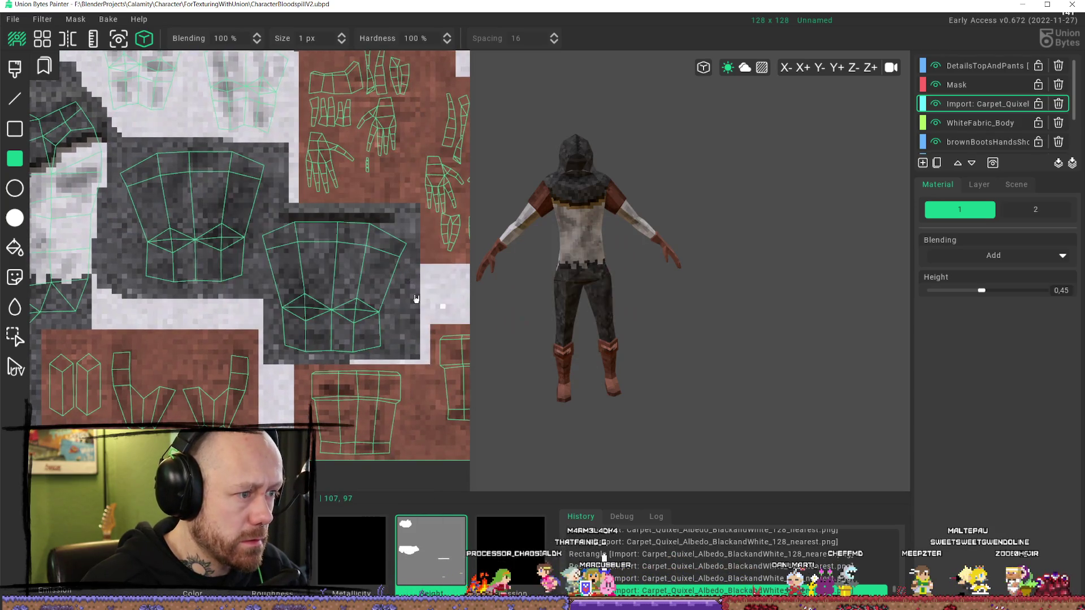
- Draw a thin rectangle and another over the lower shirt island, then check the model's back
{"action": "mouse_move", "coordinate": [271, 215]}
{"action": "left_mouse_down"}
{"action": "mouse_move", "coordinate": [390, 217]}
{"action": "mouse_move", "coordinate": [404, 238]}
{"action": "left_mouse_up"}
{"action": "middle_click_drag", "start_coordinate": [405, 238], "coordinate": [528, 274]}
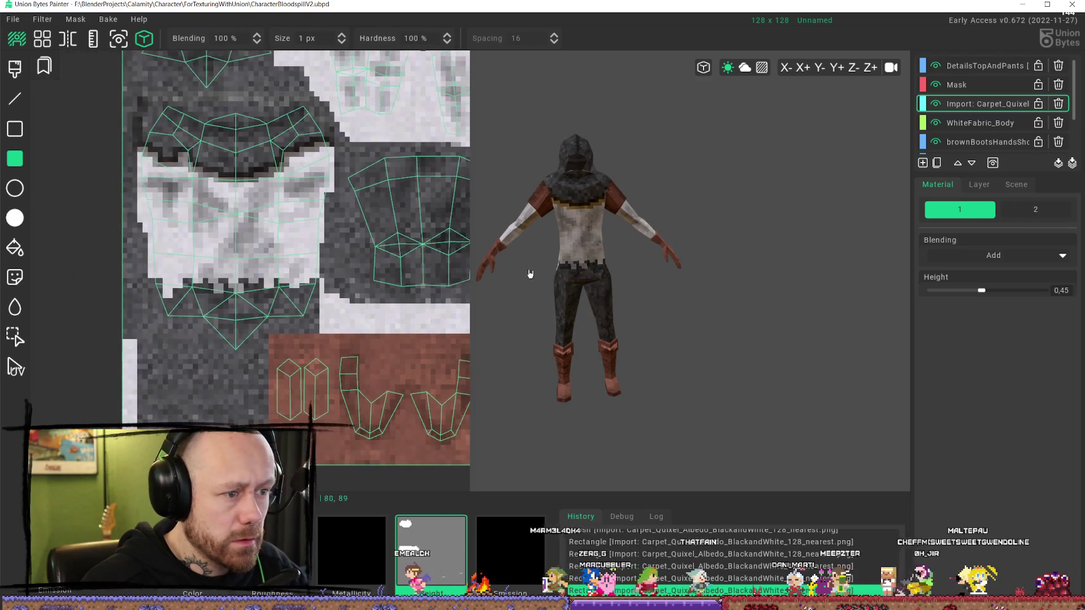
{"action": "scroll", "coordinate": [266, 179], "scroll_direction": "down", "scroll_amount": 3}
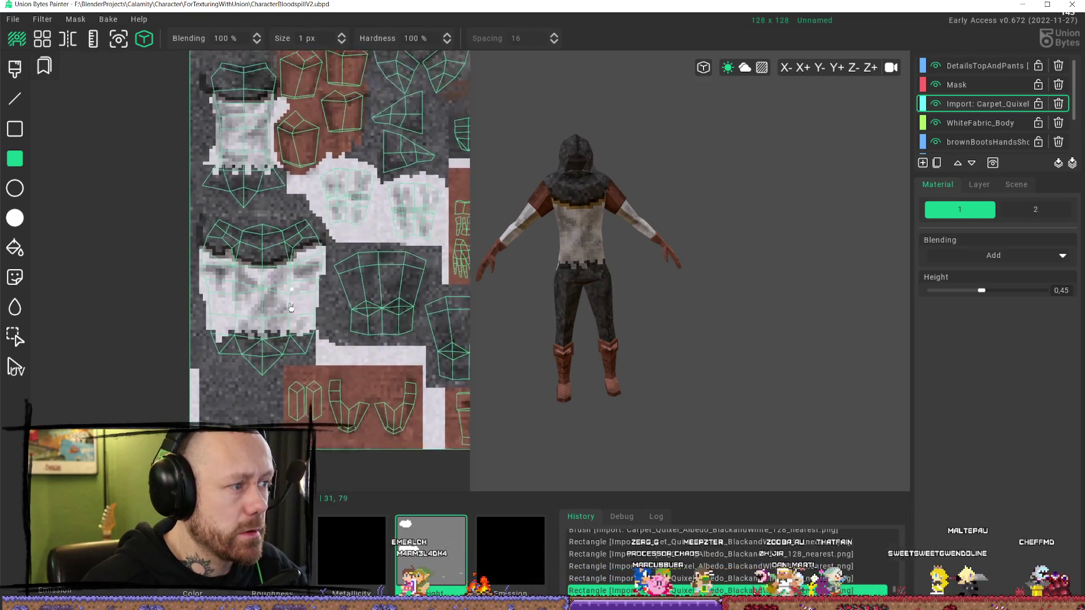
{"action": "scroll", "coordinate": [275, 337], "scroll_direction": "up", "scroll_amount": 2}
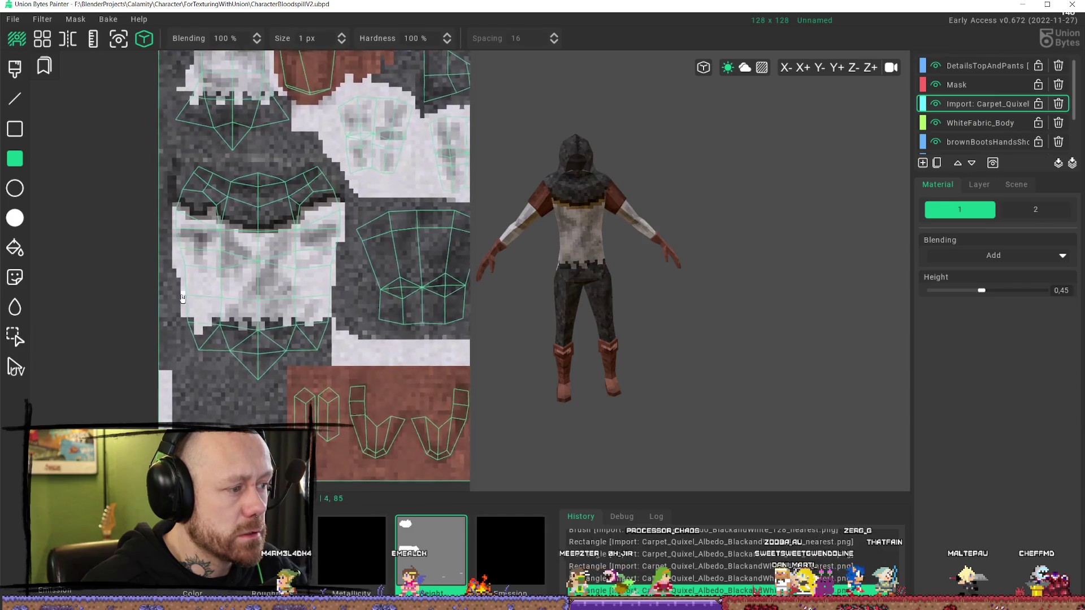
{"action": "left_click_drag", "start_coordinate": [176, 298], "coordinate": [336, 357]}
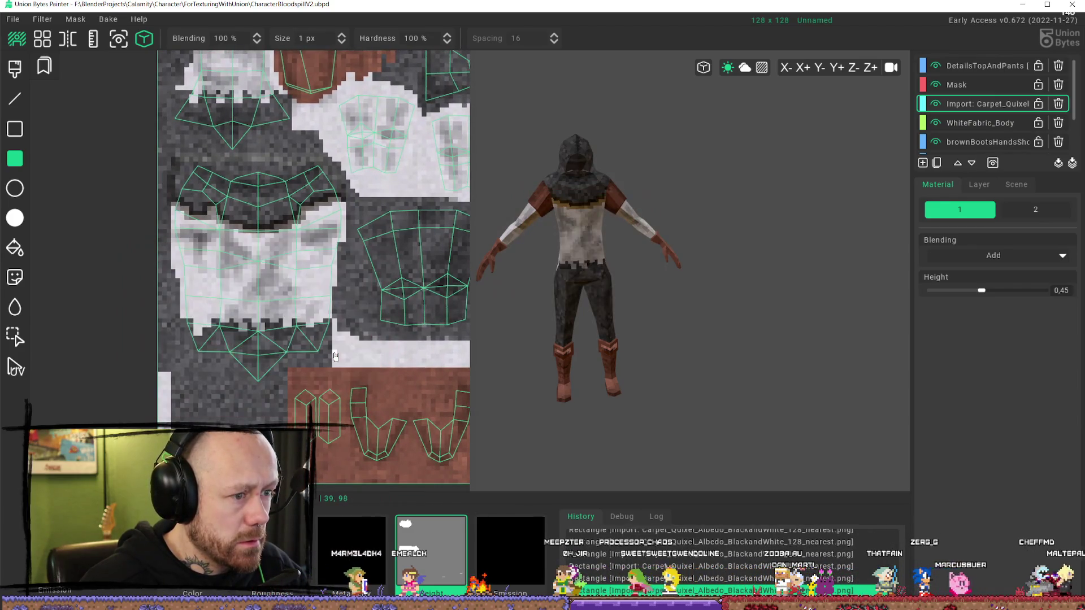
{"action": "scroll", "coordinate": [257, 231], "scroll_direction": "up", "scroll_amount": 2}
{"action": "mouse_move", "coordinate": [555, 256]}
{"action": "middle_mouse_down"}
{"action": "mouse_move", "coordinate": [866, 255]}
{"action": "mouse_move", "coordinate": [587, 259]}
{"action": "mouse_move", "coordinate": [714, 240]}
{"action": "middle_mouse_up"}
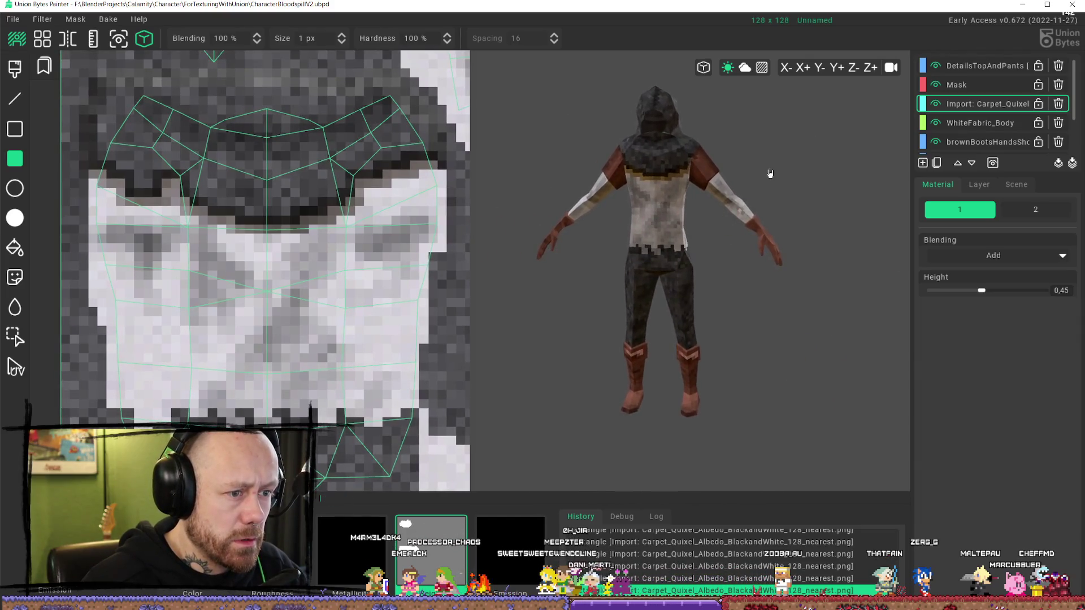
{"action": "scroll", "coordinate": [654, 225], "scroll_direction": "down", "scroll_amount": 2}
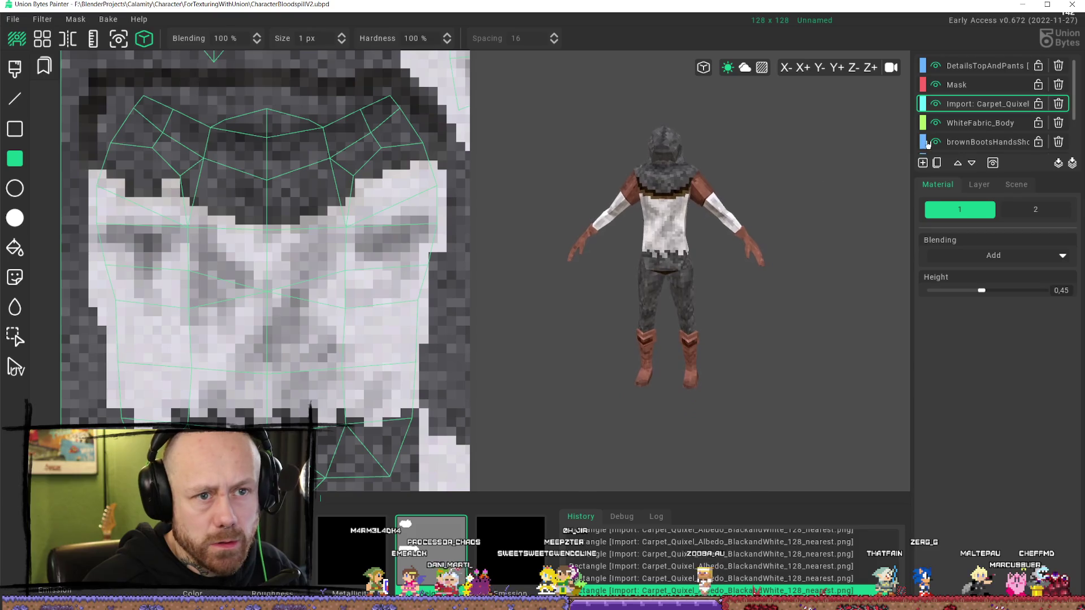
- On the DetailsTopAndPants layer, stamp two more small rectangles along the shirt hem
{"action": "left_click", "coordinate": [989, 67]}
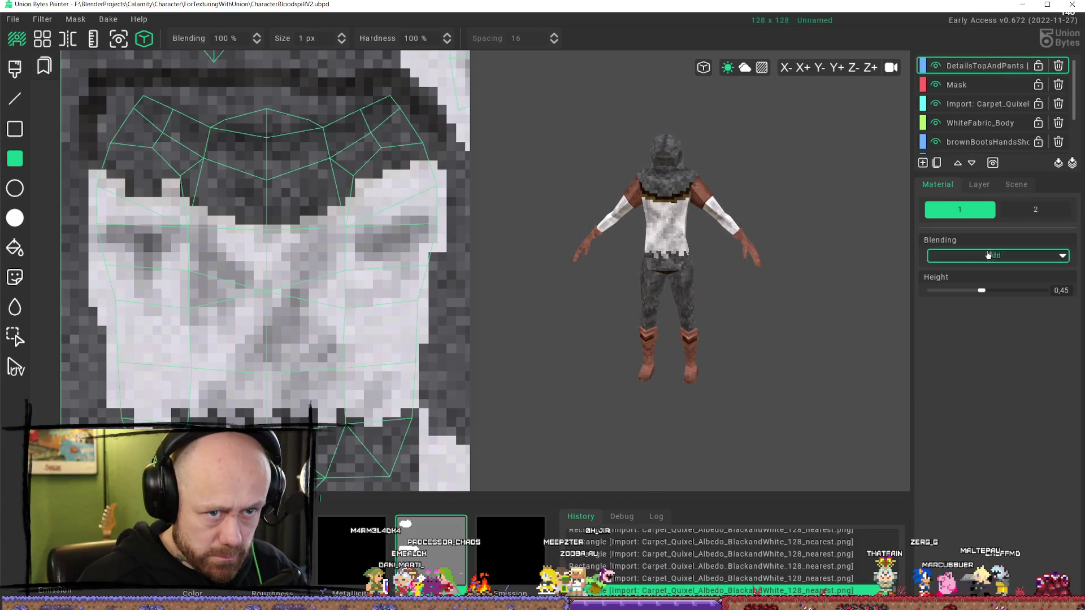
{"action": "middle_click_drag", "start_coordinate": [780, 254], "coordinate": [565, 254]}
{"action": "scroll", "coordinate": [565, 254], "scroll_direction": "up", "scroll_amount": 2}
{"action": "middle_click_drag", "start_coordinate": [209, 350], "coordinate": [250, 253]}
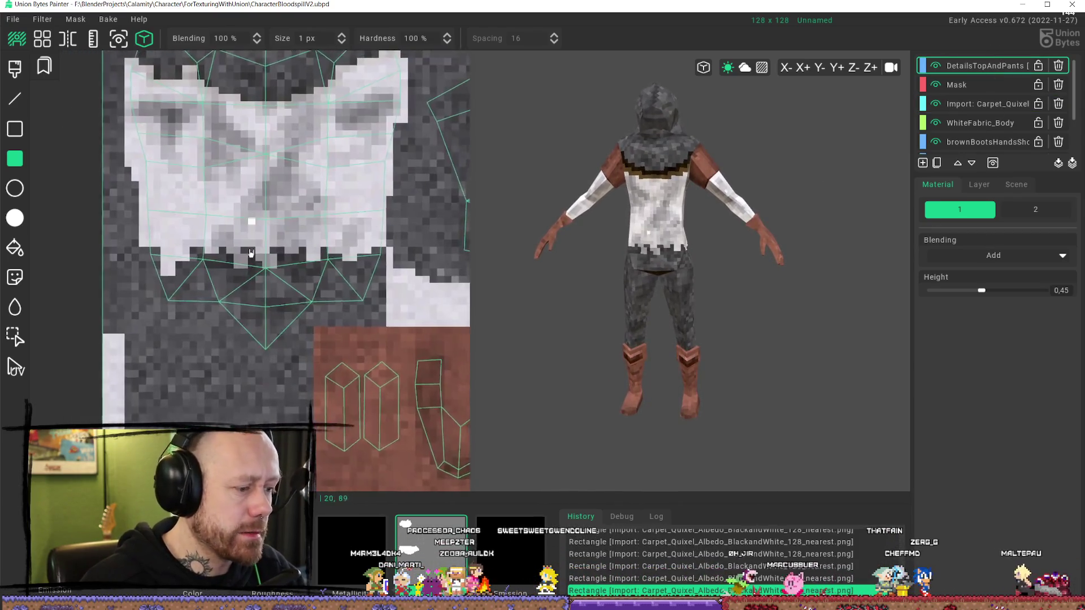
{"action": "scroll", "coordinate": [250, 252], "scroll_direction": "up", "scroll_amount": 2}
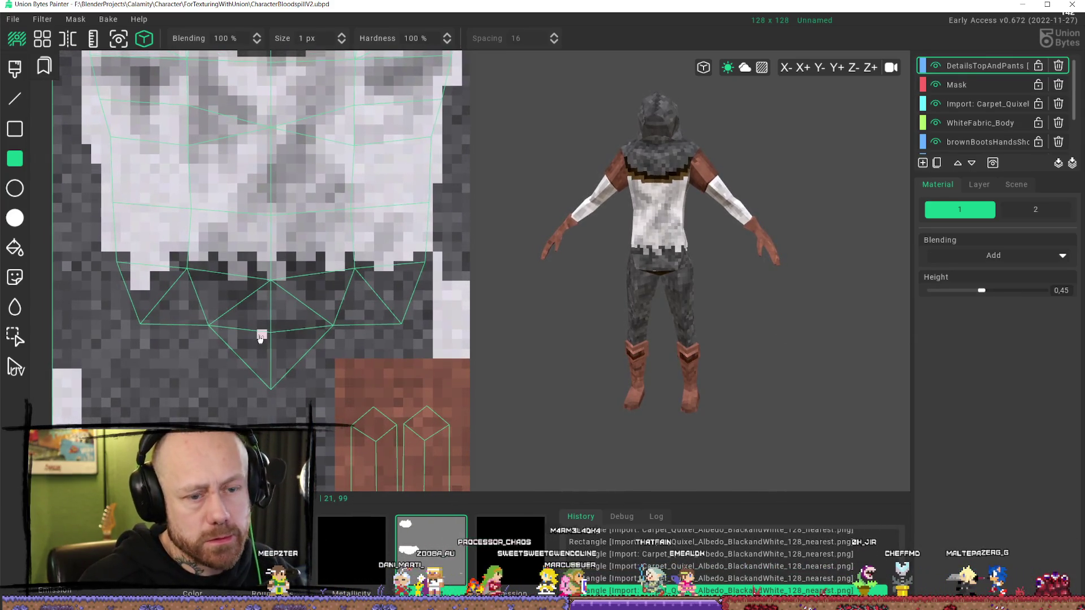
{"action": "mouse_move", "coordinate": [125, 264]}
{"action": "left_mouse_down"}
{"action": "mouse_move", "coordinate": [101, 335]}
{"action": "mouse_move", "coordinate": [101, 326]}
{"action": "left_mouse_up"}
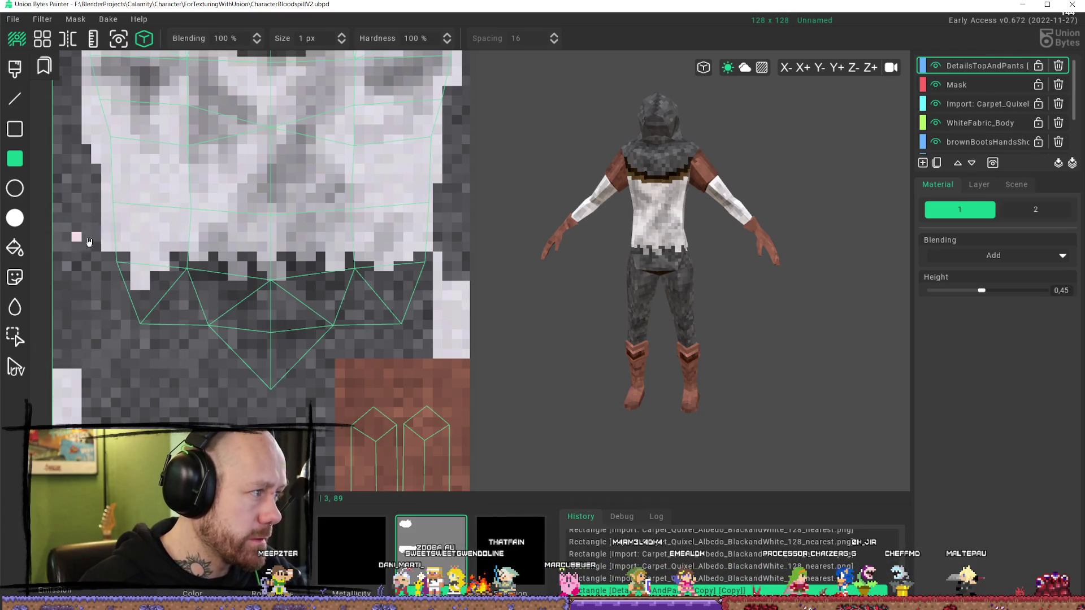
{"action": "mouse_move", "coordinate": [104, 261]}
{"action": "left_mouse_down"}
{"action": "mouse_move", "coordinate": [130, 302]}
{"action": "mouse_move", "coordinate": [131, 351]}
{"action": "left_mouse_up"}
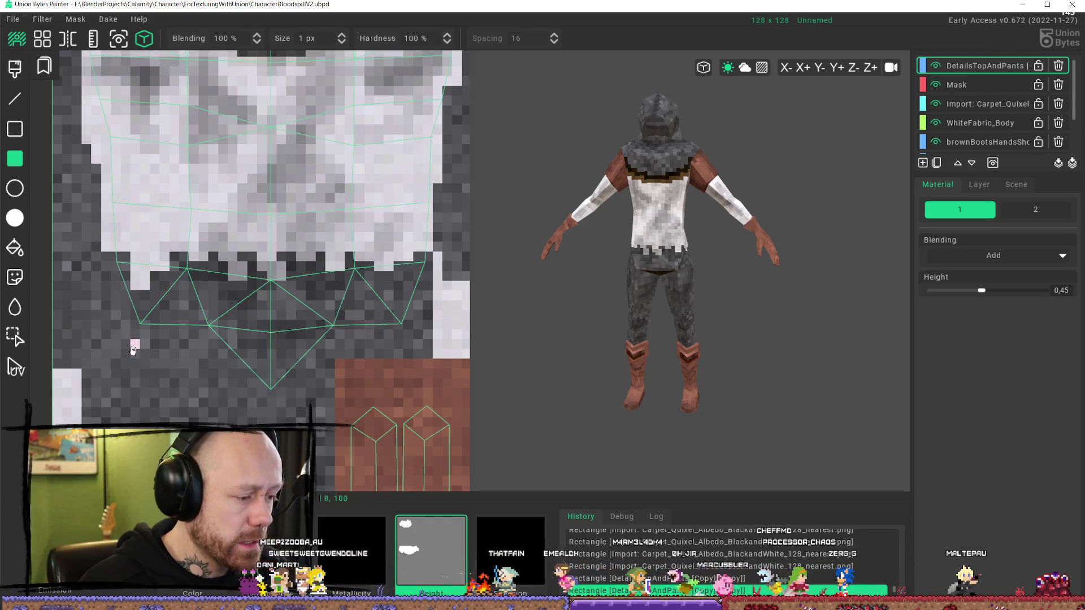
- Toggle DetailsTopAndPants visibility on and off to compare the shirt with and without it
{"action": "left_click", "coordinate": [972, 80]}
{"action": "left_click", "coordinate": [972, 74]}
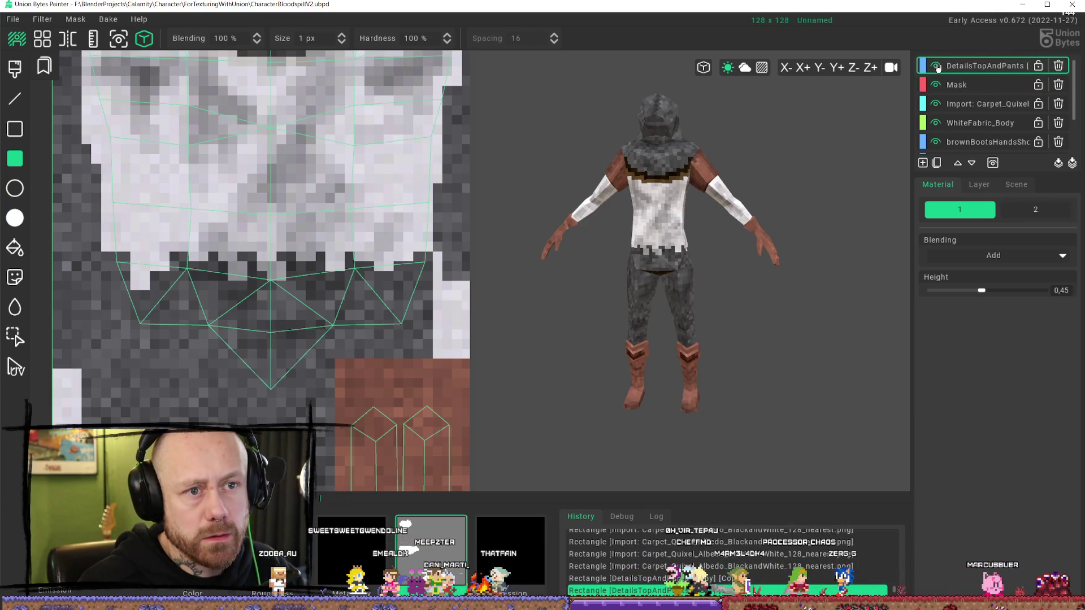
{"action": "left_click", "coordinate": [937, 67]}
{"action": "left_click", "coordinate": [937, 67]}
{"action": "left_click", "coordinate": [937, 67]}
{"action": "left_click", "coordinate": [936, 67]}
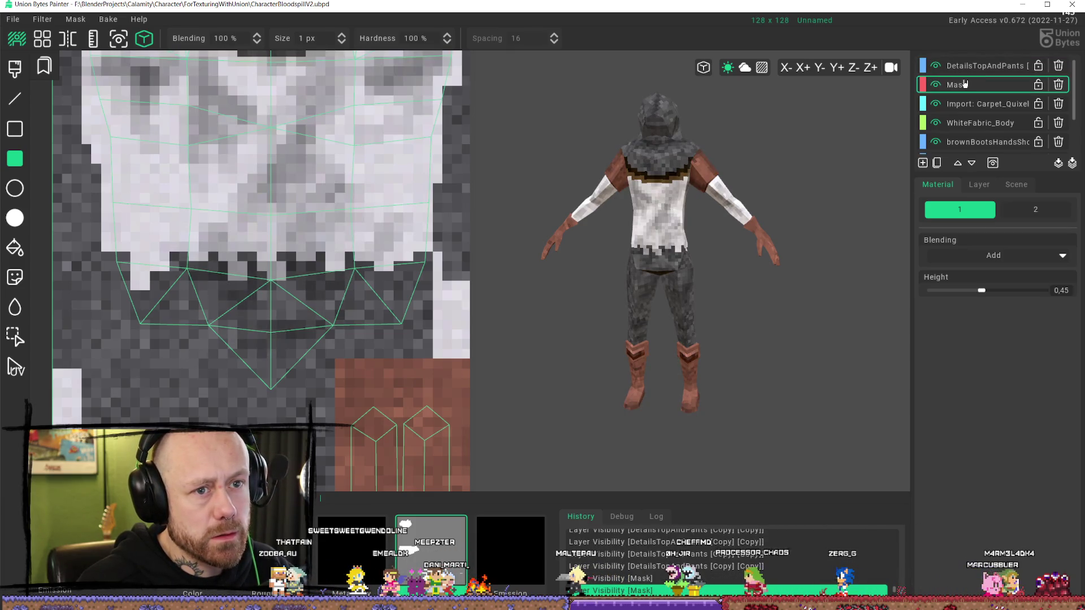
- Add a new Layer 8 at the top of the stack and draw a rectangle on it
{"action": "left_click", "coordinate": [937, 84]}
{"action": "left_click", "coordinate": [972, 75]}
{"action": "left_click", "coordinate": [955, 89]}
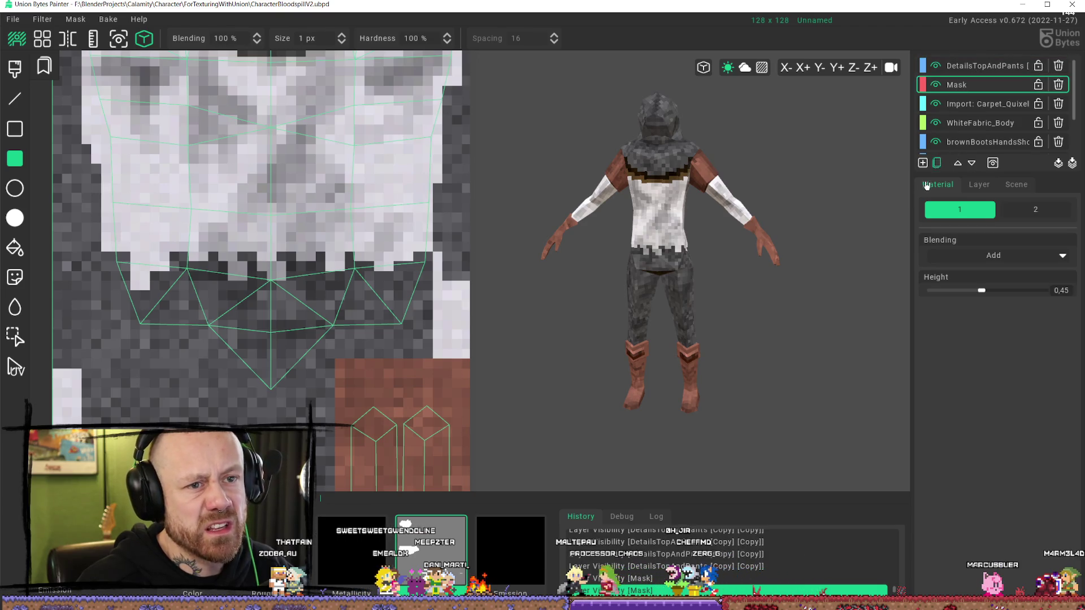
{"action": "key", "text": "Up"}
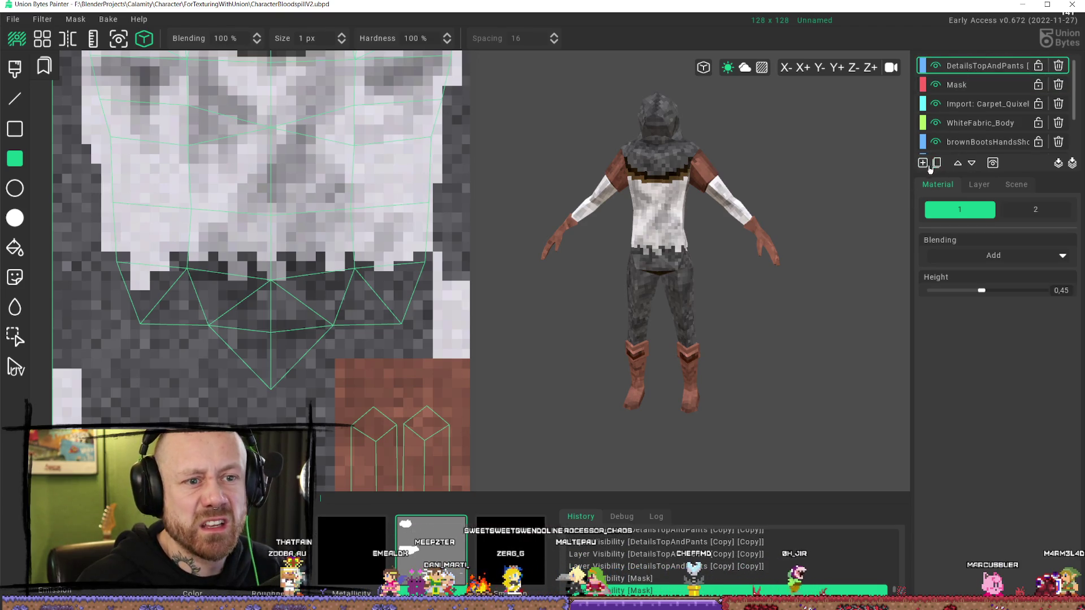
{"action": "left_click", "coordinate": [925, 164]}
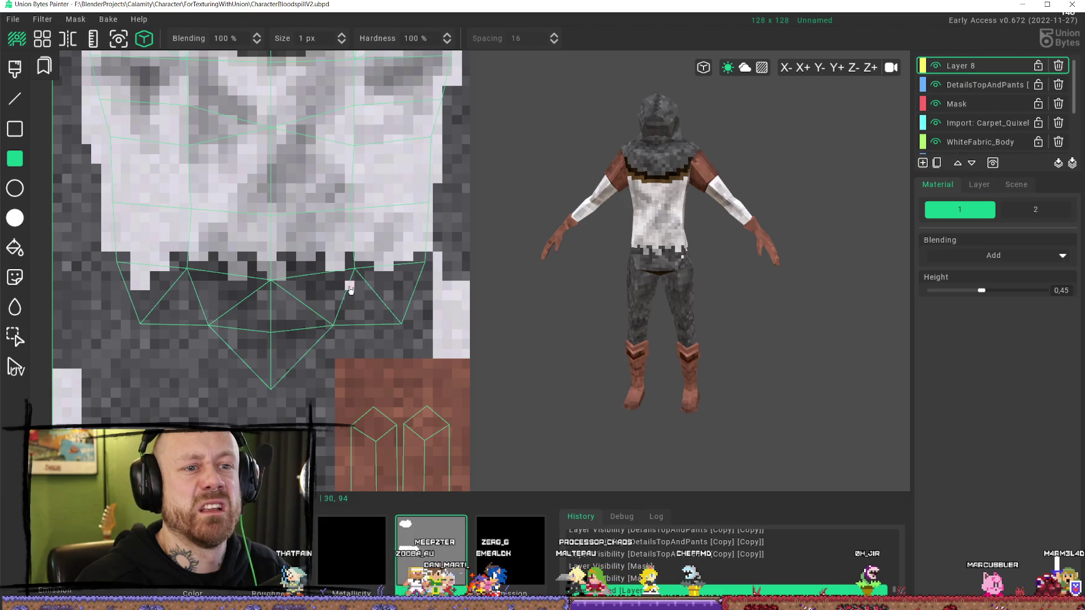
{"action": "mouse_move", "coordinate": [125, 264]}
{"action": "left_mouse_down"}
{"action": "mouse_move", "coordinate": [90, 344]}
{"action": "mouse_move", "coordinate": [287, 402]}
{"action": "left_mouse_up"}
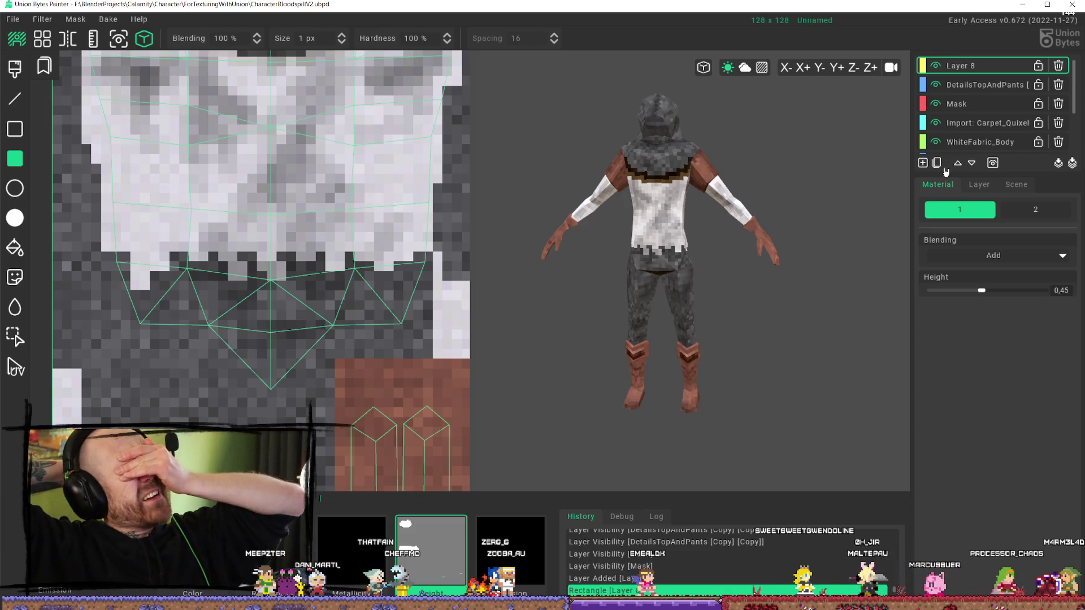
- Make the WhiteFabric_Body layer active
{"action": "scroll", "coordinate": [279, 358], "scroll_direction": "down", "scroll_amount": 4}
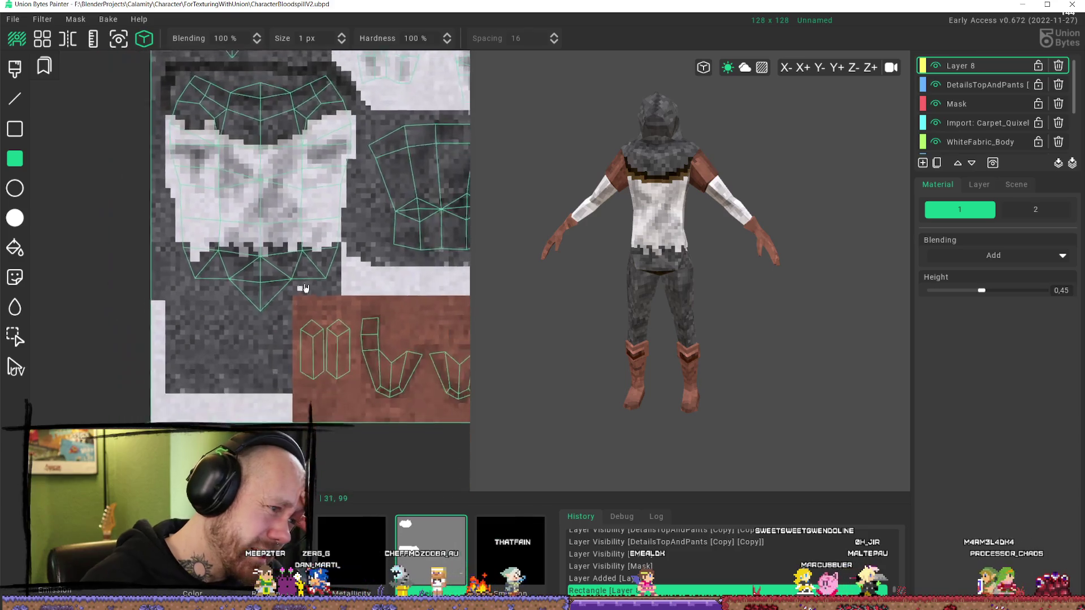
{"action": "scroll", "coordinate": [304, 288], "scroll_direction": "down", "scroll_amount": 2}
{"action": "scroll", "coordinate": [678, 198], "scroll_direction": "down", "scroll_amount": 3}
{"action": "scroll", "coordinate": [984, 107], "scroll_direction": "down", "scroll_amount": 3}
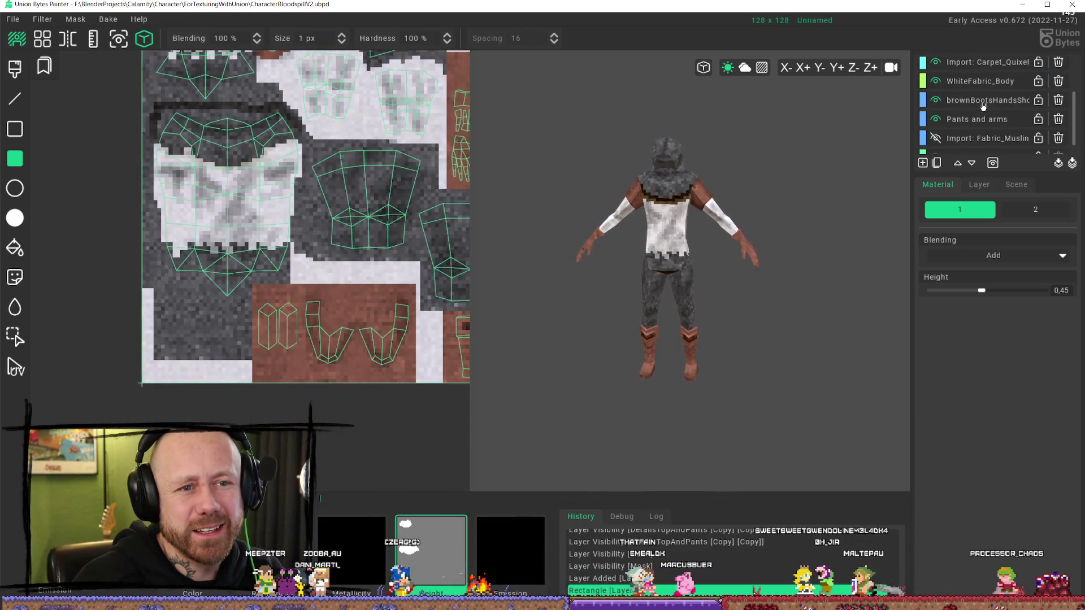
{"action": "scroll", "coordinate": [995, 113], "scroll_direction": "up", "scroll_amount": 1}
{"action": "left_click", "coordinate": [986, 94]}
{"action": "scroll", "coordinate": [995, 104], "scroll_direction": "up", "scroll_amount": 1}
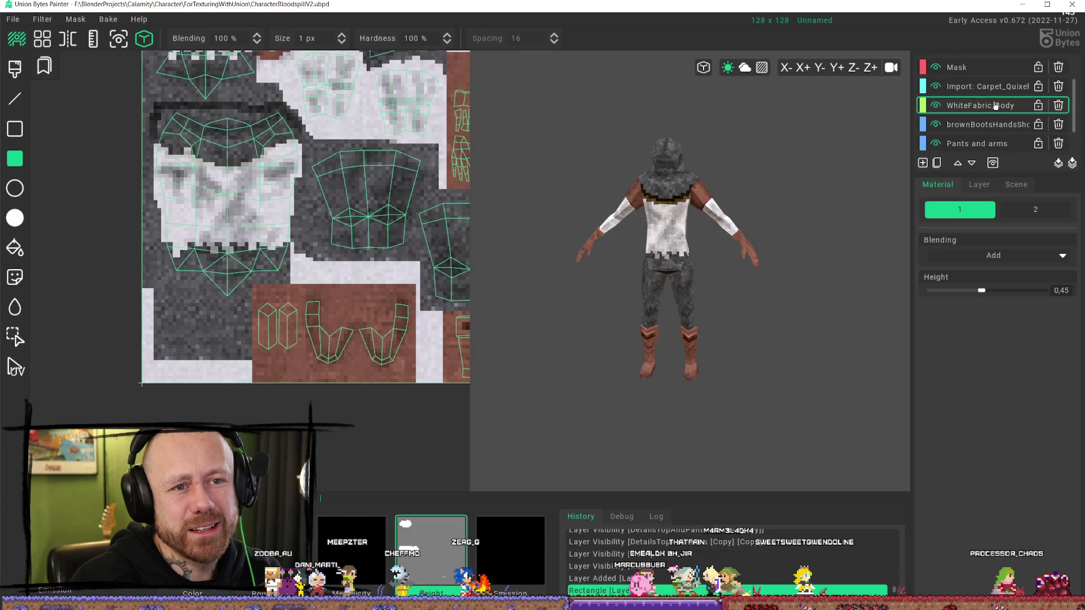
- Toggle the Import: Carpet_Quixel layer's visibility repeatedly, leaving it visible
{"action": "left_click", "coordinate": [937, 87]}
{"action": "left_click", "coordinate": [936, 87]}
{"action": "left_click", "coordinate": [937, 87]}
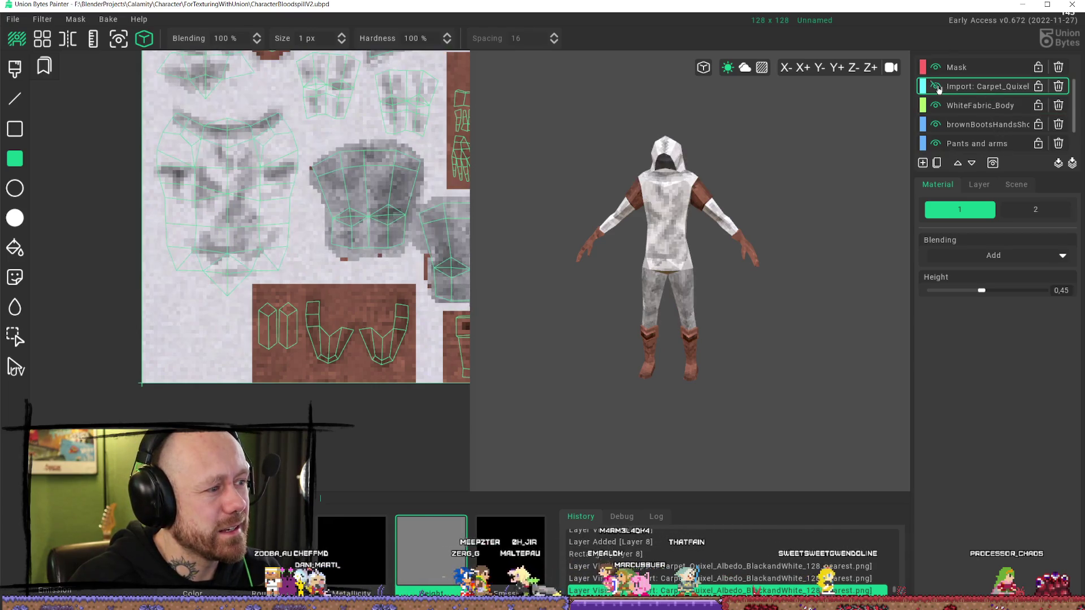
{"action": "left_click", "coordinate": [936, 87]}
{"action": "left_click", "coordinate": [936, 87]}
{"action": "left_click", "coordinate": [937, 87]}
{"action": "left_click", "coordinate": [937, 88]}
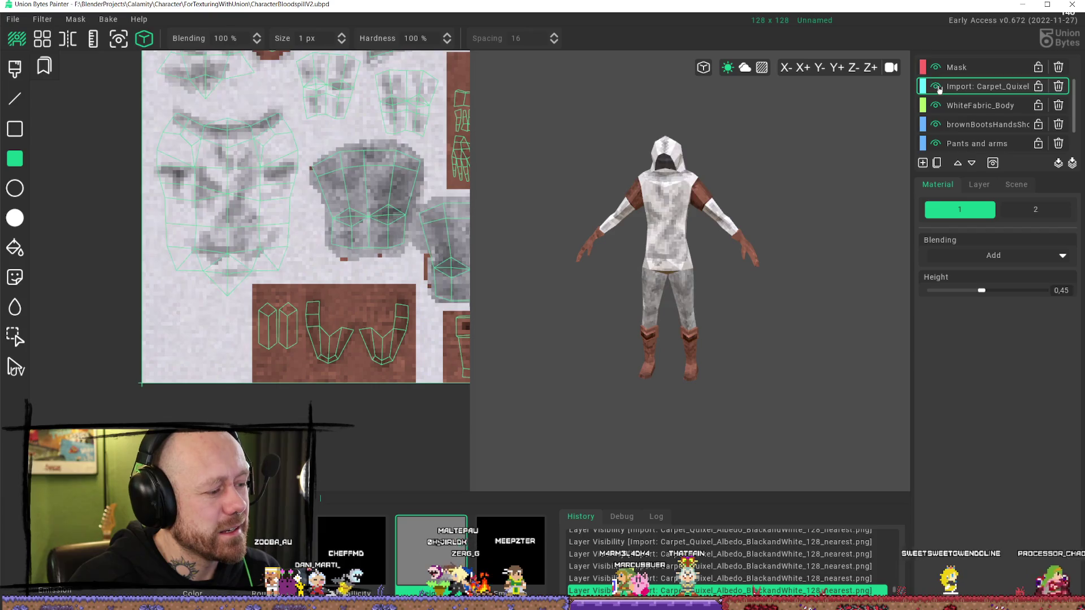
{"action": "left_click", "coordinate": [937, 87]}
{"action": "left_click", "coordinate": [937, 88]}
{"action": "left_click", "coordinate": [938, 87]}
{"action": "left_click", "coordinate": [937, 87]}
{"action": "left_click", "coordinate": [937, 87]}
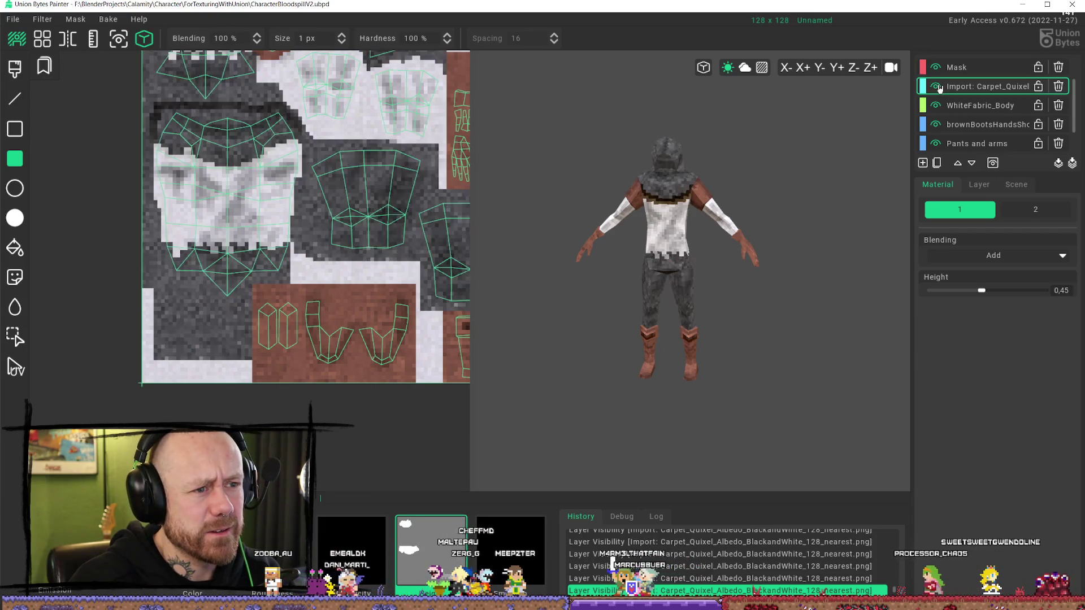
- Stamp a small rectangle at the left edge of the shirt hem
{"action": "scroll", "coordinate": [291, 333], "scroll_direction": "up", "scroll_amount": 3}
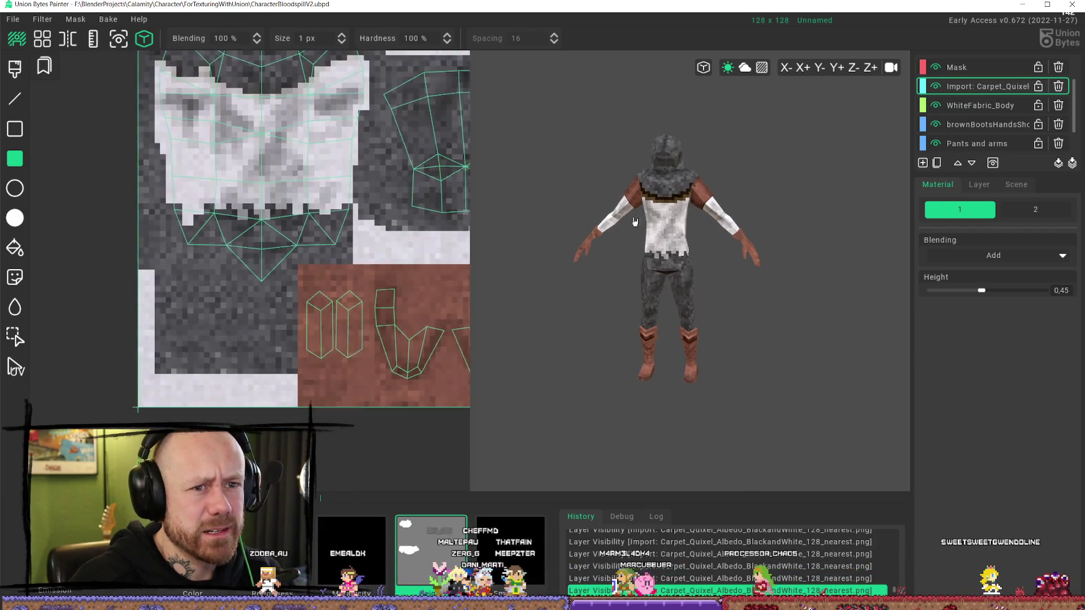
{"action": "scroll", "coordinate": [666, 243], "scroll_direction": "up", "scroll_amount": 1}
{"action": "left_click", "coordinate": [978, 106]}
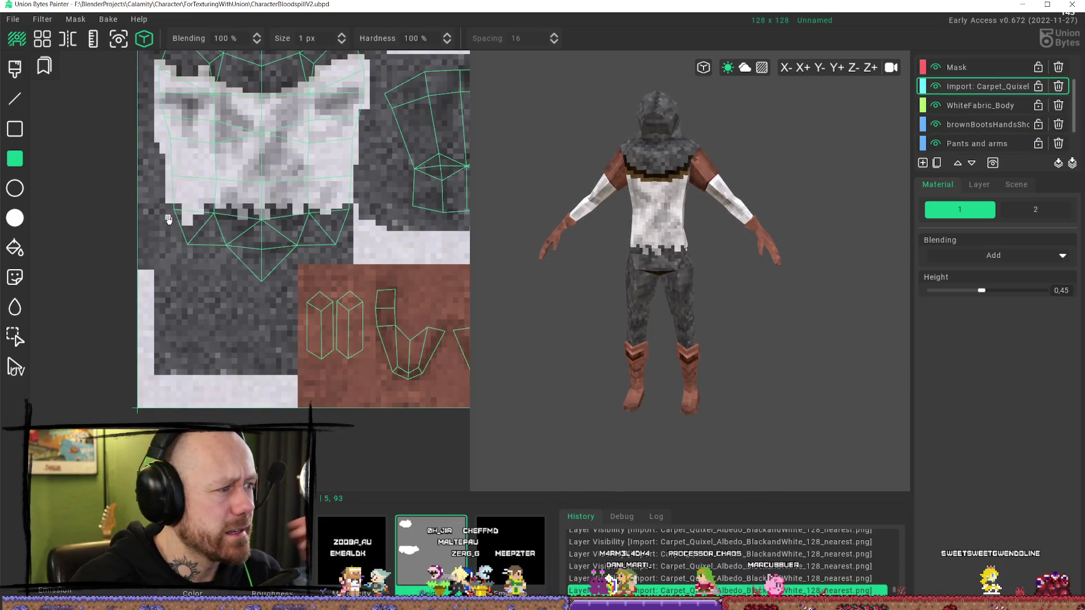
{"action": "left_click", "coordinate": [179, 290]}
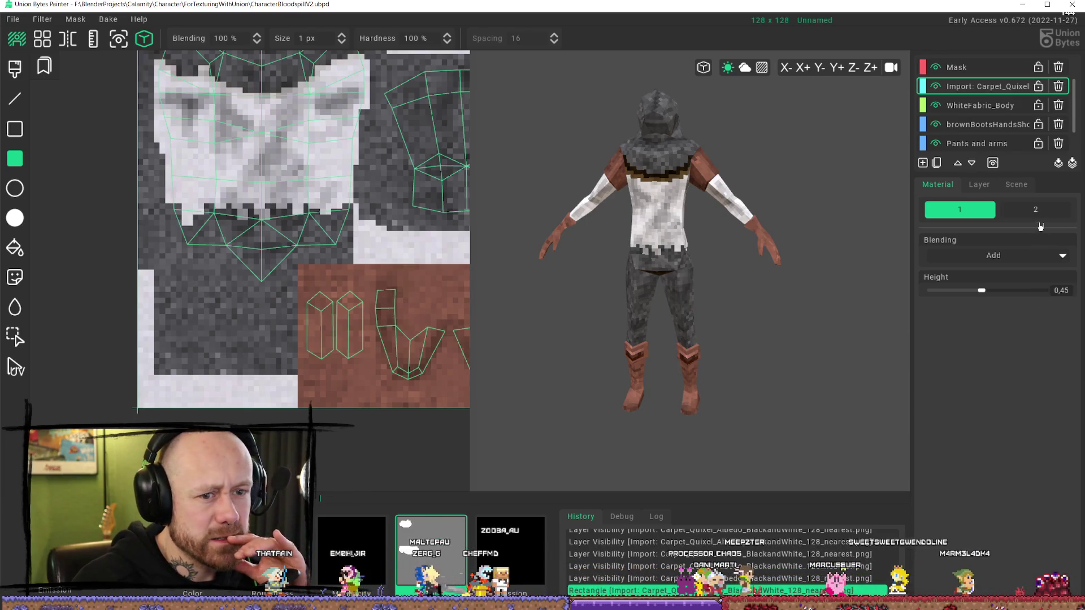
{"action": "scroll", "coordinate": [980, 86], "scroll_direction": "up", "scroll_amount": 2}
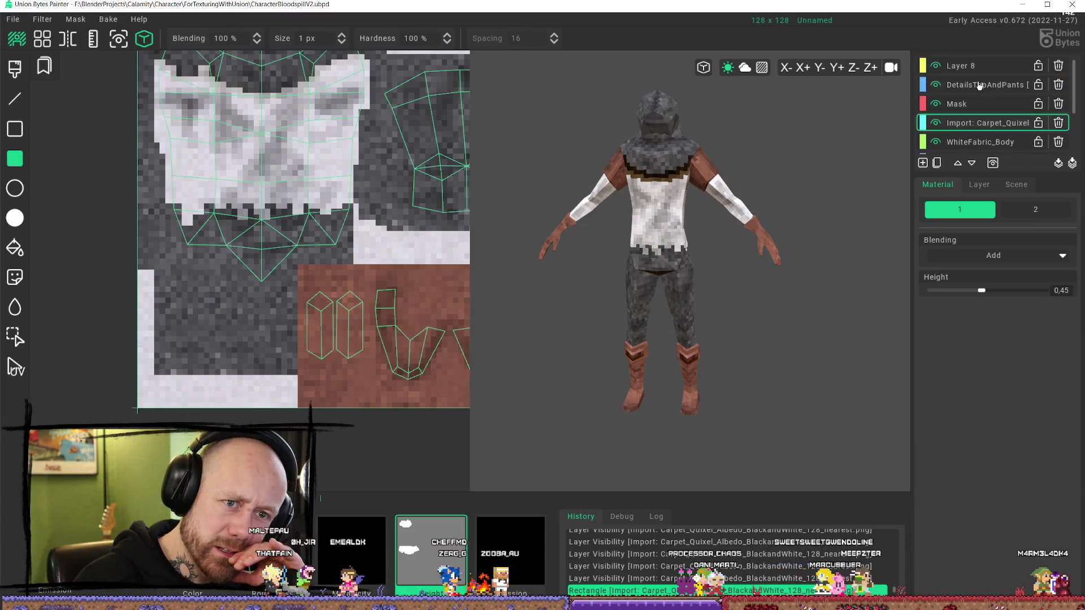
- Switch the carpet material's blending from Add to Normal, then draw and undo a test rectangle
{"action": "left_click", "coordinate": [979, 184]}
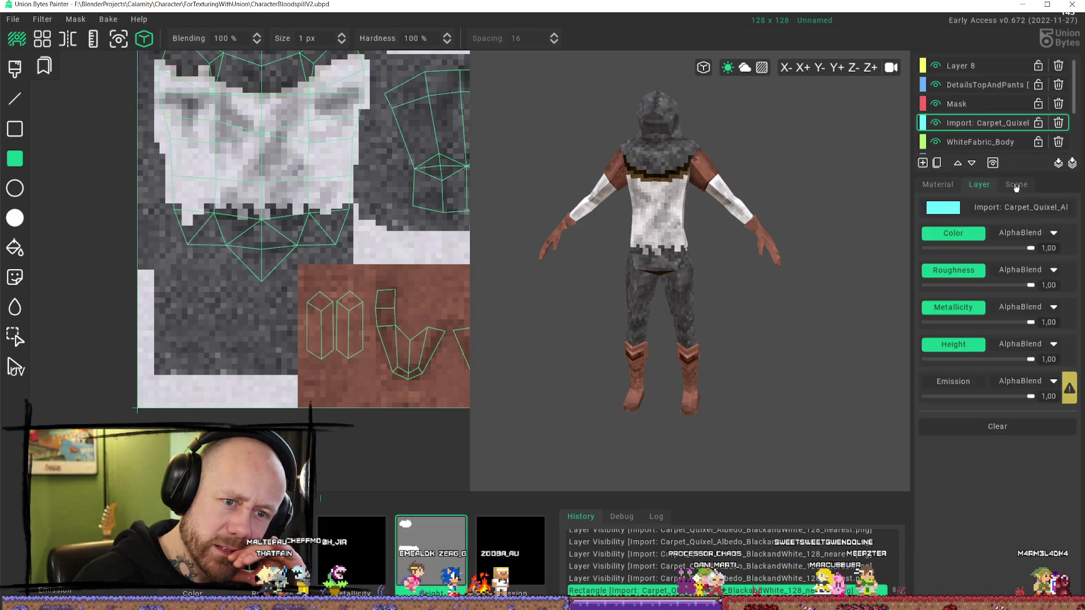
{"action": "left_click", "coordinate": [1016, 184]}
{"action": "left_click", "coordinate": [938, 184]}
{"action": "left_click", "coordinate": [1032, 257]}
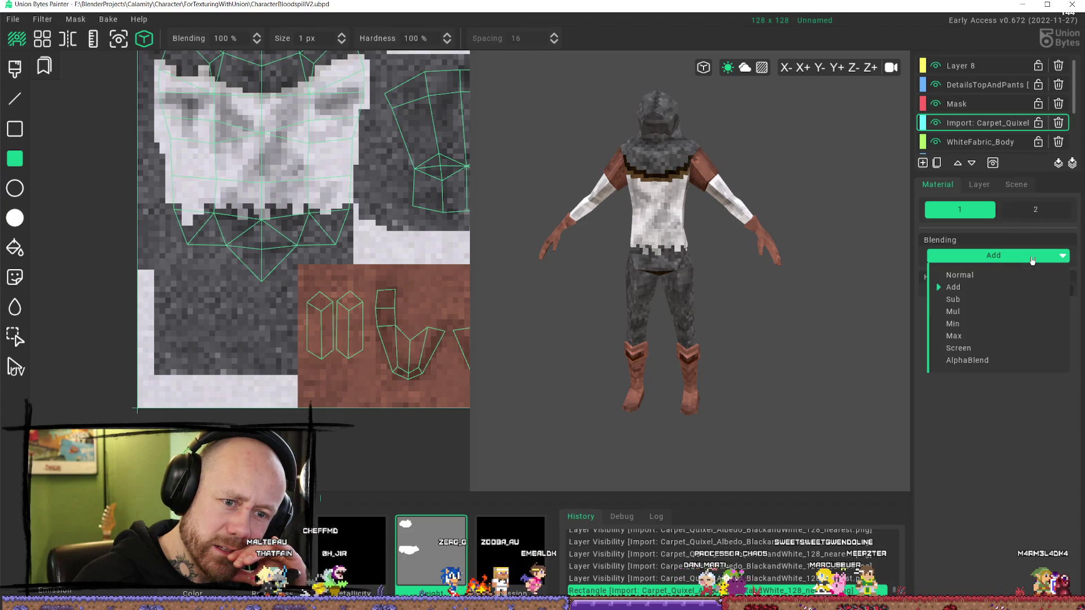
{"action": "left_click", "coordinate": [990, 275]}
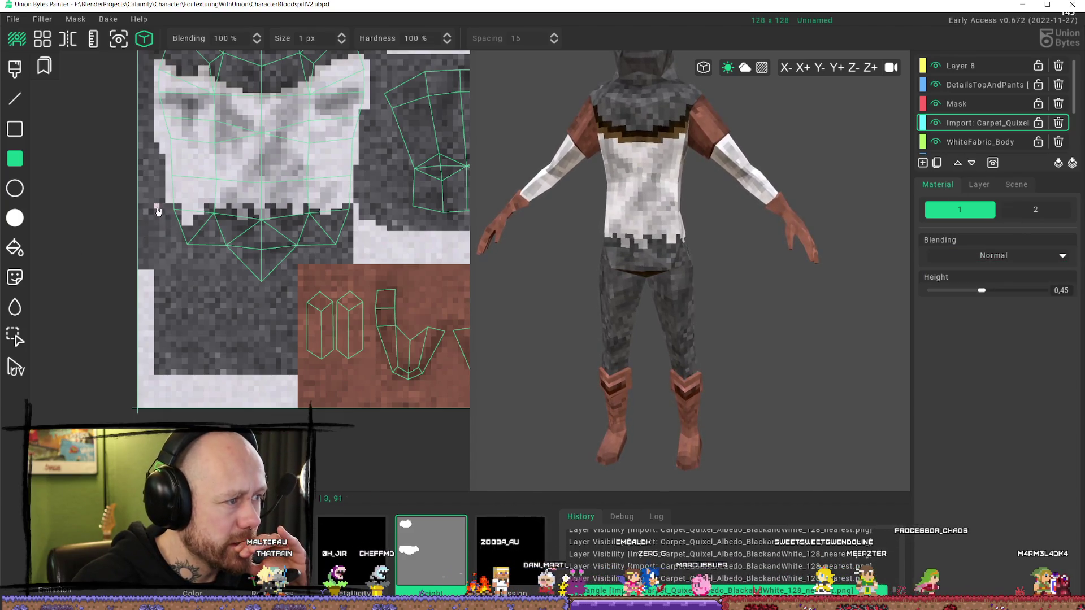
{"action": "mouse_move", "coordinate": [159, 212]}
{"action": "left_mouse_down"}
{"action": "mouse_move", "coordinate": [176, 235]}
{"action": "mouse_move", "coordinate": [176, 283]}
{"action": "left_mouse_up"}
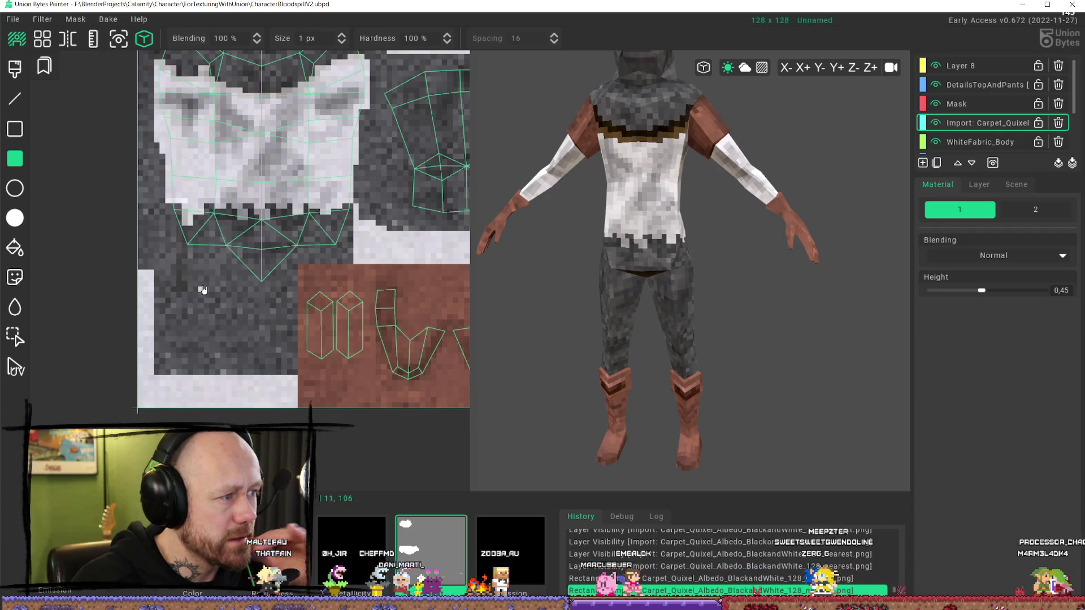
{"action": "key", "text": "ctrl+z"}
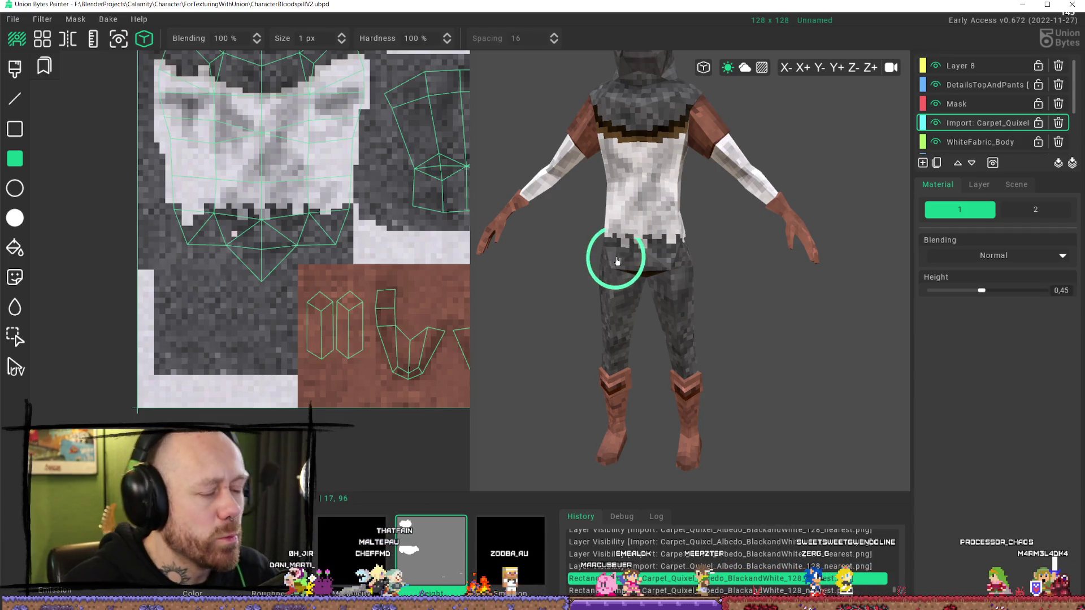
- On Layer 8, paint small pink marks just below the shirt hem
{"action": "scroll", "coordinate": [333, 200], "scroll_direction": "up", "scroll_amount": 3}
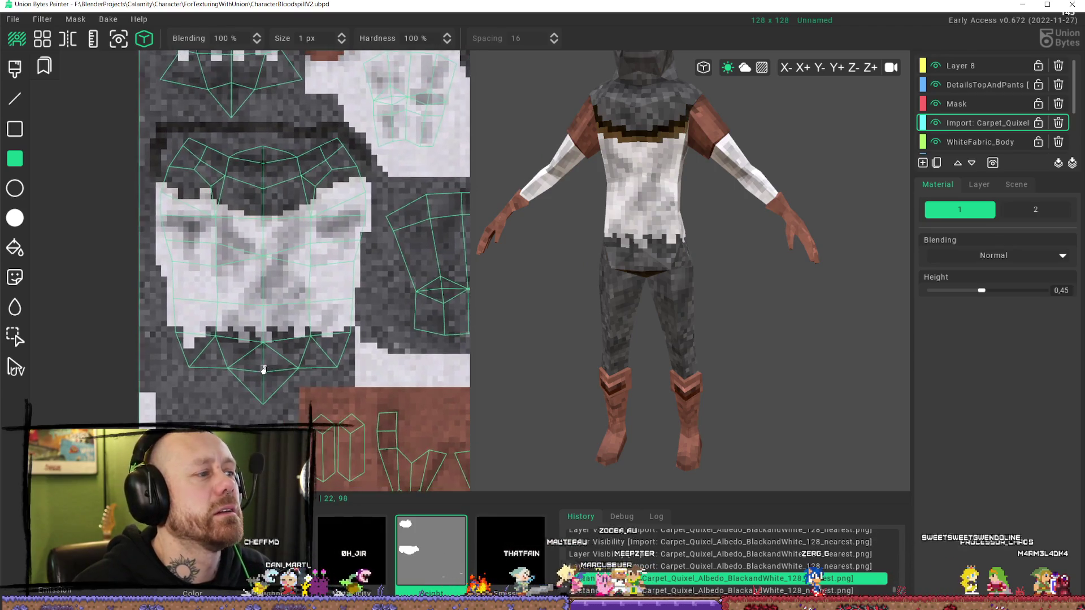
{"action": "scroll", "coordinate": [246, 309], "scroll_direction": "down", "scroll_amount": 3}
{"action": "scroll", "coordinate": [246, 310], "scroll_direction": "up", "scroll_amount": 2}
{"action": "scroll", "coordinate": [226, 305], "scroll_direction": "down", "scroll_amount": 2}
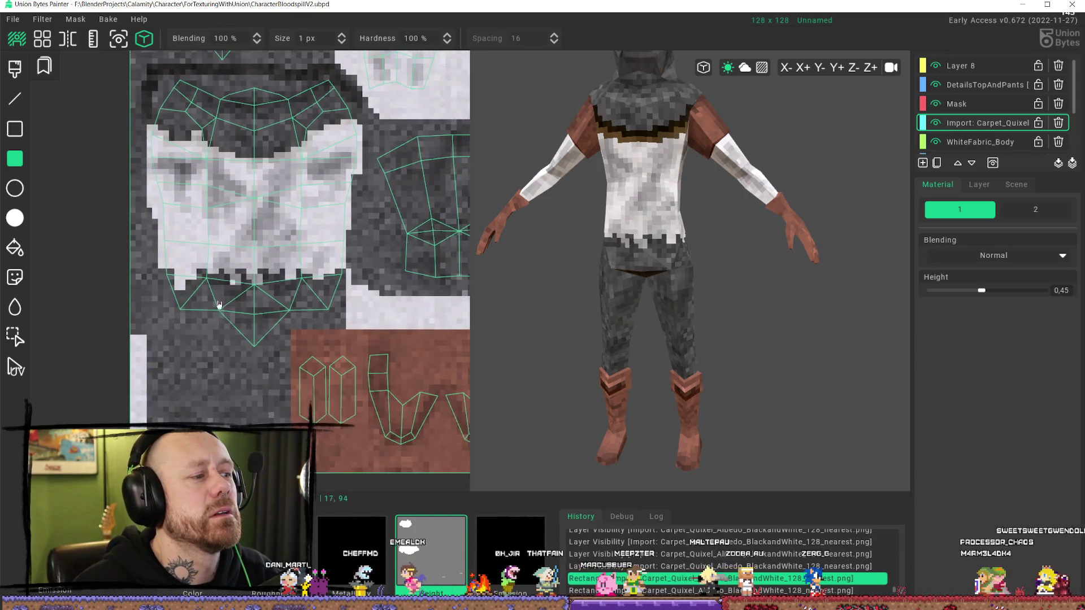
{"action": "scroll", "coordinate": [146, 291], "scroll_direction": "up", "scroll_amount": 4}
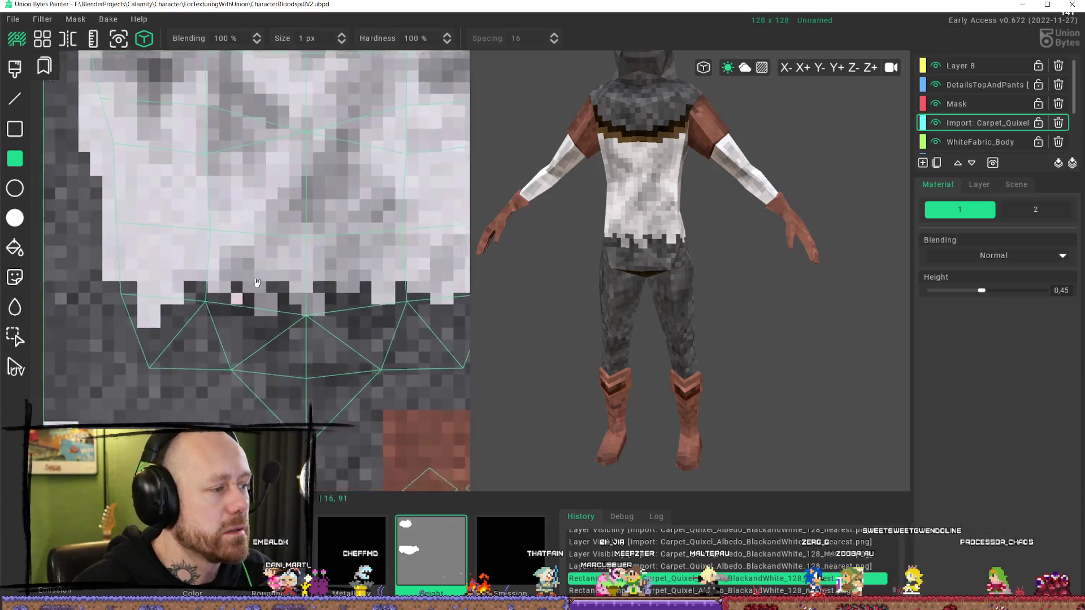
{"action": "left_click", "coordinate": [981, 69]}
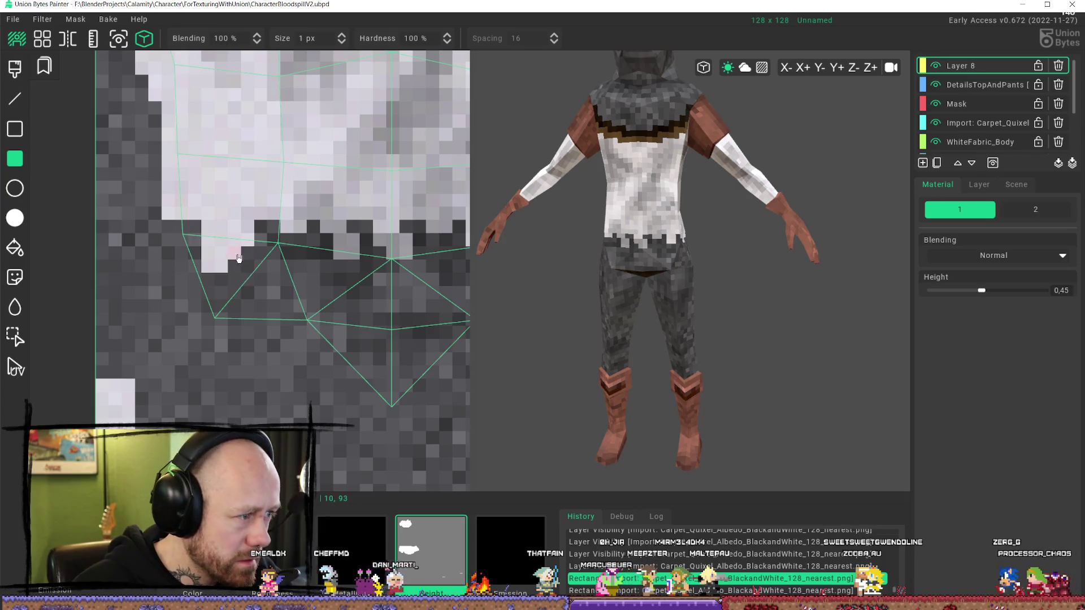
{"action": "mouse_move", "coordinate": [234, 253]}
{"action": "left_mouse_down"}
{"action": "mouse_move", "coordinate": [270, 254]}
{"action": "mouse_move", "coordinate": [272, 373]}
{"action": "left_mouse_up"}
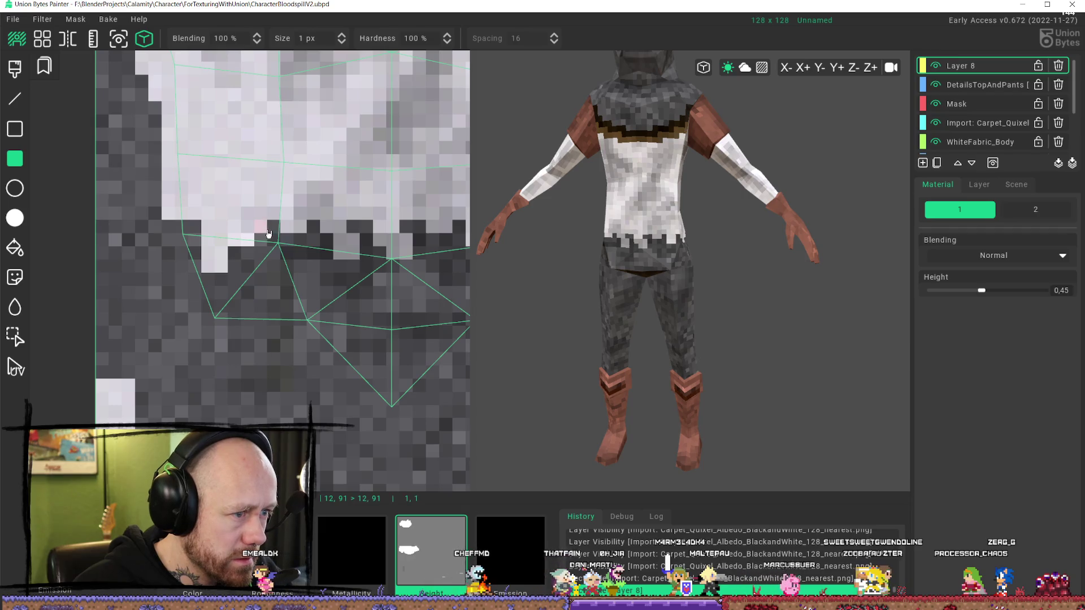
{"action": "mouse_move", "coordinate": [269, 233]}
{"action": "left_mouse_down"}
{"action": "mouse_move", "coordinate": [274, 382]}
{"action": "mouse_move", "coordinate": [273, 373]}
{"action": "left_mouse_up"}
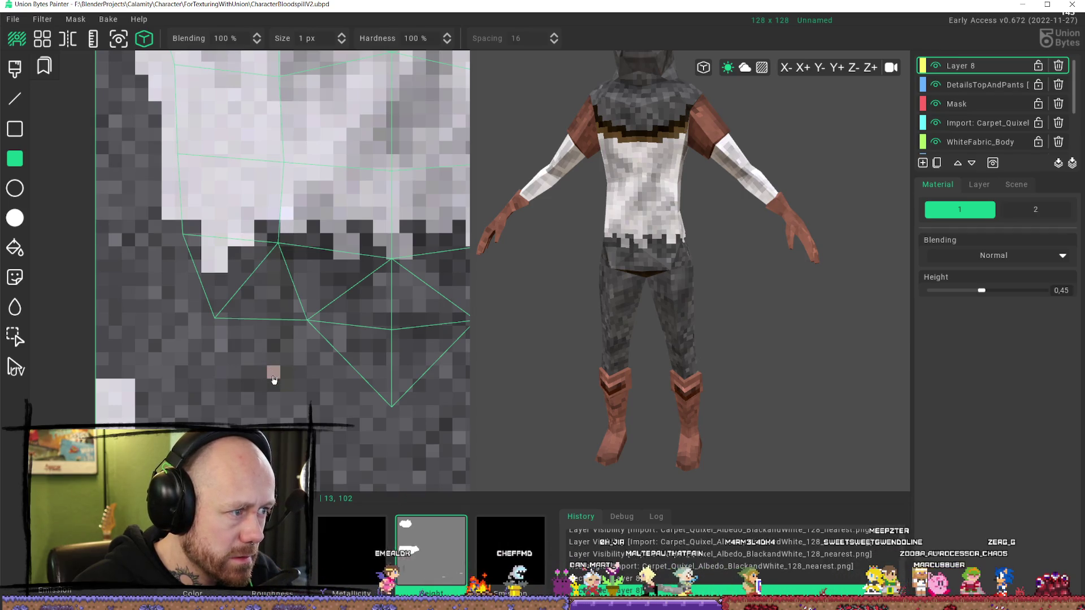
- Orbit the model to inspect the pink marks, then delete Layer 8
{"action": "scroll", "coordinate": [273, 380], "scroll_direction": "down", "scroll_amount": 3}
{"action": "mouse_move", "coordinate": [649, 226]}
{"action": "right_mouse_down"}
{"action": "mouse_move", "coordinate": [730, 189]}
{"action": "mouse_move", "coordinate": [874, 189]}
{"action": "mouse_move", "coordinate": [581, 194]}
{"action": "right_mouse_up"}
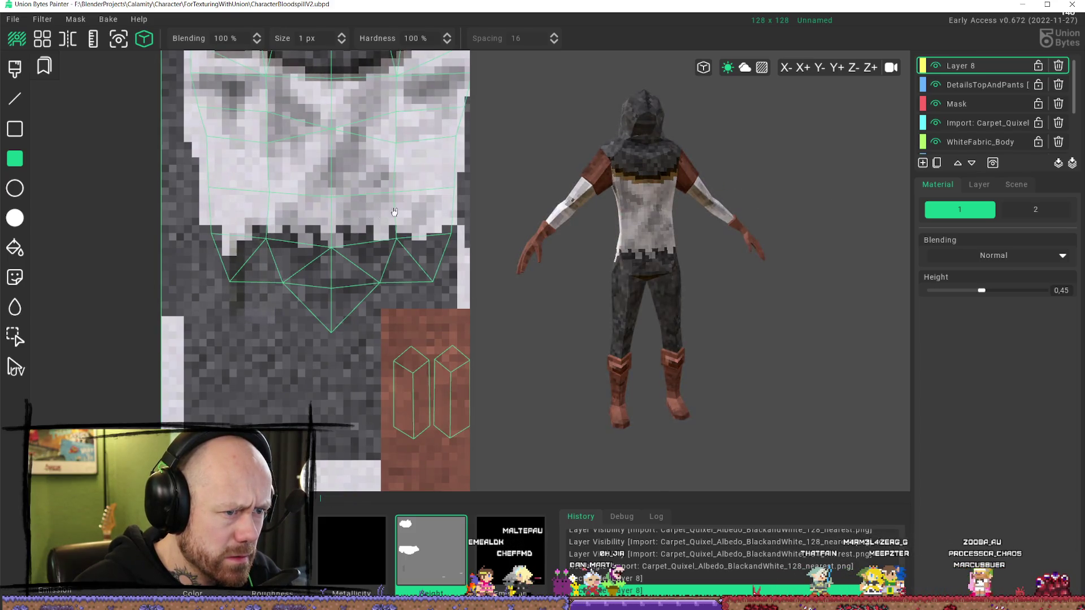
{"action": "mouse_move", "coordinate": [642, 169]}
{"action": "right_mouse_down"}
{"action": "mouse_move", "coordinate": [678, 205]}
{"action": "mouse_move", "coordinate": [492, 213]}
{"action": "mouse_move", "coordinate": [762, 210]}
{"action": "right_mouse_up"}
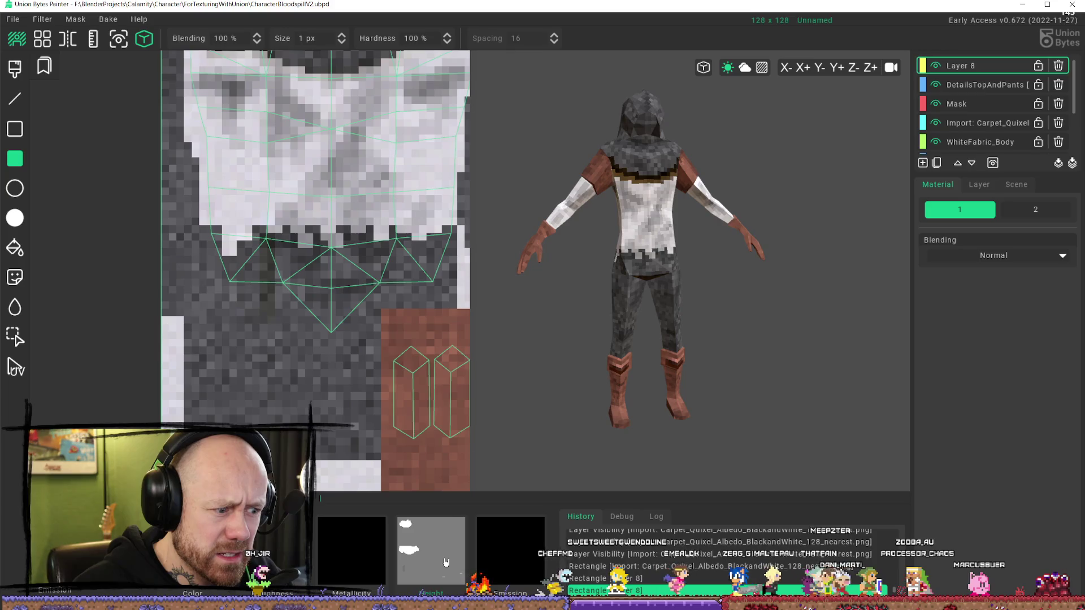
{"action": "scroll", "coordinate": [405, 439], "scroll_direction": "down", "scroll_amount": 5}
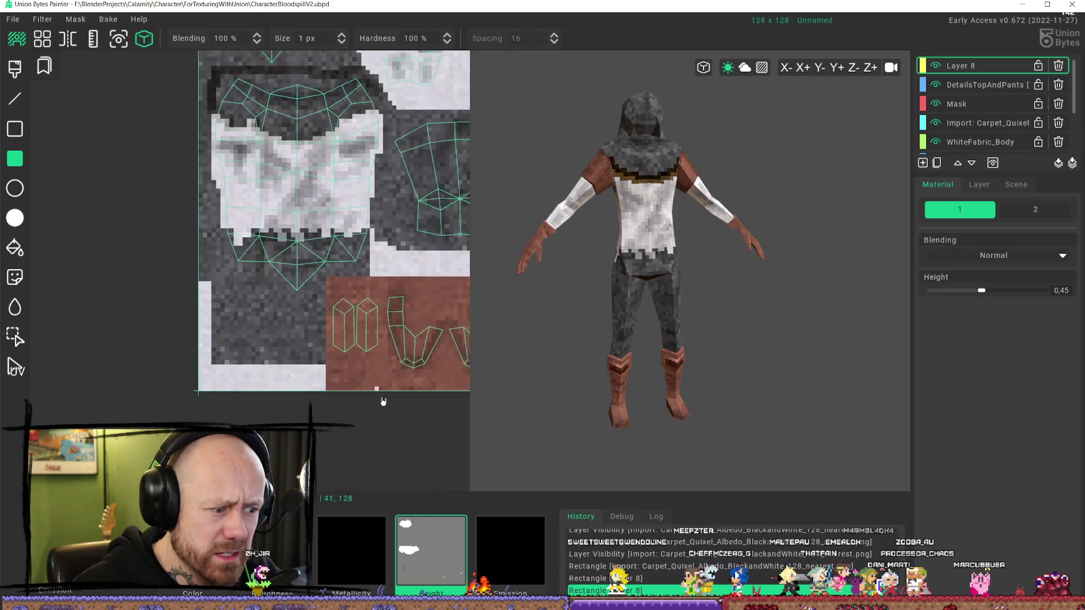
{"action": "scroll", "coordinate": [269, 252], "scroll_direction": "down", "scroll_amount": 5}
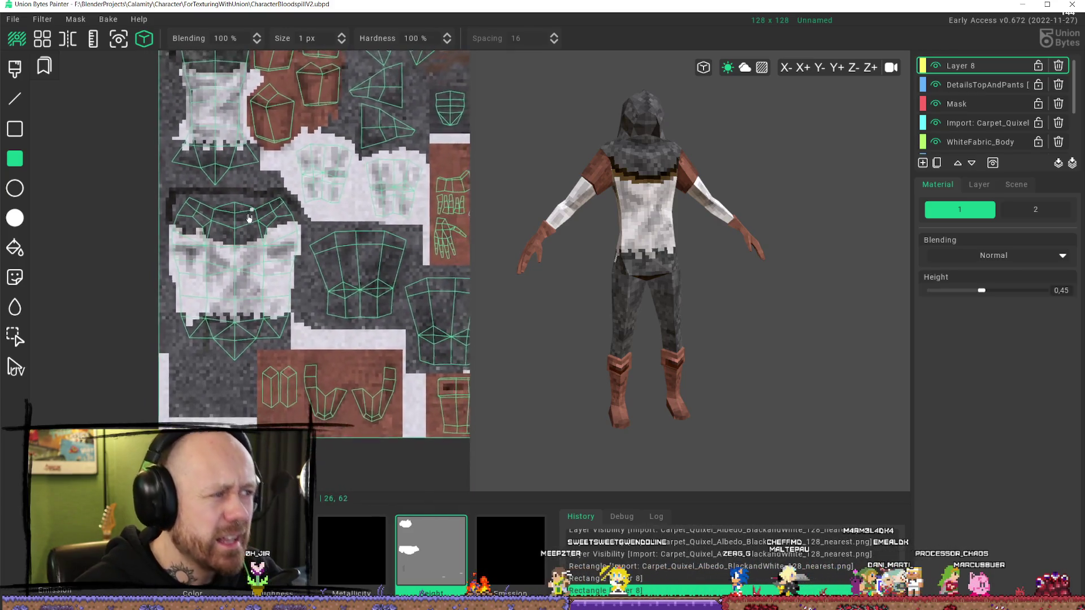
{"action": "scroll", "coordinate": [885, 252], "scroll_direction": "down", "scroll_amount": 1}
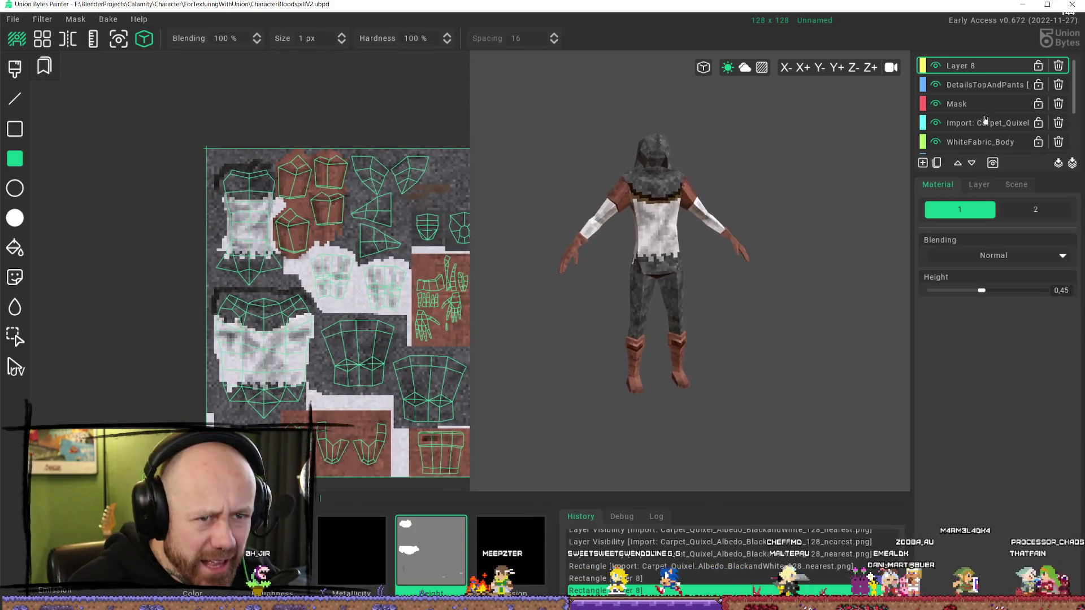
{"action": "left_click", "coordinate": [1059, 66]}
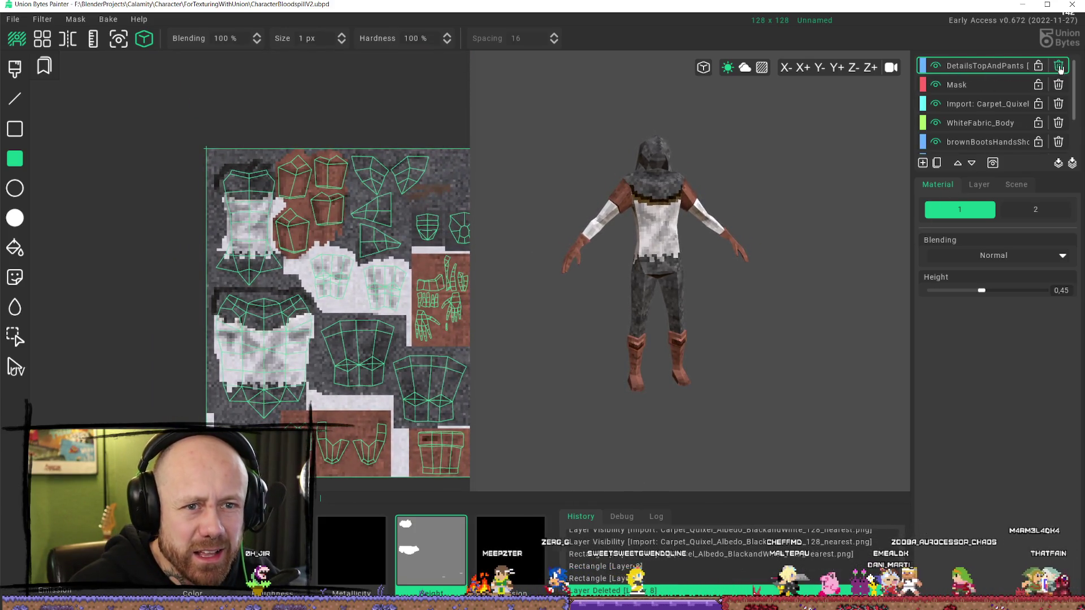
- Compare the Carpet_Quixel layer hidden and shown, then draw two rectangles on it
{"action": "left_click", "coordinate": [935, 104]}
{"action": "left_click", "coordinate": [935, 104]}
{"action": "left_click", "coordinate": [977, 86]}
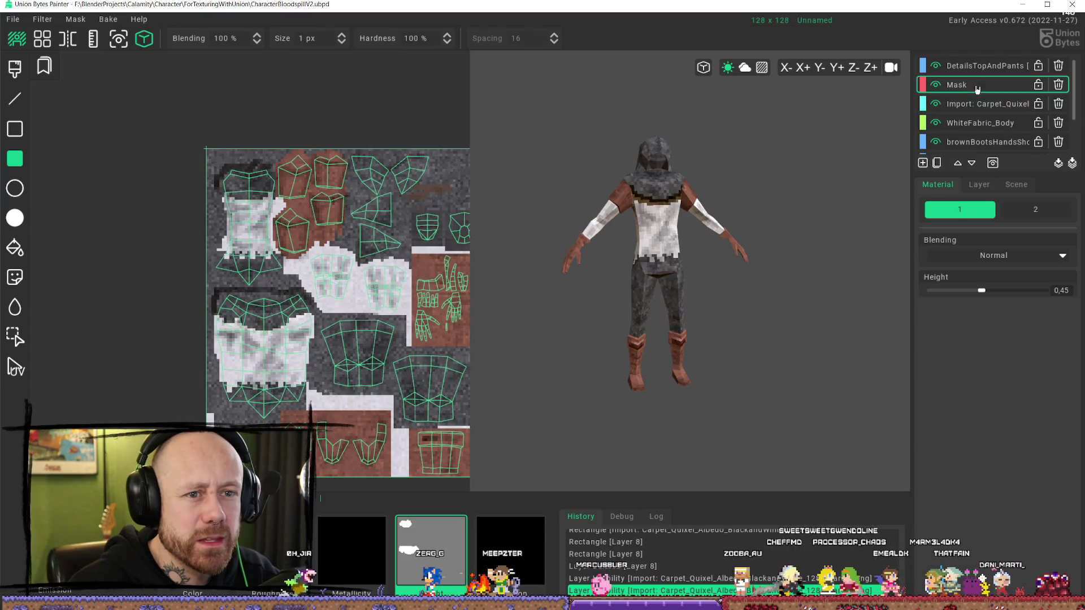
{"action": "left_click", "coordinate": [968, 105]}
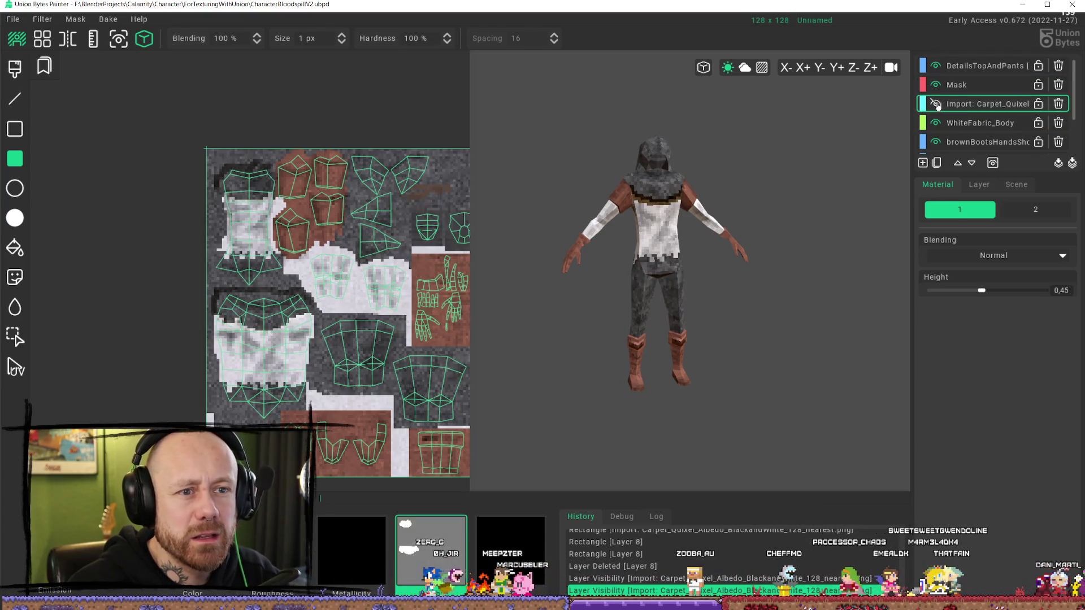
{"action": "left_click", "coordinate": [935, 104]}
{"action": "left_click", "coordinate": [936, 104]}
{"action": "middle_click_drag", "start_coordinate": [321, 269], "coordinate": [297, 228]}
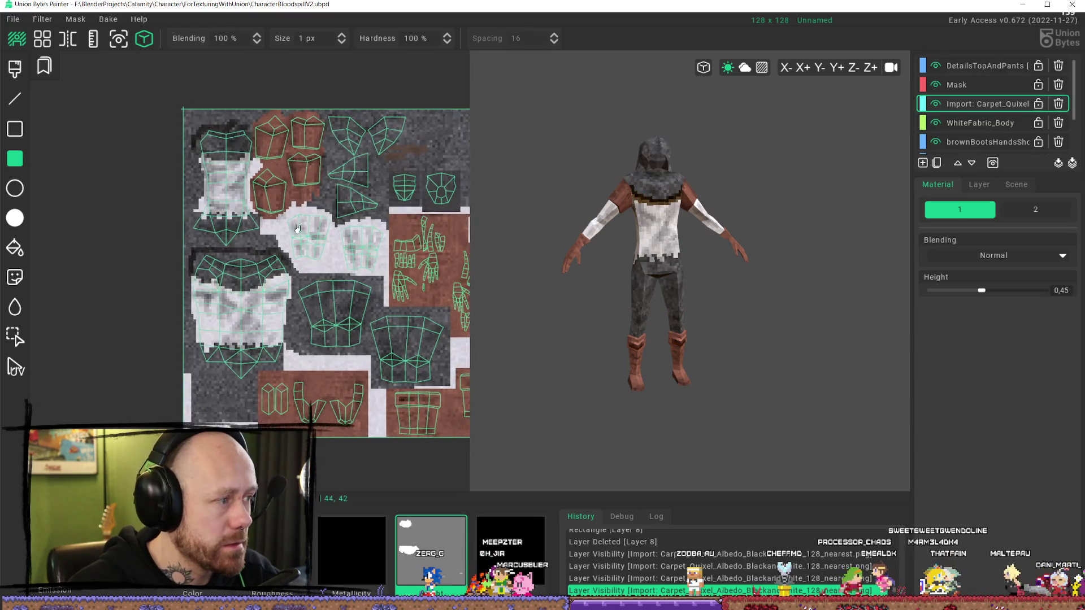
{"action": "left_click_drag", "start_coordinate": [168, 92], "coordinate": [244, 255]}
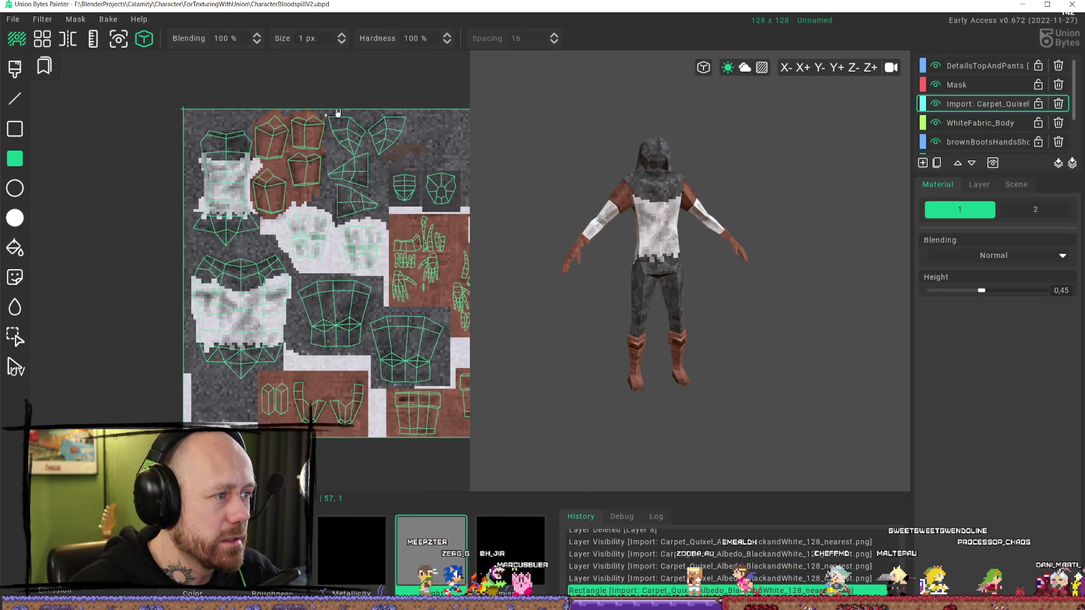
{"action": "left_click_drag", "start_coordinate": [337, 113], "coordinate": [139, 340]}
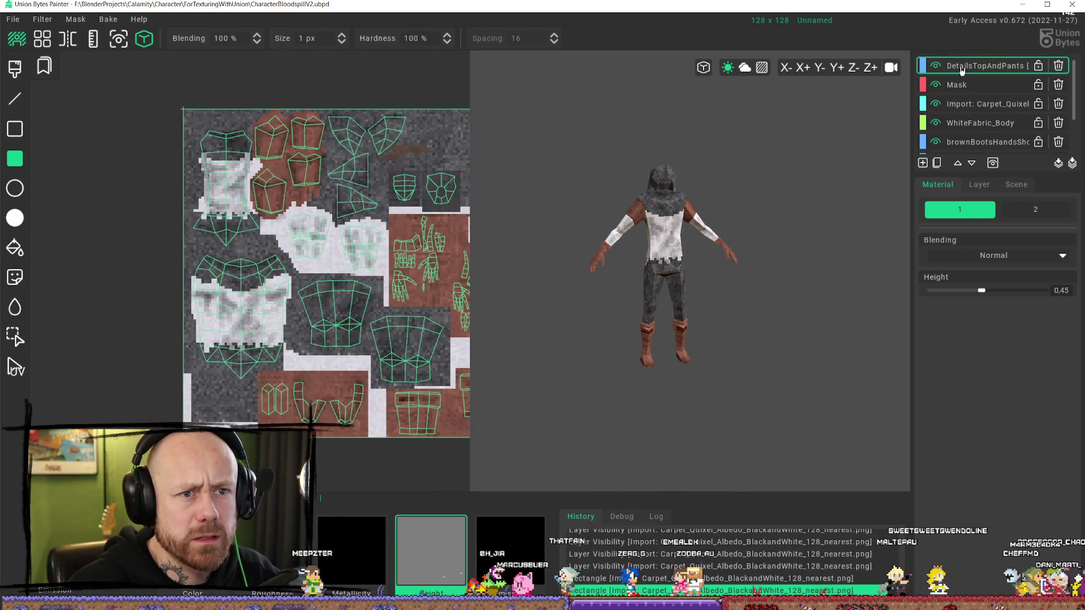
- Add a new empty layer named Heights at the top of the layer stack
{"action": "left_click", "coordinate": [938, 164]}
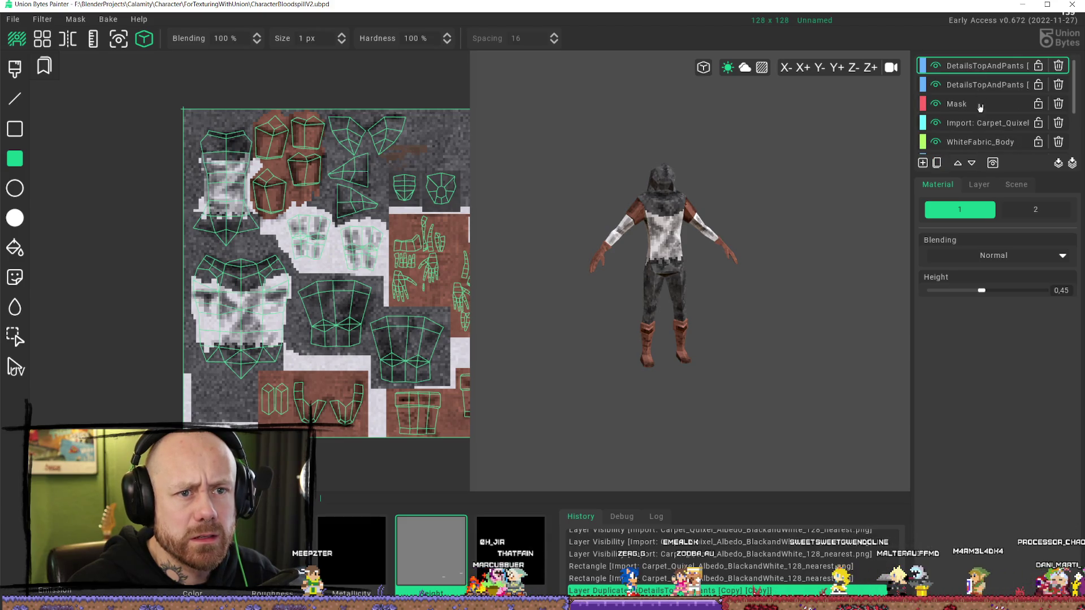
{"action": "left_click", "coordinate": [1060, 66]}
{"action": "left_click", "coordinate": [923, 164]}
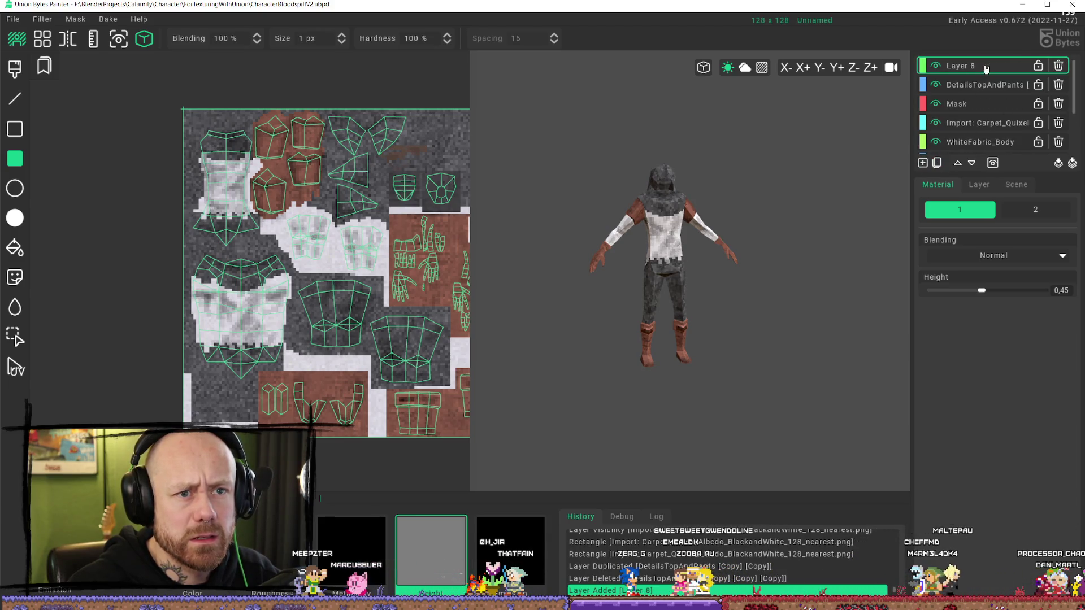
{"action": "left_click", "coordinate": [985, 184]}
{"action": "type", "text": "H"}
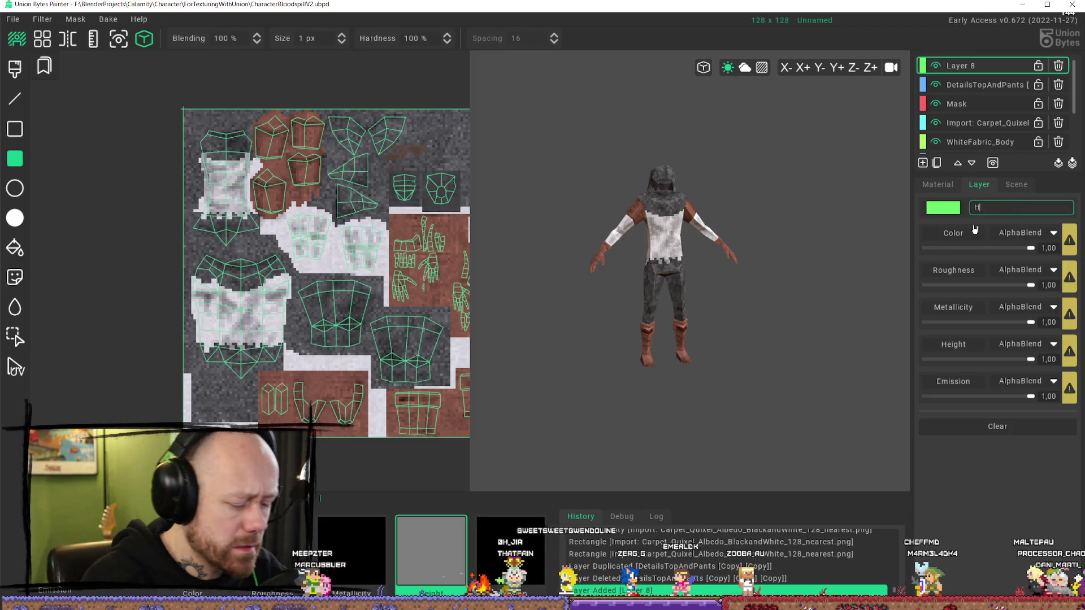
{"action": "type", "text": "eights"}
{"action": "key", "text": "Return"}
{"action": "scroll", "coordinate": [590, 268], "scroll_direction": "up", "scroll_amount": 3}
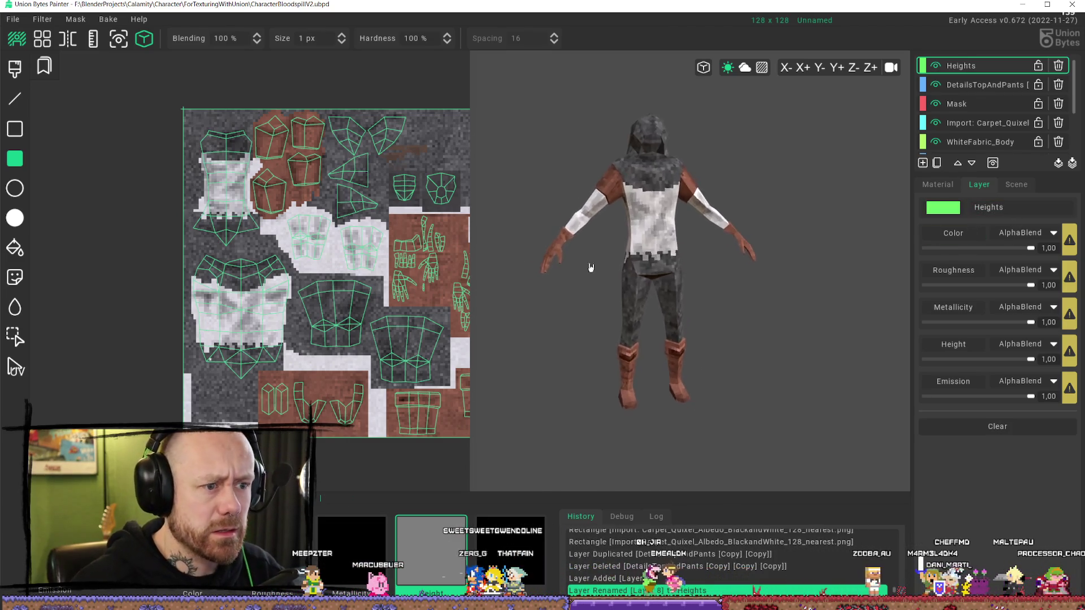
{"action": "mouse_move", "coordinate": [591, 268]}
{"action": "middle_mouse_down"}
{"action": "mouse_move", "coordinate": [557, 249]}
{"action": "mouse_move", "coordinate": [642, 237]}
{"action": "mouse_move", "coordinate": [633, 240]}
{"action": "middle_mouse_up"}
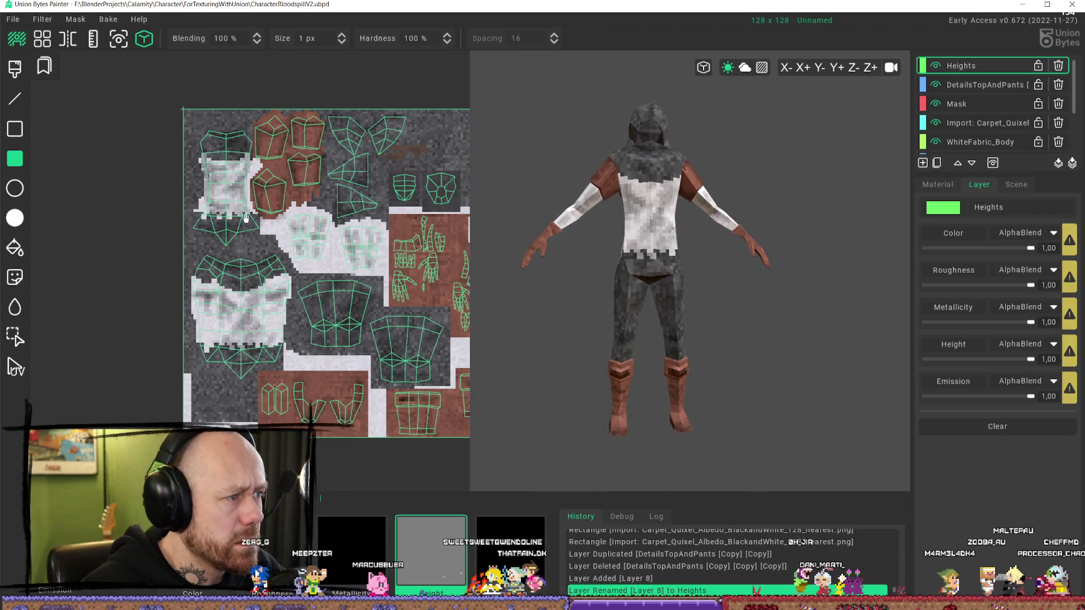
{"action": "scroll", "coordinate": [245, 217], "scroll_direction": "up", "scroll_amount": 4}
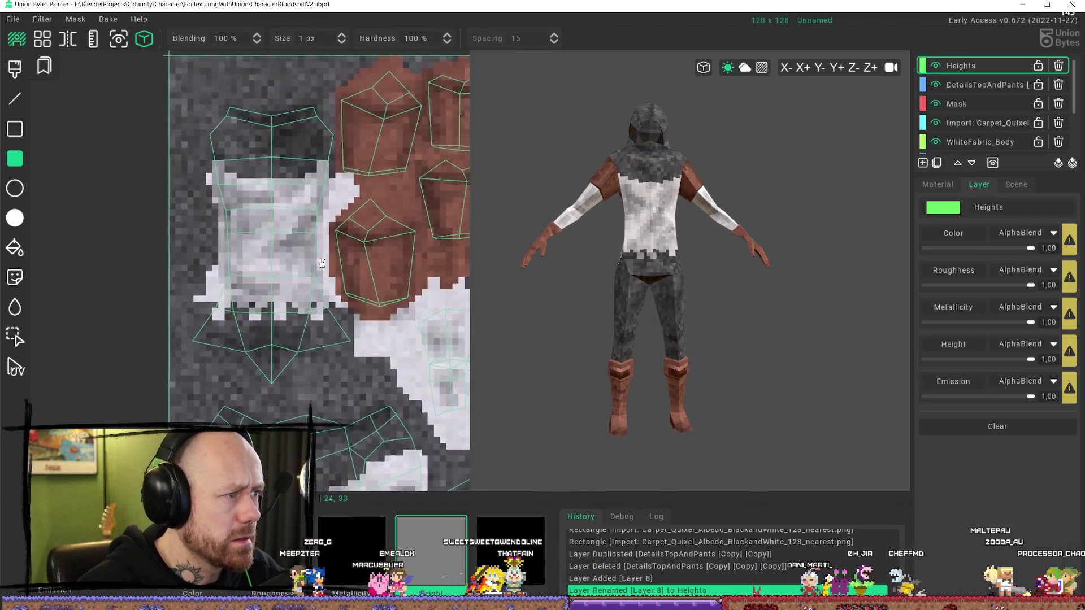
{"action": "scroll", "coordinate": [214, 250], "scroll_direction": "down", "scroll_amount": 5}
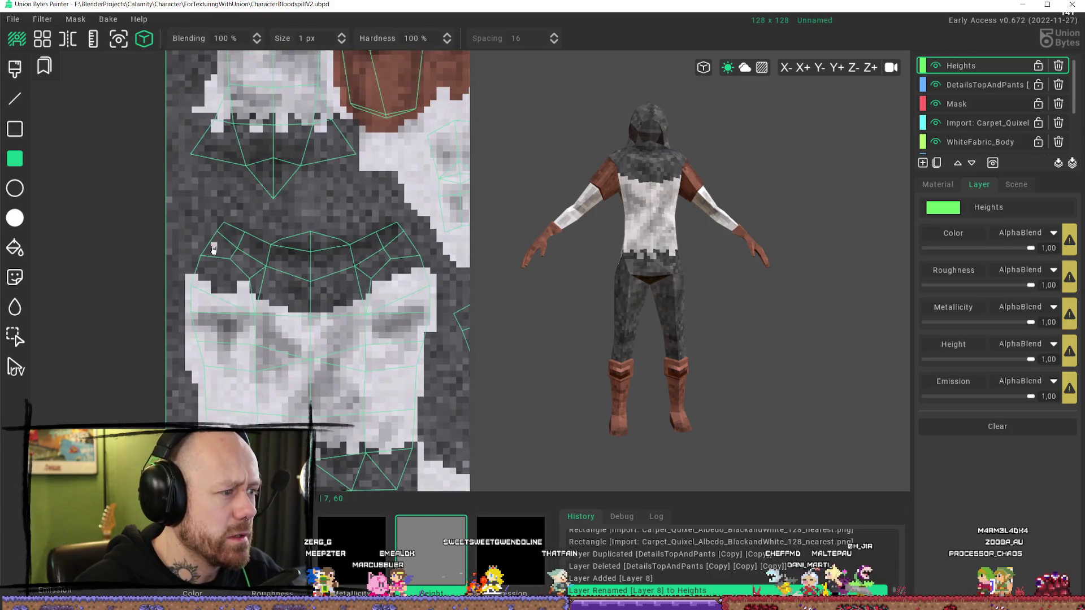
- Set up the Brush tool on the Heights layer with height 0.55, undoing a stray test dab
{"action": "left_click", "coordinate": [15, 67]}
{"action": "scroll", "coordinate": [484, 213], "scroll_direction": "up", "scroll_amount": 3}
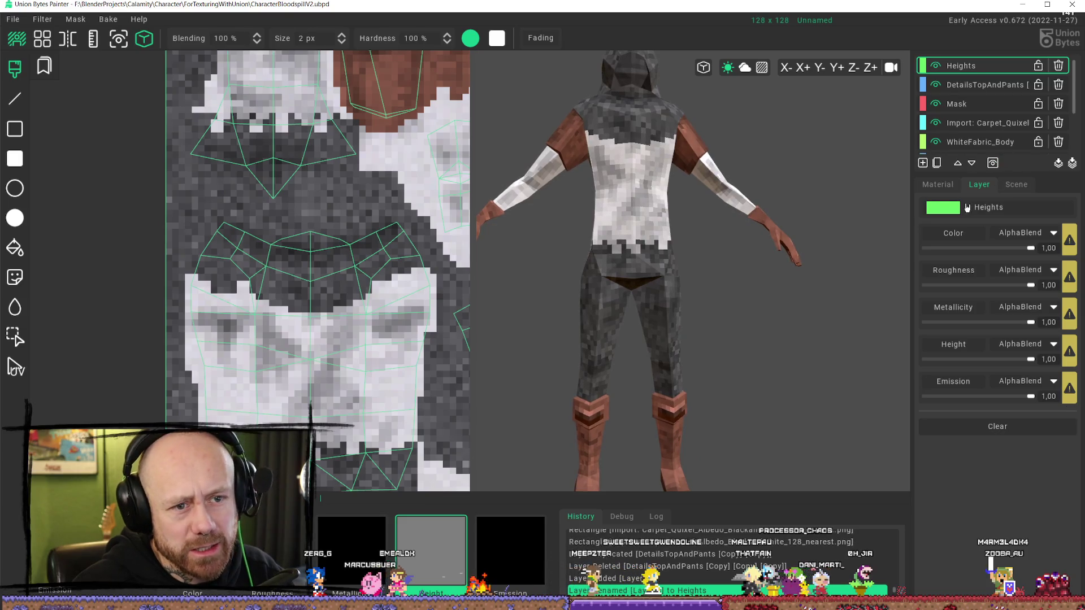
{"action": "left_click", "coordinate": [984, 85]}
{"action": "left_click", "coordinate": [961, 66]}
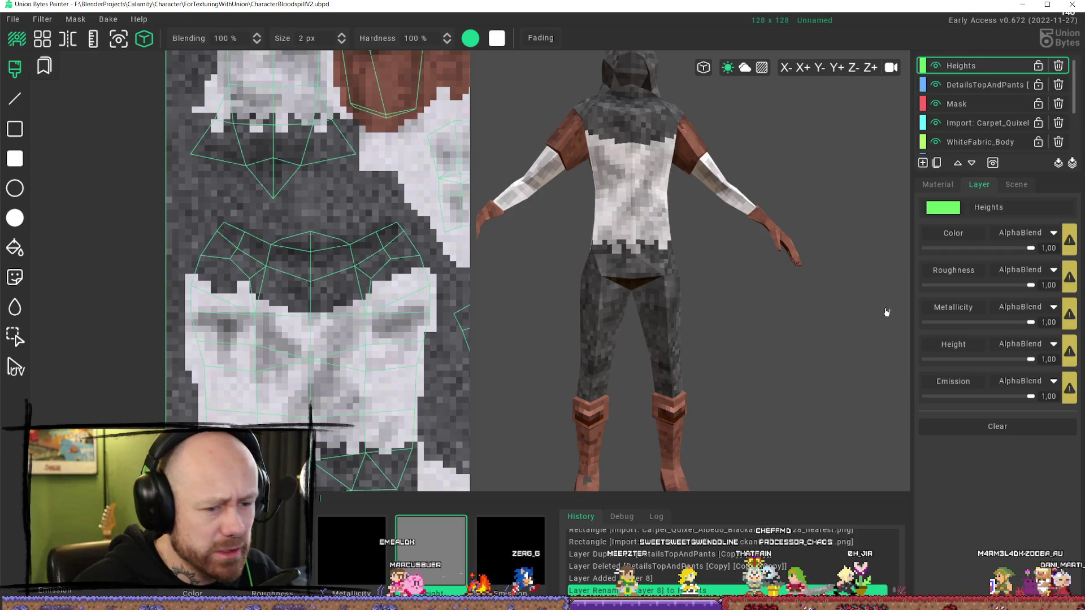
{"action": "left_click", "coordinate": [942, 190]}
{"action": "type", "text": "0,55"}
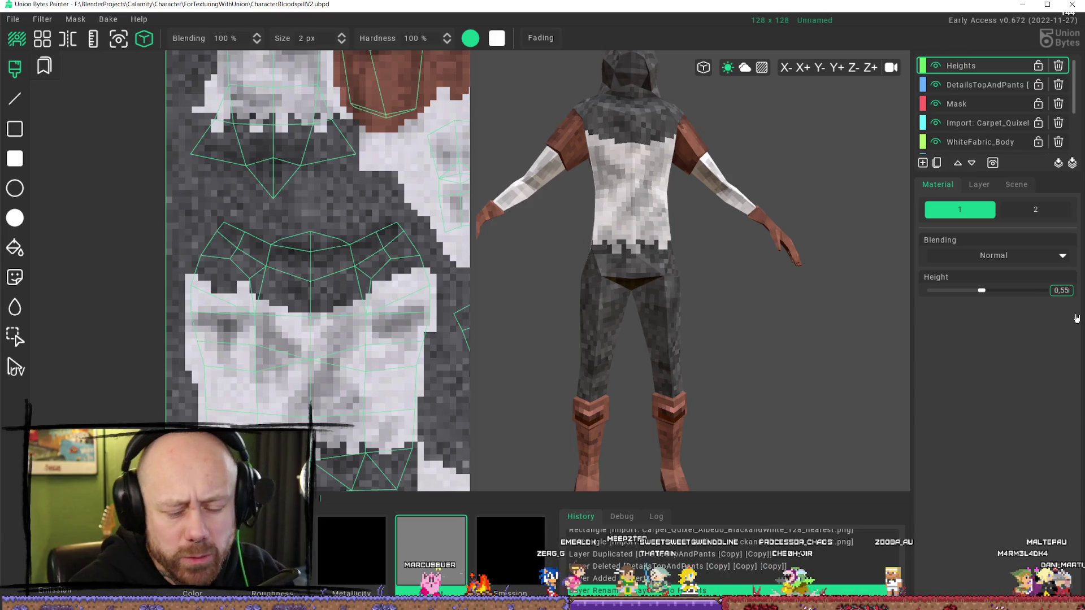
{"action": "key", "text": "Return"}
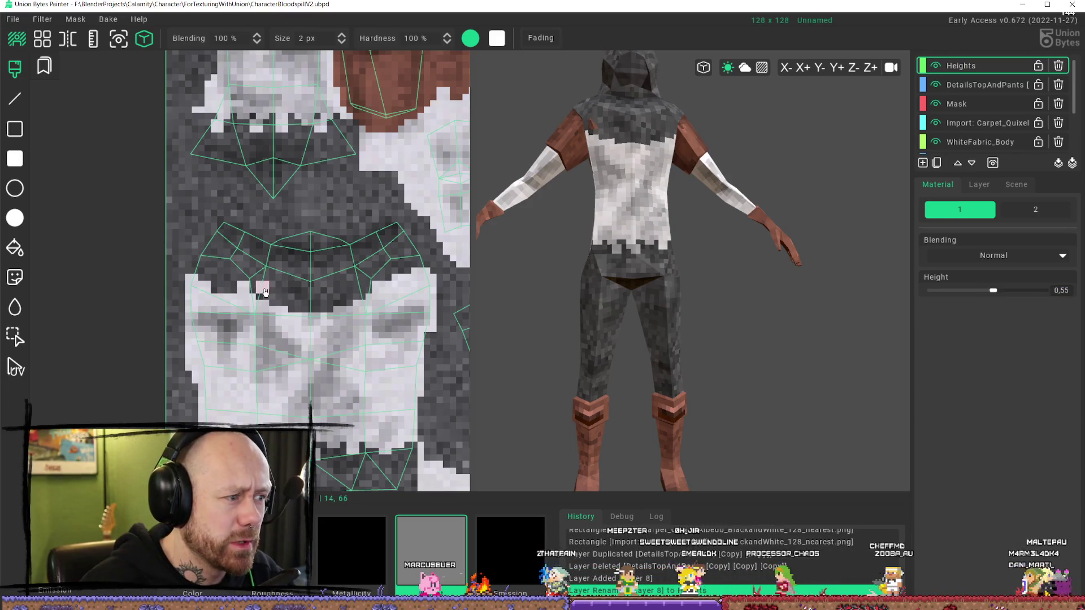
{"action": "left_click", "coordinate": [307, 276]}
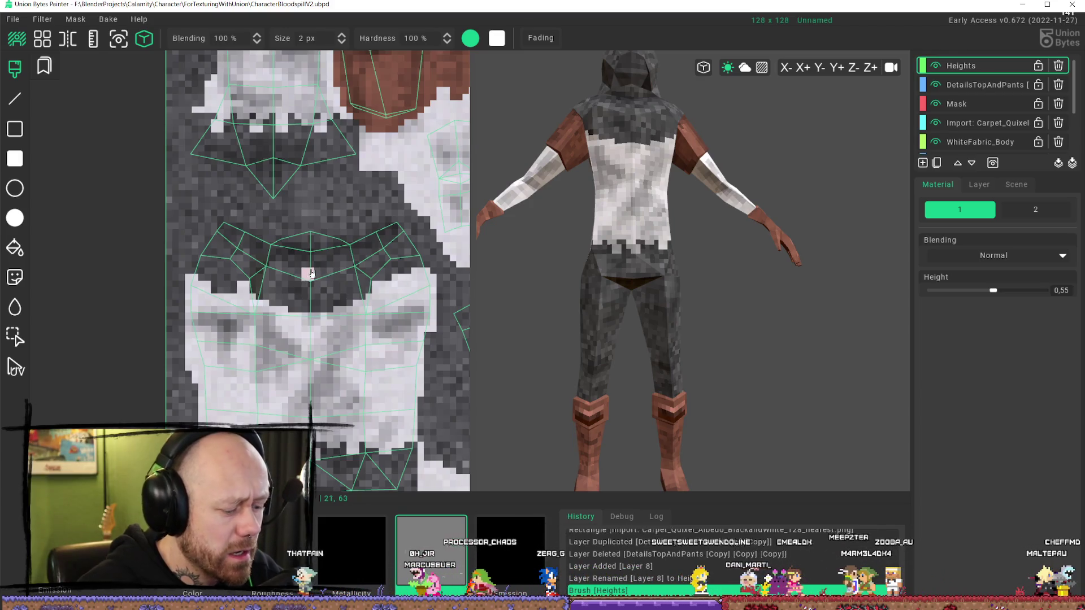
{"action": "key", "text": "ctrl+z"}
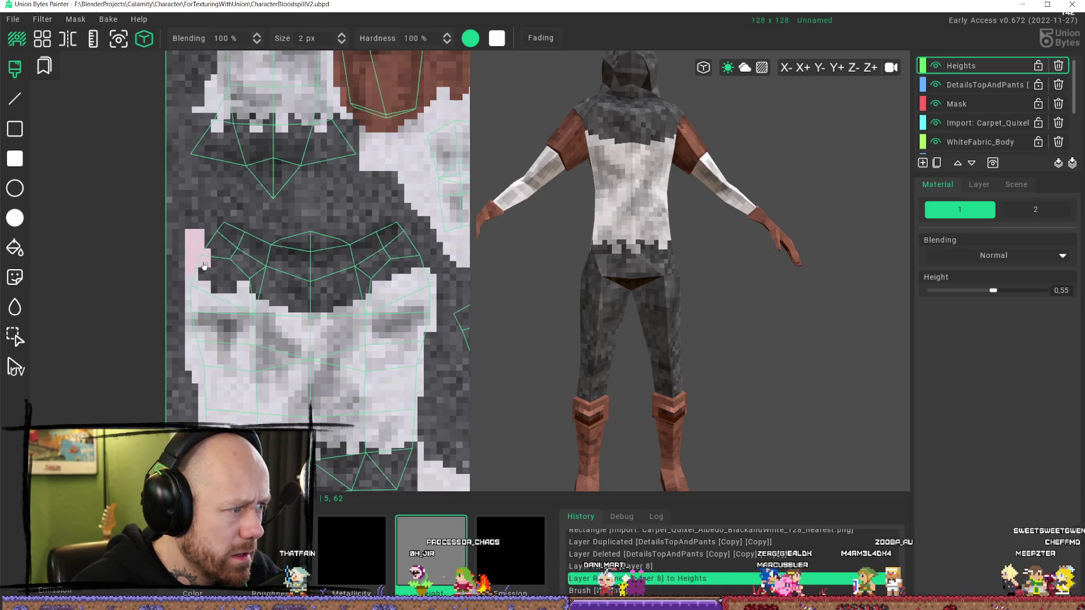
- Paint raised height across the dark band above the large white cloth island
{"action": "mouse_move", "coordinate": [222, 288]}
{"action": "left_mouse_down"}
{"action": "mouse_move", "coordinate": [258, 287]}
{"action": "mouse_move", "coordinate": [320, 307]}
{"action": "left_mouse_up"}
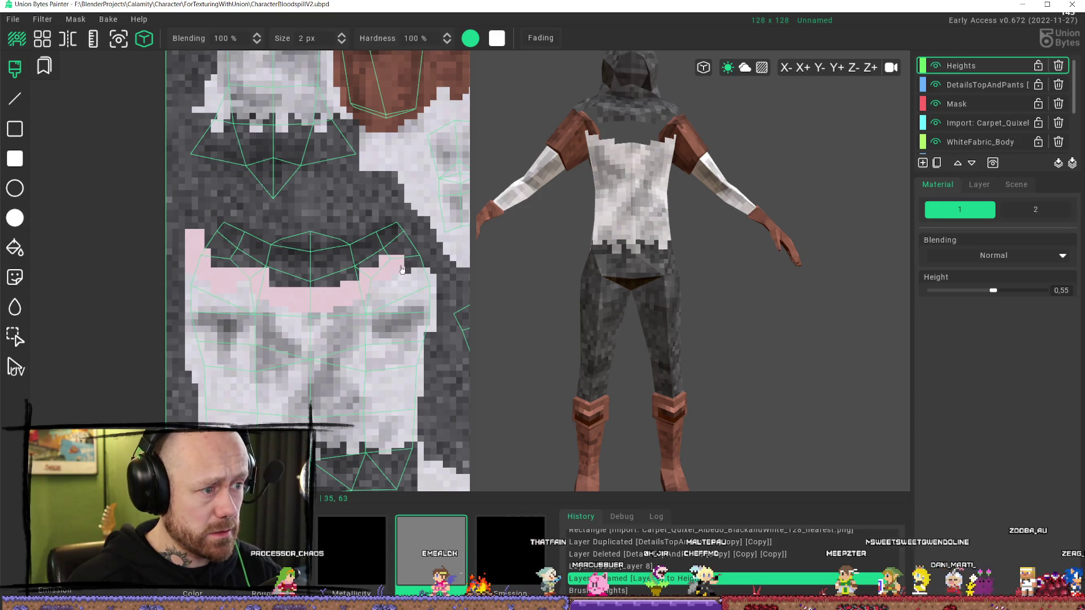
{"action": "mouse_move", "coordinate": [428, 265]}
{"action": "left_mouse_down"}
{"action": "mouse_move", "coordinate": [376, 216]}
{"action": "mouse_move", "coordinate": [334, 256]}
{"action": "mouse_move", "coordinate": [367, 263]}
{"action": "mouse_move", "coordinate": [278, 287]}
{"action": "left_mouse_up"}
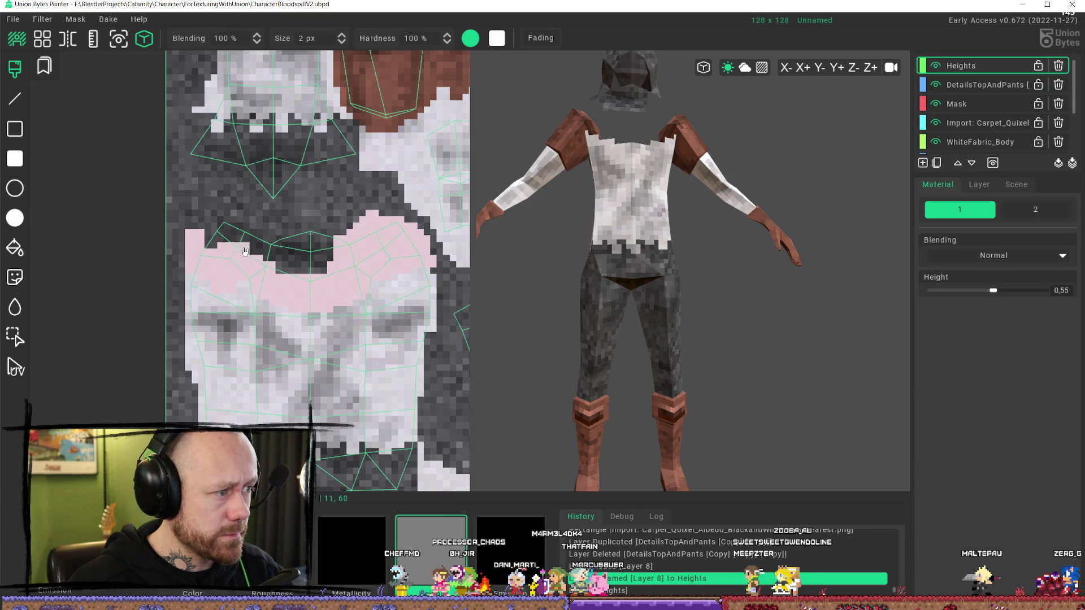
{"action": "mouse_move", "coordinate": [246, 230]}
{"action": "left_mouse_down"}
{"action": "mouse_move", "coordinate": [181, 222]}
{"action": "mouse_move", "coordinate": [299, 223]}
{"action": "mouse_move", "coordinate": [327, 247]}
{"action": "mouse_move", "coordinate": [296, 248]}
{"action": "left_mouse_up"}
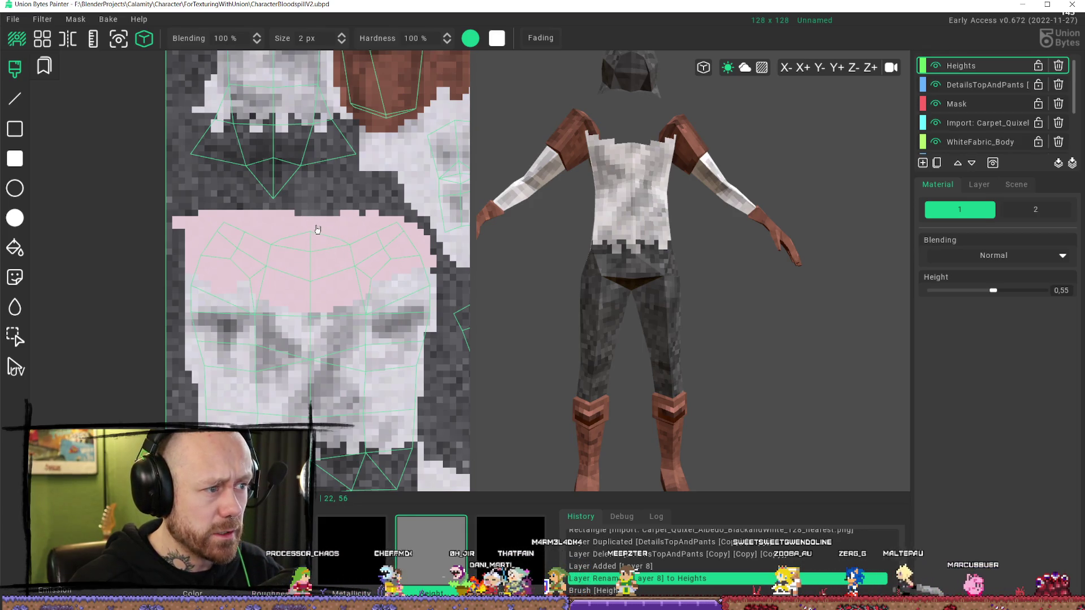
{"action": "left_click_drag", "start_coordinate": [317, 229], "coordinate": [317, 229]}
{"action": "scroll", "coordinate": [680, 166], "scroll_direction": "down", "scroll_amount": 5}
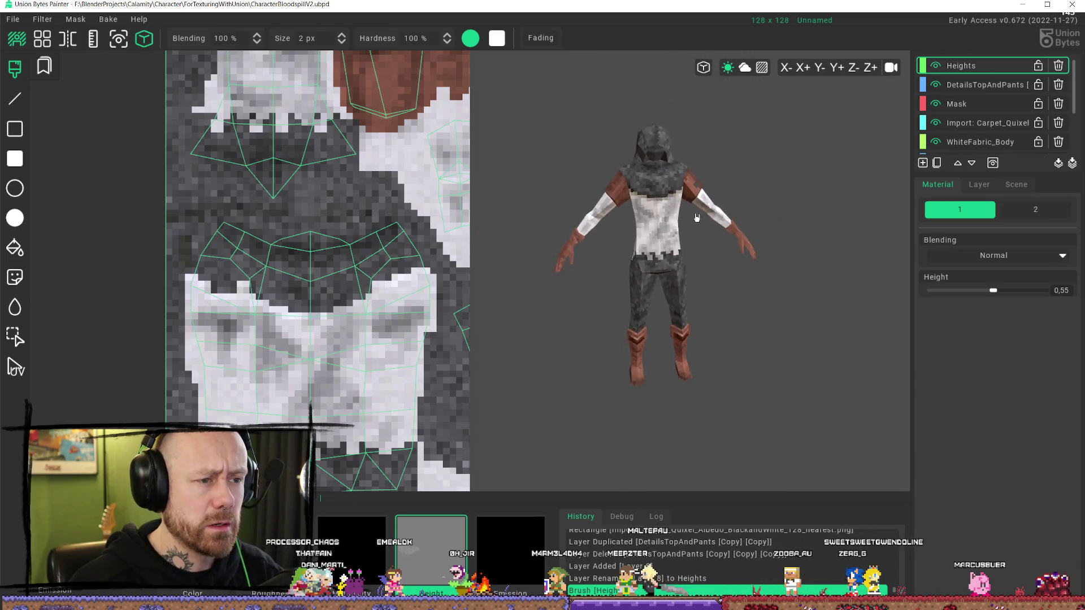
{"action": "mouse_move", "coordinate": [696, 217]}
{"action": "middle_mouse_down"}
{"action": "mouse_move", "coordinate": [637, 174]}
{"action": "mouse_move", "coordinate": [737, 191]}
{"action": "mouse_move", "coordinate": [620, 186]}
{"action": "mouse_move", "coordinate": [598, 167]}
{"action": "mouse_move", "coordinate": [633, 181]}
{"action": "middle_mouse_up"}
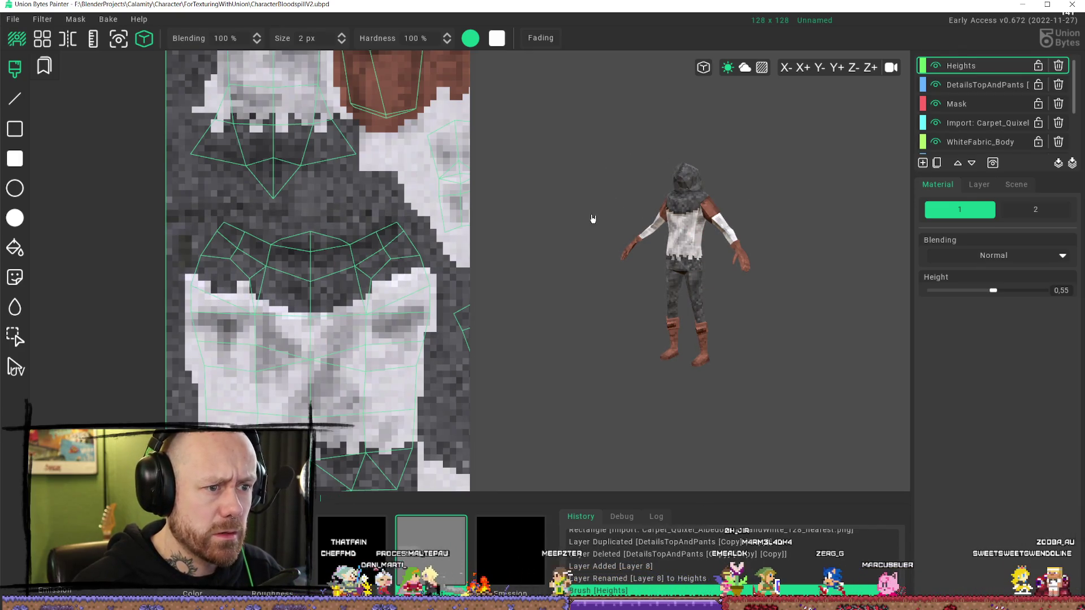
- Paint raised height along the dark top edge of the smaller torso UV island
{"action": "middle_click_drag", "start_coordinate": [591, 218], "coordinate": [296, 235]}
{"action": "scroll", "coordinate": [344, 284], "scroll_direction": "down", "scroll_amount": 1}
{"action": "scroll", "coordinate": [345, 285], "scroll_direction": "up", "scroll_amount": 4}
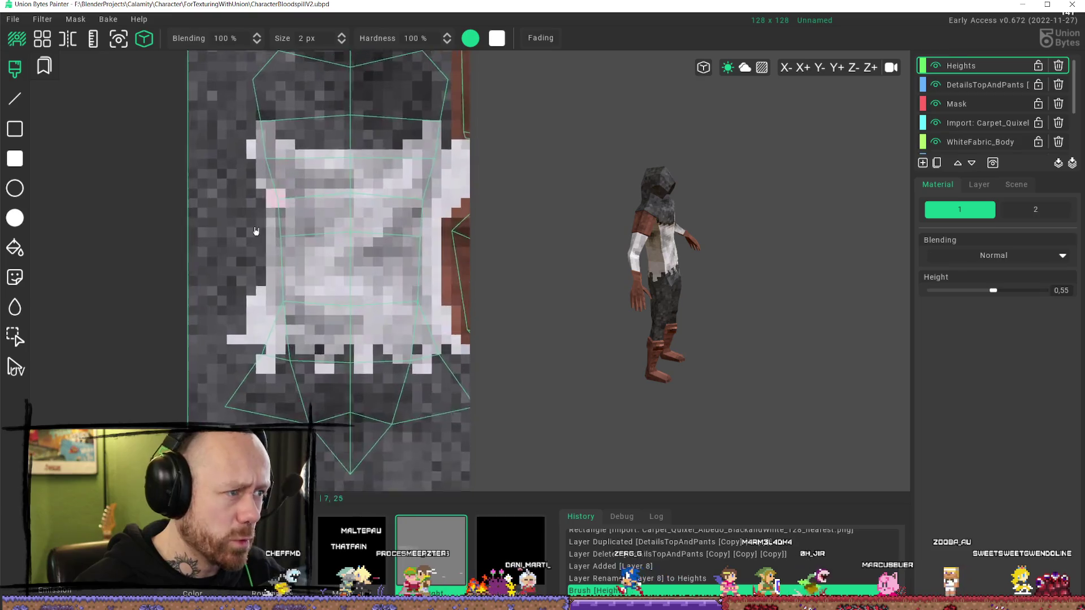
{"action": "middle_click_drag", "start_coordinate": [690, 291], "coordinate": [767, 244]}
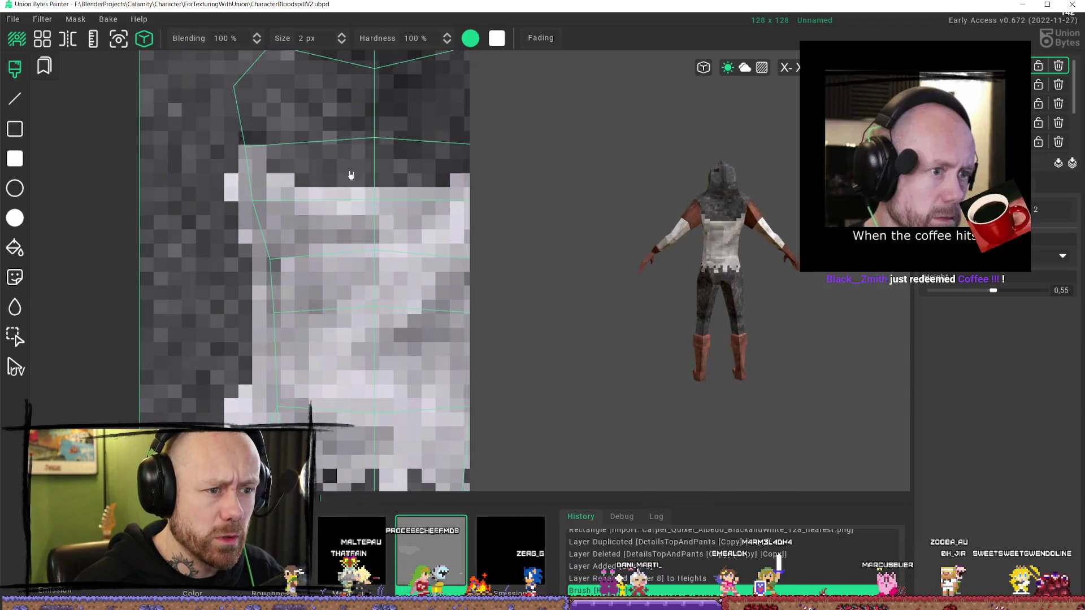
{"action": "scroll", "coordinate": [300, 170], "scroll_direction": "up", "scroll_amount": 2}
{"action": "mouse_move", "coordinate": [300, 171]}
{"action": "middle_mouse_down"}
{"action": "mouse_move", "coordinate": [283, 227]}
{"action": "mouse_move", "coordinate": [169, 283]}
{"action": "mouse_move", "coordinate": [135, 321]}
{"action": "middle_mouse_up"}
{"action": "scroll", "coordinate": [135, 321], "scroll_direction": "down", "scroll_amount": 3}
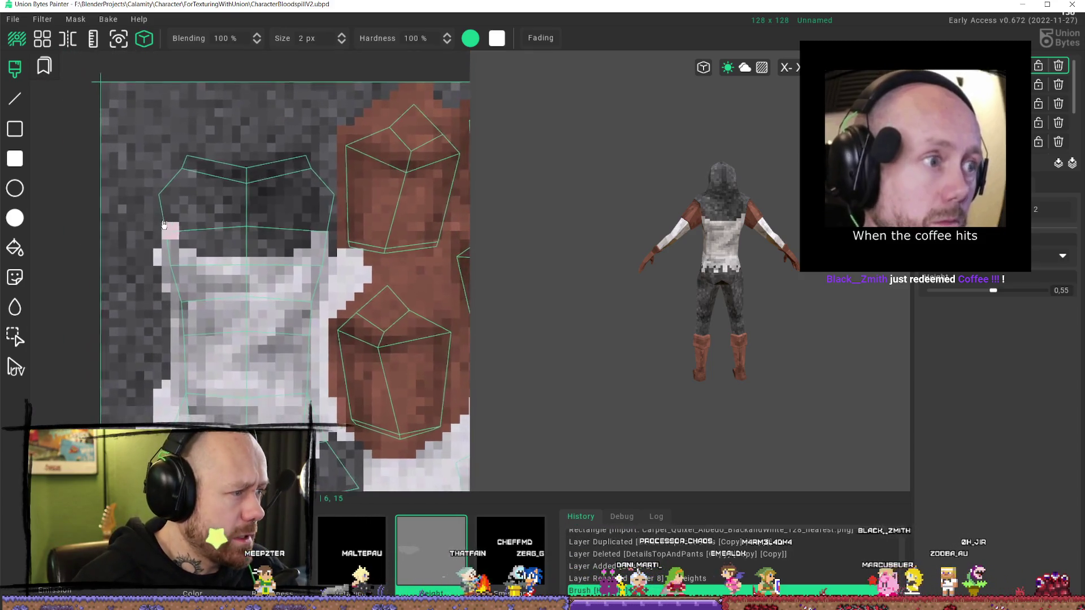
{"action": "left_click_drag", "start_coordinate": [184, 224], "coordinate": [209, 250]}
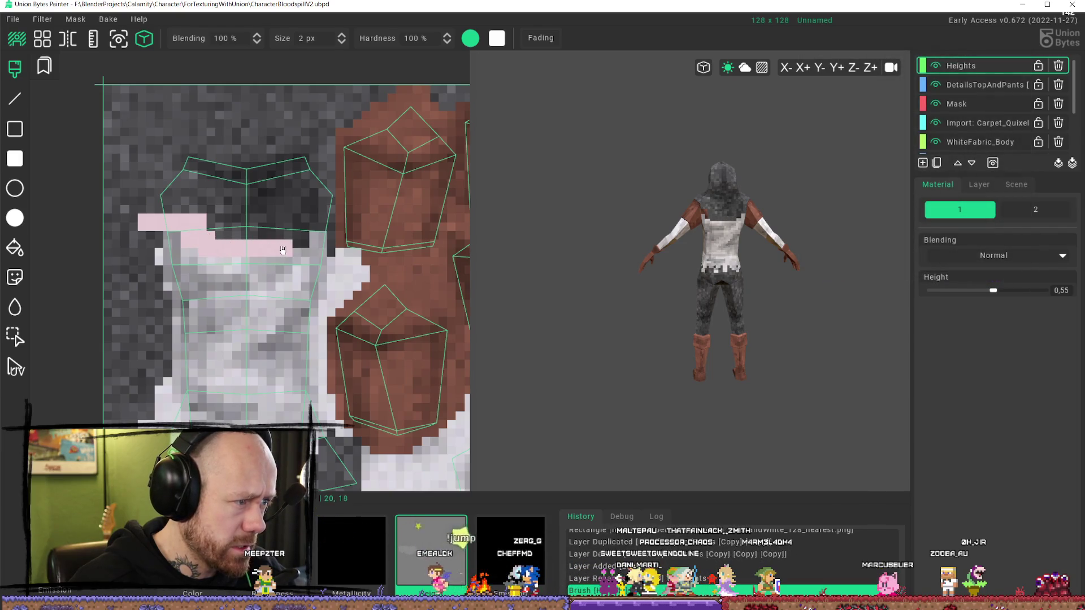
{"action": "mouse_move", "coordinate": [309, 226]}
{"action": "left_mouse_down"}
{"action": "mouse_move", "coordinate": [333, 184]}
{"action": "mouse_move", "coordinate": [280, 160]}
{"action": "mouse_move", "coordinate": [308, 195]}
{"action": "mouse_move", "coordinate": [277, 221]}
{"action": "left_mouse_up"}
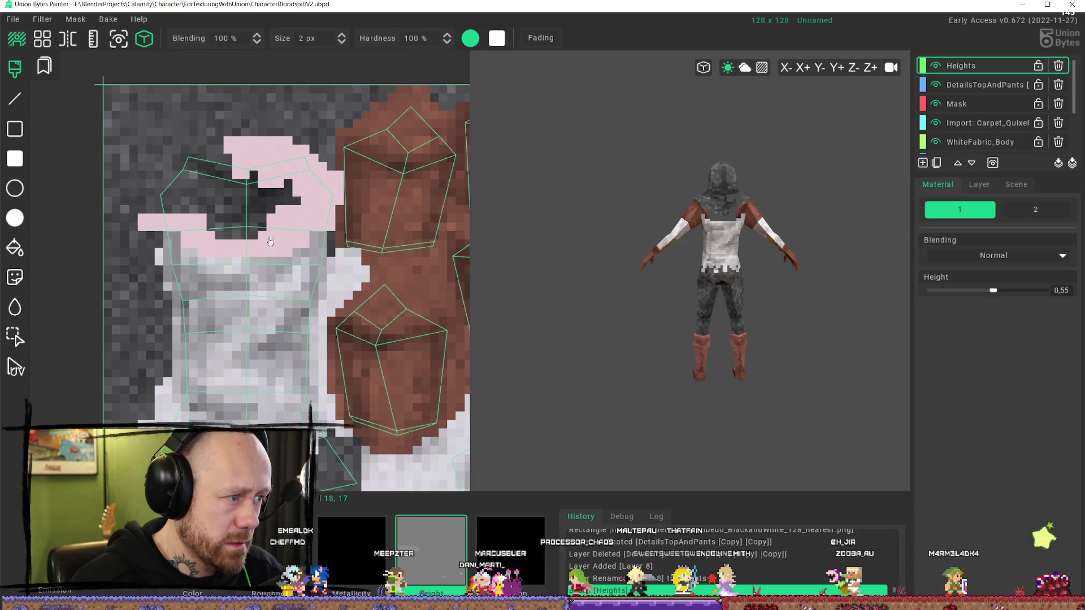
{"action": "mouse_move", "coordinate": [212, 237]}
{"action": "left_mouse_down"}
{"action": "mouse_move", "coordinate": [259, 220]}
{"action": "mouse_move", "coordinate": [287, 194]}
{"action": "left_mouse_up"}
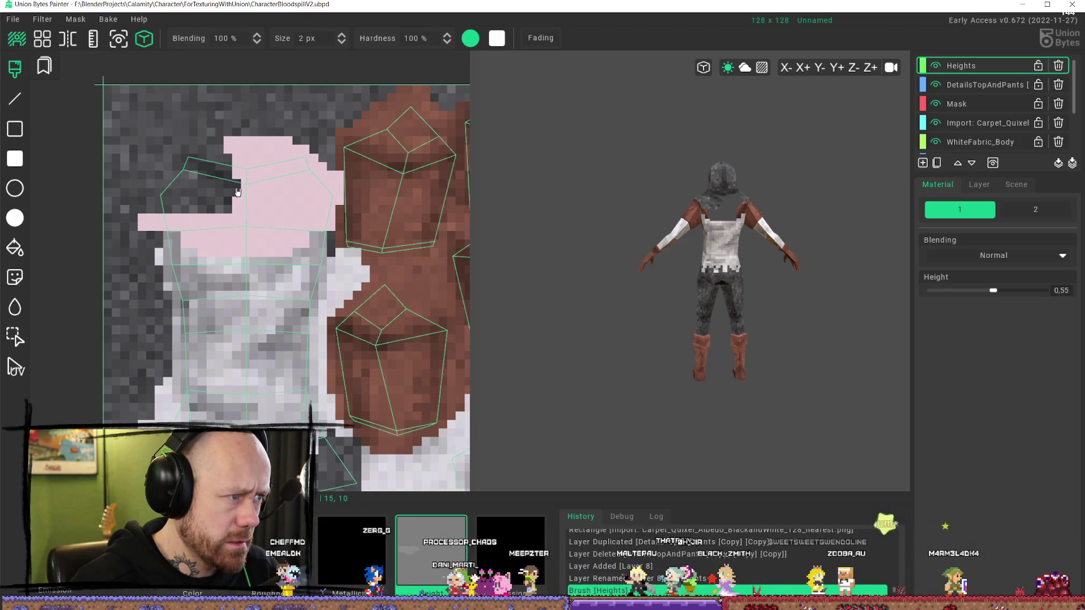
{"action": "mouse_move", "coordinate": [229, 209]}
{"action": "left_mouse_down"}
{"action": "mouse_move", "coordinate": [192, 150]}
{"action": "mouse_move", "coordinate": [161, 169]}
{"action": "mouse_move", "coordinate": [143, 209]}
{"action": "mouse_move", "coordinate": [182, 189]}
{"action": "mouse_move", "coordinate": [173, 180]}
{"action": "left_mouse_up"}
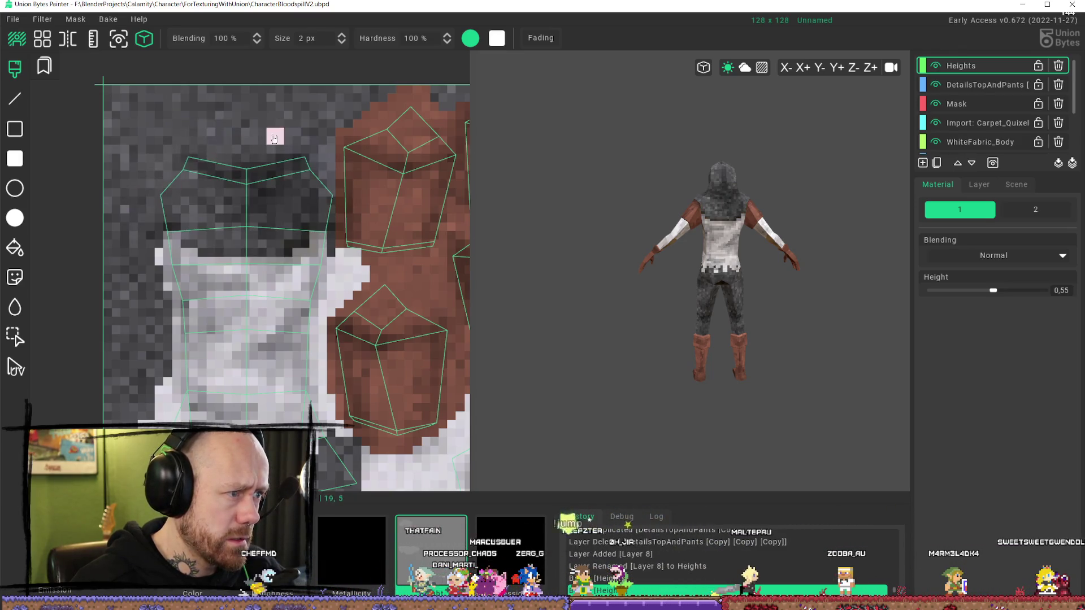
- Zoom the UV view back out and orbit the character to check the raised areas
{"action": "scroll", "coordinate": [275, 139], "scroll_direction": "down", "scroll_amount": 3}
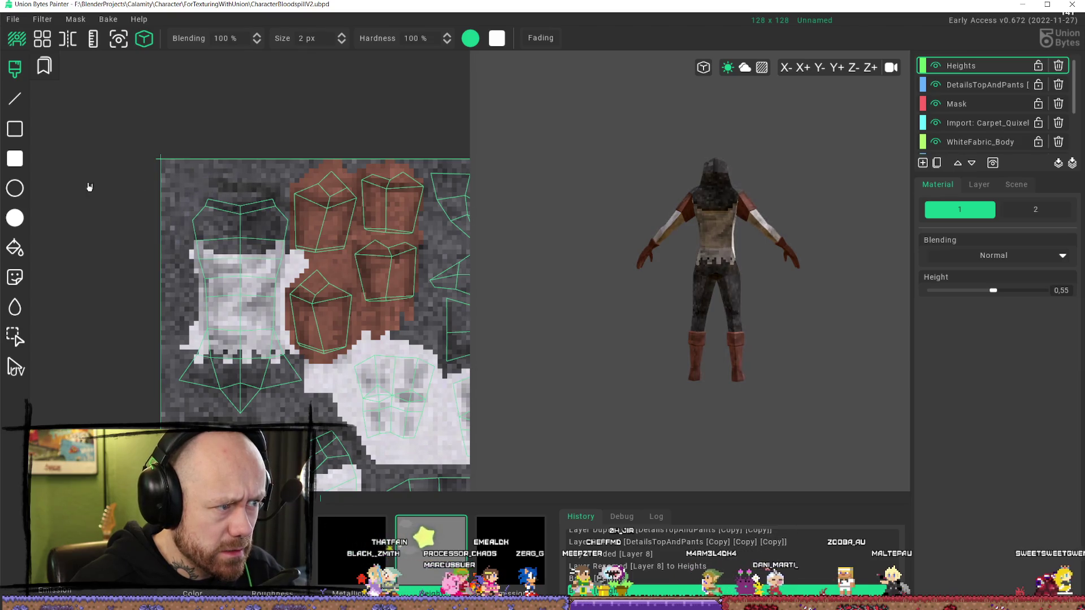
{"action": "scroll", "coordinate": [346, 188], "scroll_direction": "up", "scroll_amount": 5}
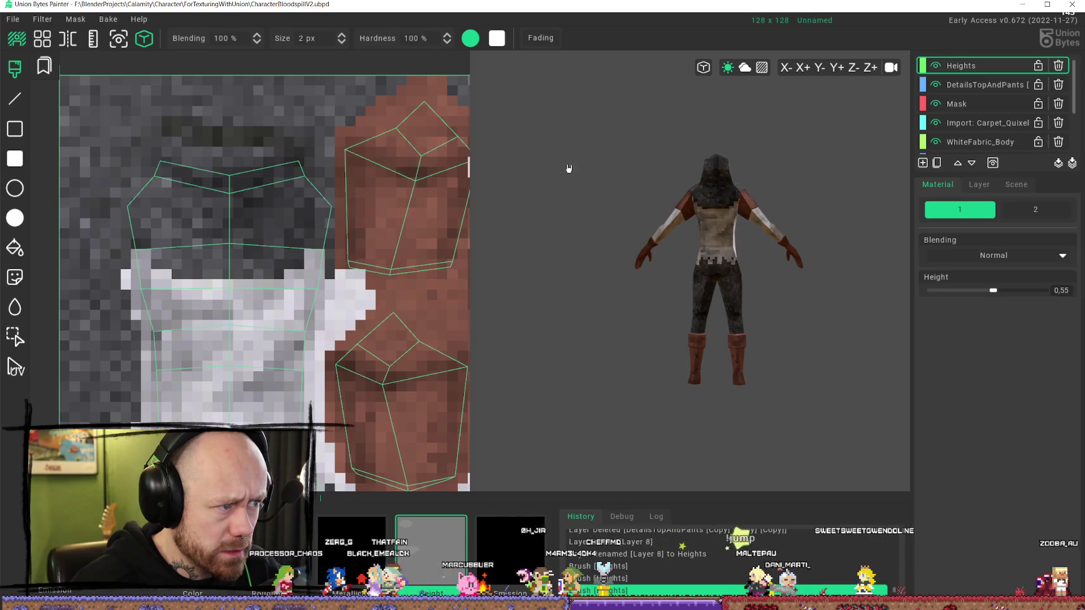
{"action": "scroll", "coordinate": [593, 164], "scroll_direction": "up", "scroll_amount": 2}
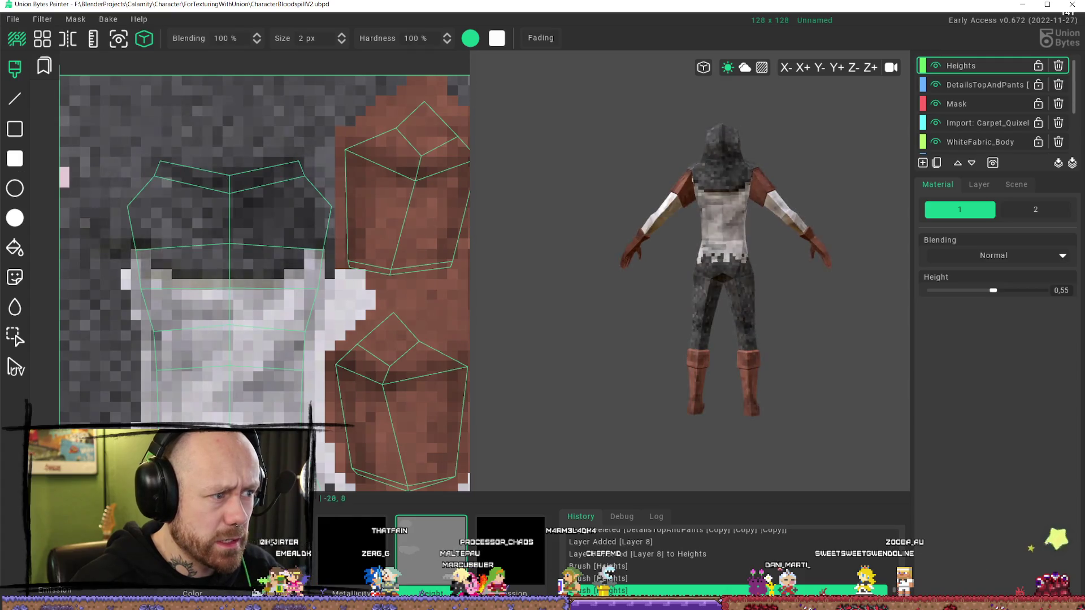
{"action": "scroll", "coordinate": [618, 240], "scroll_direction": "down", "scroll_amount": 3}
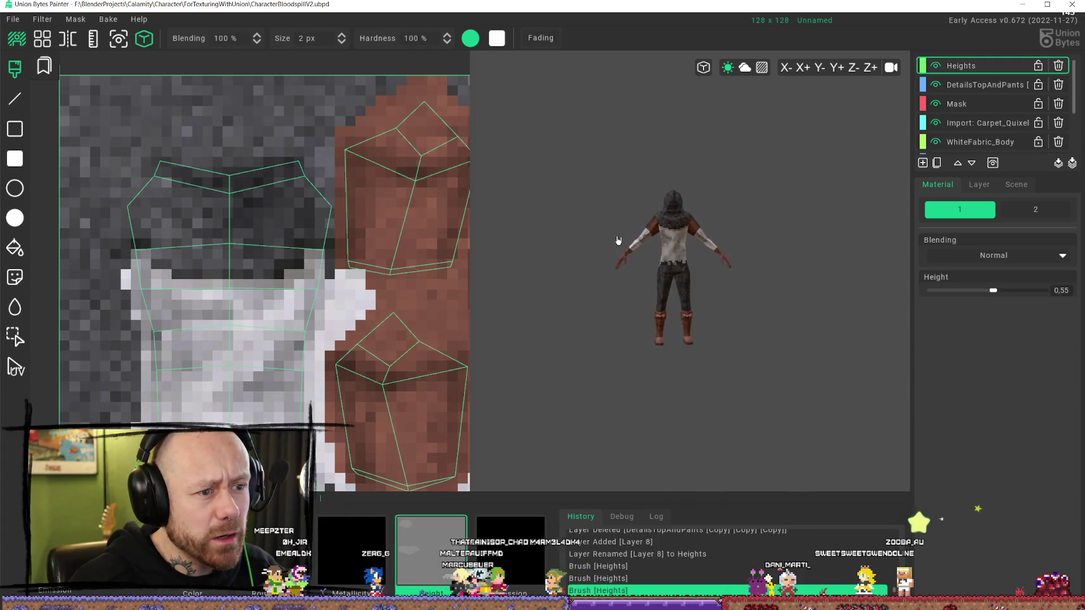
{"action": "scroll", "coordinate": [334, 232], "scroll_direction": "down", "scroll_amount": 5}
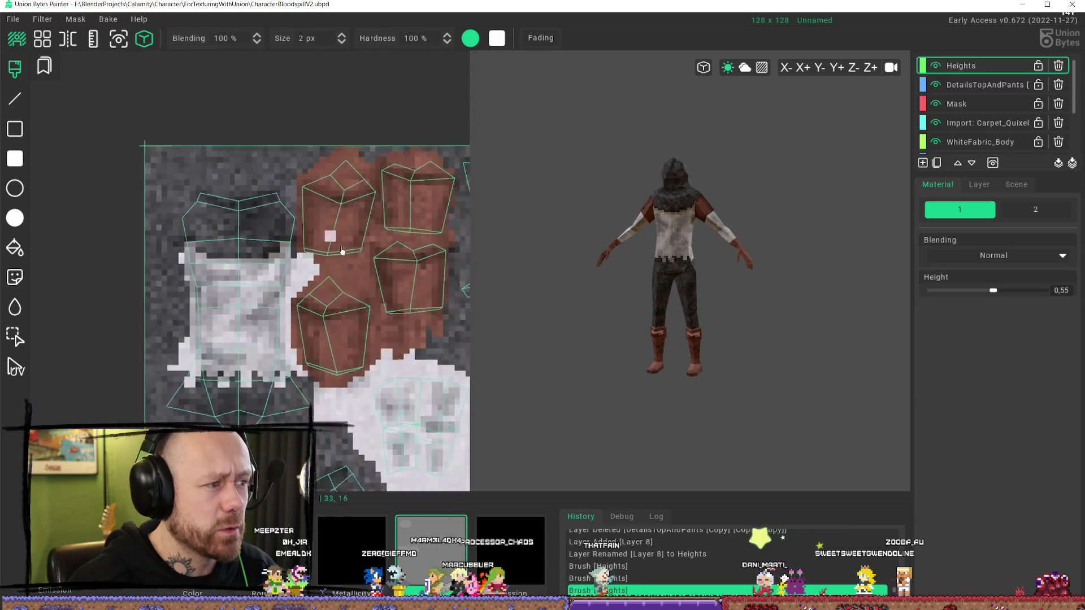
{"action": "middle_click_drag", "start_coordinate": [353, 233], "coordinate": [370, 241]}
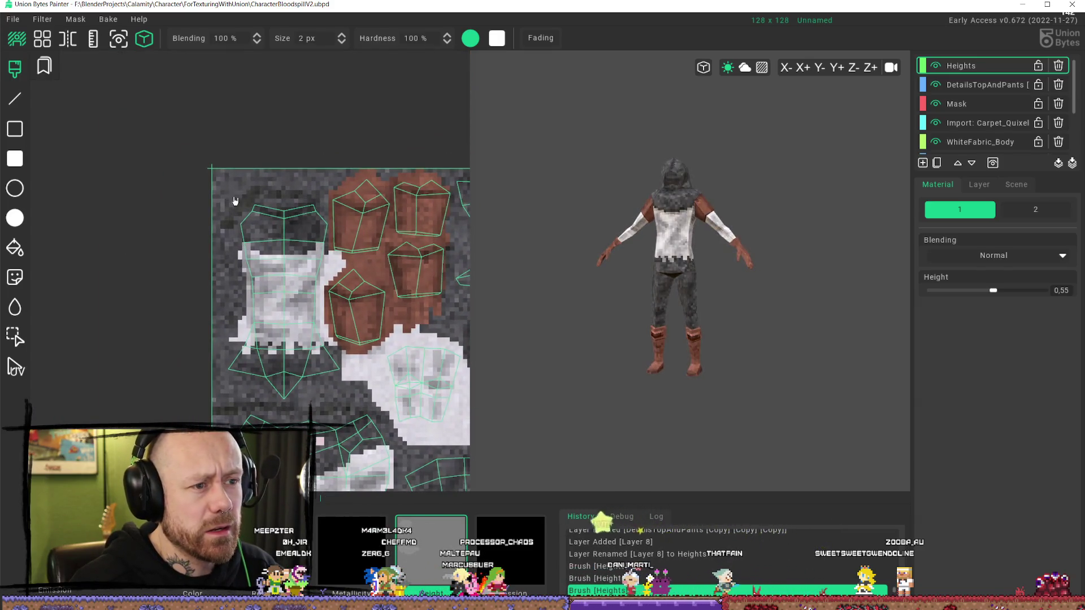
{"action": "right_click_drag", "start_coordinate": [659, 228], "coordinate": [732, 222]}
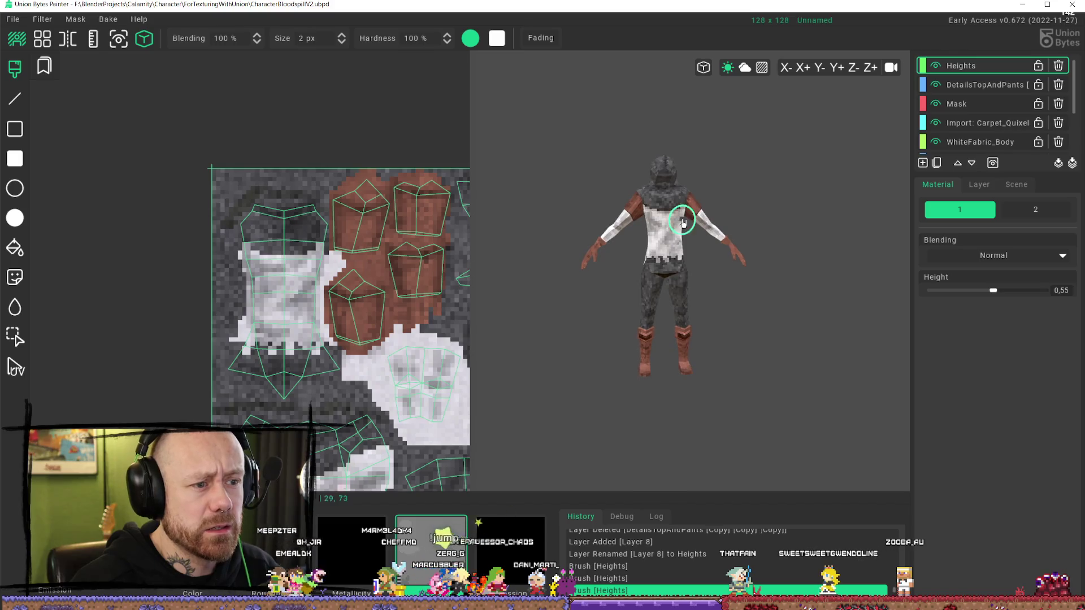
{"action": "scroll", "coordinate": [305, 232], "scroll_direction": "up", "scroll_amount": 5}
{"action": "scroll", "coordinate": [305, 233], "scroll_direction": "down", "scroll_amount": 3}
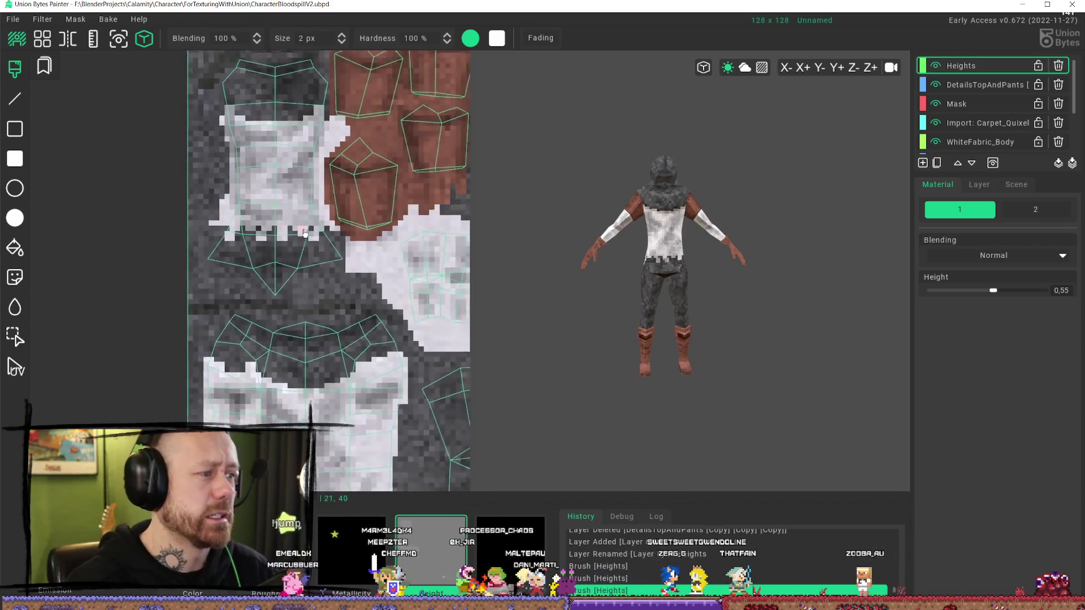
{"action": "scroll", "coordinate": [305, 232], "scroll_direction": "down", "scroll_amount": 5}
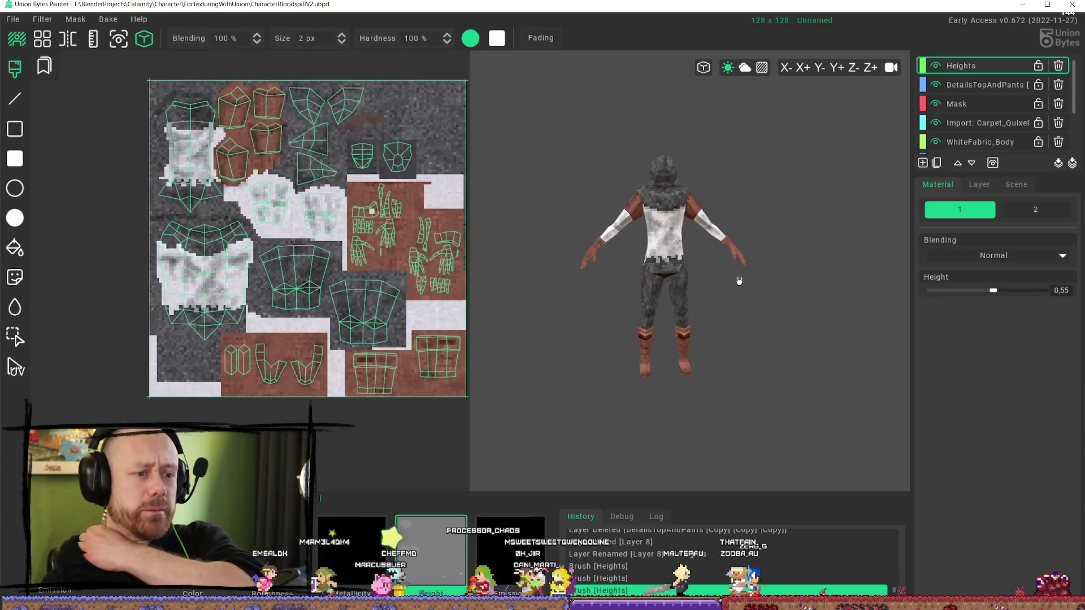
{"action": "mouse_move", "coordinate": [739, 280]}
{"action": "right_mouse_down"}
{"action": "mouse_move", "coordinate": [644, 244]}
{"action": "mouse_move", "coordinate": [655, 275]}
{"action": "right_mouse_up"}
{"action": "scroll", "coordinate": [641, 243], "scroll_direction": "up", "scroll_amount": 3}
{"action": "scroll", "coordinate": [685, 245], "scroll_direction": "up", "scroll_amount": 4}
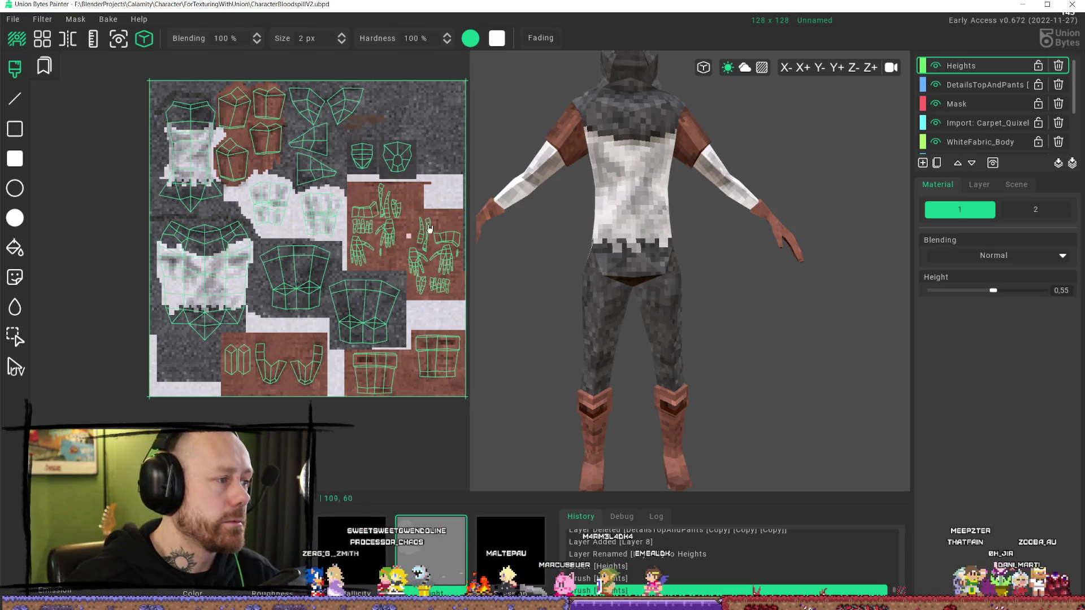
{"action": "scroll", "coordinate": [282, 283], "scroll_direction": "up", "scroll_amount": 3}
- Turn the character back to face front and reduce the brush size to 1 px
{"action": "scroll", "coordinate": [334, 253], "scroll_direction": "down", "scroll_amount": 3}
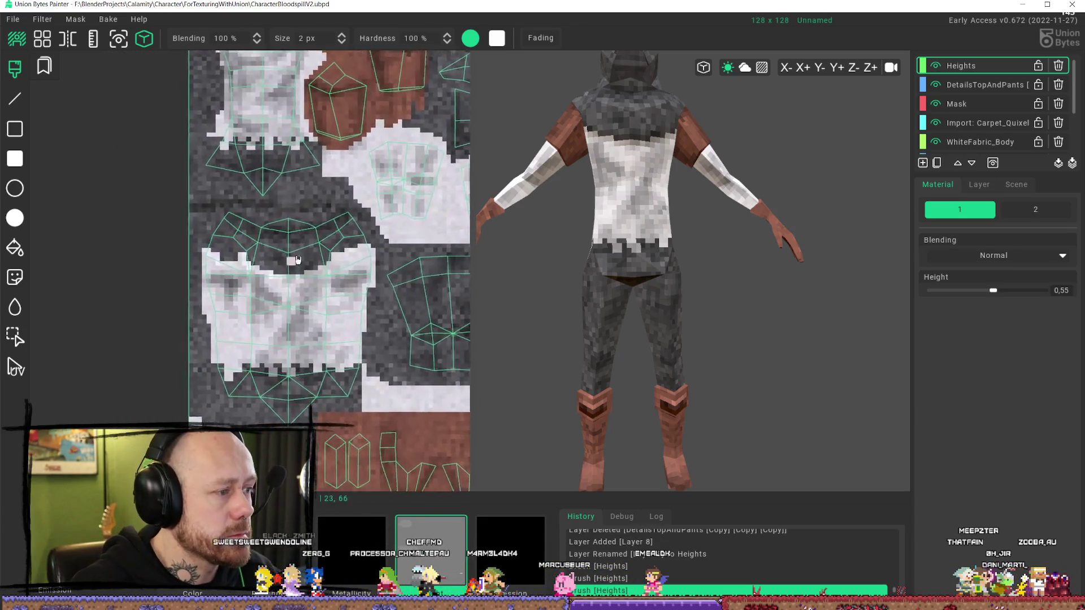
{"action": "mouse_move", "coordinate": [658, 252]}
{"action": "middle_mouse_down"}
{"action": "mouse_move", "coordinate": [650, 165]}
{"action": "mouse_move", "coordinate": [575, 191]}
{"action": "middle_mouse_up"}
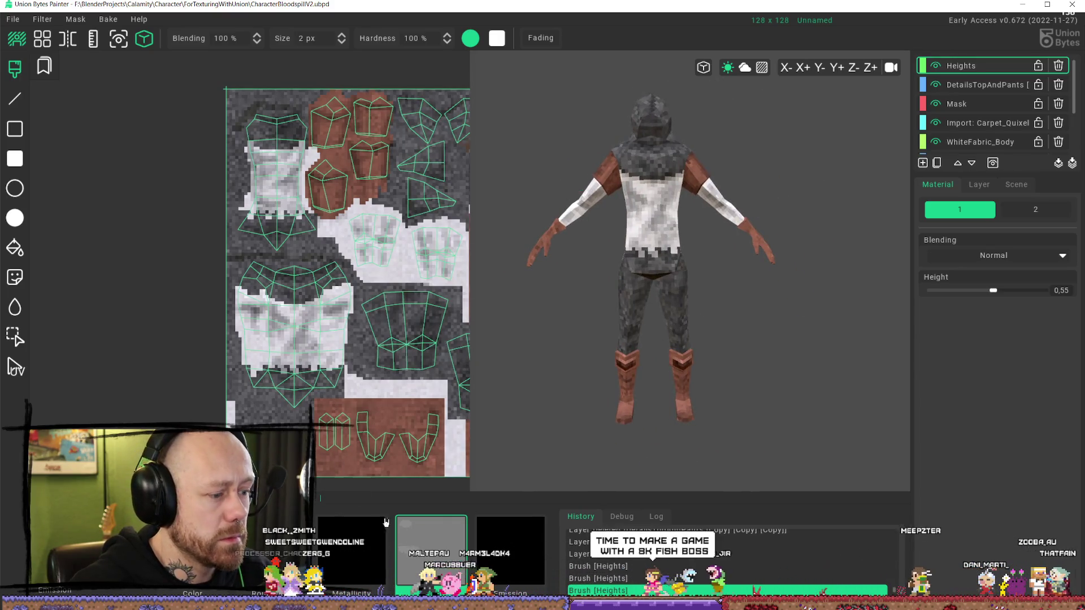
{"action": "scroll", "coordinate": [232, 267], "scroll_direction": "up", "scroll_amount": 3}
{"action": "scroll", "coordinate": [233, 268], "scroll_direction": "up", "scroll_amount": 4}
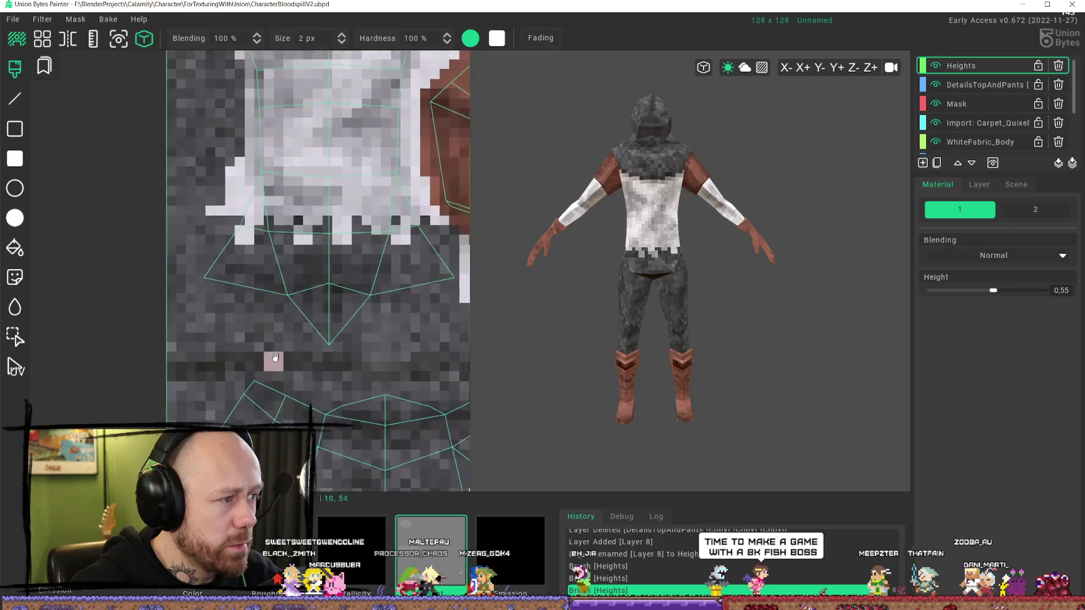
{"action": "left_click_drag", "start_coordinate": [273, 54], "coordinate": [260, 57]}
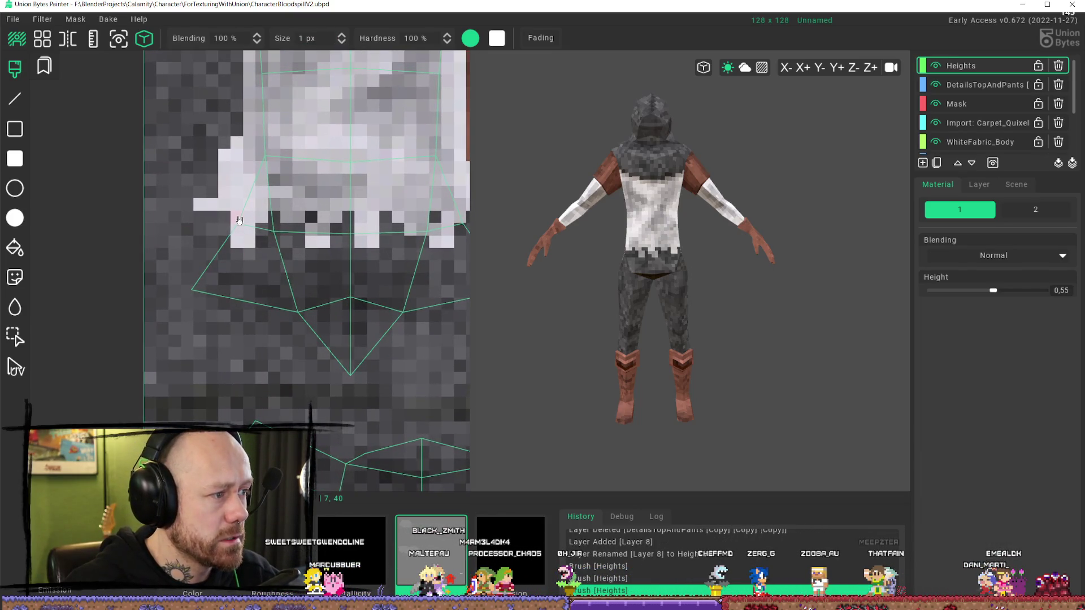
{"action": "scroll", "coordinate": [650, 283], "scroll_direction": "up", "scroll_amount": 2}
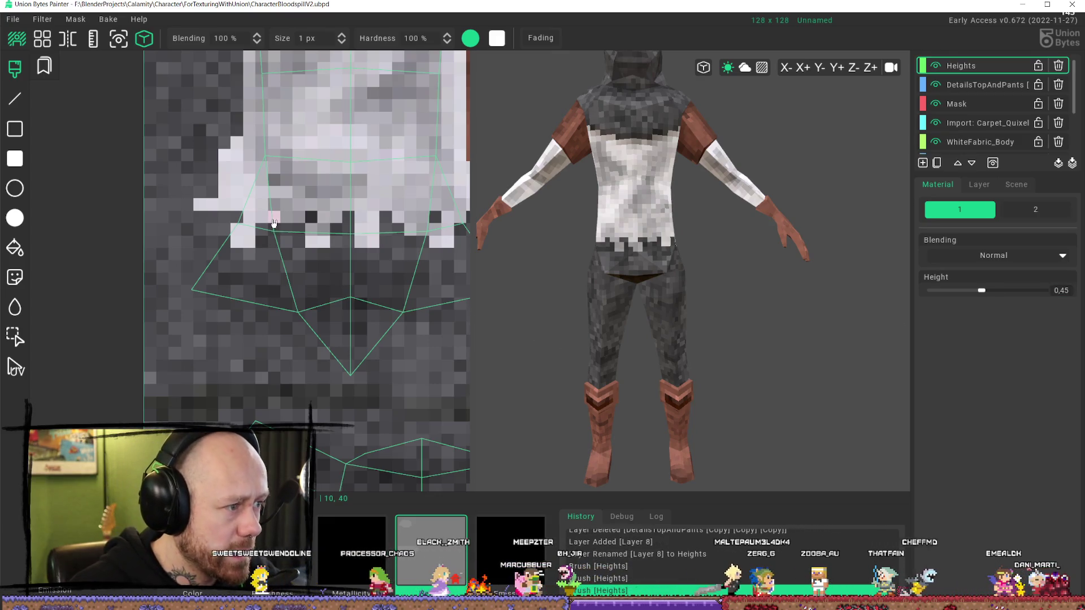
- Paint height over the dark gaps below the white chest piece's hem
{"action": "left_click", "coordinate": [225, 226]}
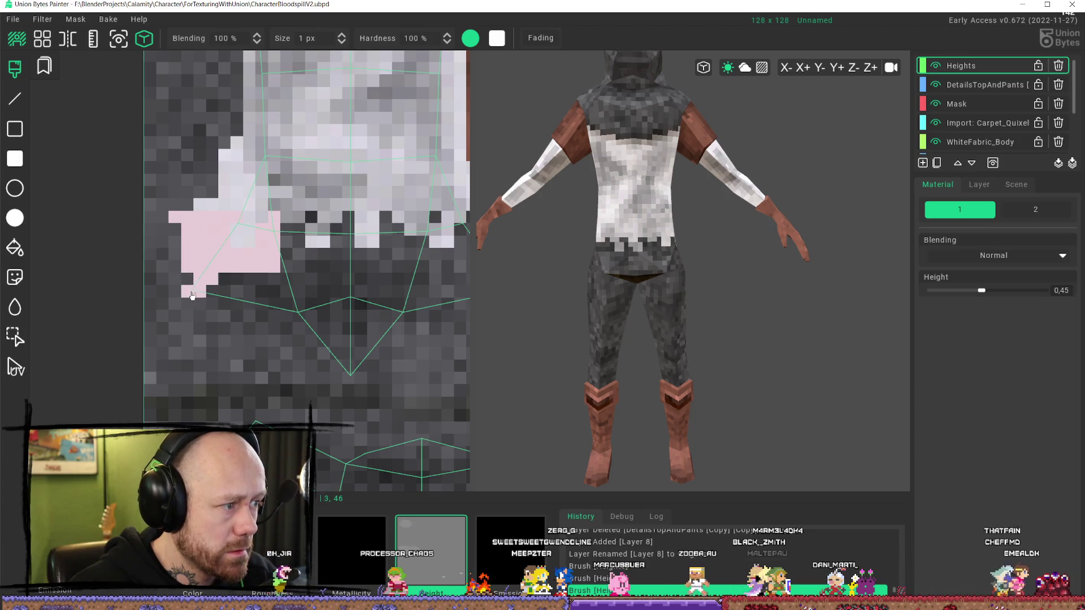
{"action": "mouse_move", "coordinate": [192, 295]}
{"action": "left_mouse_down"}
{"action": "mouse_move", "coordinate": [294, 286]}
{"action": "mouse_move", "coordinate": [326, 296]}
{"action": "mouse_move", "coordinate": [339, 327]}
{"action": "mouse_move", "coordinate": [325, 300]}
{"action": "left_mouse_up"}
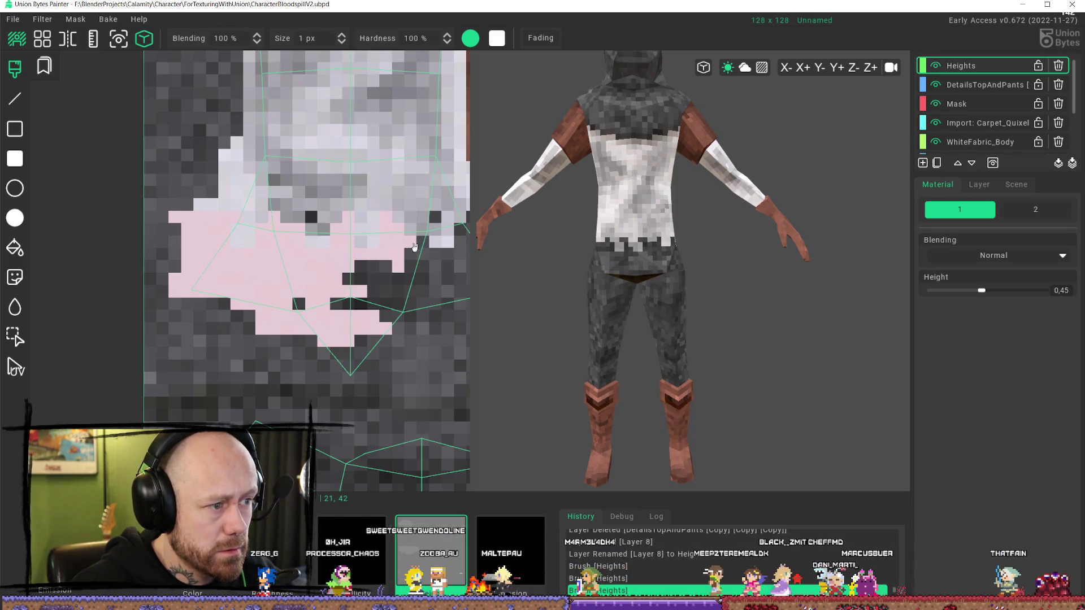
{"action": "scroll", "coordinate": [331, 279], "scroll_direction": "down", "scroll_amount": 5}
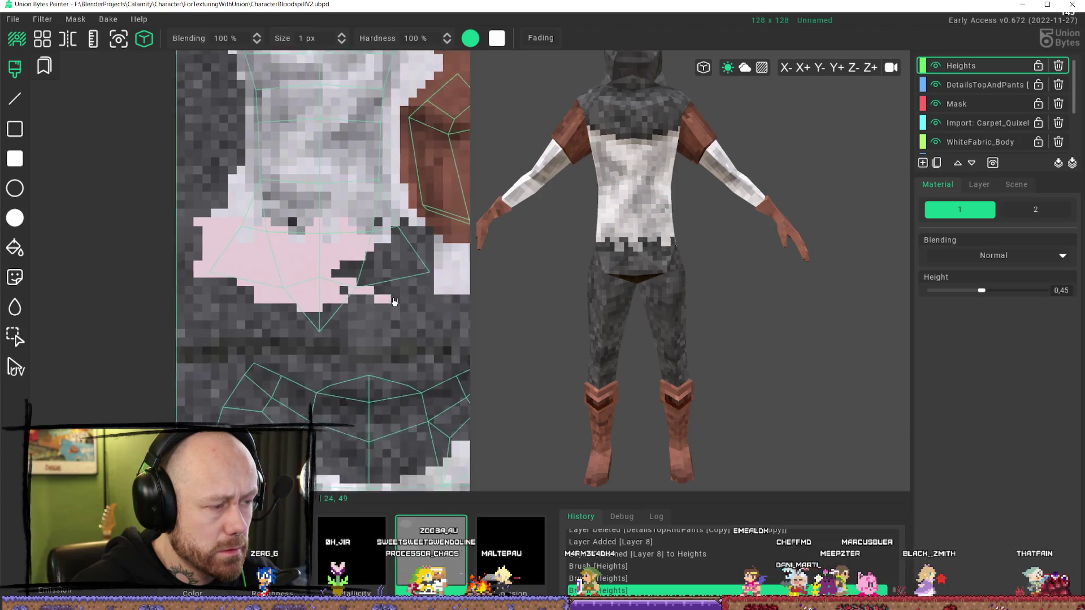
{"action": "left_click_drag", "start_coordinate": [290, 293], "coordinate": [337, 252]}
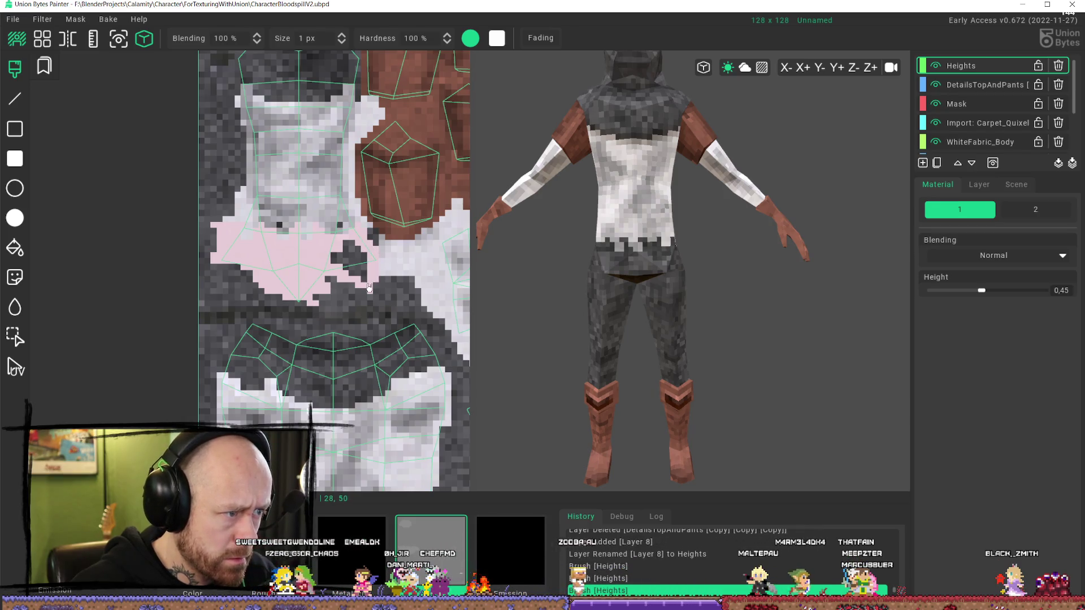
{"action": "left_click_drag", "start_coordinate": [365, 256], "coordinate": [340, 258]}
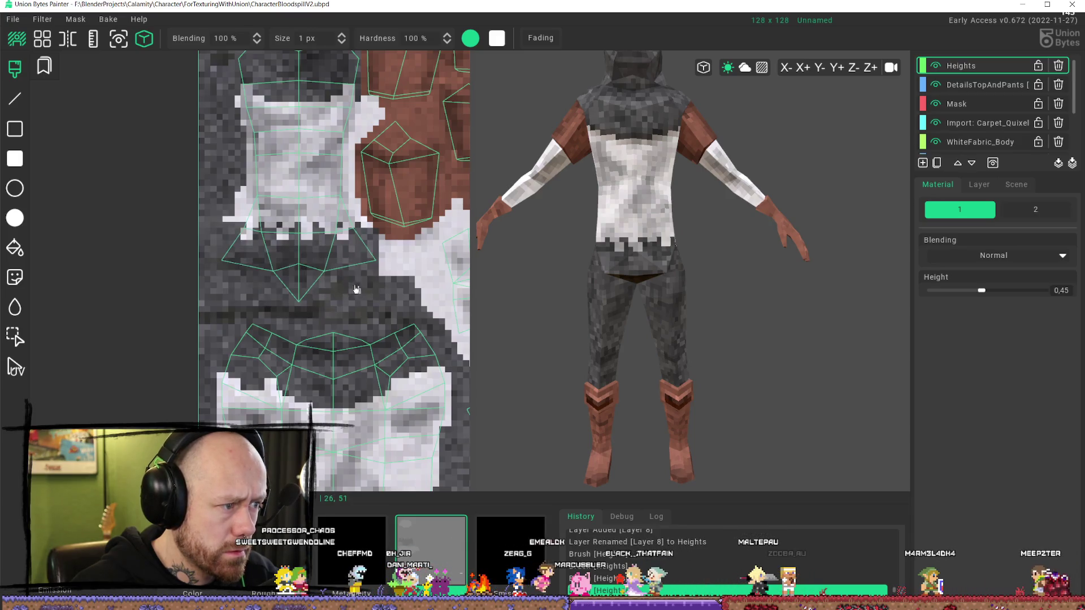
{"action": "middle_click_drag", "start_coordinate": [323, 303], "coordinate": [304, 325]}
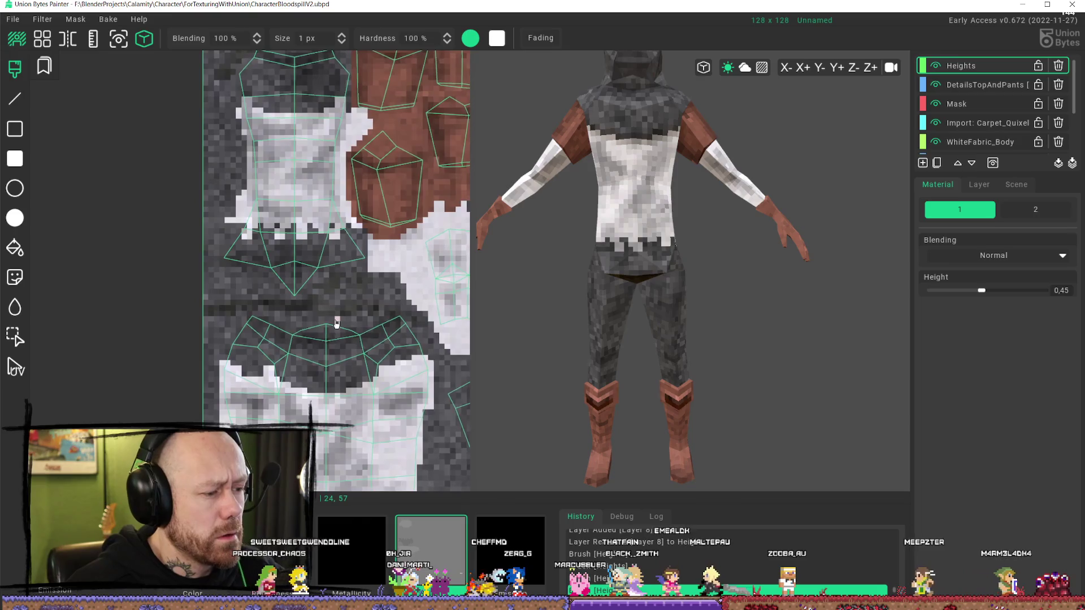
- Orbit the model to face the viewer and frame the chest piece's lower edge
{"action": "scroll", "coordinate": [712, 195], "scroll_direction": "down", "scroll_amount": 3}
{"action": "mouse_move", "coordinate": [712, 195]}
{"action": "middle_mouse_down"}
{"action": "mouse_move", "coordinate": [605, 219]}
{"action": "mouse_move", "coordinate": [860, 206]}
{"action": "mouse_move", "coordinate": [667, 207]}
{"action": "middle_mouse_up"}
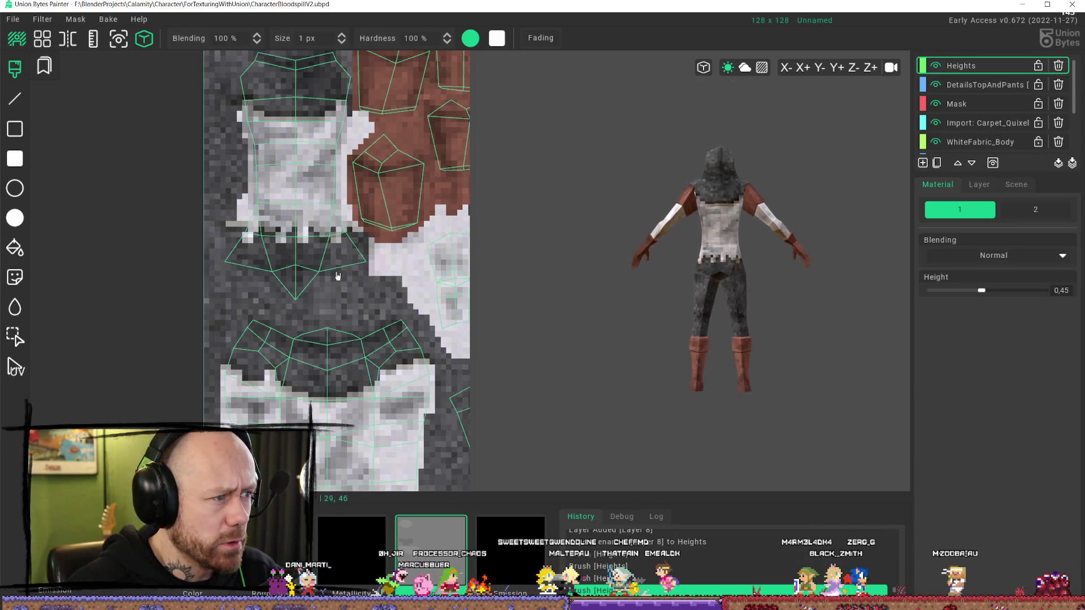
{"action": "scroll", "coordinate": [405, 252], "scroll_direction": "up", "scroll_amount": 3}
{"action": "scroll", "coordinate": [221, 311], "scroll_direction": "up", "scroll_amount": 2}
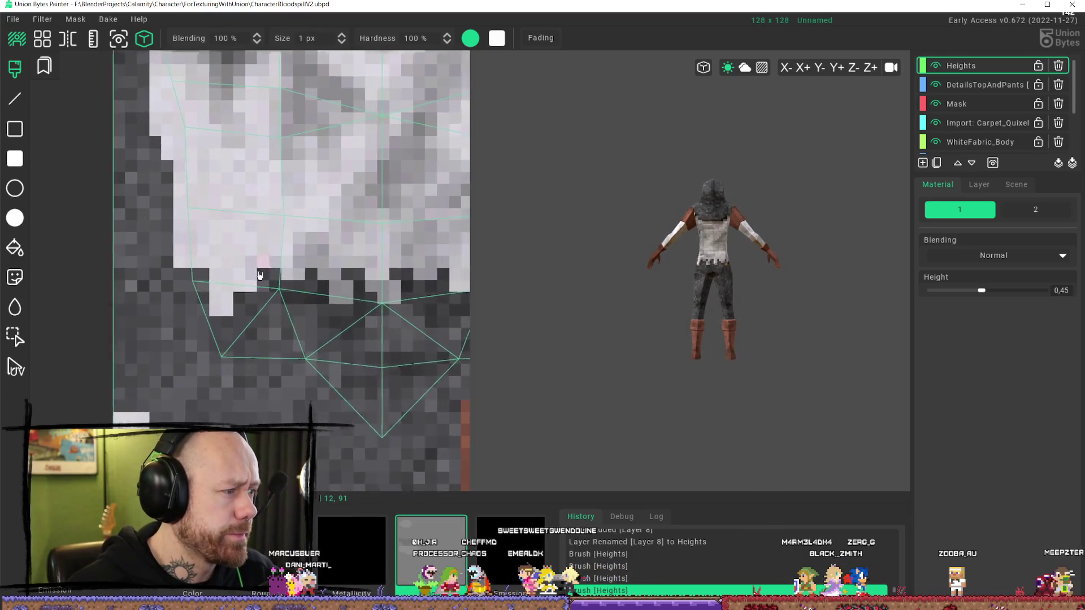
{"action": "scroll", "coordinate": [615, 269], "scroll_direction": "up", "scroll_amount": 5}
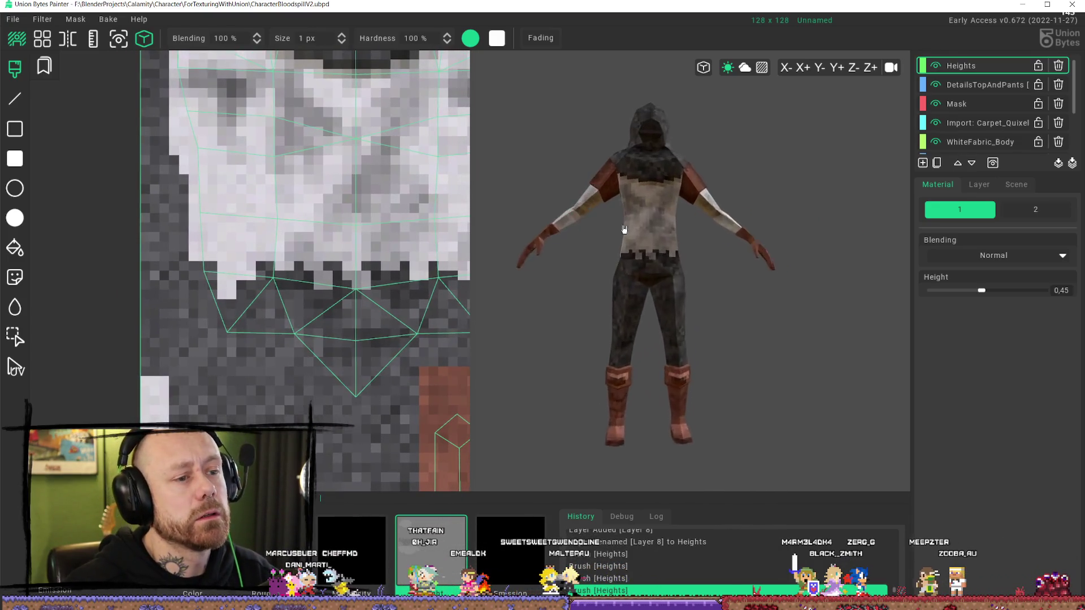
{"action": "middle_click_drag", "start_coordinate": [240, 363], "coordinate": [257, 327]}
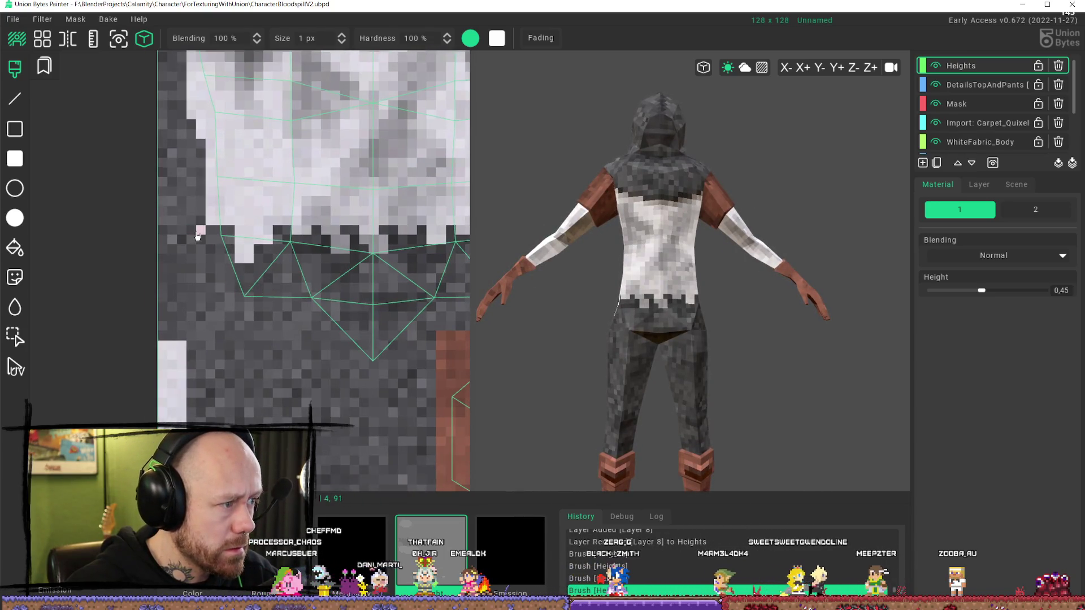
- Paint straight height lines along the tunic hem strip, filling gaps down to its pointed tip
{"action": "key", "text": "shift"}
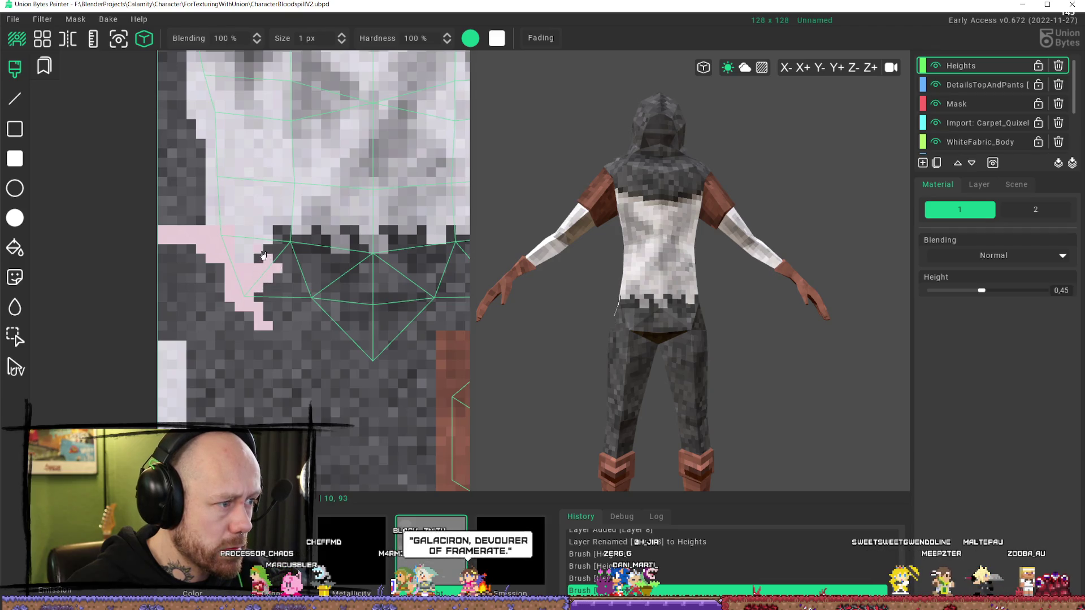
{"action": "mouse_move", "coordinate": [278, 252]}
{"action": "left_mouse_down"}
{"action": "mouse_move", "coordinate": [324, 251]}
{"action": "mouse_move", "coordinate": [318, 273]}
{"action": "mouse_move", "coordinate": [363, 256]}
{"action": "left_mouse_up"}
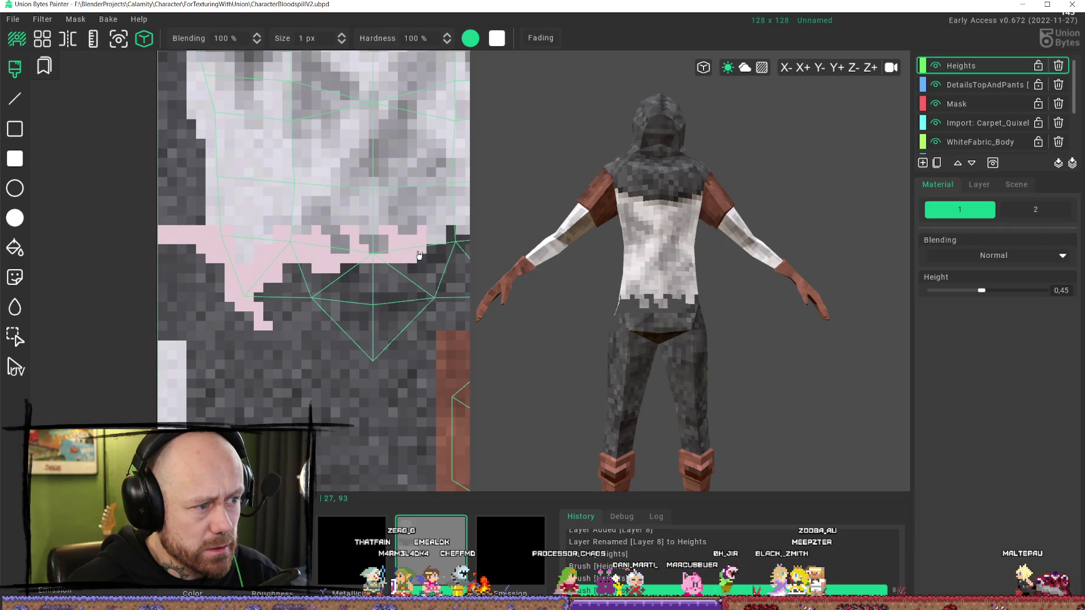
{"action": "scroll", "coordinate": [436, 260], "scroll_direction": "down", "scroll_amount": 5}
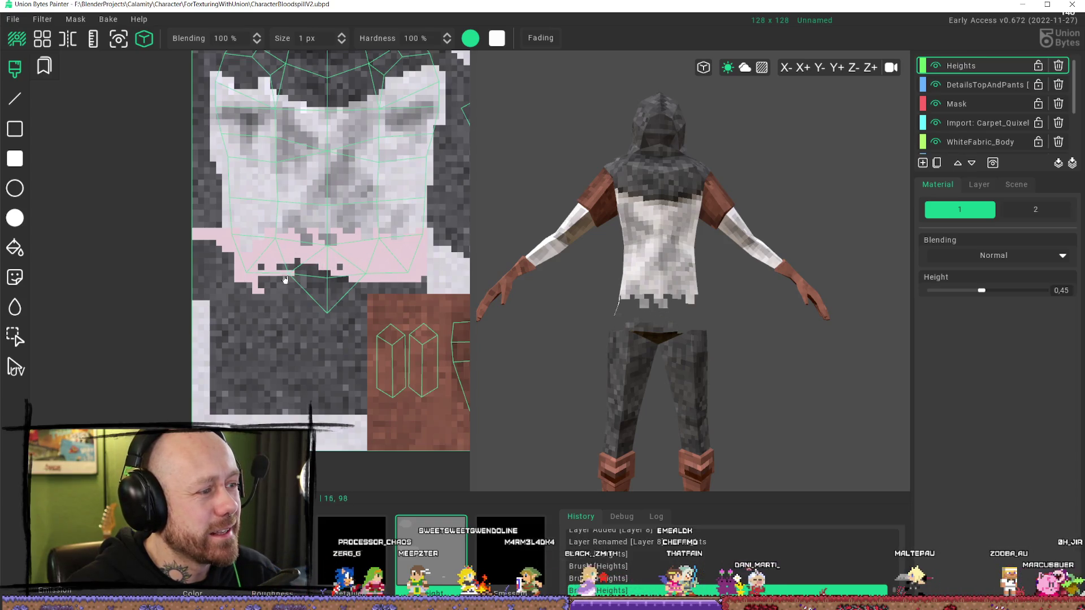
{"action": "mouse_move", "coordinate": [272, 274]}
{"action": "left_mouse_down"}
{"action": "mouse_move", "coordinate": [339, 271]}
{"action": "mouse_move", "coordinate": [330, 319]}
{"action": "mouse_move", "coordinate": [317, 306]}
{"action": "left_mouse_up"}
{"action": "left_click", "coordinate": [297, 261]}
{"action": "left_click", "coordinate": [339, 267]}
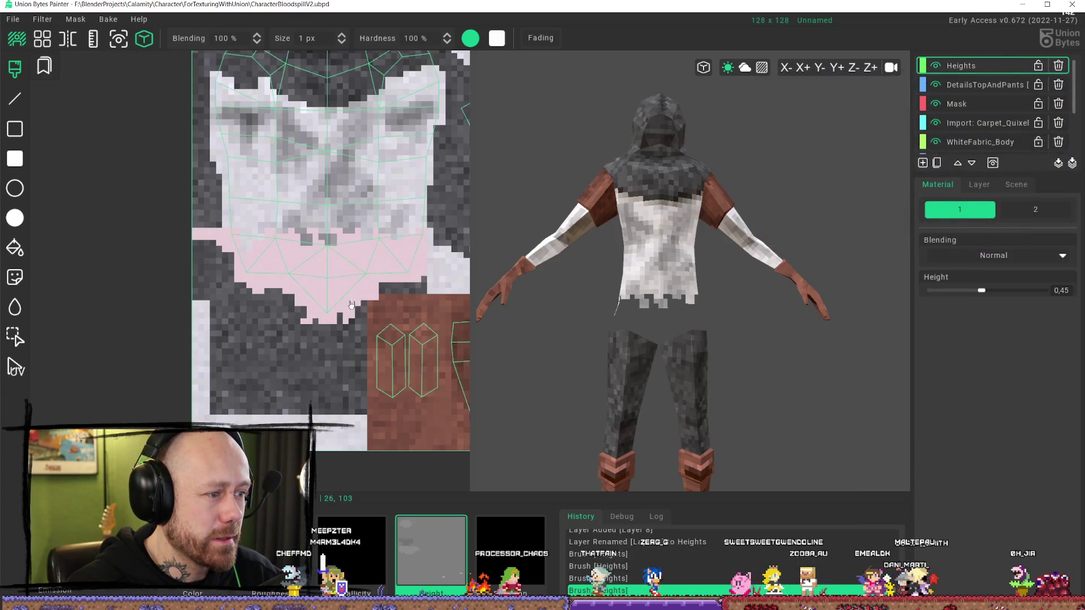
{"action": "left_click", "coordinate": [351, 305]}
{"action": "scroll", "coordinate": [351, 305], "scroll_direction": "down", "scroll_amount": 2}
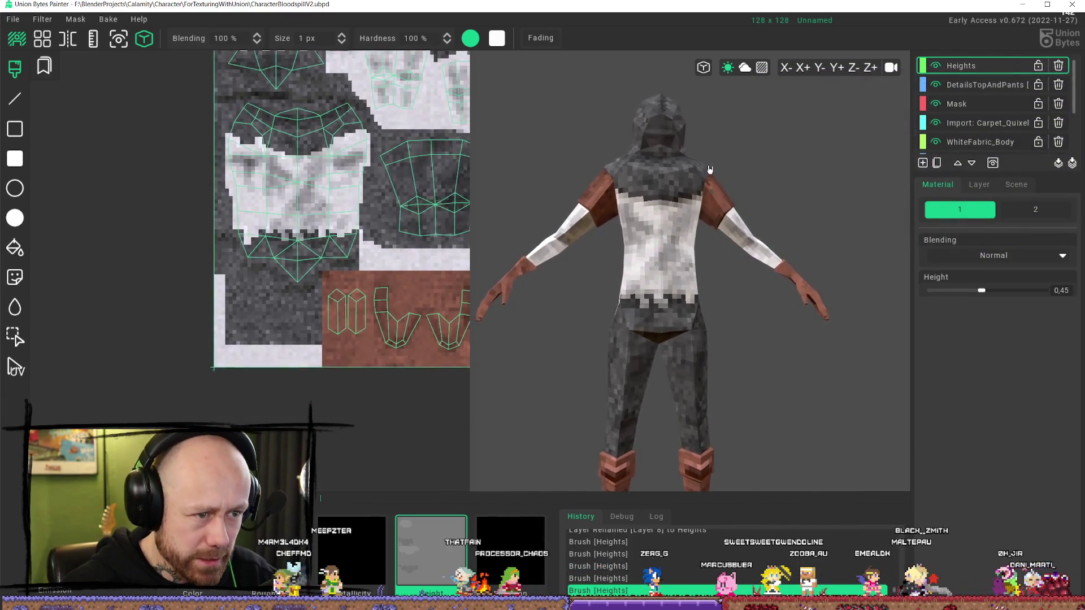
{"action": "scroll", "coordinate": [710, 170], "scroll_direction": "down", "scroll_amount": 5}
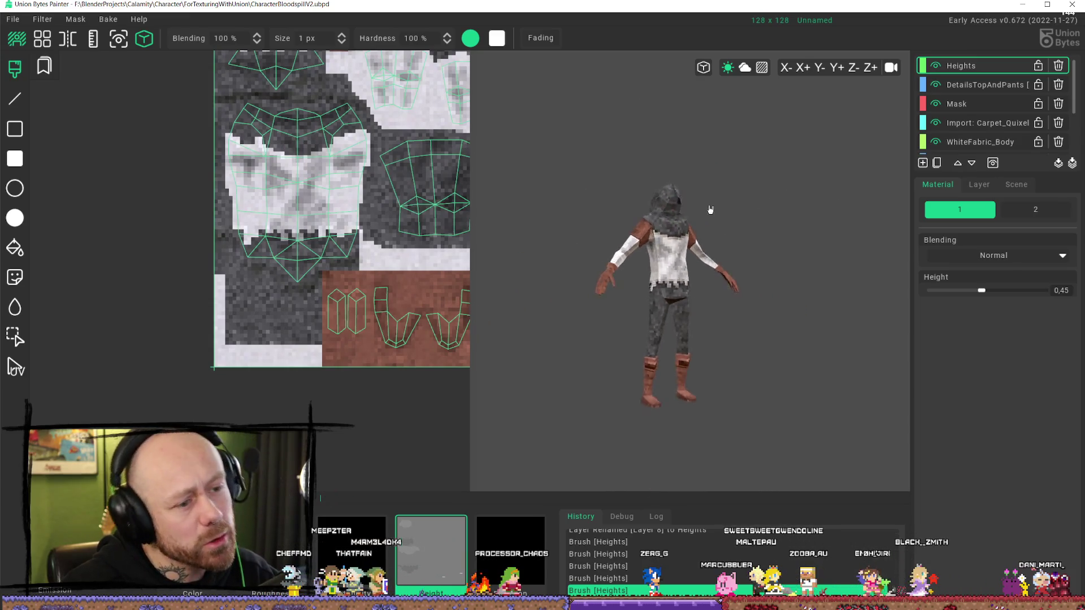
{"action": "mouse_move", "coordinate": [711, 209]}
{"action": "right_mouse_down"}
{"action": "mouse_move", "coordinate": [598, 201]}
{"action": "mouse_move", "coordinate": [510, 157]}
{"action": "mouse_move", "coordinate": [683, 222]}
{"action": "right_mouse_up"}
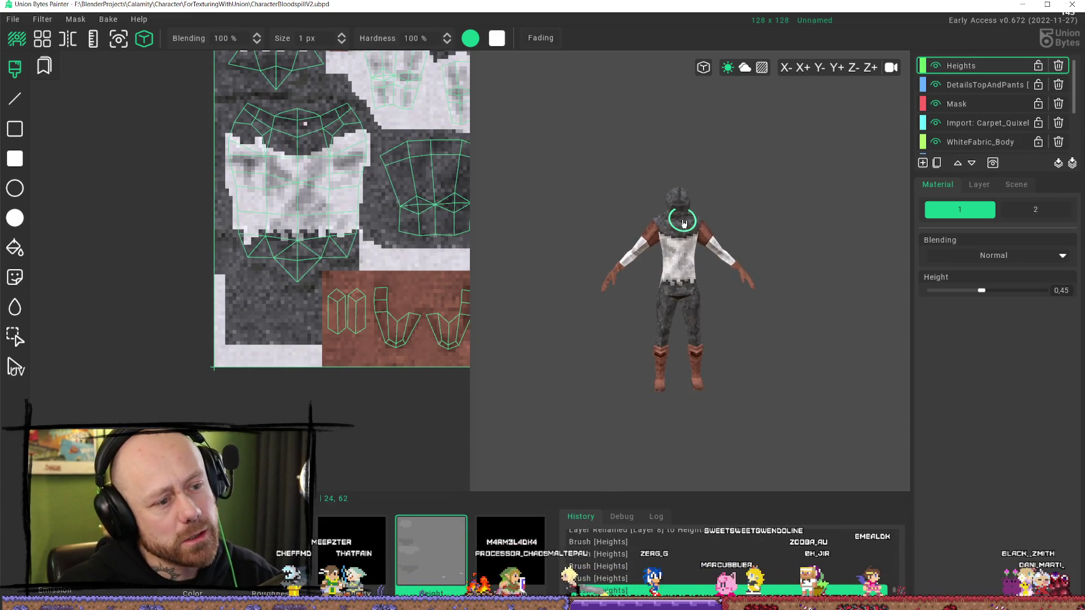
{"action": "scroll", "coordinate": [684, 222], "scroll_direction": "up", "scroll_amount": 5}
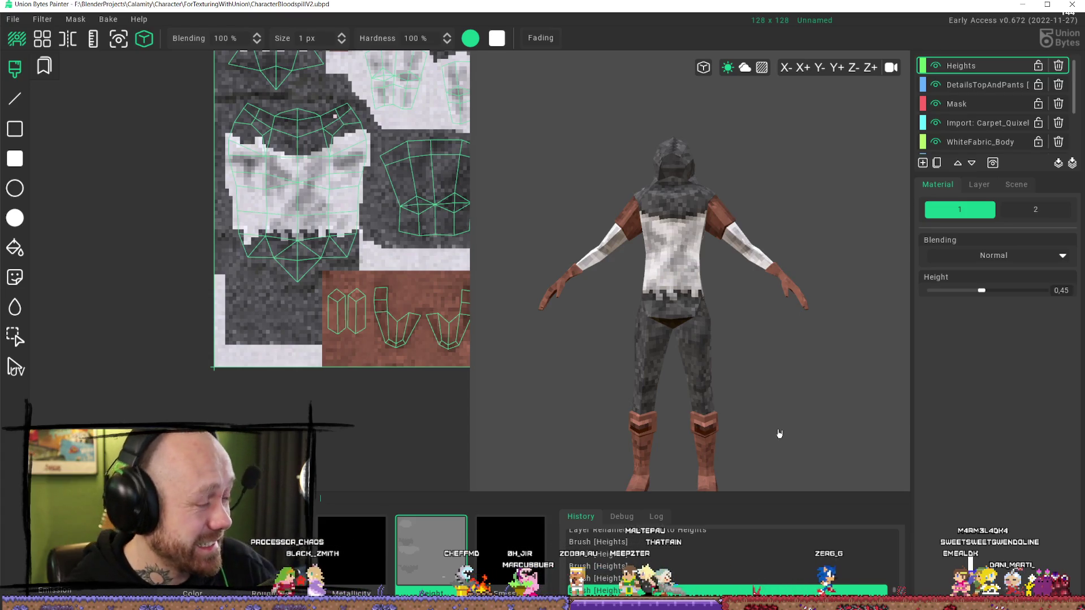
{"action": "scroll", "coordinate": [645, 254], "scroll_direction": "down", "scroll_amount": 5}
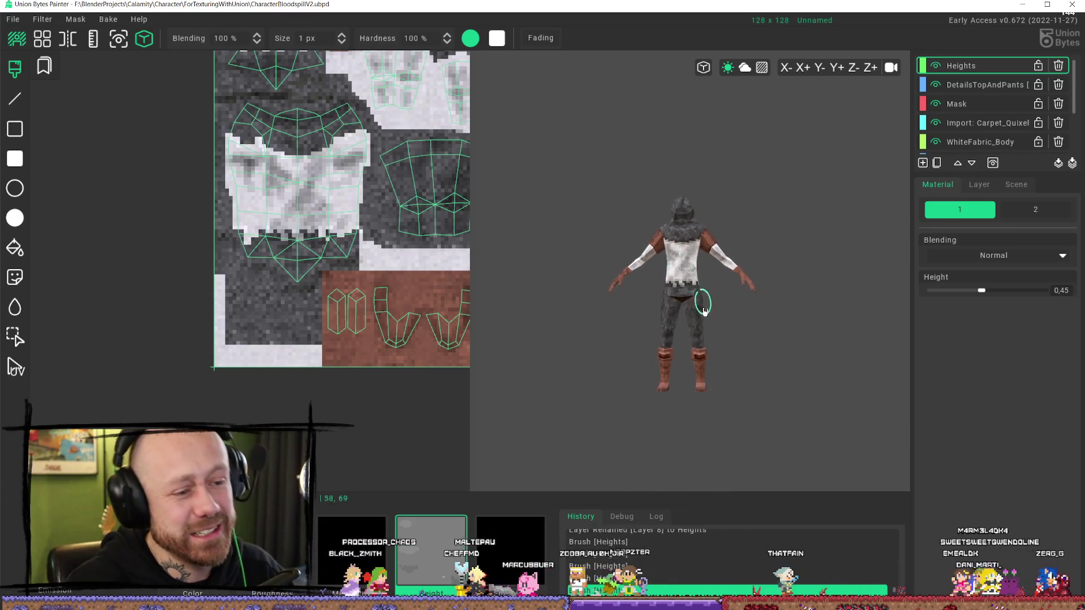
- Rotate the model to check its side, then move the texture view to the small UV pieces
{"action": "scroll", "coordinate": [644, 317], "scroll_direction": "up", "scroll_amount": 5}
{"action": "scroll", "coordinate": [650, 413], "scroll_direction": "down", "scroll_amount": 2}
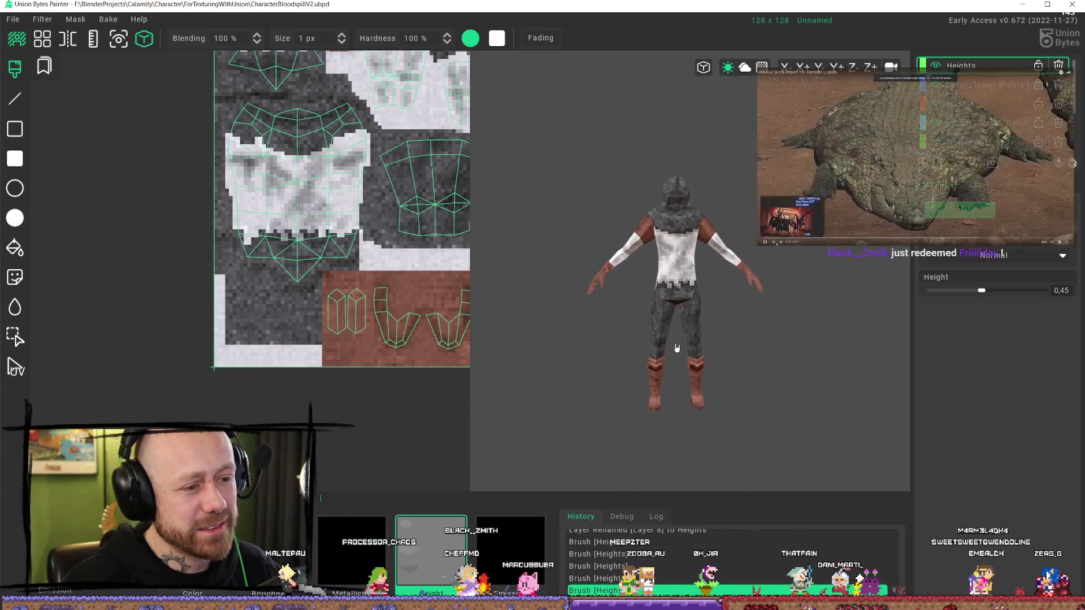
{"action": "mouse_move", "coordinate": [654, 304]}
{"action": "middle_mouse_down"}
{"action": "mouse_move", "coordinate": [647, 332]}
{"action": "mouse_move", "coordinate": [624, 262]}
{"action": "mouse_move", "coordinate": [678, 283]}
{"action": "mouse_move", "coordinate": [664, 309]}
{"action": "mouse_move", "coordinate": [649, 206]}
{"action": "mouse_move", "coordinate": [620, 169]}
{"action": "middle_mouse_up"}
{"action": "scroll", "coordinate": [620, 184], "scroll_direction": "down", "scroll_amount": 2}
{"action": "scroll", "coordinate": [644, 170], "scroll_direction": "up", "scroll_amount": 4}
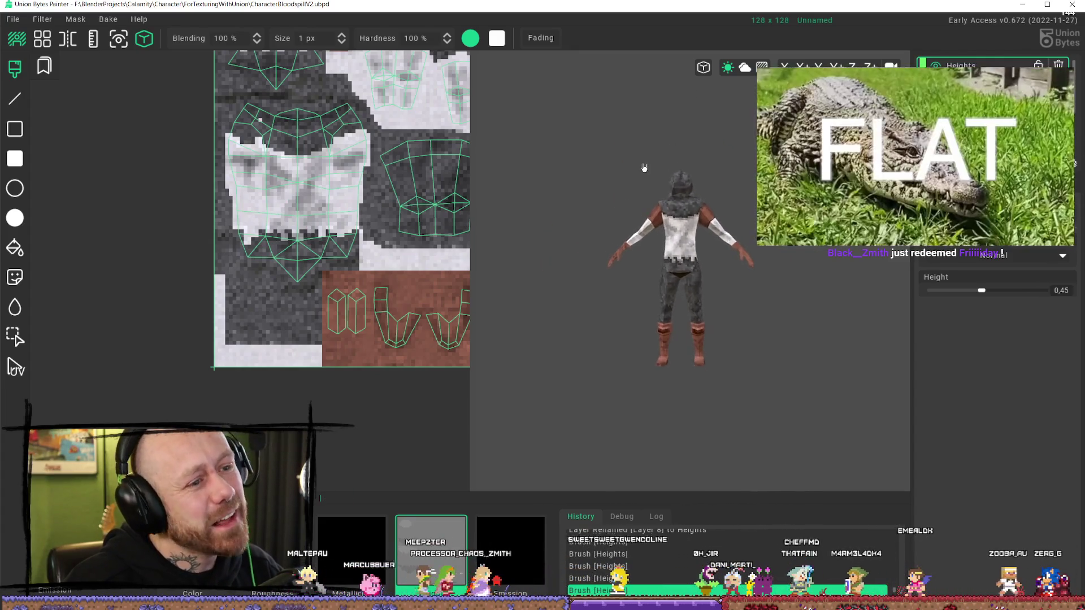
{"action": "scroll", "coordinate": [406, 232], "scroll_direction": "down", "scroll_amount": 3}
{"action": "scroll", "coordinate": [218, 280], "scroll_direction": "up", "scroll_amount": 5}
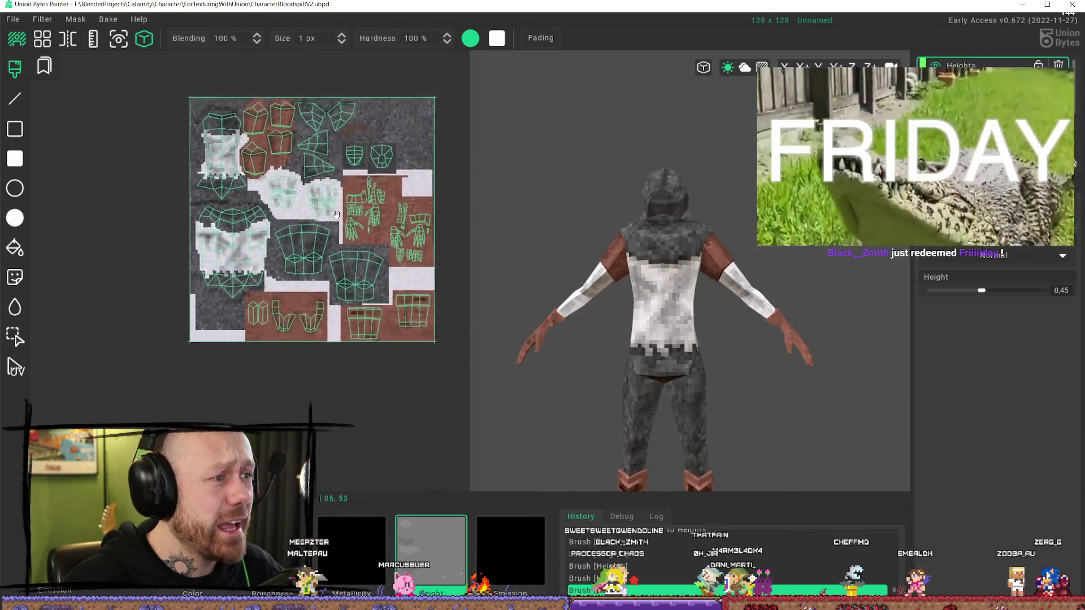
{"action": "scroll", "coordinate": [283, 243], "scroll_direction": "up", "scroll_amount": 1}
{"action": "mouse_move", "coordinate": [283, 243]}
{"action": "middle_mouse_down"}
{"action": "mouse_move", "coordinate": [198, 249]}
{"action": "mouse_move", "coordinate": [283, 248]}
{"action": "middle_mouse_up"}
{"action": "scroll", "coordinate": [667, 282], "scroll_direction": "down", "scroll_amount": 2}
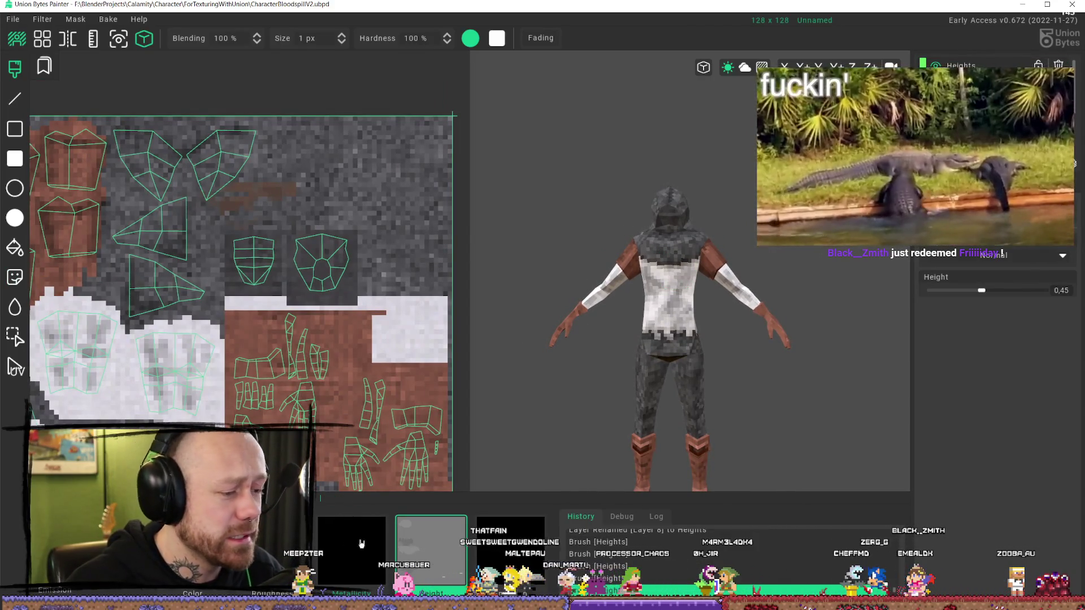
- Switch to the Color channel and set the paint colour to near-black 090909
{"action": "left_click", "coordinate": [192, 551]}
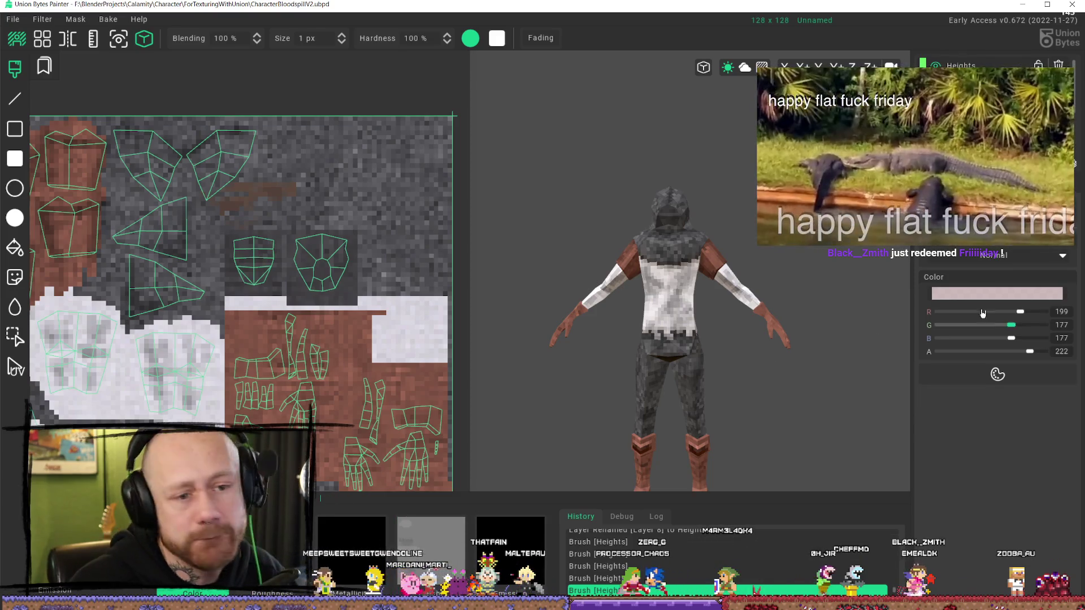
{"action": "left_click", "coordinate": [984, 299]}
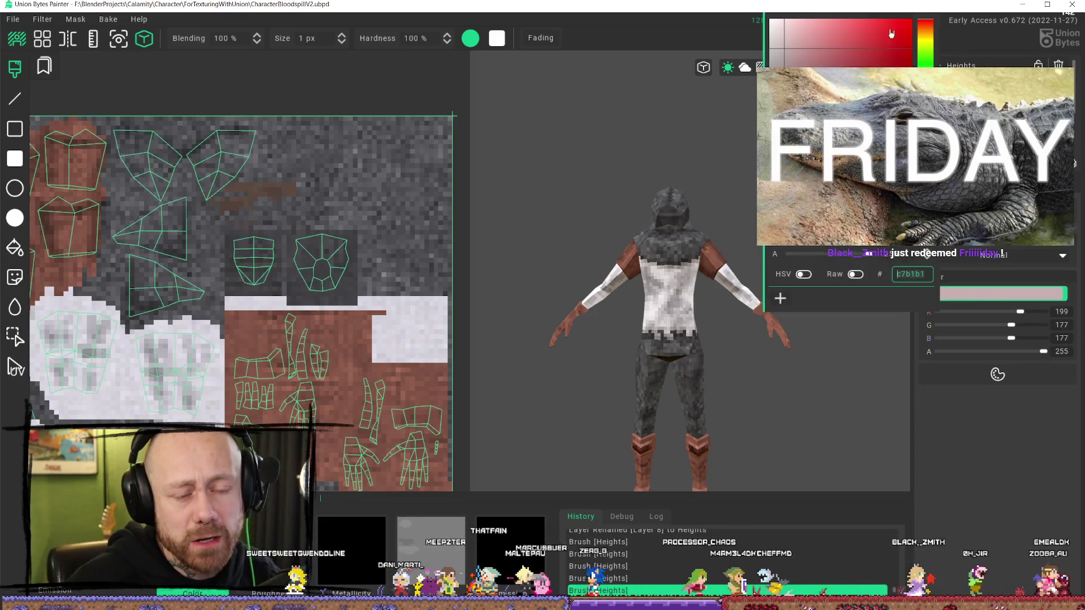
{"action": "left_click", "coordinate": [904, 226]}
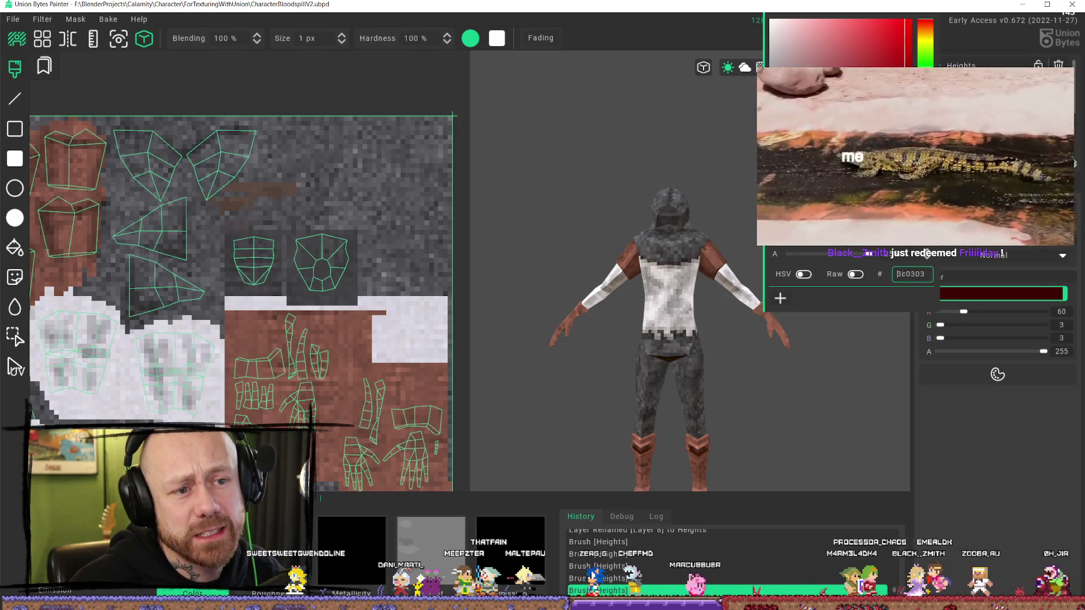
{"action": "left_click", "coordinate": [772, 240]}
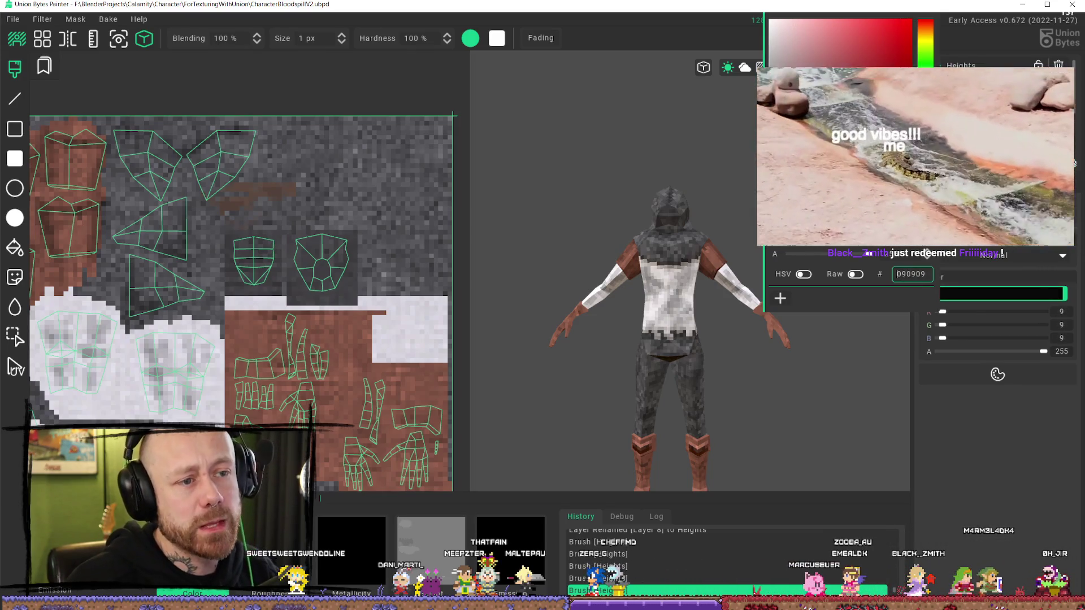
{"action": "left_click", "coordinate": [1016, 459]}
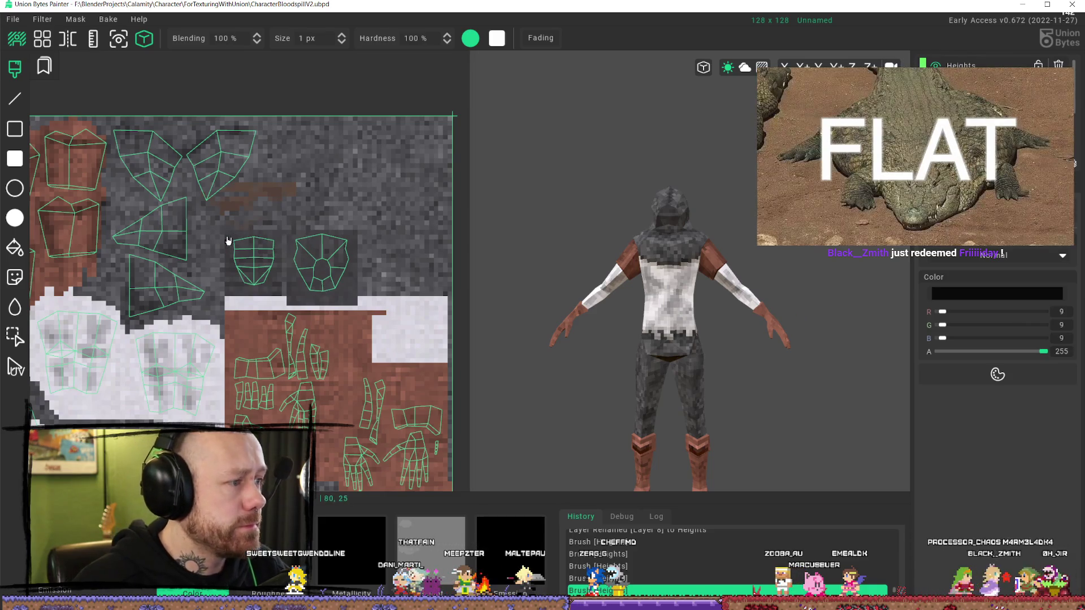